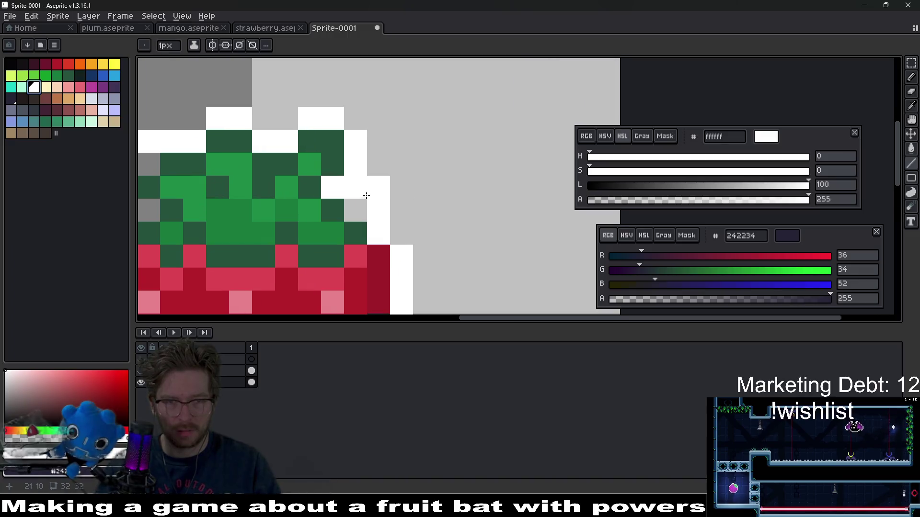
Touch up a couple of white outline pixels beside the leaves with the Pencil.
{"action": "scroll", "coordinate": [220, 185], "scroll_direction": "left", "scroll_amount": 2}
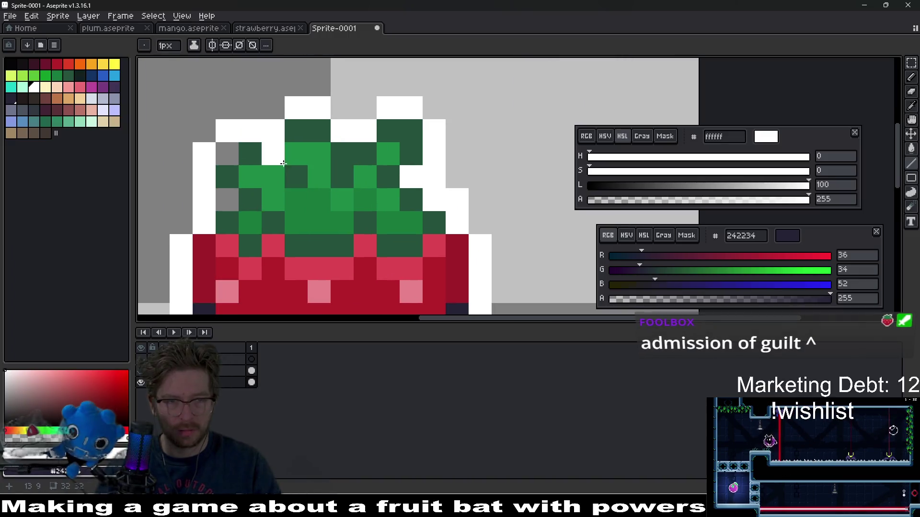
{"action": "key", "text": "b"}
{"action": "left_click", "coordinate": [227, 199]}
{"action": "right_click", "coordinate": [204, 154]}
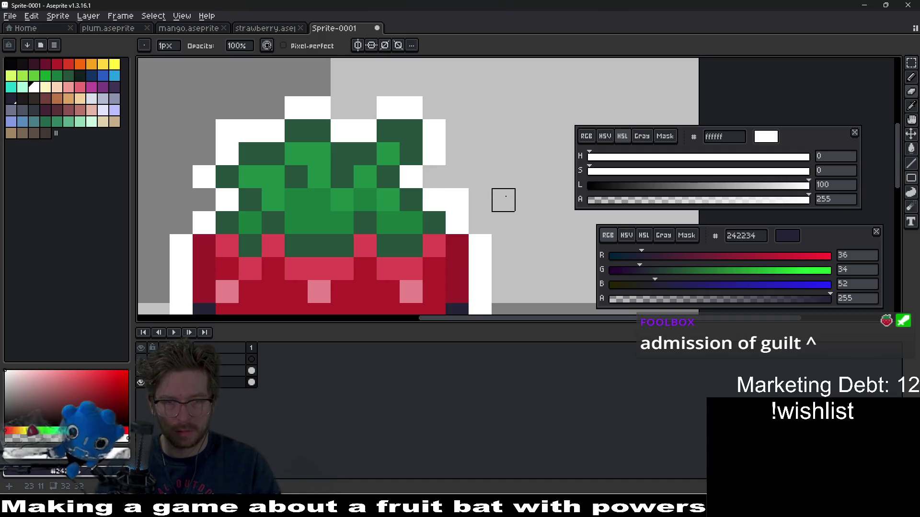
Undo the white Outline effect around the strawberry, then return to the Pencil.
{"action": "scroll", "coordinate": [483, 220], "scroll_direction": "down", "scroll_amount": 12}
{"action": "scroll", "coordinate": [483, 219], "scroll_direction": "down", "scroll_amount": 1}
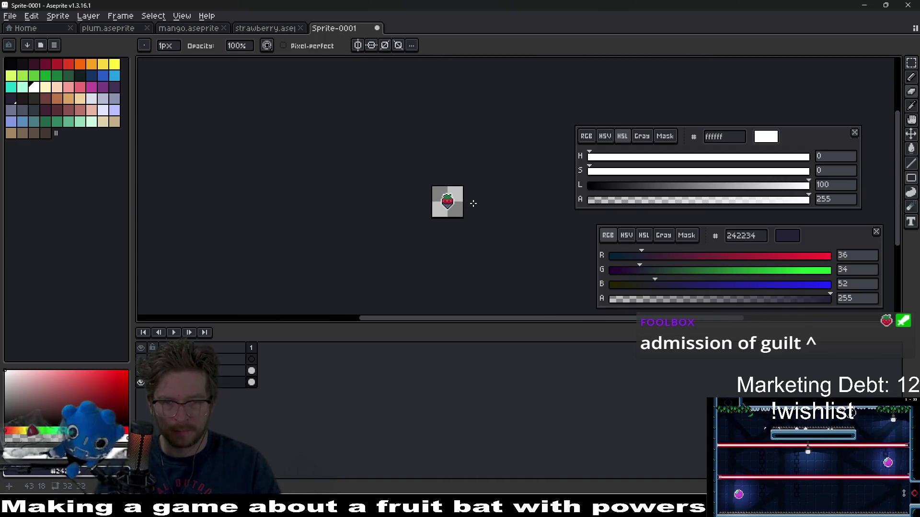
{"action": "scroll", "coordinate": [470, 204], "scroll_direction": "up", "scroll_amount": 5}
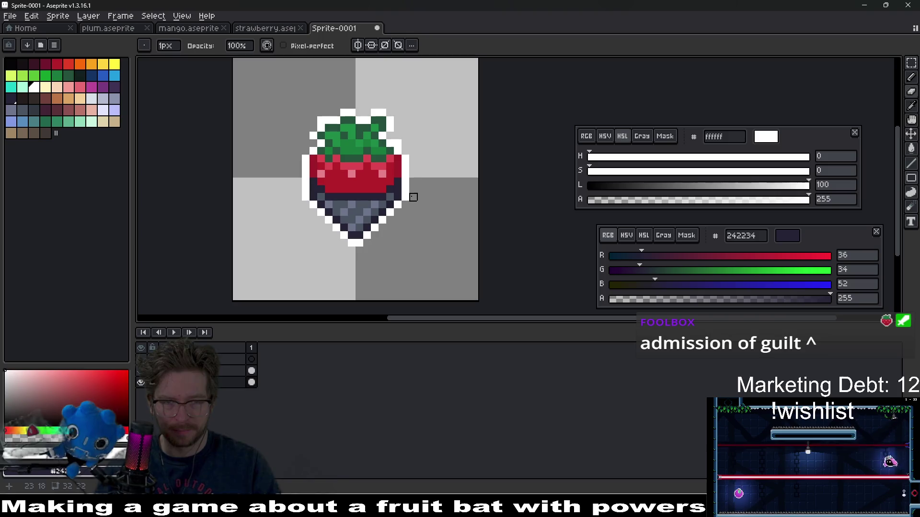
{"action": "key", "text": "v"}
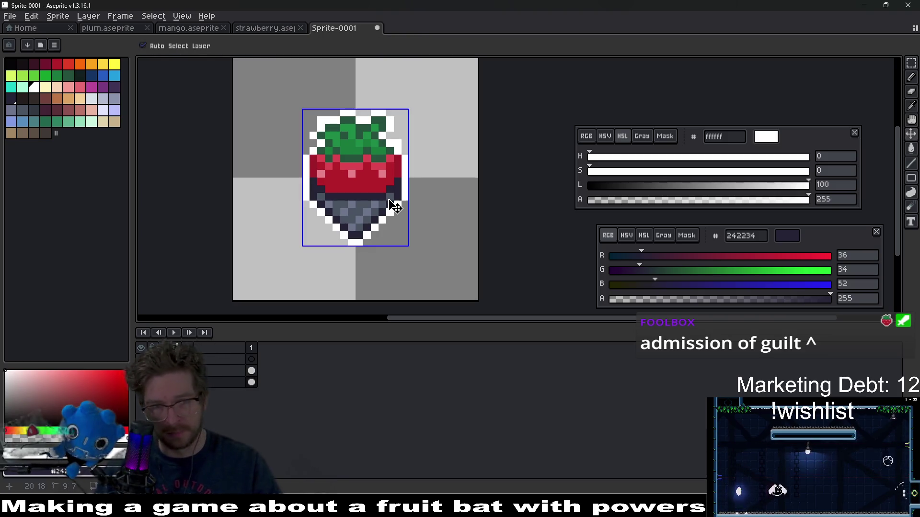
{"action": "key", "text": "ctrl+z"}
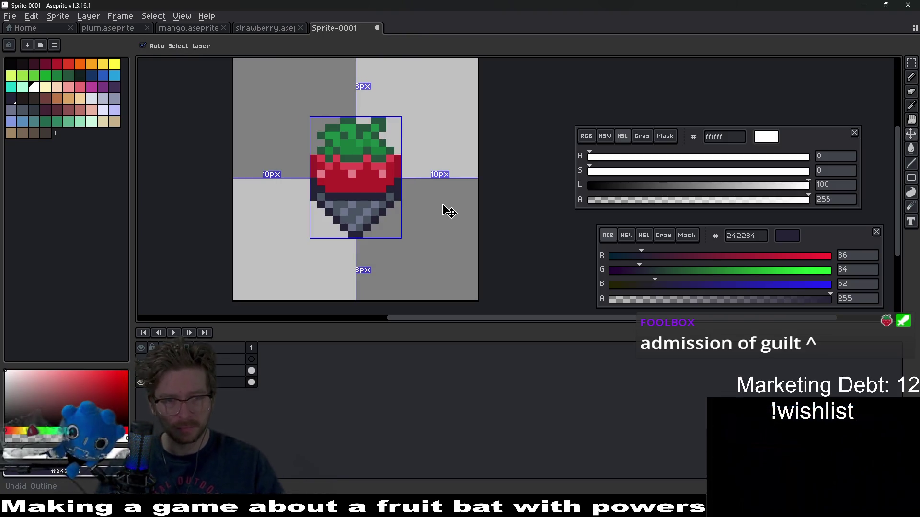
{"action": "key", "text": "b"}
{"action": "scroll", "coordinate": [375, 236], "scroll_direction": "up", "scroll_amount": 4}
{"action": "scroll", "coordinate": [396, 238], "scroll_direction": "down", "scroll_amount": 2}
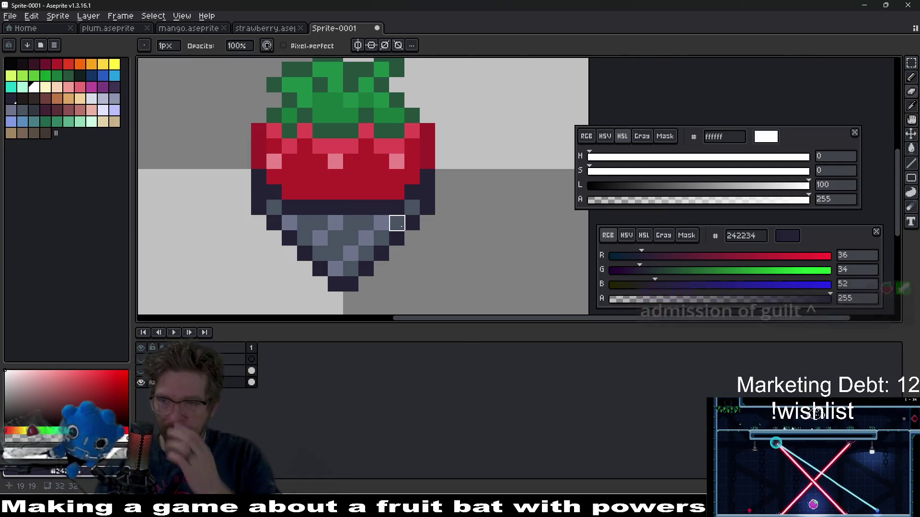
{"action": "left_click_drag", "start_coordinate": [397, 223], "coordinate": [417, 189]}
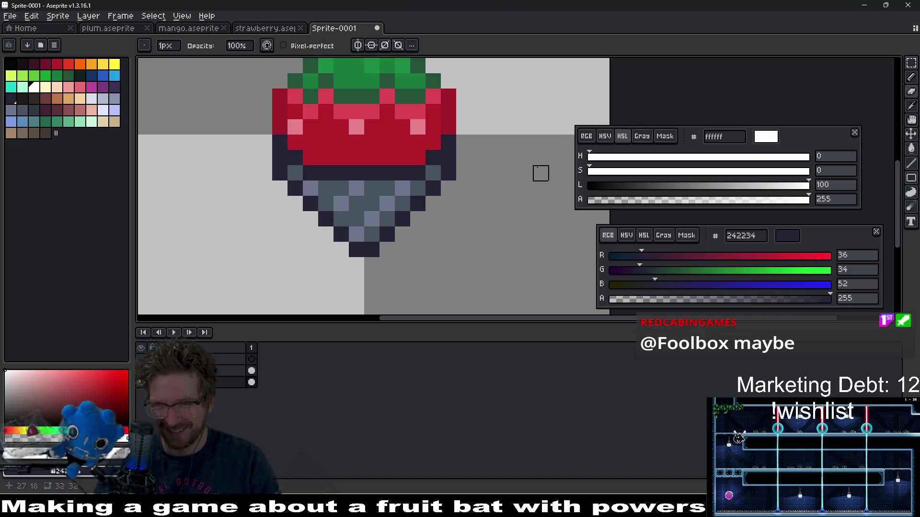
{"action": "scroll", "coordinate": [419, 139], "scroll_direction": "down", "scroll_amount": 2}
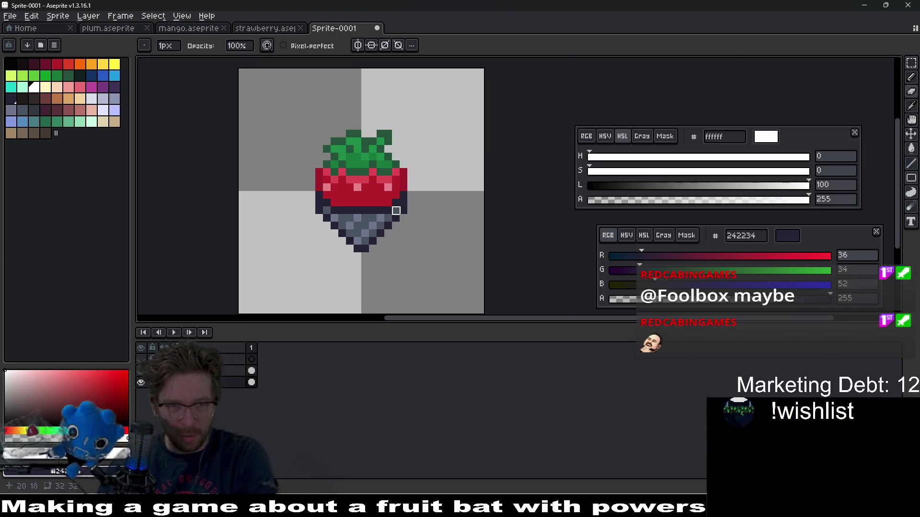
{"action": "scroll", "coordinate": [396, 211], "scroll_direction": "up", "scroll_amount": 3}
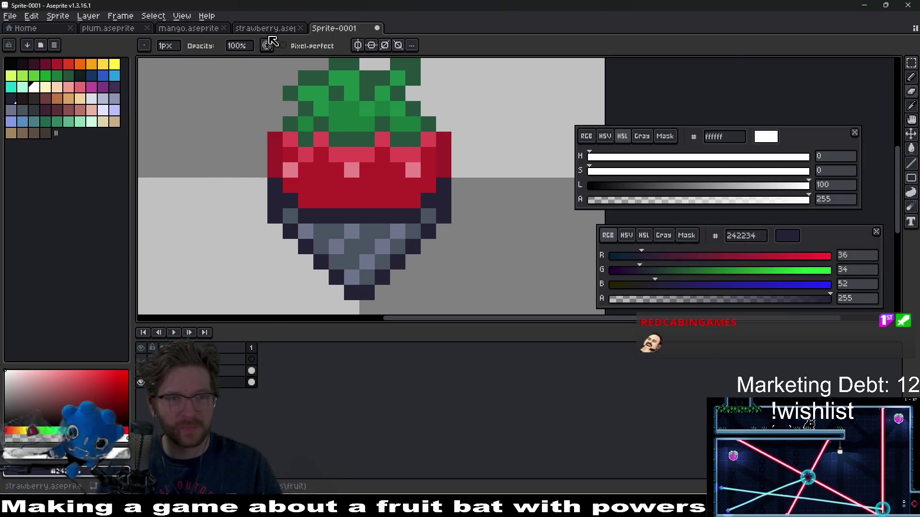
{"action": "left_click", "coordinate": [279, 30]}
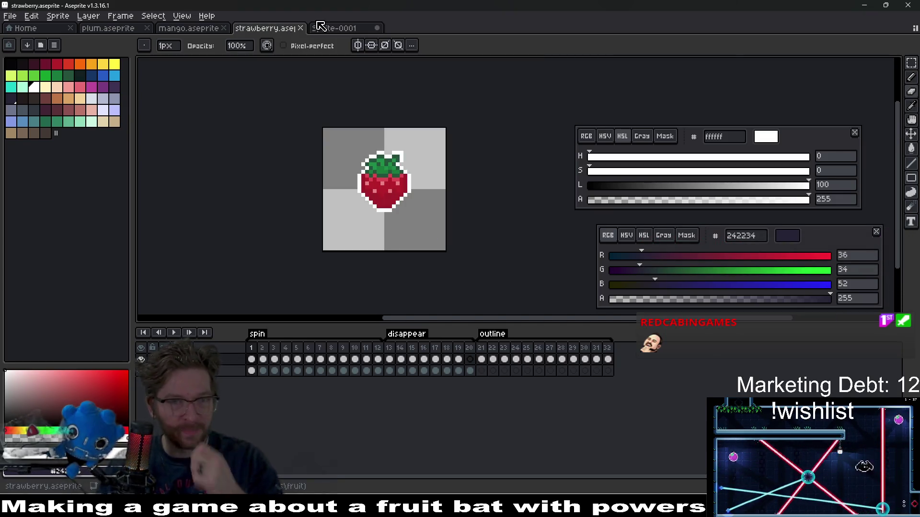
Eyedrop the pink e8828b and dark red a41e2b from strawberry.aseprite.
{"action": "left_click", "coordinate": [338, 31]}
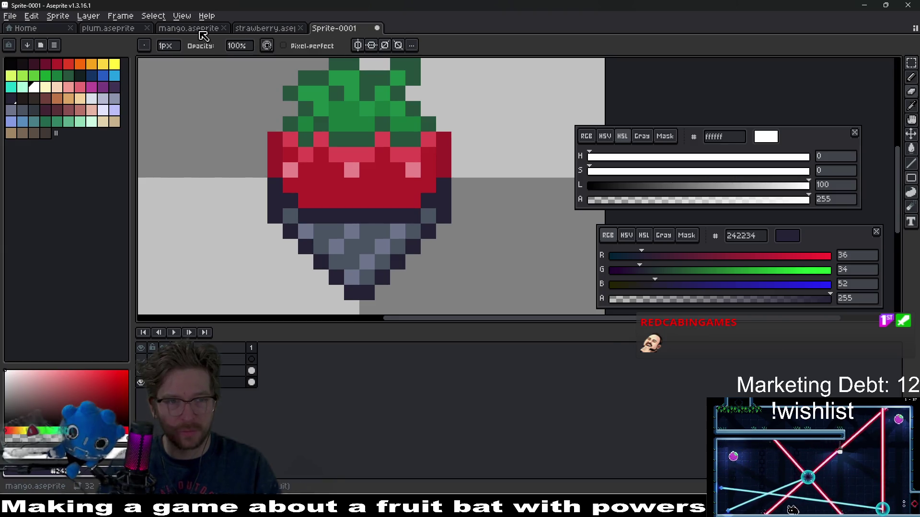
{"action": "left_click", "coordinate": [203, 35]}
{"action": "left_click", "coordinate": [264, 29]}
{"action": "scroll", "coordinate": [402, 211], "scroll_direction": "up", "scroll_amount": 4}
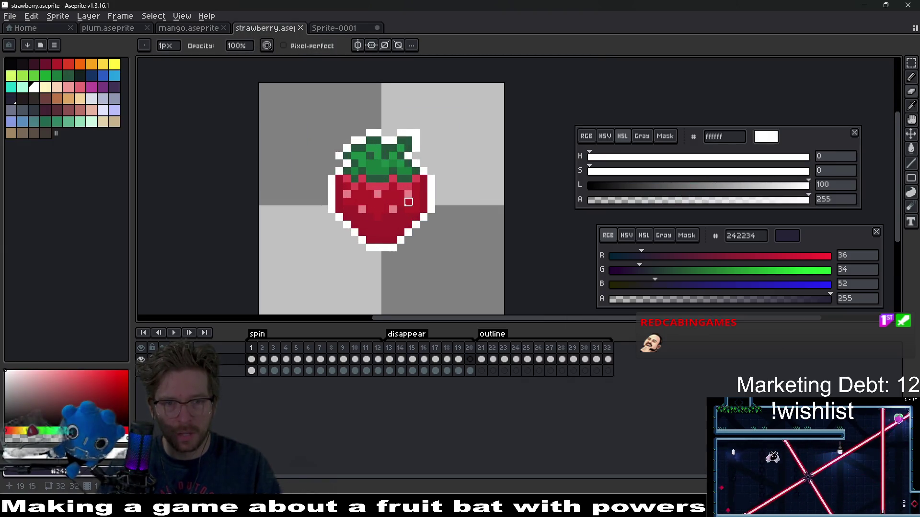
{"action": "key", "text": "i"}
{"action": "left_click", "coordinate": [400, 213]}
{"action": "right_click", "coordinate": [383, 213]}
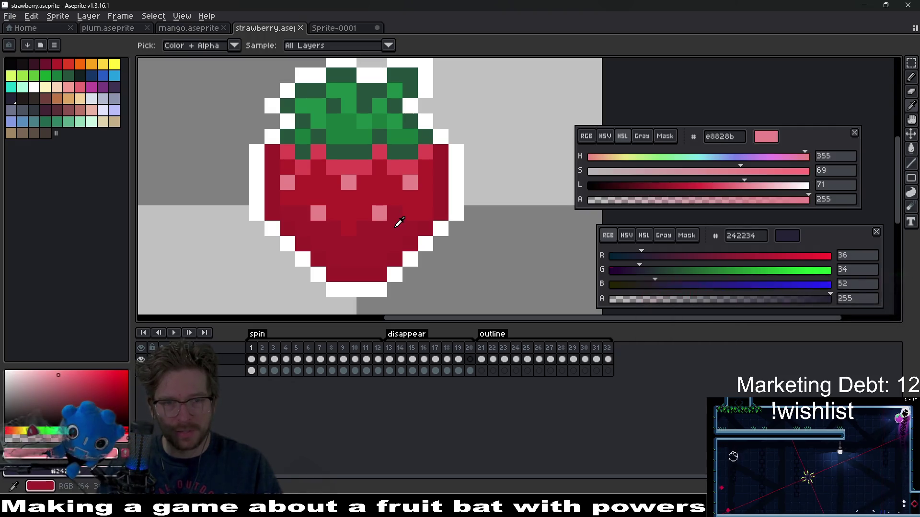
{"action": "left_click", "coordinate": [365, 192]}
Paint pink highlight pixels on the lower red body in Sprite-0001.
{"action": "left_click", "coordinate": [335, 29]}
{"action": "key", "text": "b"}
{"action": "left_click", "coordinate": [268, 188]}
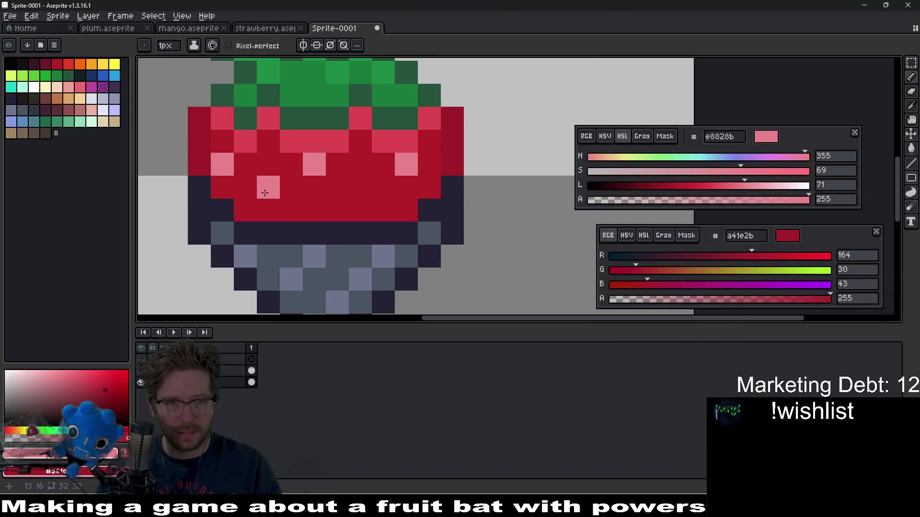
{"action": "left_click", "coordinate": [361, 192]}
{"action": "key", "text": "ctrl+z"}
{"action": "left_click", "coordinate": [268, 211]}
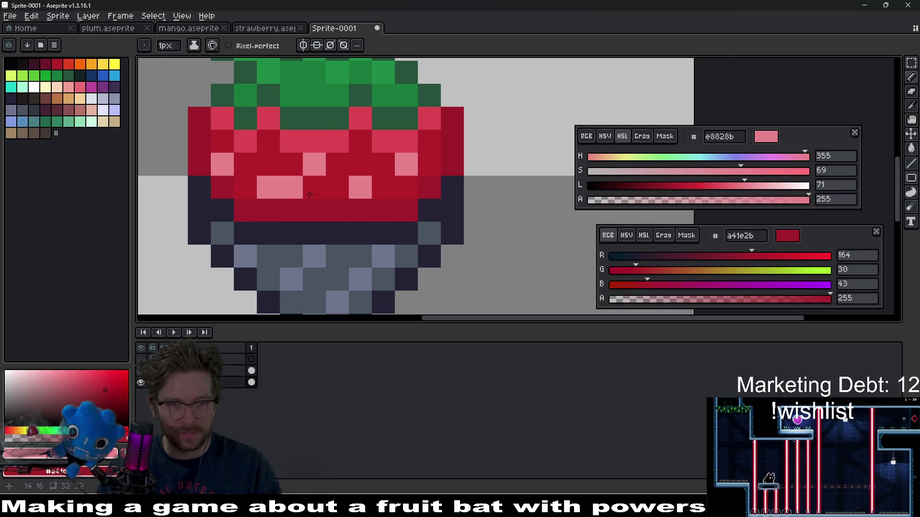
{"action": "scroll", "coordinate": [418, 221], "scroll_direction": "down", "scroll_amount": 10}
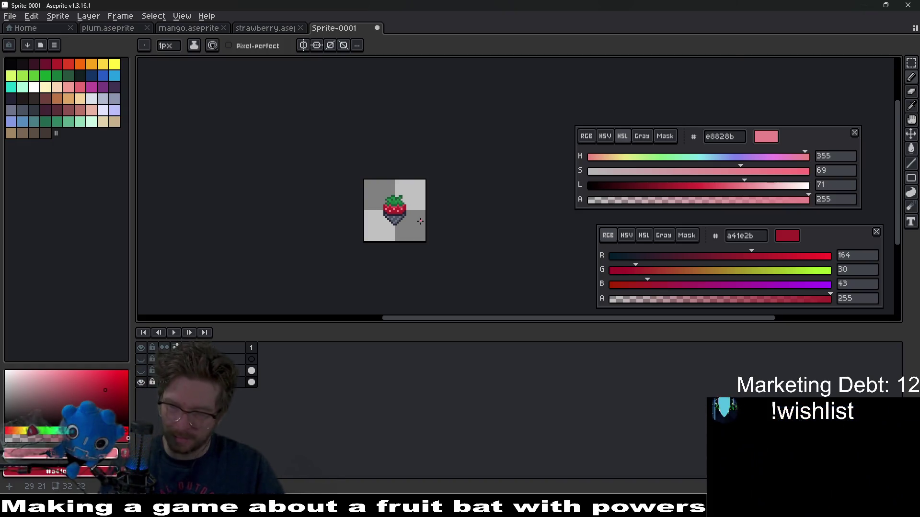
{"action": "scroll", "coordinate": [405, 218], "scroll_direction": "up", "scroll_amount": 3}
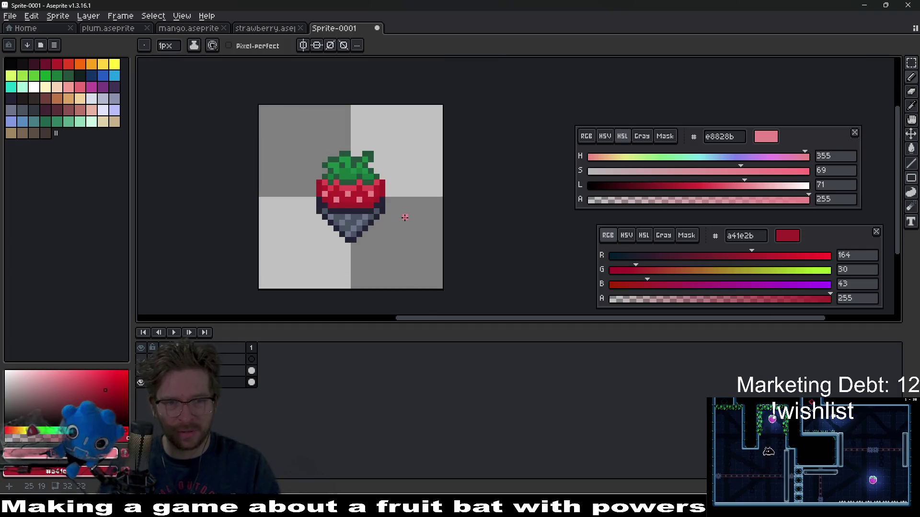
{"action": "scroll", "coordinate": [405, 217], "scroll_direction": "up", "scroll_amount": 2}
{"action": "left_click_drag", "start_coordinate": [464, 205], "coordinate": [483, 166]}
{"action": "left_click", "coordinate": [482, 168]}
{"action": "key", "text": "ctrl+z"}
{"action": "left_click_drag", "start_coordinate": [464, 207], "coordinate": [385, 229]}
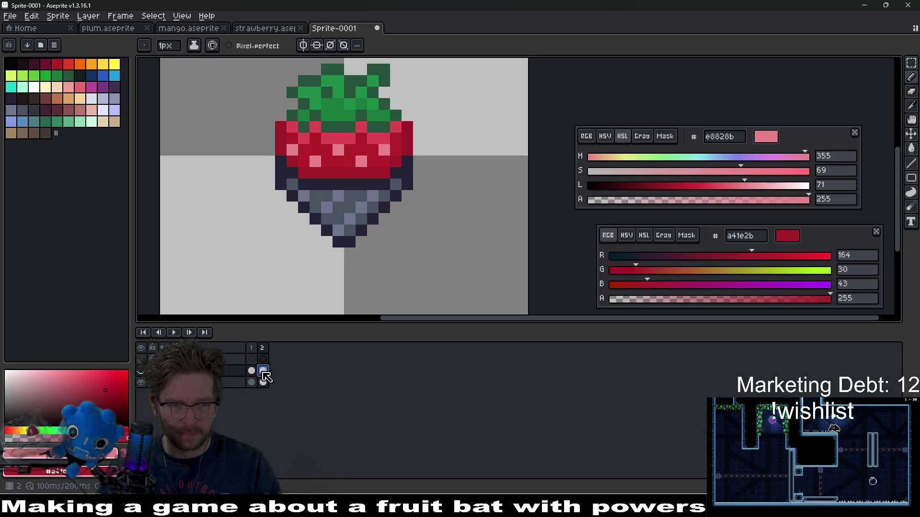
Eyedrop the cone's grey 4a5462 as the drawing colour and go back to frame 1.
{"action": "scroll", "coordinate": [380, 200], "scroll_direction": "up", "scroll_amount": 2}
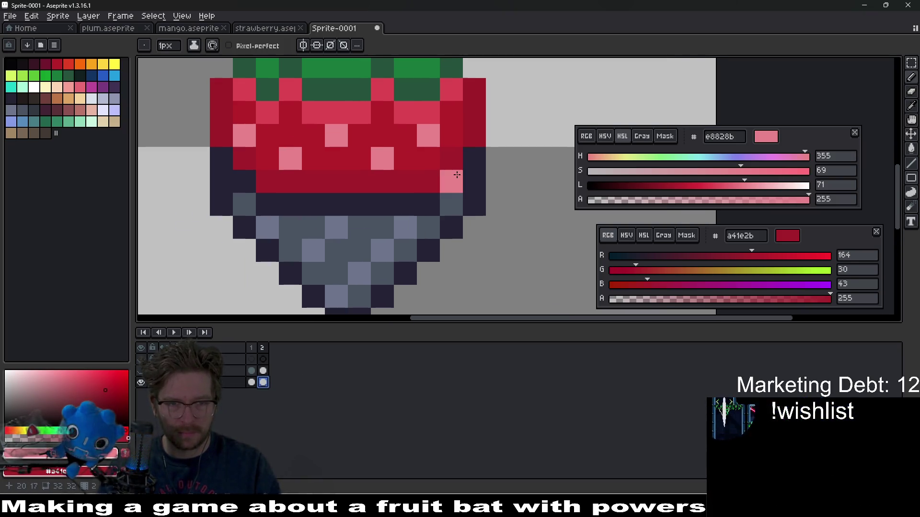
{"action": "key", "text": "i"}
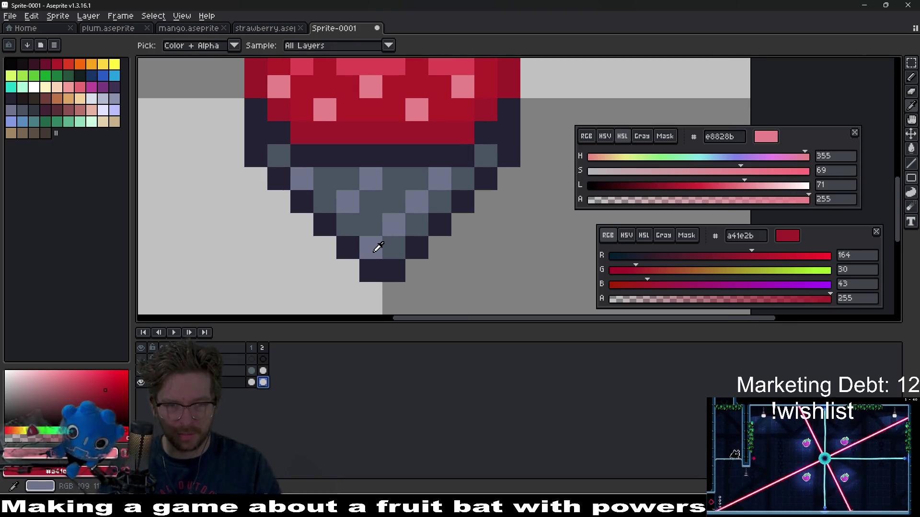
{"action": "left_click", "coordinate": [362, 215]}
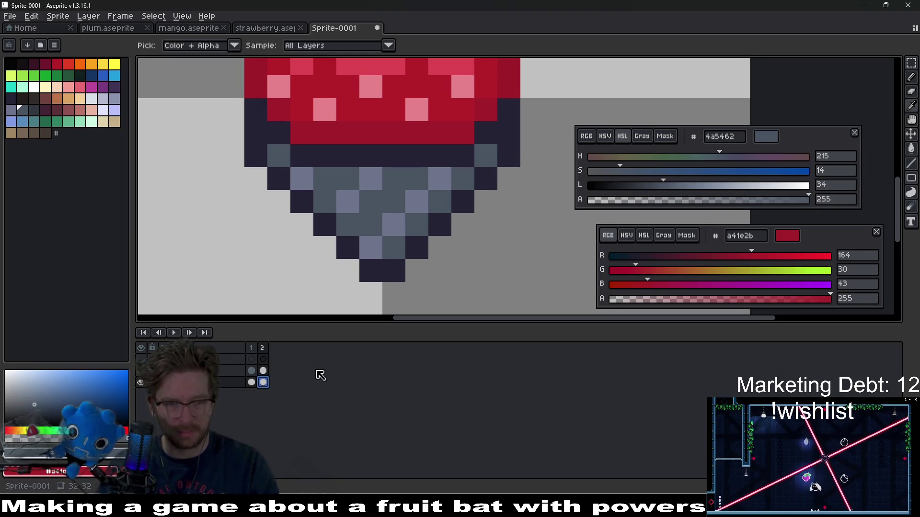
{"action": "left_click", "coordinate": [251, 348]}
Paint the dark outline pixels along both sides of the cone grey 4a5462.
{"action": "key", "text": "b"}
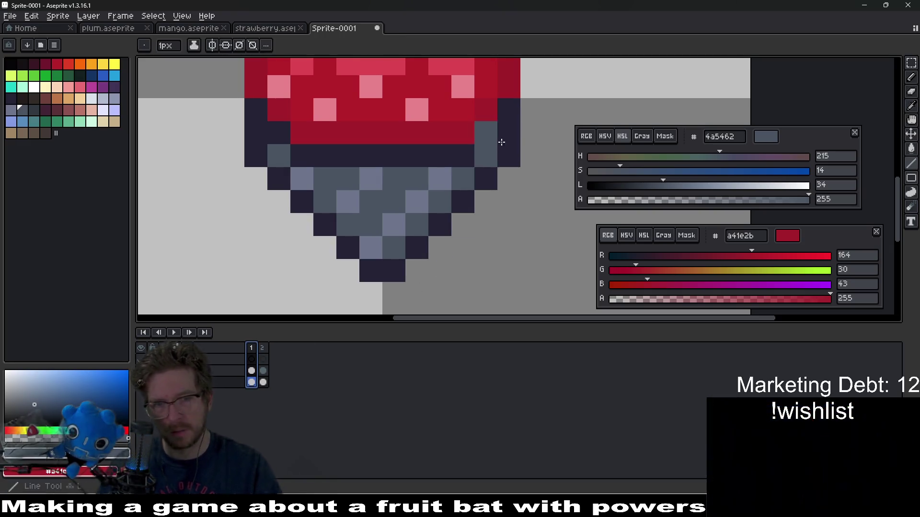
{"action": "left_click_drag", "start_coordinate": [507, 160], "coordinate": [400, 274]}
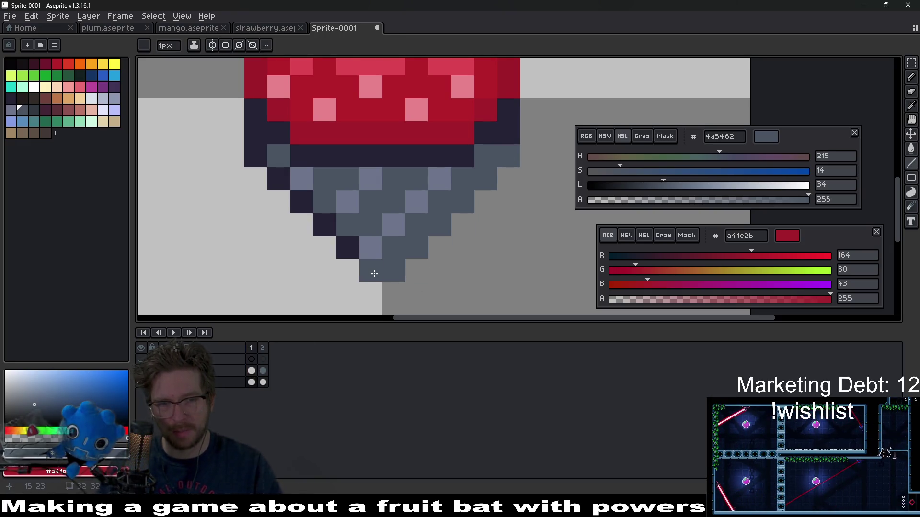
{"action": "left_click", "coordinate": [325, 224]}
{"action": "left_click", "coordinate": [302, 201]}
{"action": "left_click", "coordinate": [279, 178]}
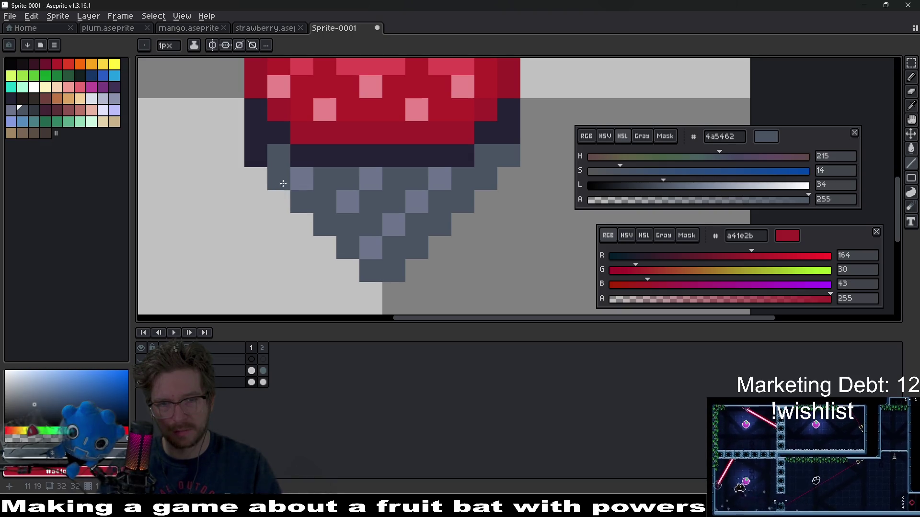
{"action": "left_click", "coordinate": [515, 141]}
{"action": "left_click", "coordinate": [255, 156]}
{"action": "left_click", "coordinate": [256, 133]}
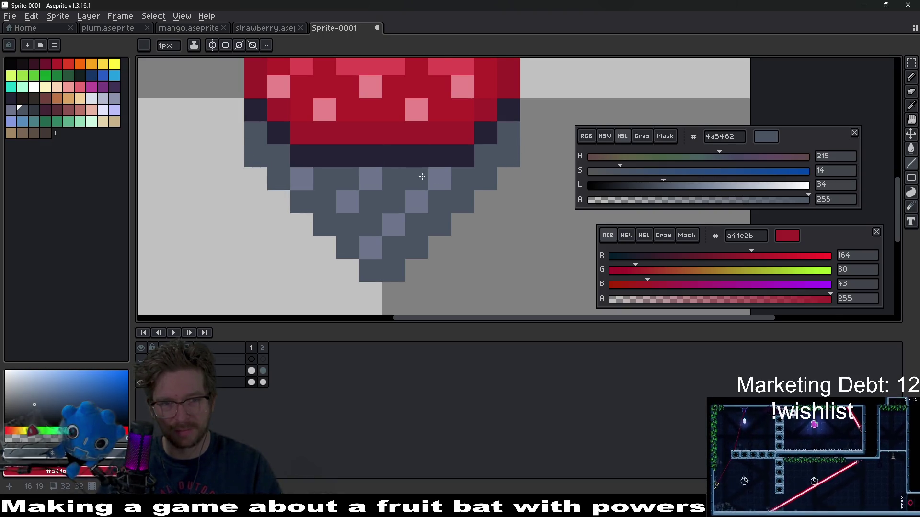
Add a lighter grey-purple pixel on the cone.
{"action": "scroll", "coordinate": [468, 190], "scroll_direction": "down", "scroll_amount": 8}
{"action": "scroll", "coordinate": [468, 189], "scroll_direction": "down", "scroll_amount": 2}
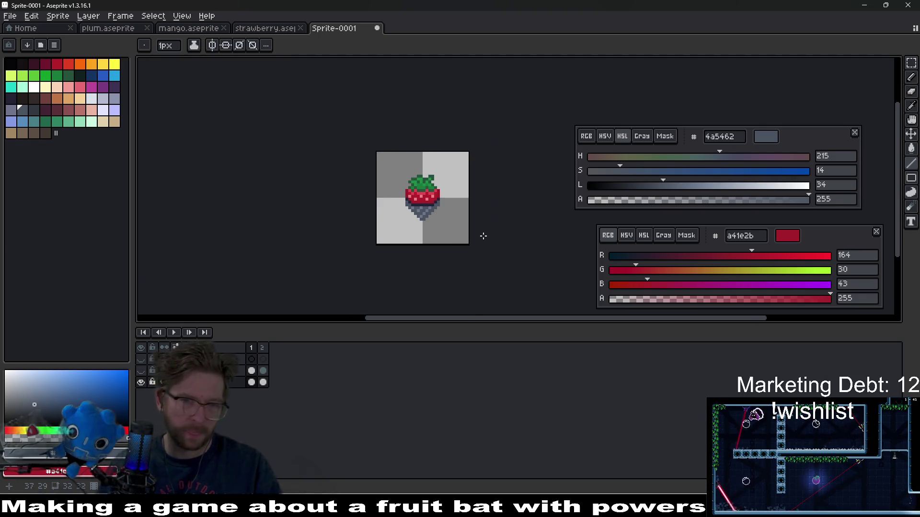
{"action": "scroll", "coordinate": [374, 200], "scroll_direction": "up", "scroll_amount": 6}
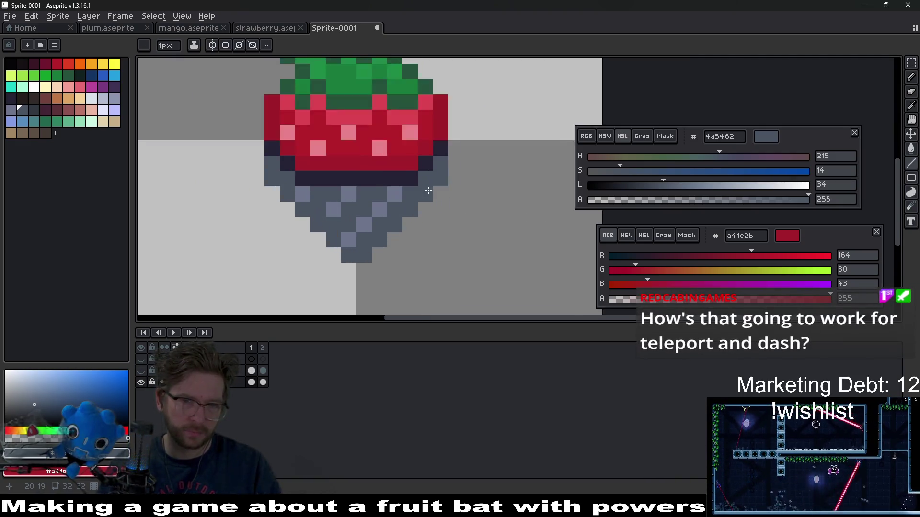
{"action": "left_click_drag", "start_coordinate": [374, 200], "coordinate": [430, 164]}
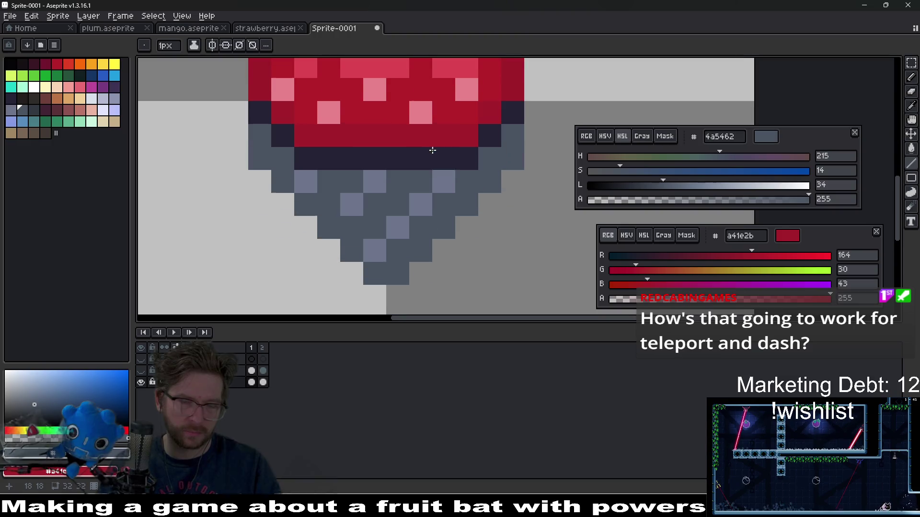
{"action": "left_click", "coordinate": [437, 190]}
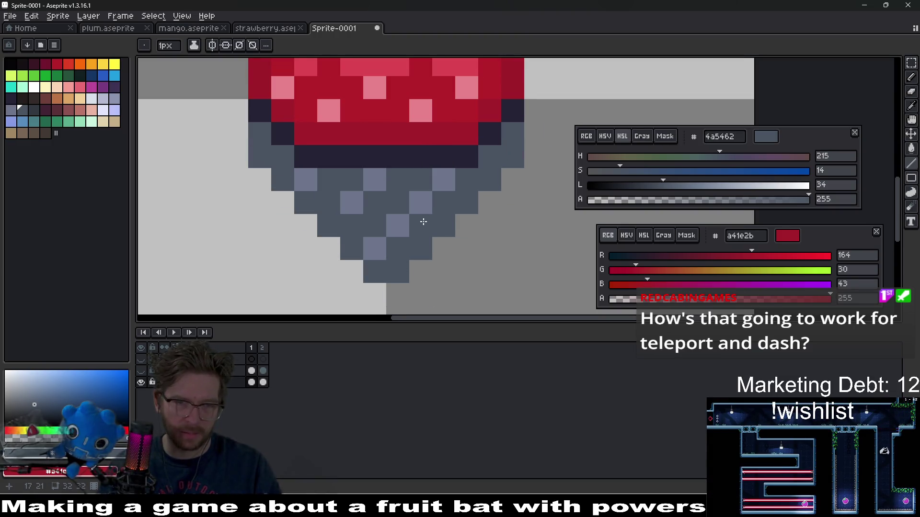
Check the frame cels and eyedrop the lighter grey-blue colour from the cone.
{"action": "left_click", "coordinate": [263, 371]}
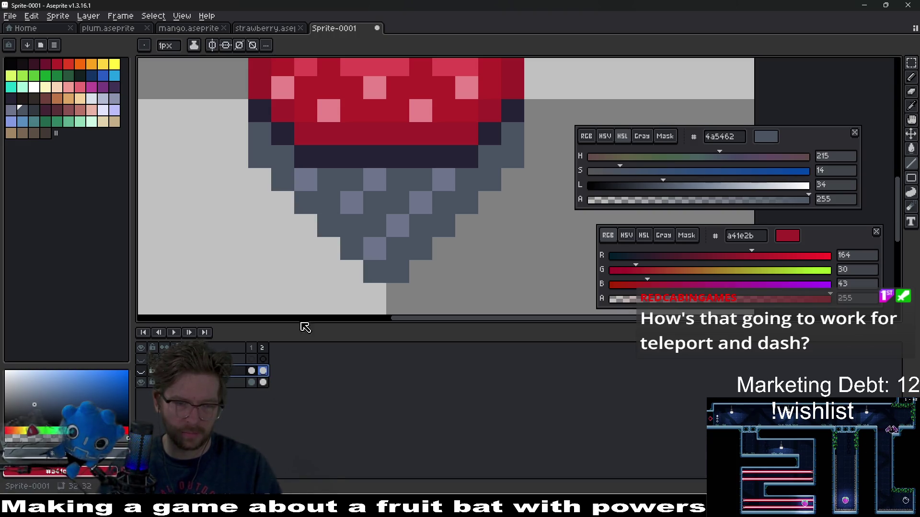
{"action": "left_click", "coordinate": [252, 383]}
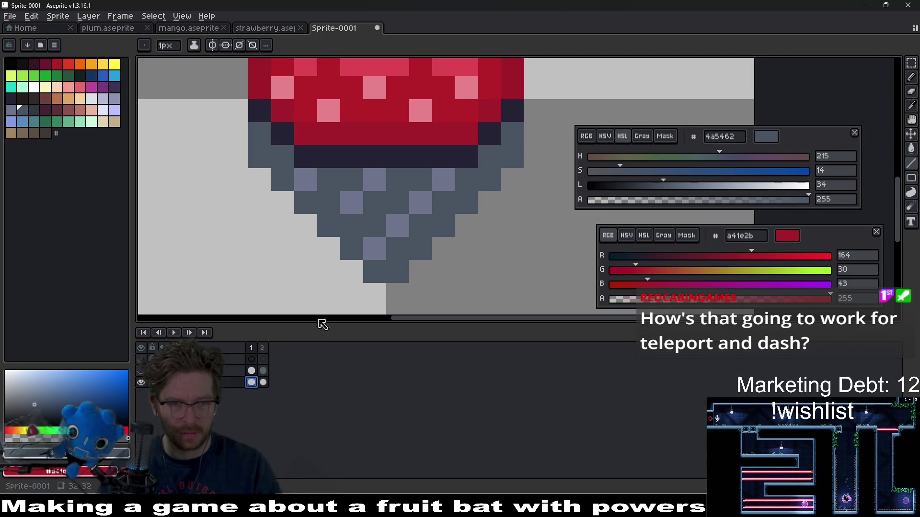
{"action": "left_click", "coordinate": [362, 209], "text": "alt"}
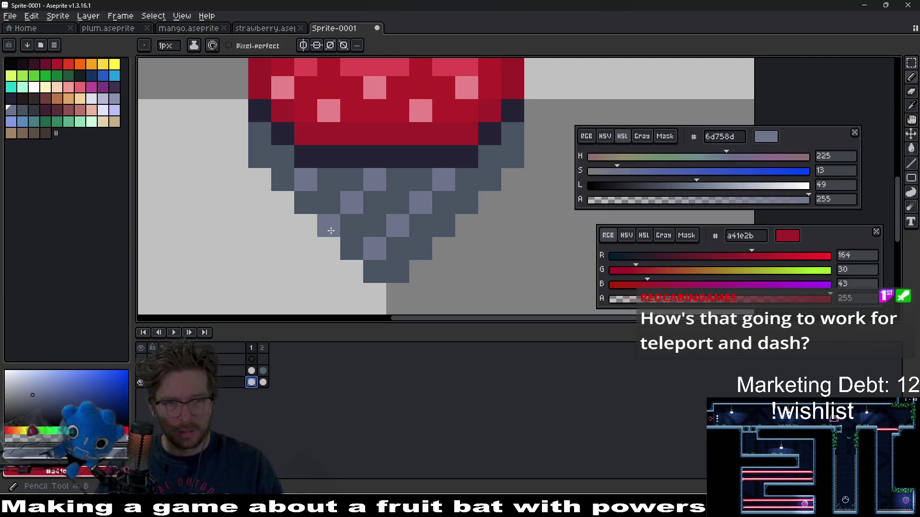
{"action": "scroll", "coordinate": [398, 220], "scroll_direction": "down", "scroll_amount": 6}
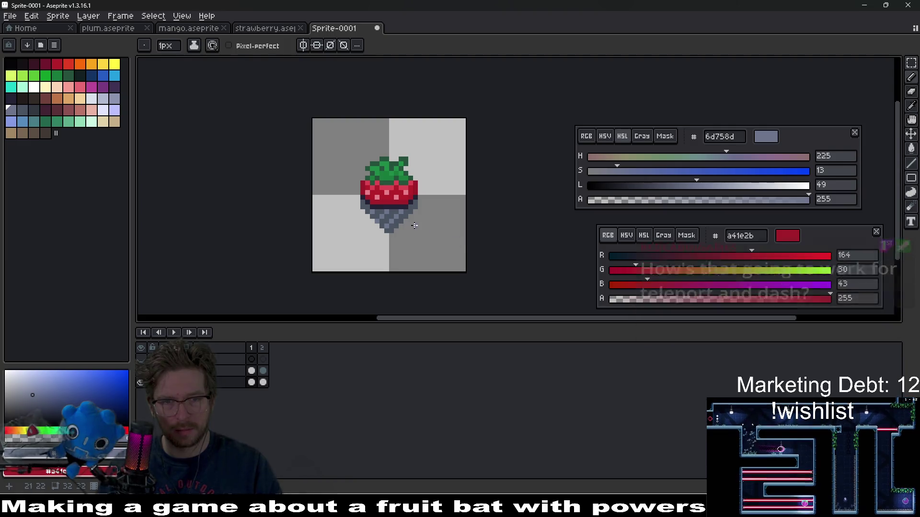
{"action": "scroll", "coordinate": [360, 209], "scroll_direction": "up", "scroll_amount": 5}
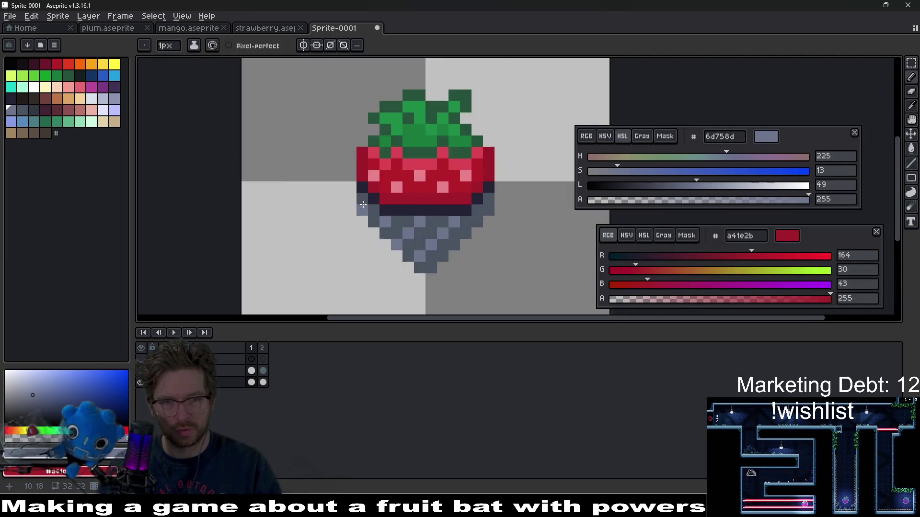
{"action": "scroll", "coordinate": [502, 234], "scroll_direction": "down", "scroll_amount": 3}
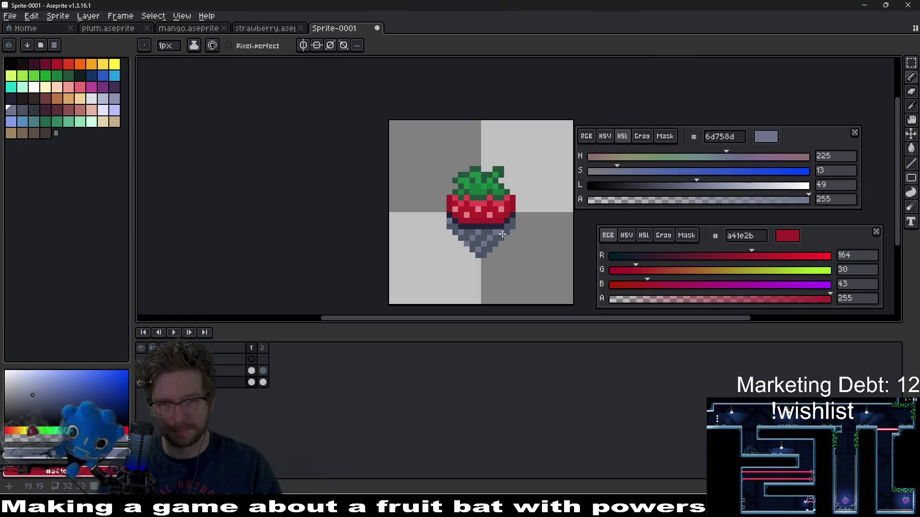
{"action": "scroll", "coordinate": [517, 242], "scroll_direction": "up", "scroll_amount": 3}
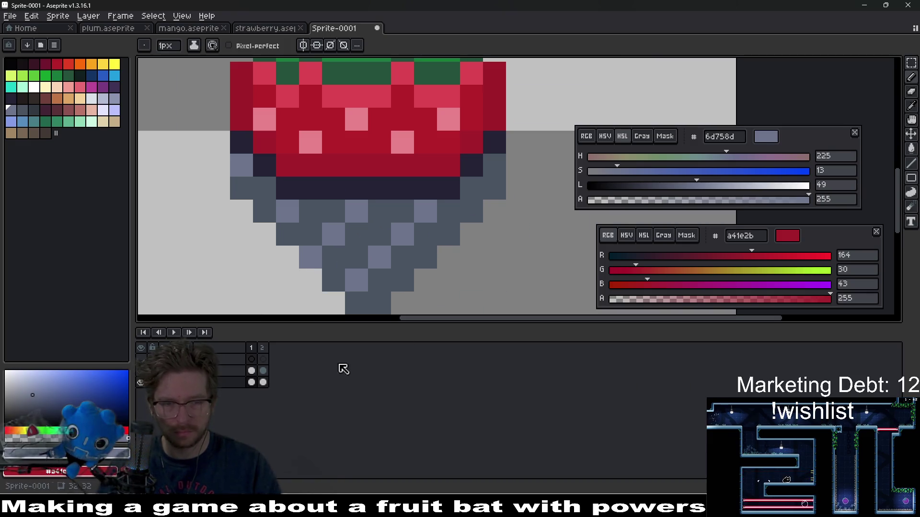
{"action": "key", "text": "ctrl+o"}
{"action": "key", "text": "Escape"}
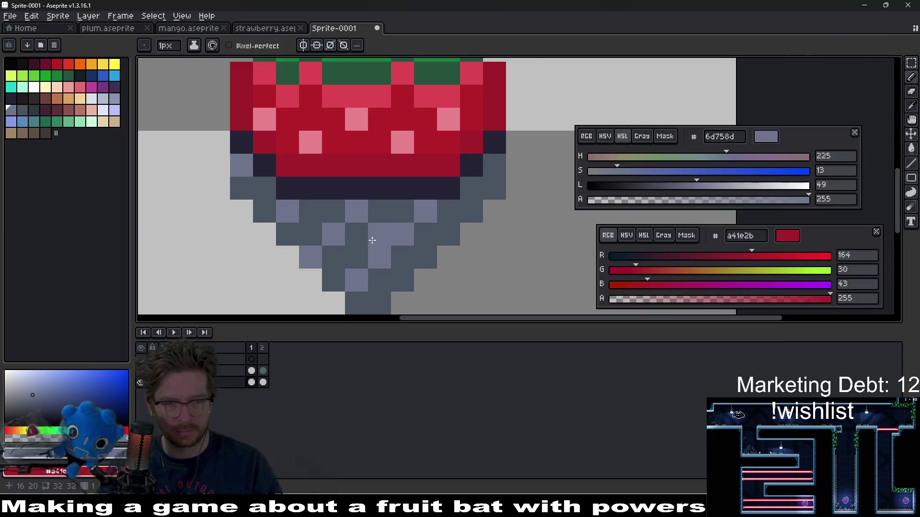
{"action": "scroll", "coordinate": [389, 265], "scroll_direction": "down", "scroll_amount": 5}
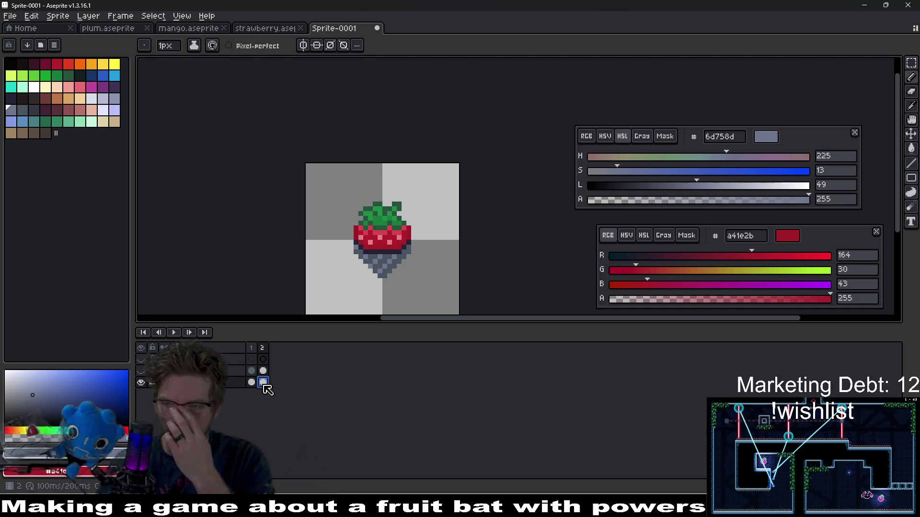
{"action": "scroll", "coordinate": [400, 256], "scroll_direction": "up", "scroll_amount": 4}
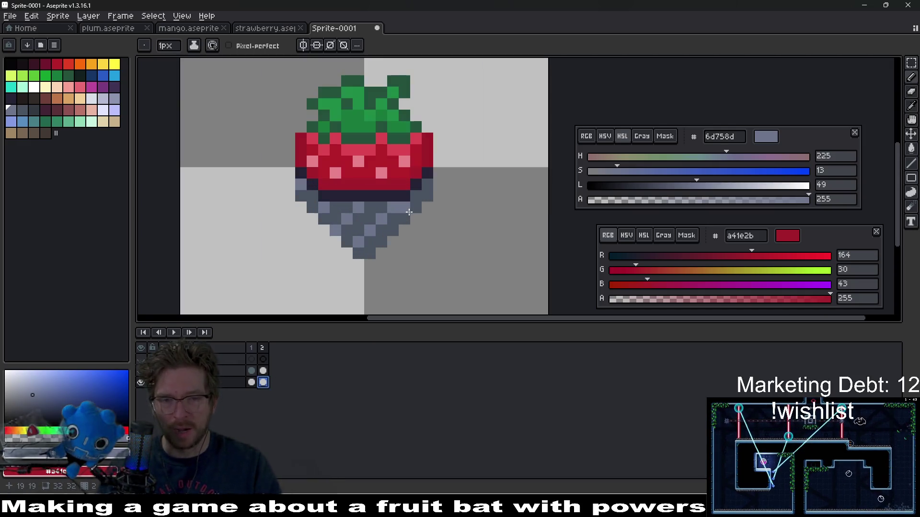
{"action": "left_click_drag", "start_coordinate": [442, 200], "coordinate": [421, 238]}
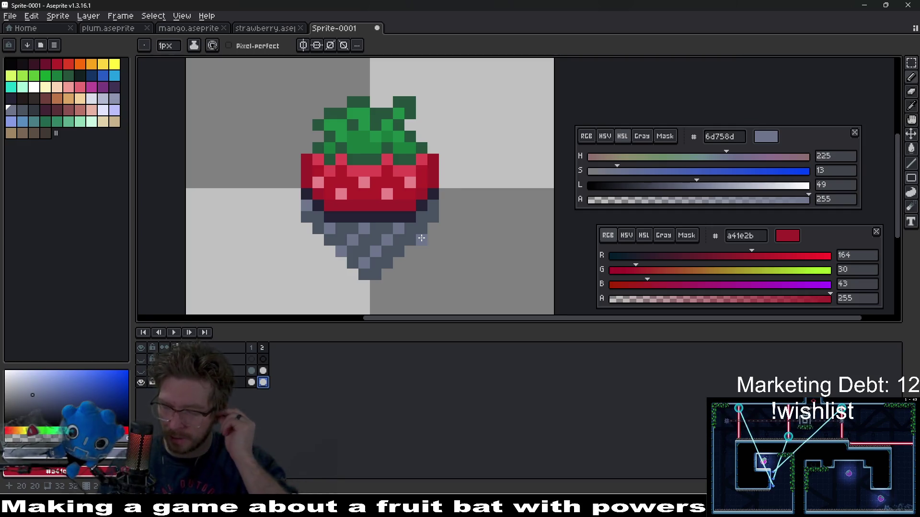
{"action": "scroll", "coordinate": [421, 238], "scroll_direction": "up", "scroll_amount": 3}
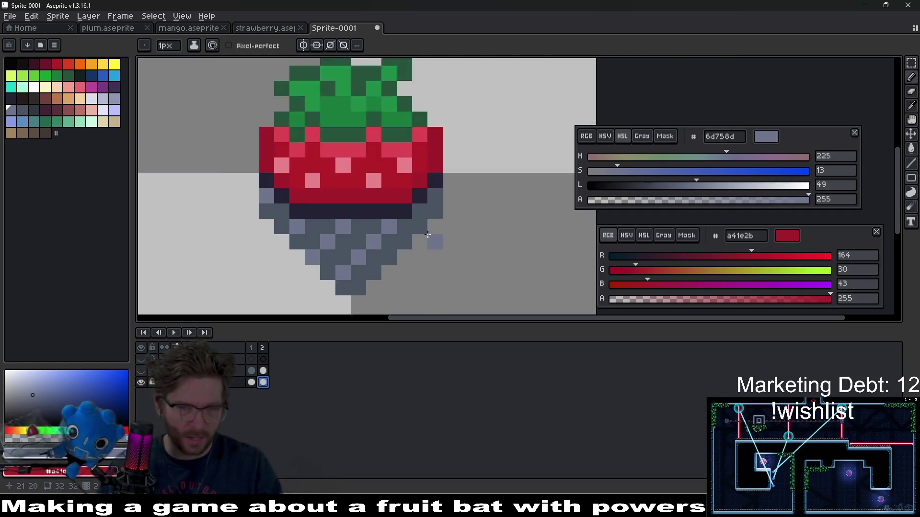
Pick the darker grey-blue, zoom out, and compare the frame 1 and frame 2 patterns.
{"action": "left_click", "coordinate": [347, 177], "text": "alt"}
{"action": "key", "text": "3"}
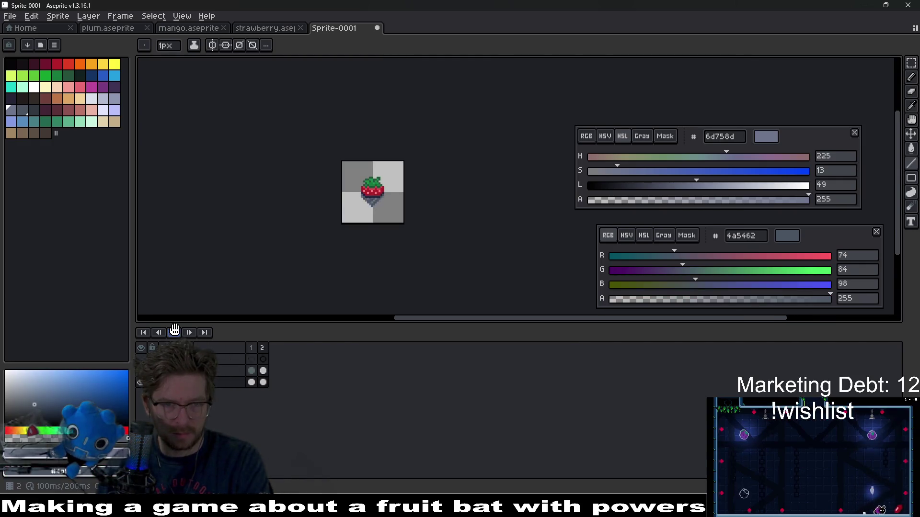
{"action": "scroll", "coordinate": [362, 196], "scroll_direction": "up", "scroll_amount": 5}
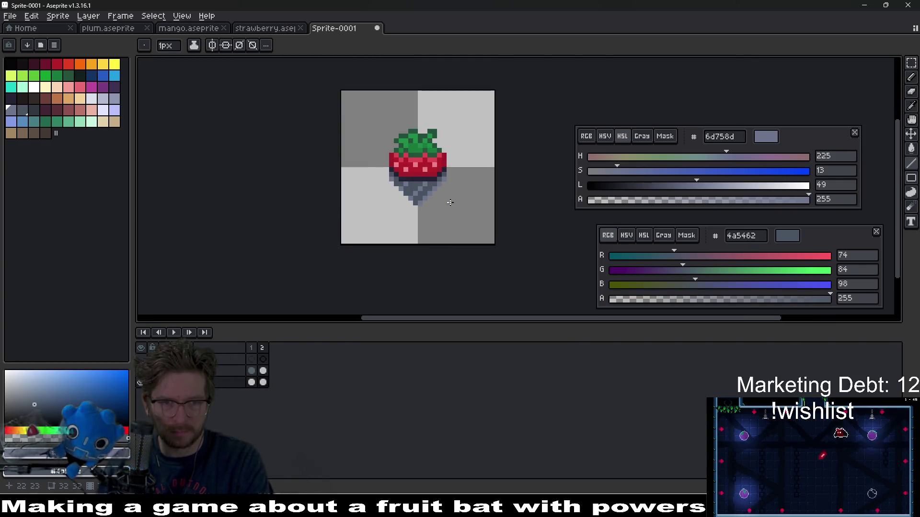
{"action": "key", "text": "comma"}
{"action": "key", "text": "period"}
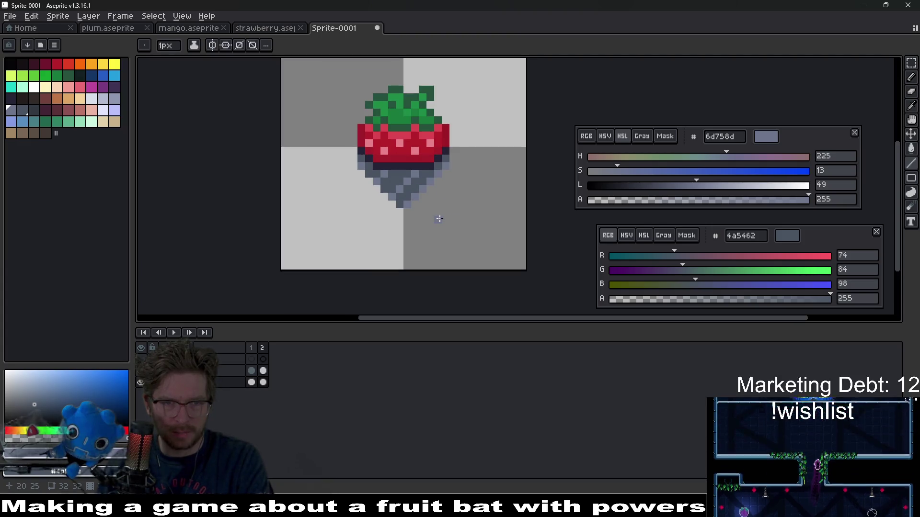
{"action": "key", "text": "comma"}
On the top layer's frame 2, place diagonal light grey-blue #6d758d pixels across the tip.
{"action": "left_click", "coordinate": [263, 382]}
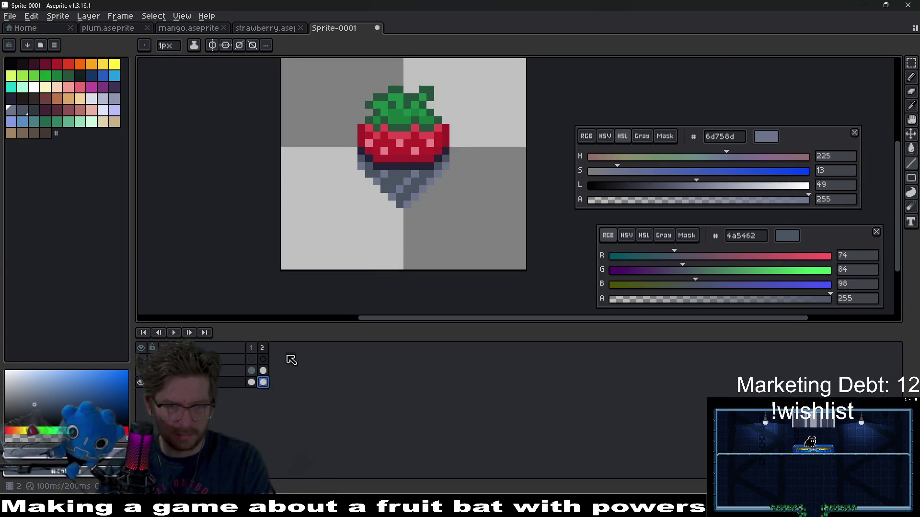
{"action": "scroll", "coordinate": [416, 162], "scroll_direction": "up", "scroll_amount": 4}
{"action": "key", "text": "v"}
{"action": "key", "text": "b"}
{"action": "left_click", "coordinate": [352, 186]}
{"action": "left_click", "coordinate": [336, 202]}
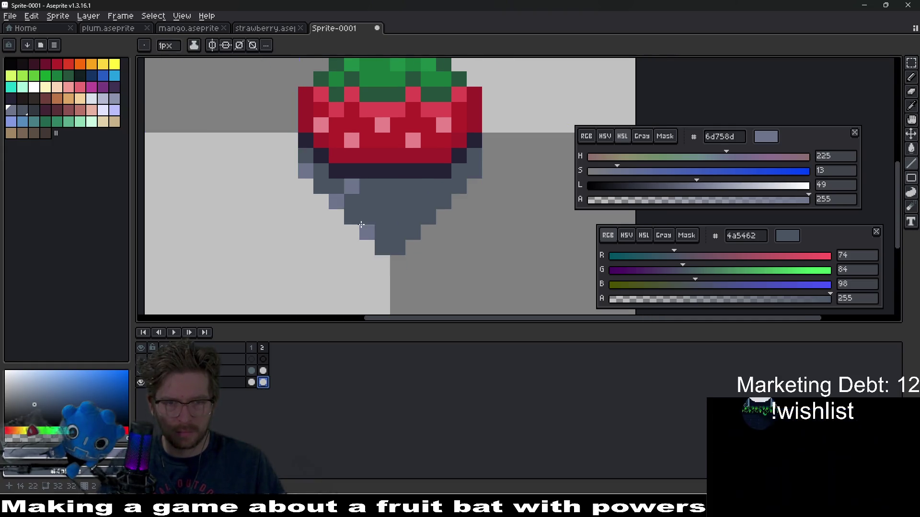
{"action": "left_click", "coordinate": [367, 217]}
{"action": "left_click", "coordinate": [382, 201]}
{"action": "left_click", "coordinate": [397, 185]}
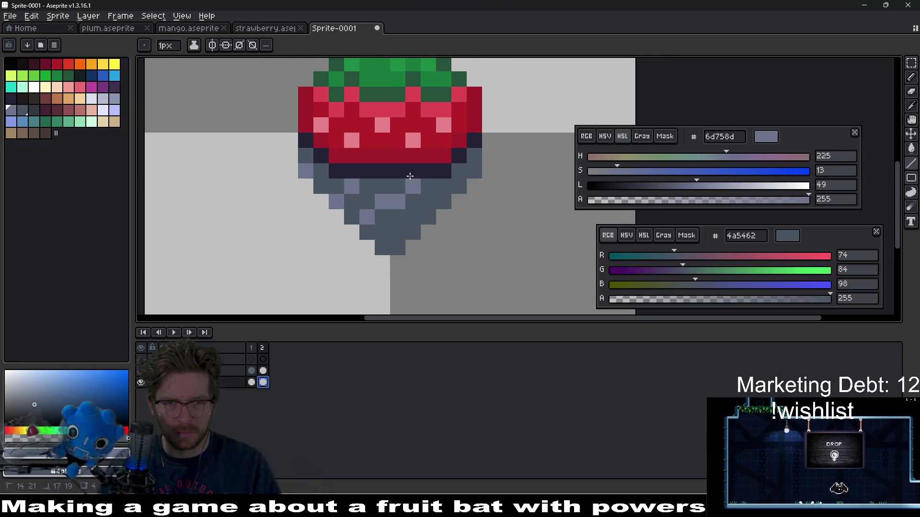
{"action": "left_click", "coordinate": [459, 171], "text": "shift"}
Preview the animation playback, then pan back onto the strawberry.
{"action": "scroll", "coordinate": [468, 181], "scroll_direction": "down", "scroll_amount": 4}
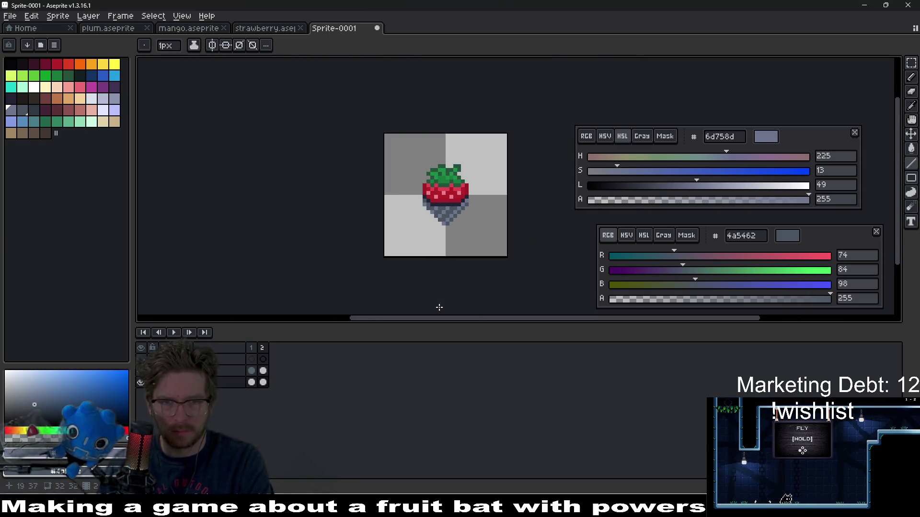
{"action": "left_click", "coordinate": [171, 333]}
{"action": "left_click", "coordinate": [168, 334]}
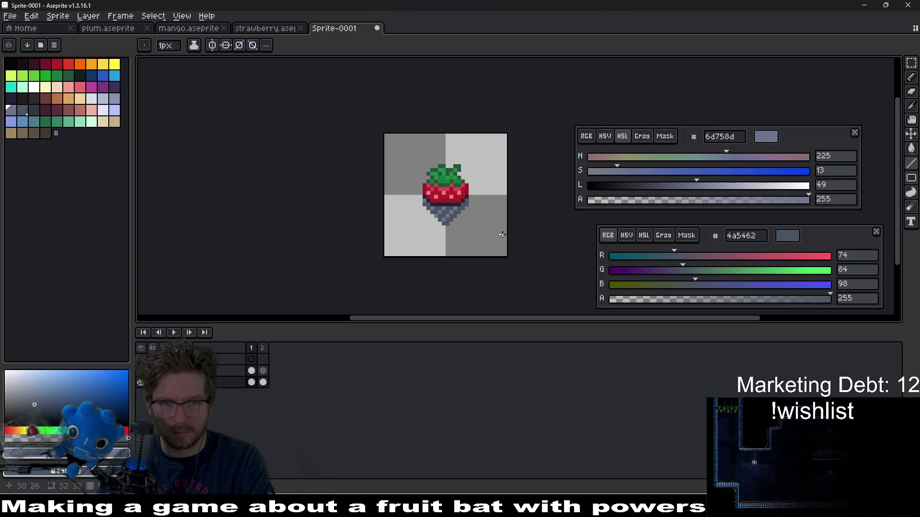
{"action": "scroll", "coordinate": [484, 232], "scroll_direction": "up", "scroll_amount": 4}
{"action": "left_click_drag", "start_coordinate": [473, 231], "coordinate": [373, 226]}
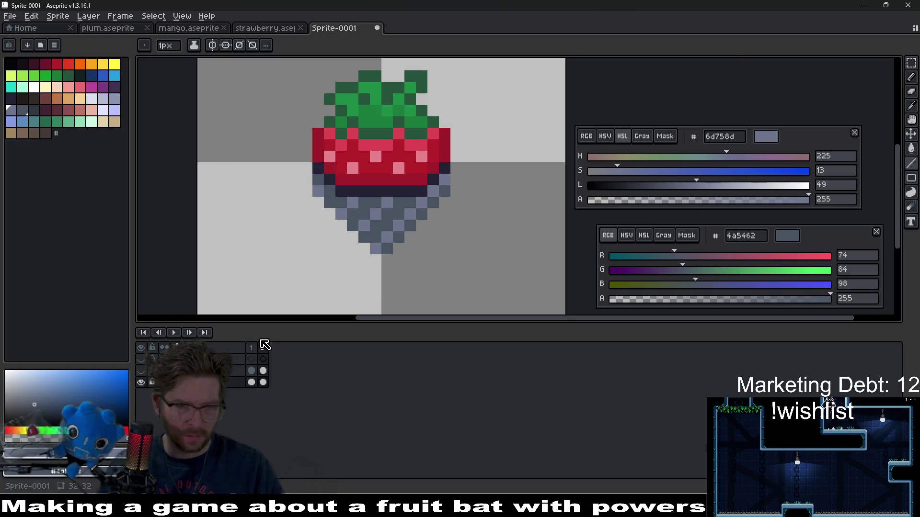
Add a third frame and replace its lighter grey pixels with the darker grey.
{"action": "key", "text": "alt+n"}
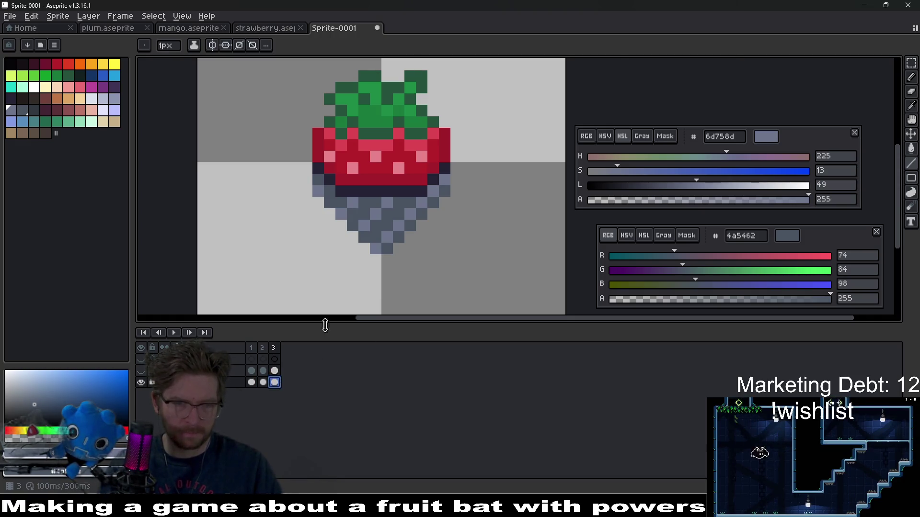
{"action": "scroll", "coordinate": [405, 225], "scroll_direction": "up", "scroll_amount": 3}
{"action": "key", "text": "i"}
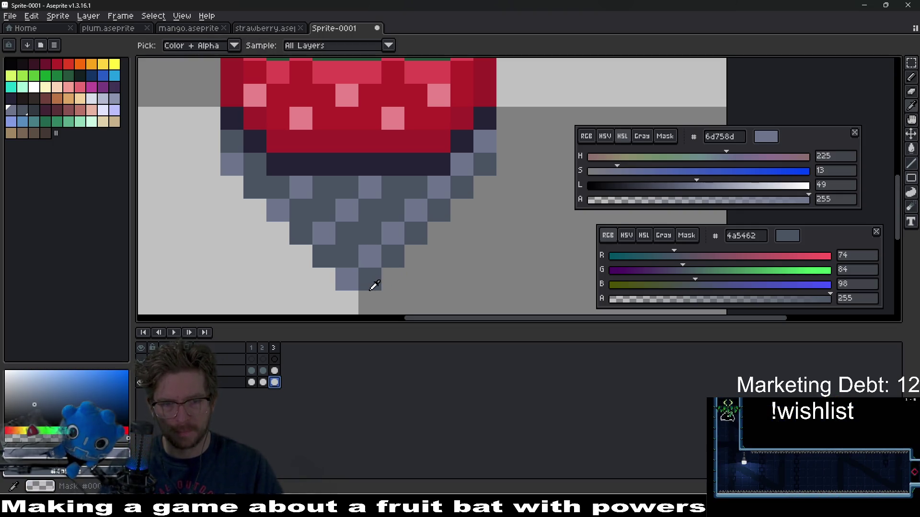
{"action": "key", "text": "shift+r"}
{"action": "key", "text": "Return"}
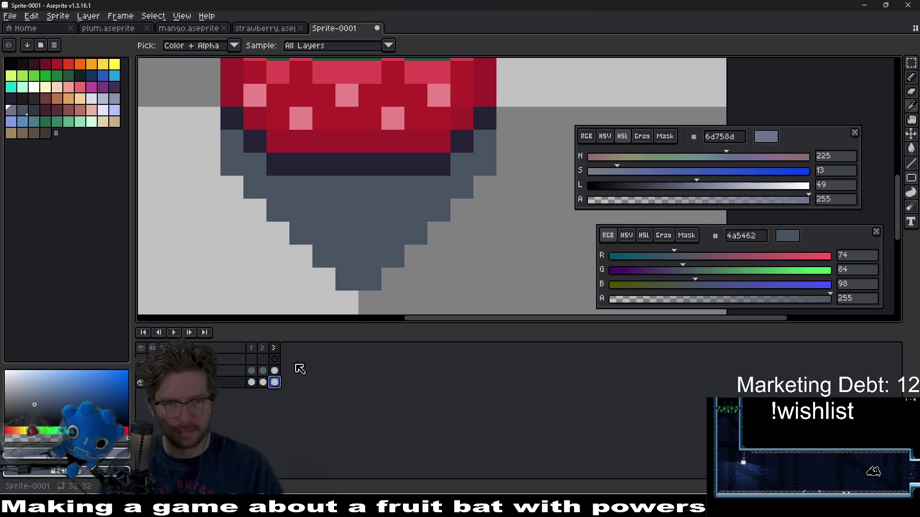
Flip between frames 2 and 3 and play the three-frame animation to compare.
{"action": "key", "text": "Left"}
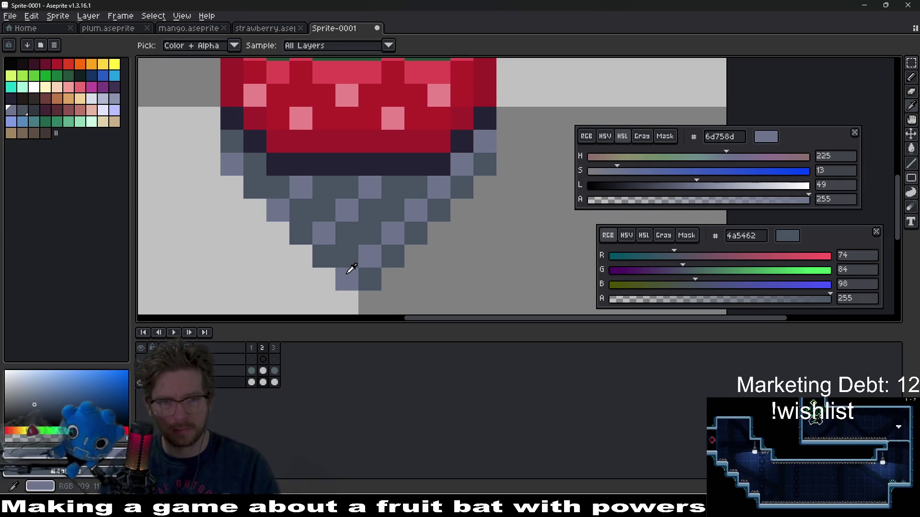
{"action": "key", "text": "Right"}
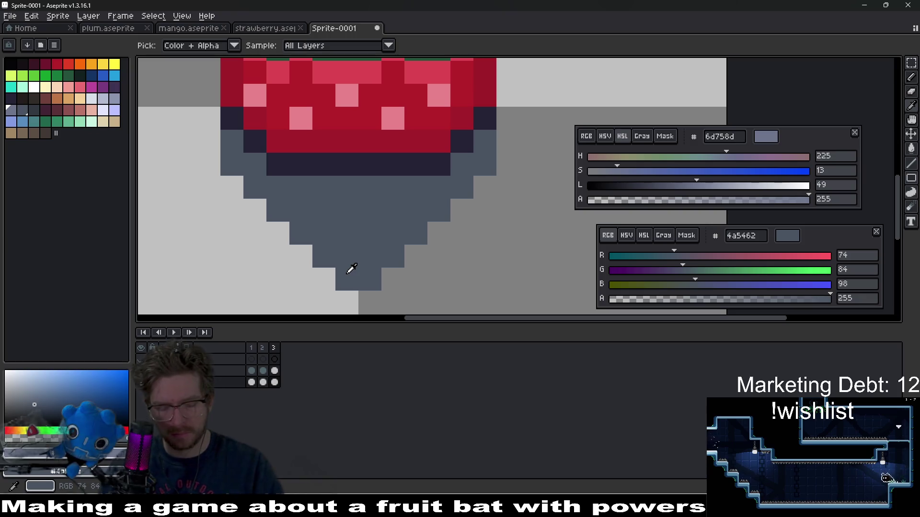
{"action": "key", "text": "l"}
{"action": "key", "text": "Left"}
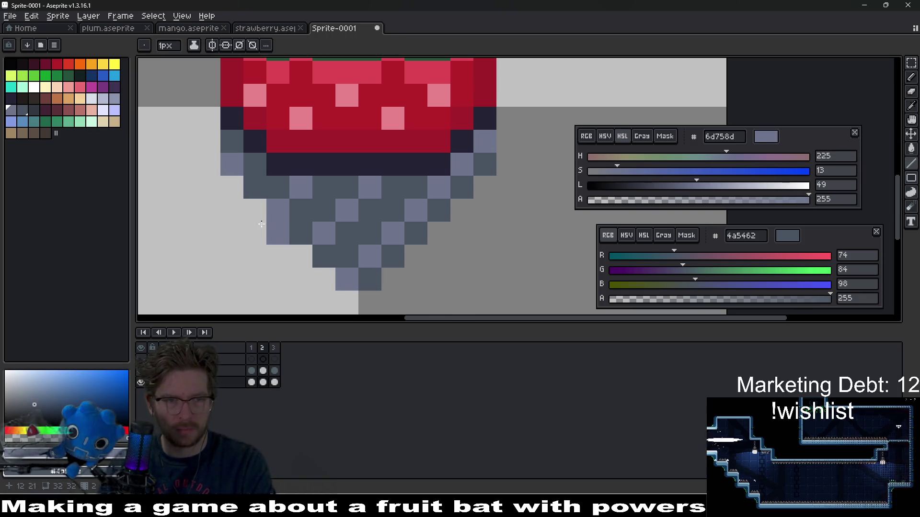
{"action": "key", "text": "Right"}
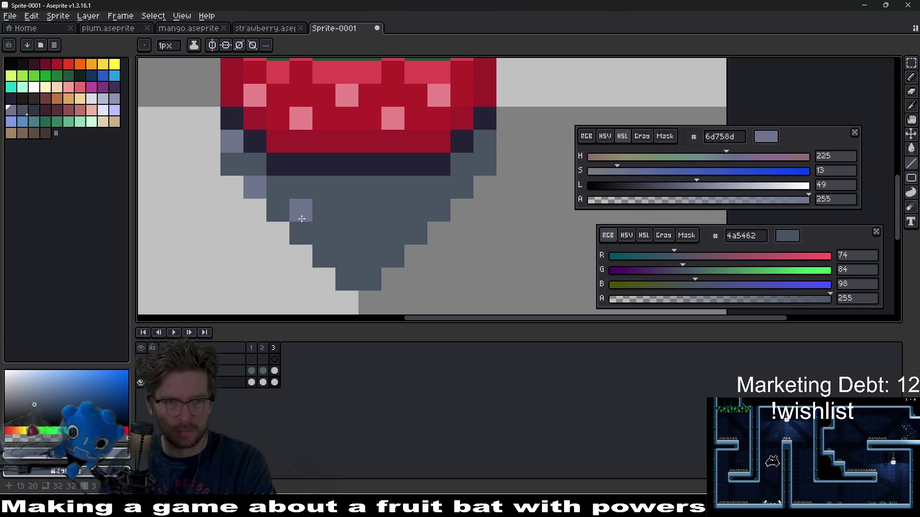
{"action": "key", "text": "Right"}
{"action": "key", "text": "Right"}
{"action": "key", "text": "Return"}
{"action": "key", "text": "Right"}
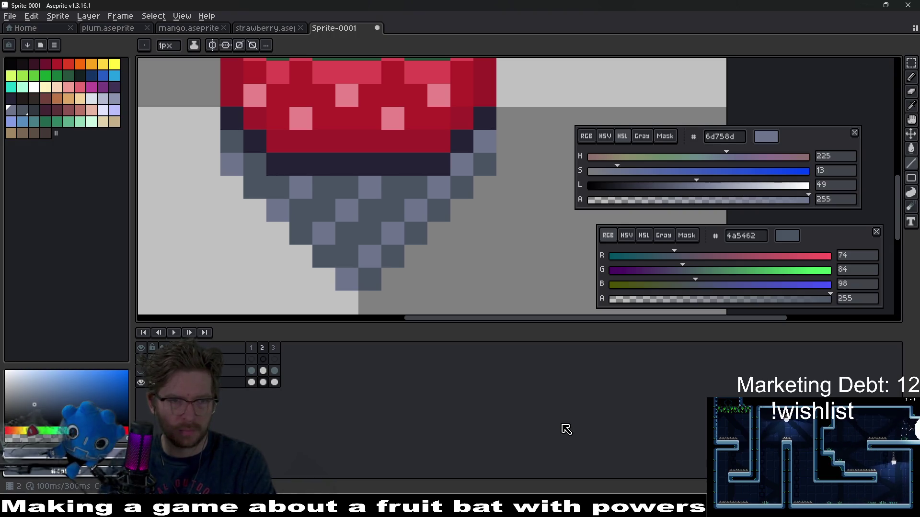
{"action": "key", "text": "Right"}
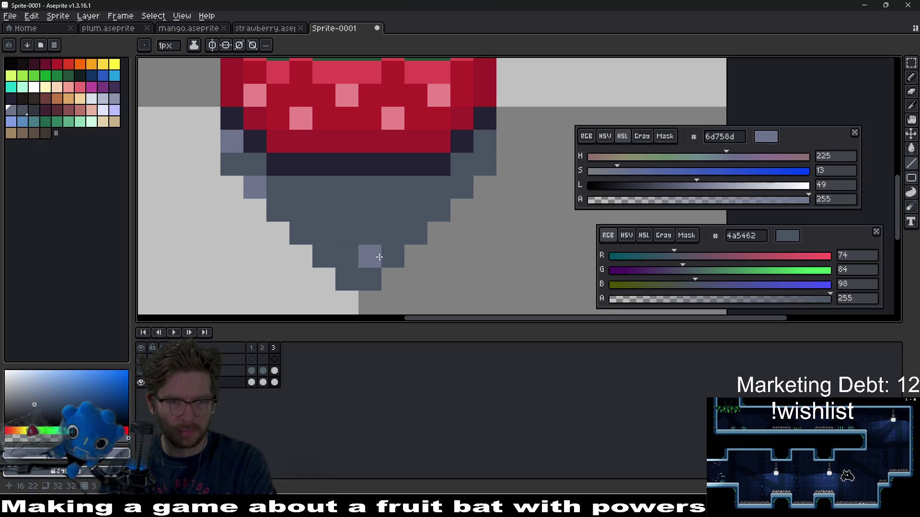
{"action": "key", "text": "Left"}
{"action": "key", "text": "Right"}
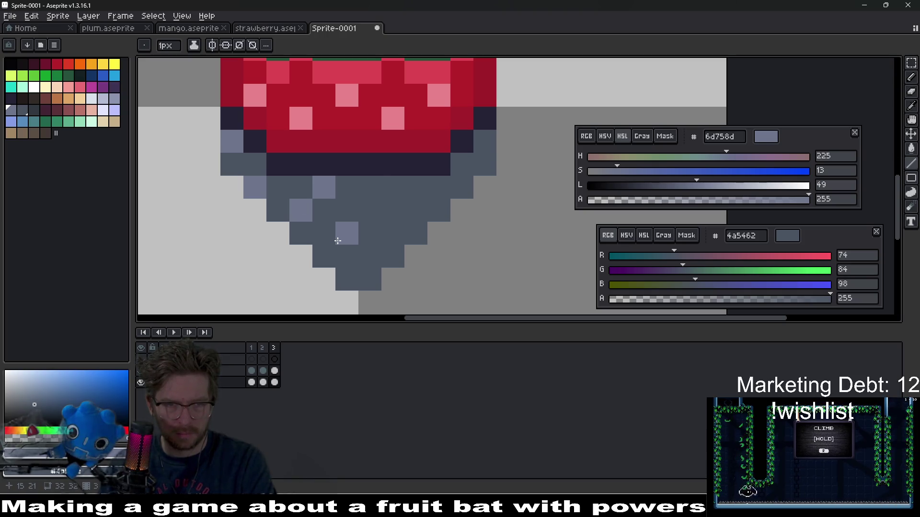
Place light grey-blue diagonal pixels on frame 3's grey base, checking against frame 2.
{"action": "left_click", "coordinate": [323, 256]}
{"action": "left_click", "coordinate": [370, 210], "text": "shift"}
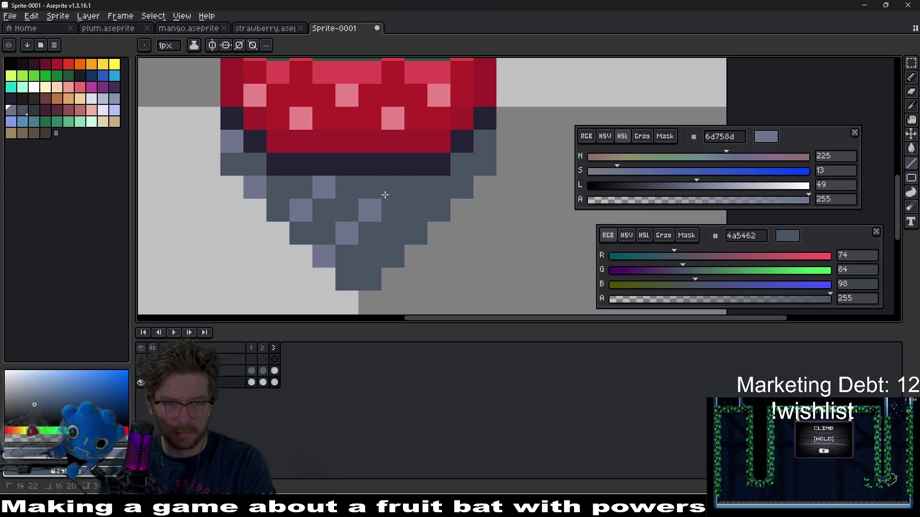
{"action": "key", "text": "Left"}
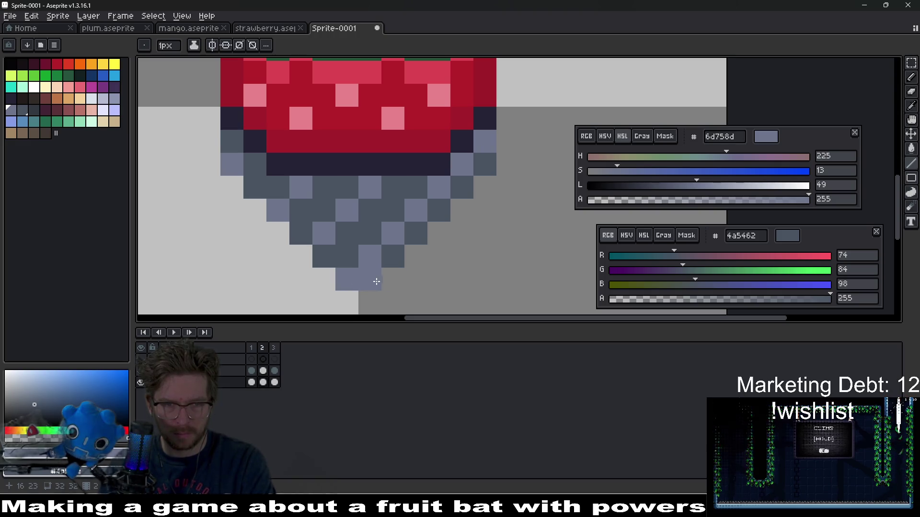
{"action": "key", "text": "Right"}
{"action": "scroll", "coordinate": [412, 232], "scroll_direction": "down", "scroll_amount": 5}
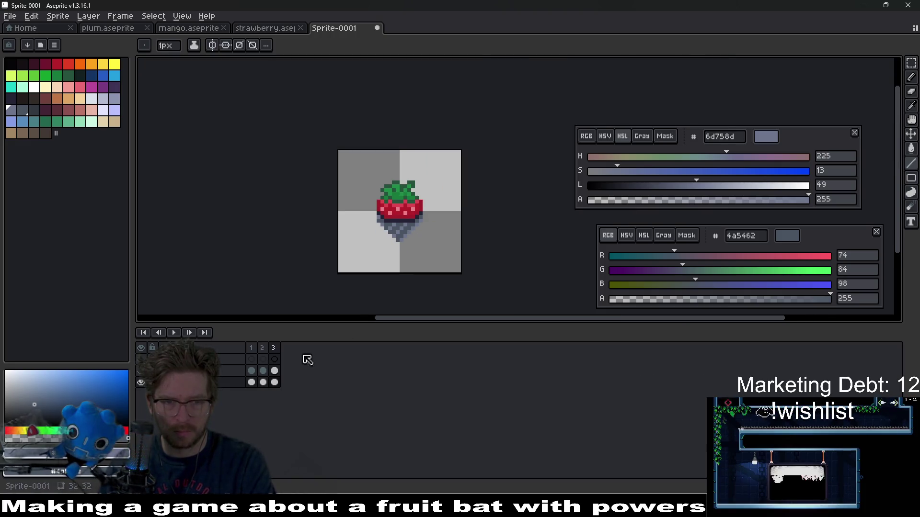
Play the strawberry animation, then stop it.
{"action": "left_click", "coordinate": [174, 332]}
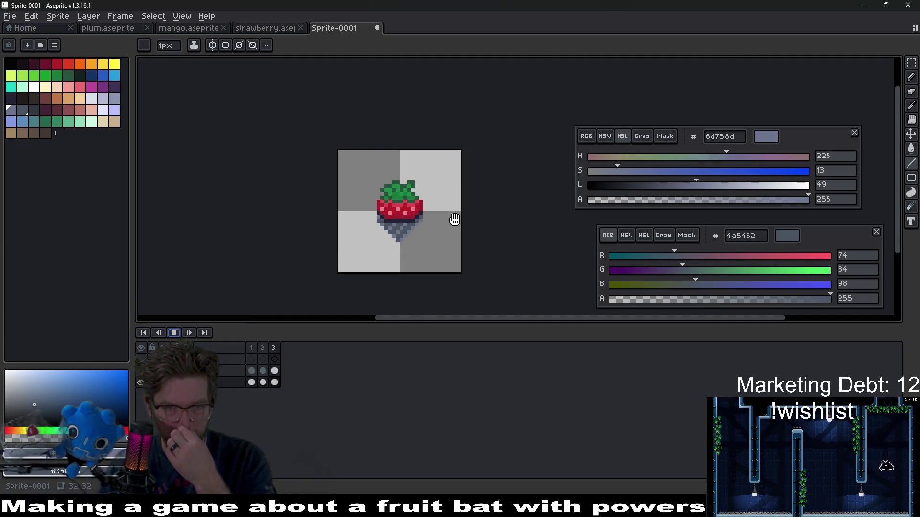
{"action": "scroll", "coordinate": [452, 221], "scroll_direction": "down", "scroll_amount": 2}
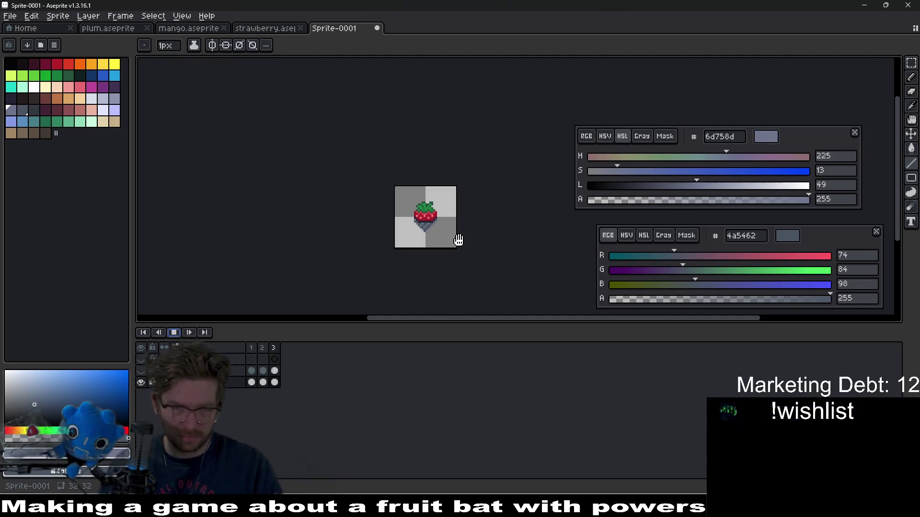
{"action": "left_click", "coordinate": [174, 335]}
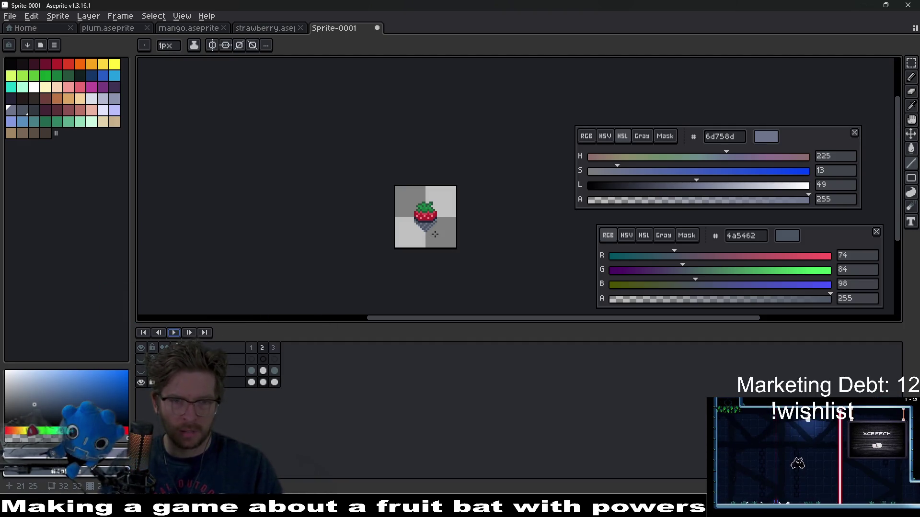
{"action": "scroll", "coordinate": [358, 210], "scroll_direction": "up", "scroll_amount": 5}
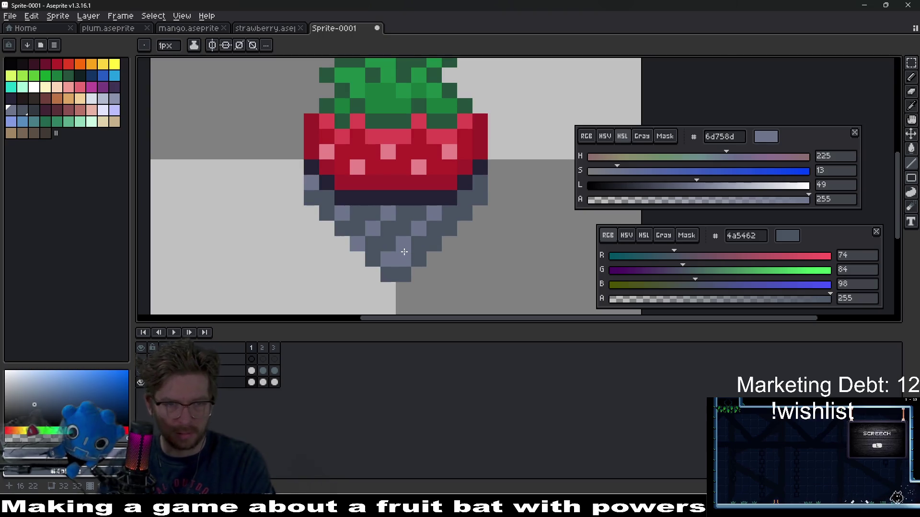
Swap a light and a dark pixel in the grey base, flipping frames to compare.
{"action": "key", "text": "Right"}
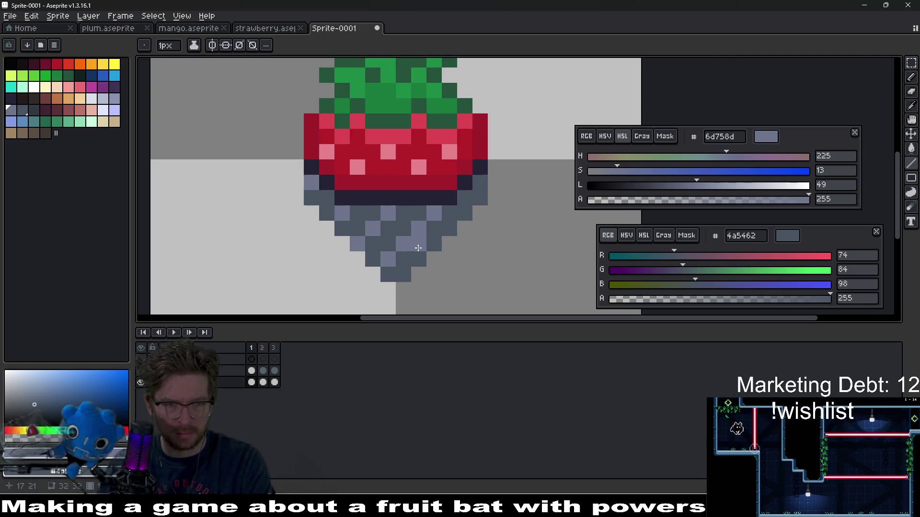
{"action": "key", "text": "Left"}
{"action": "key", "text": "Right"}
{"action": "right_click", "coordinate": [418, 247]}
{"action": "left_click", "coordinate": [409, 238]}
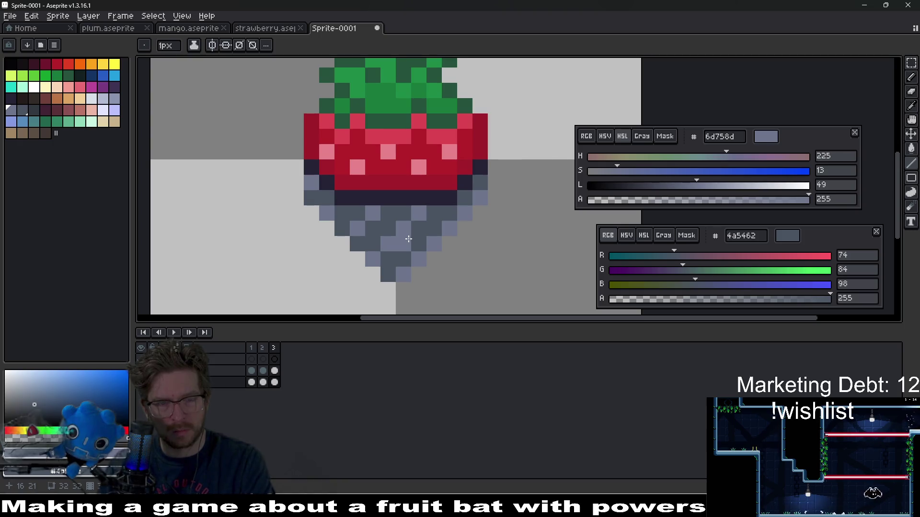
{"action": "key", "text": "Right"}
{"action": "key", "text": "Right"}
{"action": "left_click", "coordinate": [523, 275]}
{"action": "key", "text": "Right"}
{"action": "key", "text": "Left"}
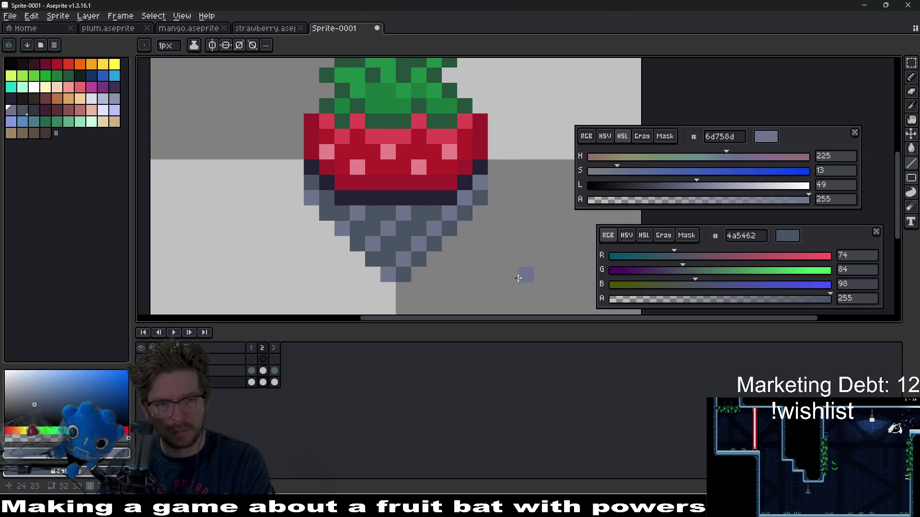
{"action": "key", "text": "Right"}
{"action": "key", "text": "Right"}
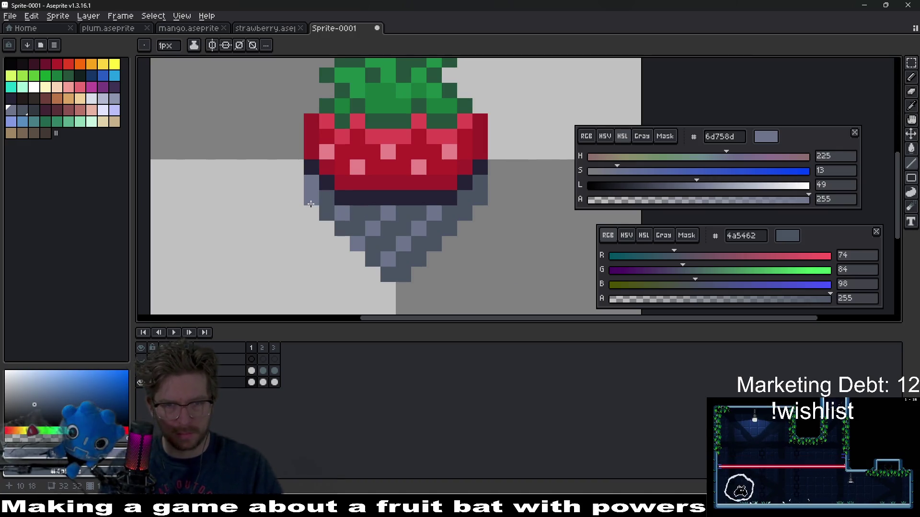
Pick the base's darker grey #4a5462 with the Pencil and replay the animation.
{"action": "key", "text": "i"}
{"action": "left_click", "coordinate": [339, 207]}
{"action": "key", "text": "b"}
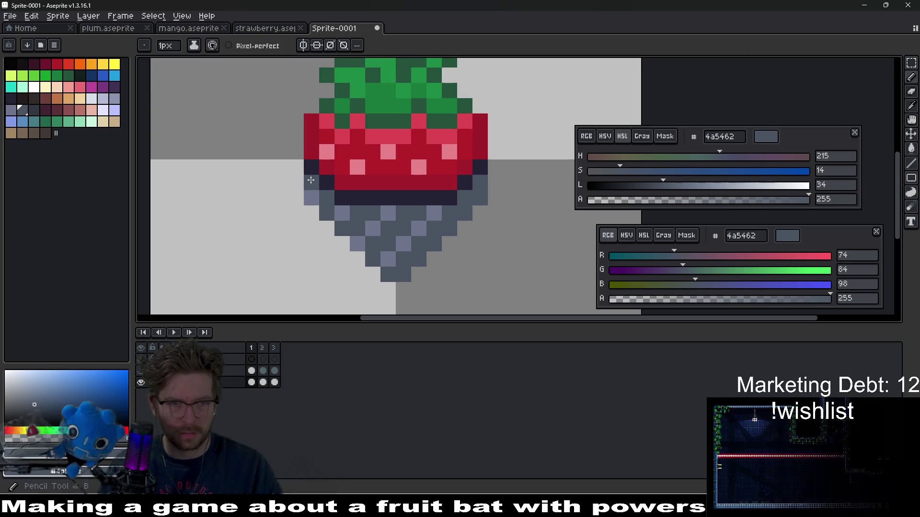
{"action": "scroll", "coordinate": [424, 253], "scroll_direction": "down", "scroll_amount": 3}
{"action": "left_click", "coordinate": [173, 334]}
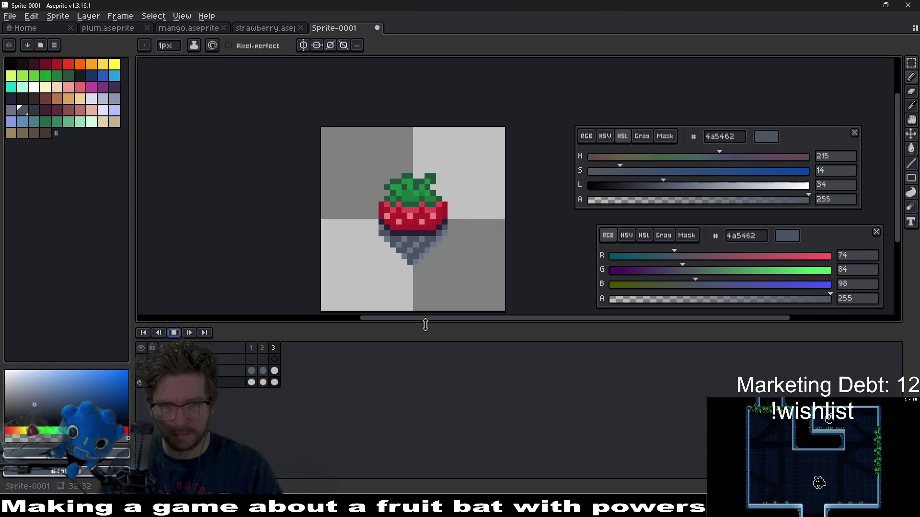
Stop on frame 3, pick outline colour #242234, and darken side outline pixels beside the base.
{"action": "left_click", "coordinate": [189, 333]}
{"action": "scroll", "coordinate": [441, 241], "scroll_direction": "up", "scroll_amount": 3}
{"action": "scroll", "coordinate": [441, 240], "scroll_direction": "up", "scroll_amount": 2}
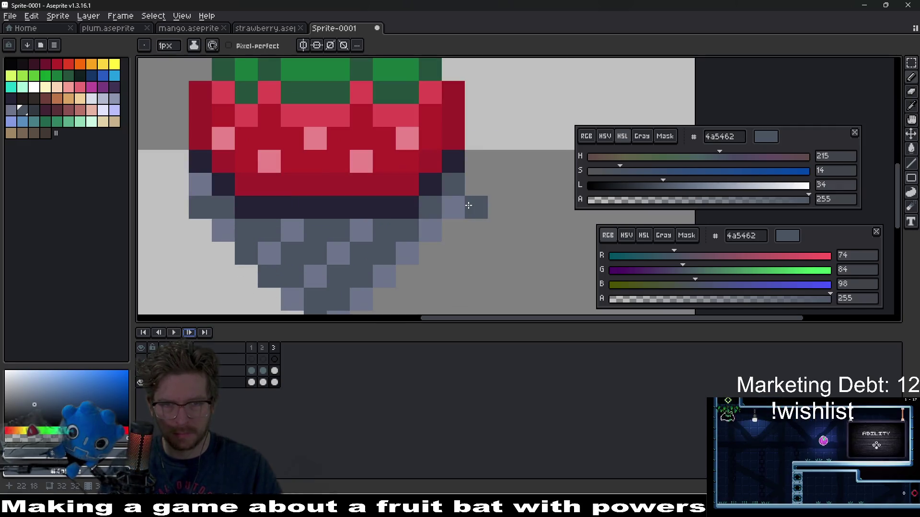
{"action": "left_click", "coordinate": [453, 158], "text": "alt"}
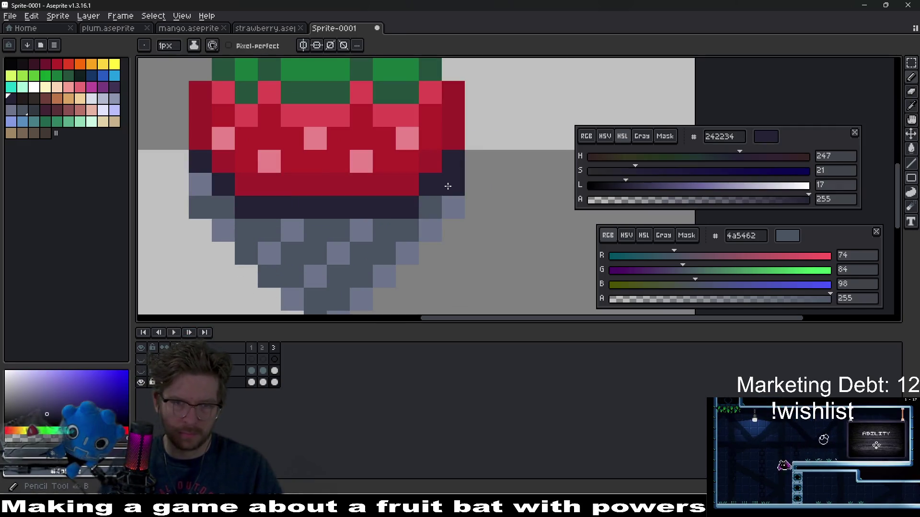
{"action": "left_click_drag", "start_coordinate": [453, 184], "coordinate": [453, 207]}
{"action": "left_click", "coordinate": [201, 179]}
{"action": "left_click", "coordinate": [200, 207]}
{"action": "left_click", "coordinate": [407, 230]}
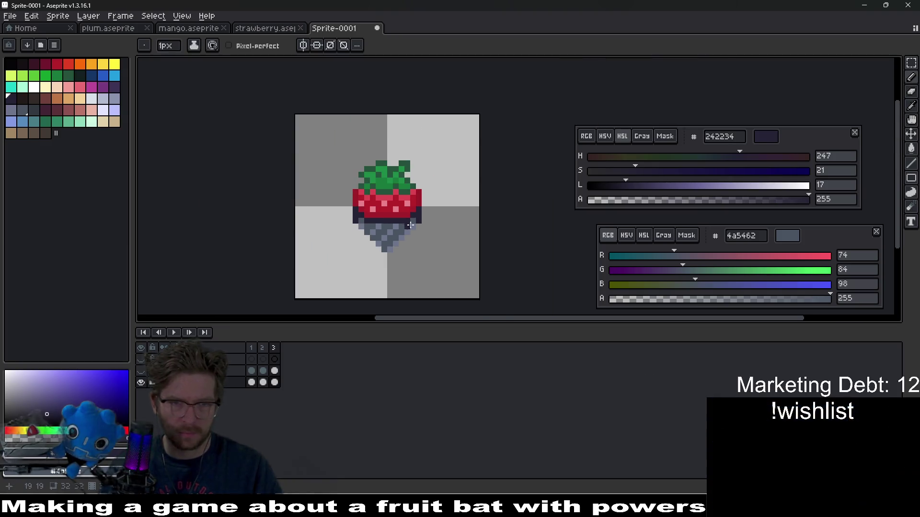
{"action": "scroll", "coordinate": [443, 233], "scroll_direction": "down", "scroll_amount": 7}
{"action": "scroll", "coordinate": [440, 233], "scroll_direction": "up", "scroll_amount": 4}
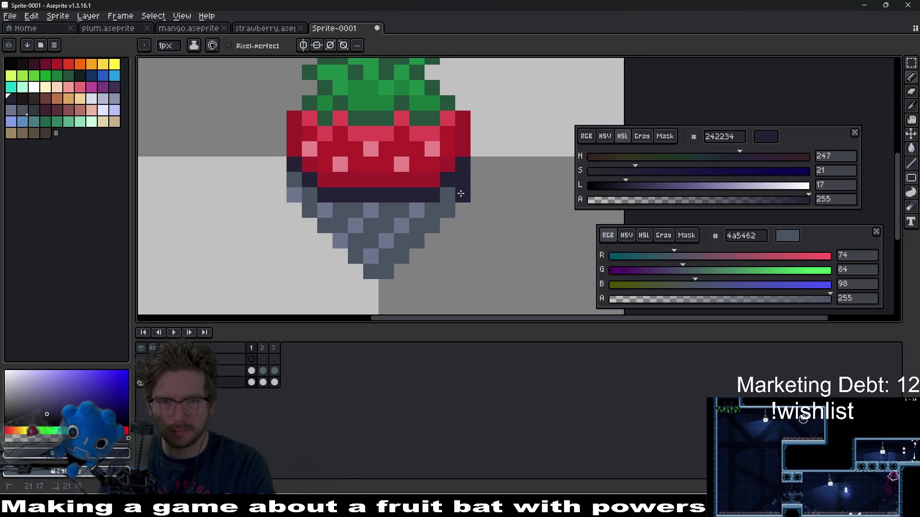
Darken the lower-right and two left outline pixels on frame 2 and play the animation.
{"action": "key", "text": "period"}
{"action": "left_click", "coordinate": [463, 195]}
{"action": "left_click_drag", "start_coordinate": [294, 194], "coordinate": [294, 180]}
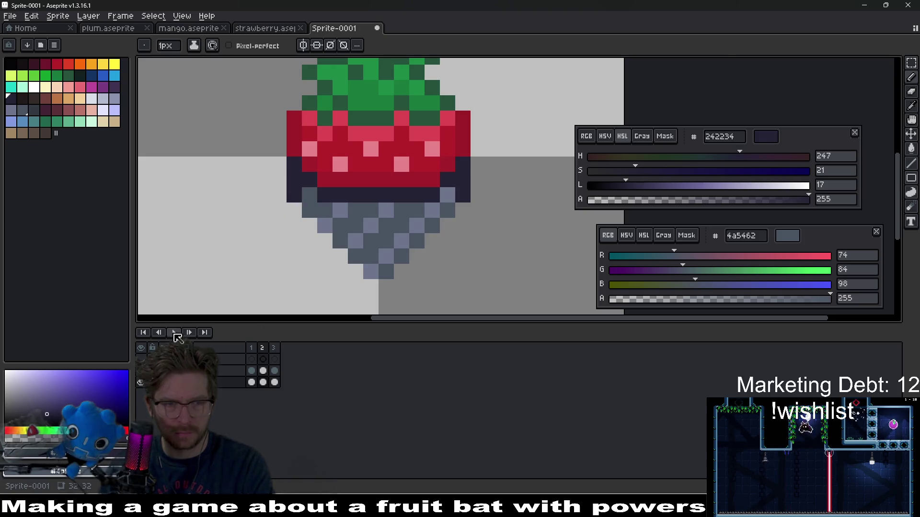
{"action": "left_click", "coordinate": [175, 332]}
Sample the base's lighter grey-blue #6d758d as the drawing colour.
{"action": "scroll", "coordinate": [476, 254], "scroll_direction": "down", "scroll_amount": 7}
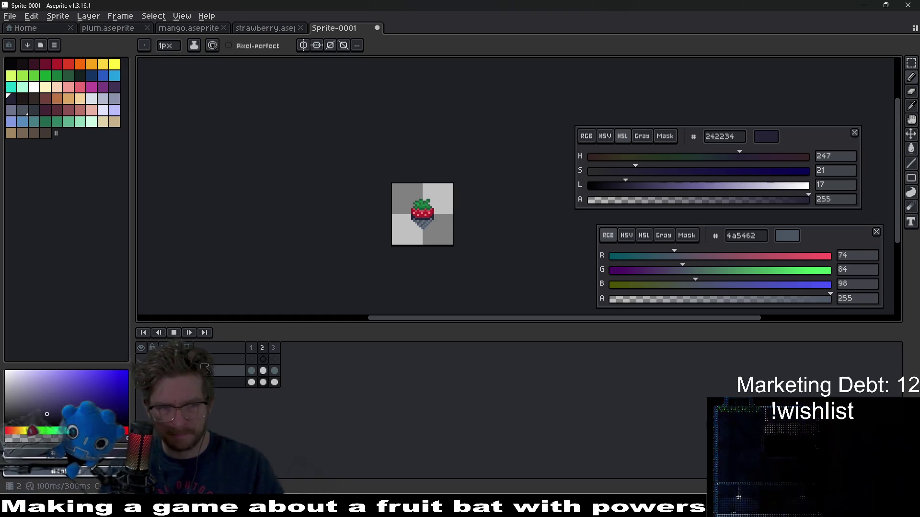
{"action": "scroll", "coordinate": [453, 258], "scroll_direction": "up", "scroll_amount": 4}
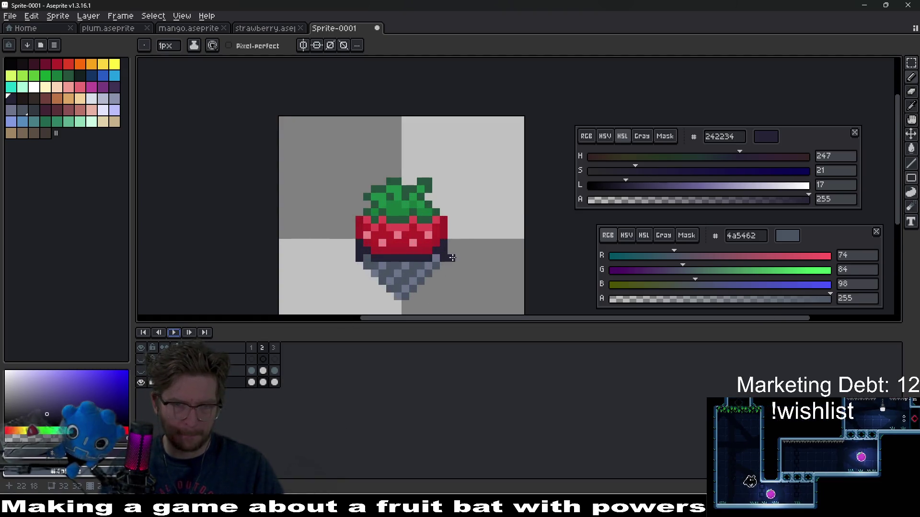
{"action": "scroll", "coordinate": [452, 257], "scroll_direction": "down", "scroll_amount": 2}
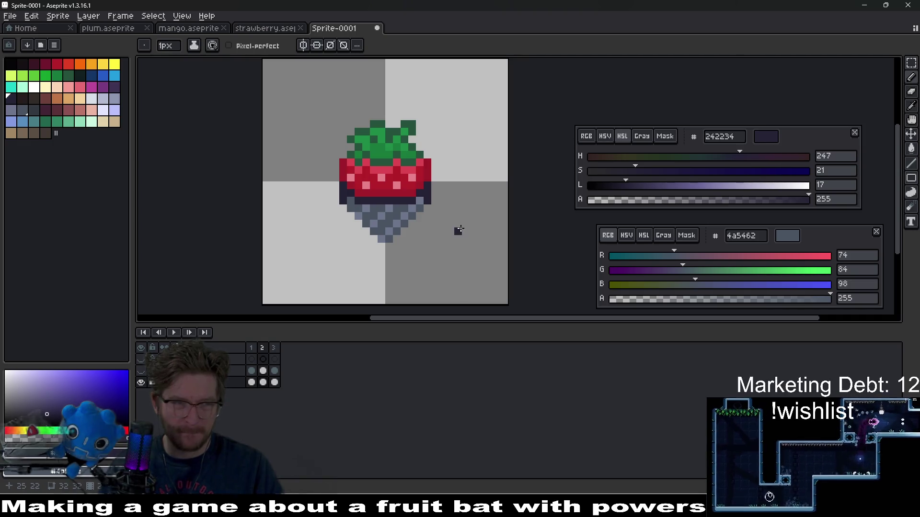
{"action": "scroll", "coordinate": [459, 230], "scroll_direction": "up", "scroll_amount": 2}
{"action": "key", "text": "alt"}
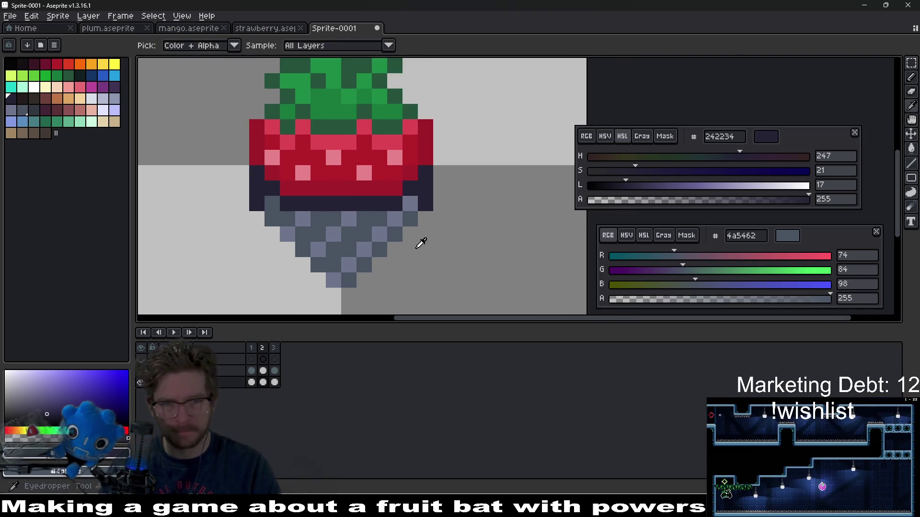
{"action": "left_click", "coordinate": [355, 222]}
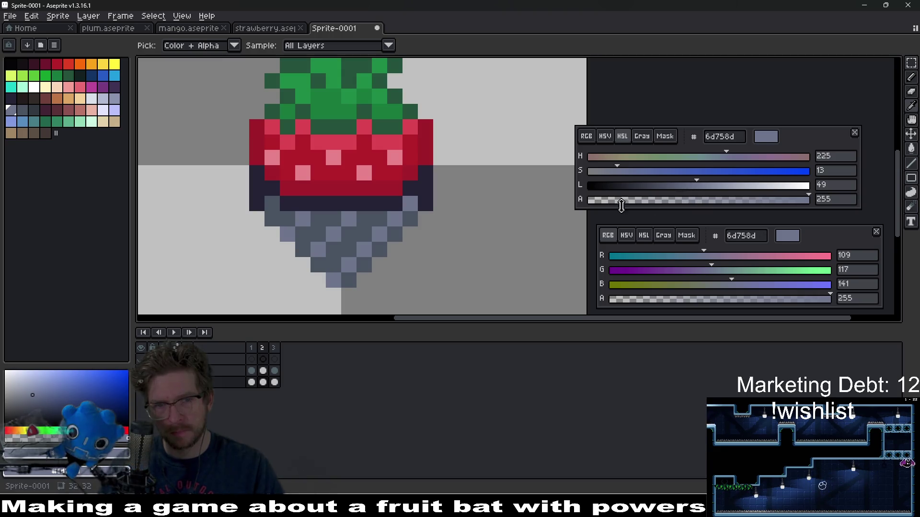
Sample the base grey #4a5462 and trial darker lightness values, cancelling each replacement.
{"action": "left_click", "coordinate": [363, 235]}
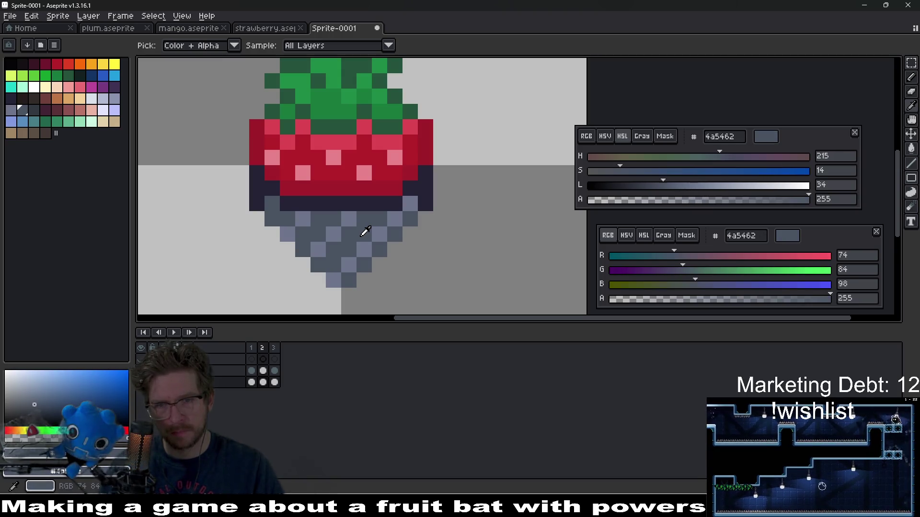
{"action": "left_click", "coordinate": [643, 236]}
{"action": "left_click_drag", "start_coordinate": [697, 284], "coordinate": [663, 285]}
{"action": "key", "text": "shift+r"}
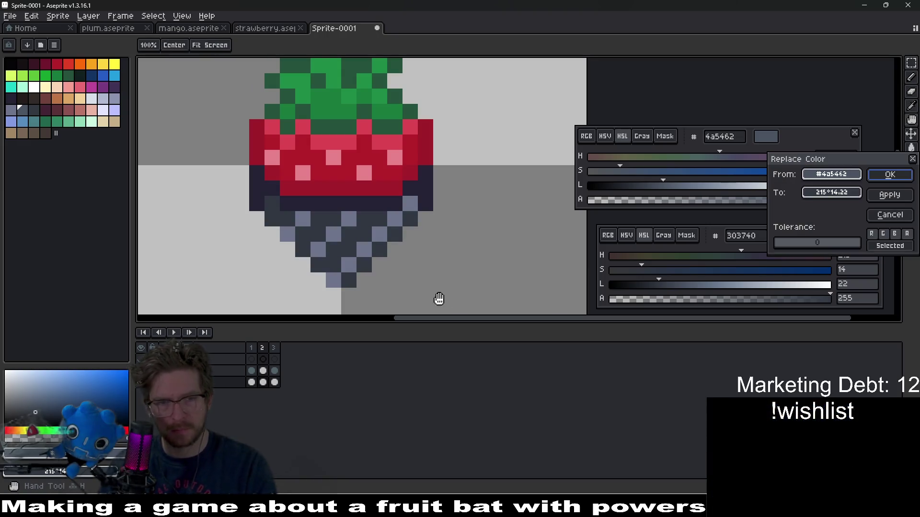
{"action": "scroll", "coordinate": [439, 299], "scroll_direction": "down", "scroll_amount": 4}
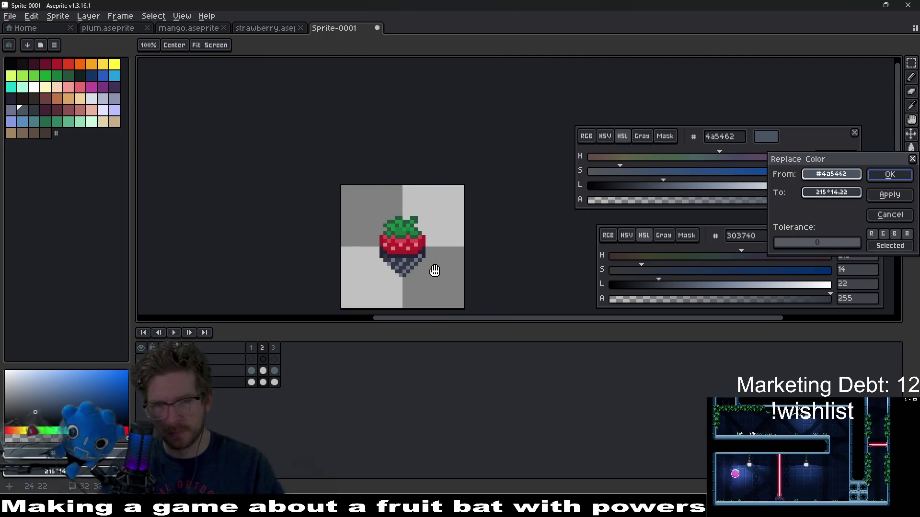
{"action": "key", "text": "Escape"}
{"action": "key", "text": "i"}
{"action": "scroll", "coordinate": [427, 269], "scroll_direction": "up", "scroll_amount": 4}
{"action": "left_click", "coordinate": [348, 205]}
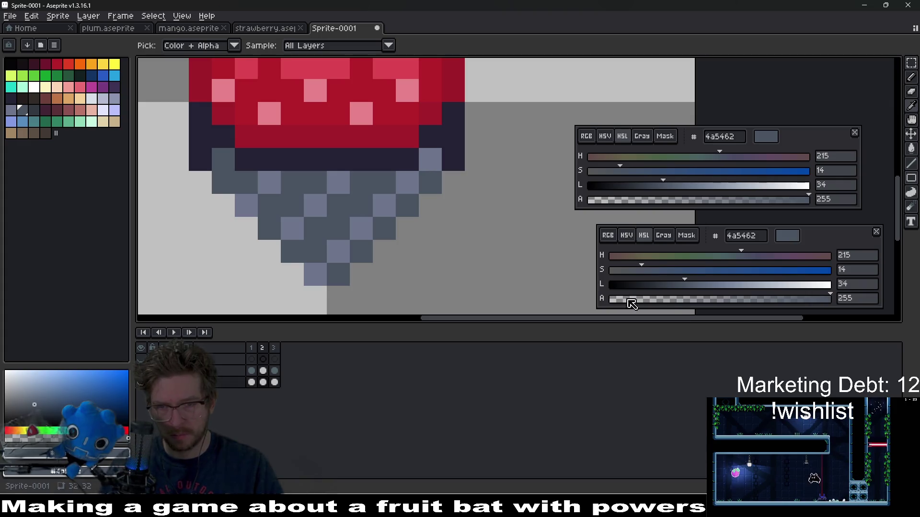
{"action": "left_click_drag", "start_coordinate": [682, 288], "coordinate": [675, 289]}
{"action": "key", "text": "shift+r"}
{"action": "key", "text": "Escape"}
Replace the light grey-blue #6d758d with a slightly darker shade, then undo it.
{"action": "left_click", "coordinate": [365, 222]}
{"action": "left_click_drag", "start_coordinate": [712, 289], "coordinate": [704, 289]}
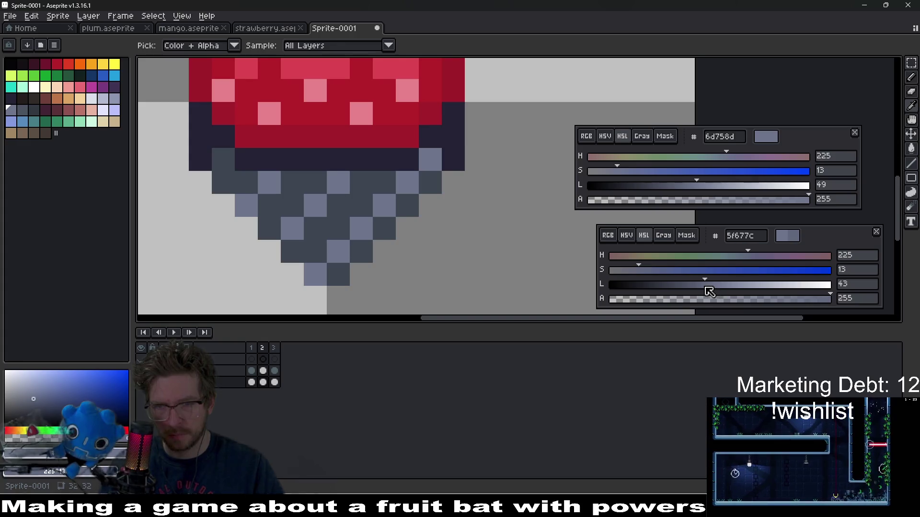
{"action": "key", "text": "shift+r"}
{"action": "key", "text": "Return"}
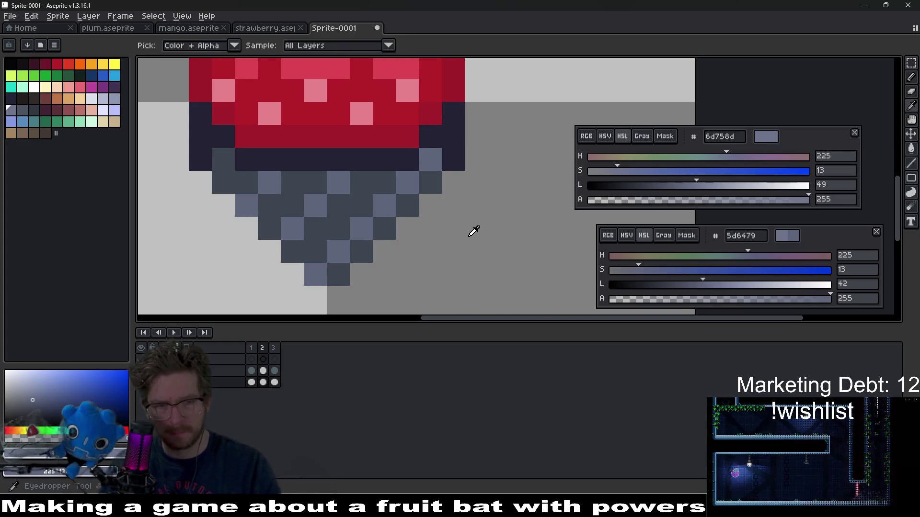
{"action": "scroll", "coordinate": [421, 283], "scroll_direction": "down", "scroll_amount": 3}
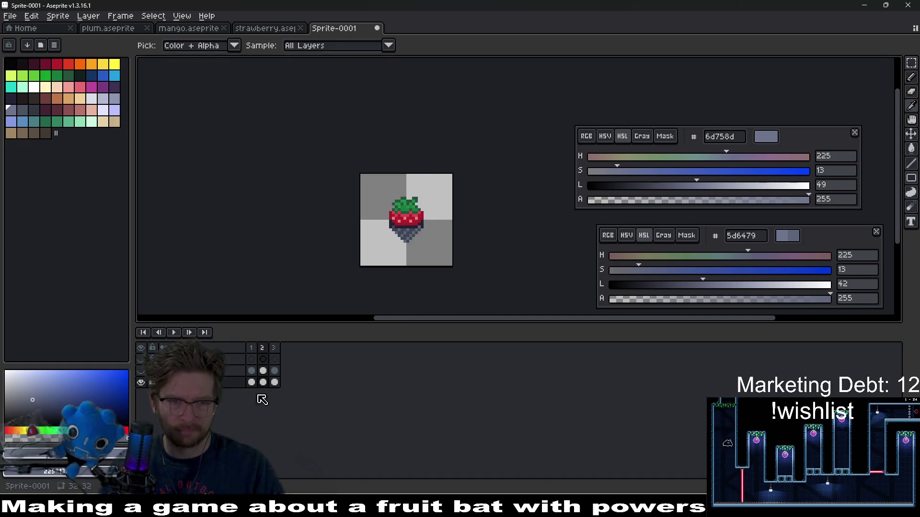
{"action": "left_click", "coordinate": [275, 383]}
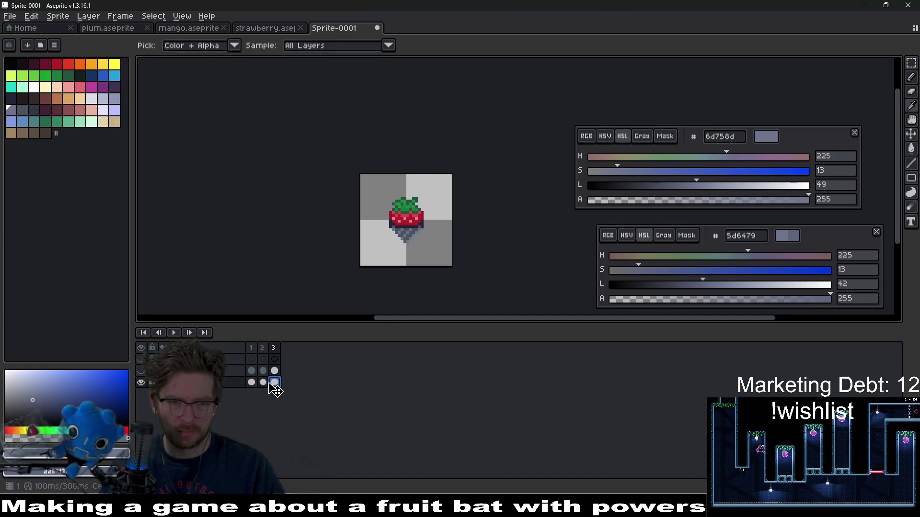
{"action": "key", "text": "ctrl+z"}
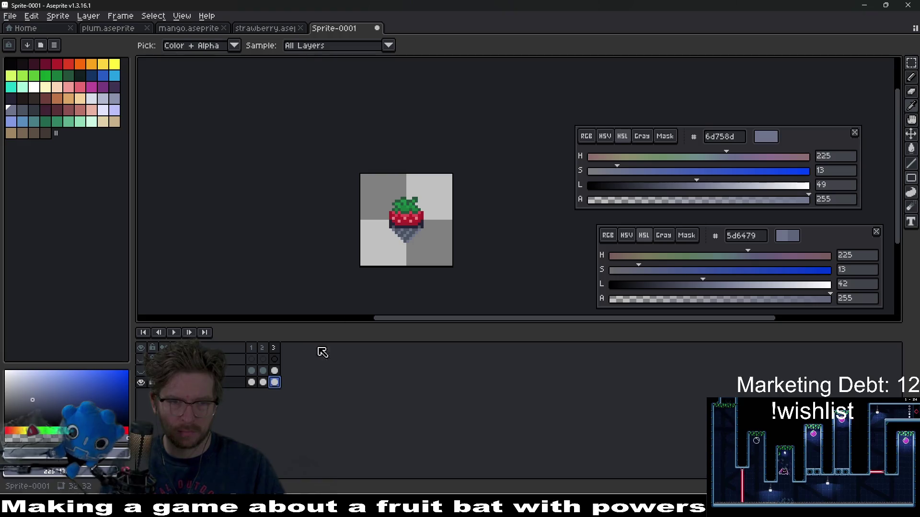
{"action": "scroll", "coordinate": [413, 247], "scroll_direction": "up", "scroll_amount": 3}
Select the strawberry cels across frames 1–3 and frame the whole strawberry in view.
{"action": "key", "text": "v"}
{"action": "key", "text": "i"}
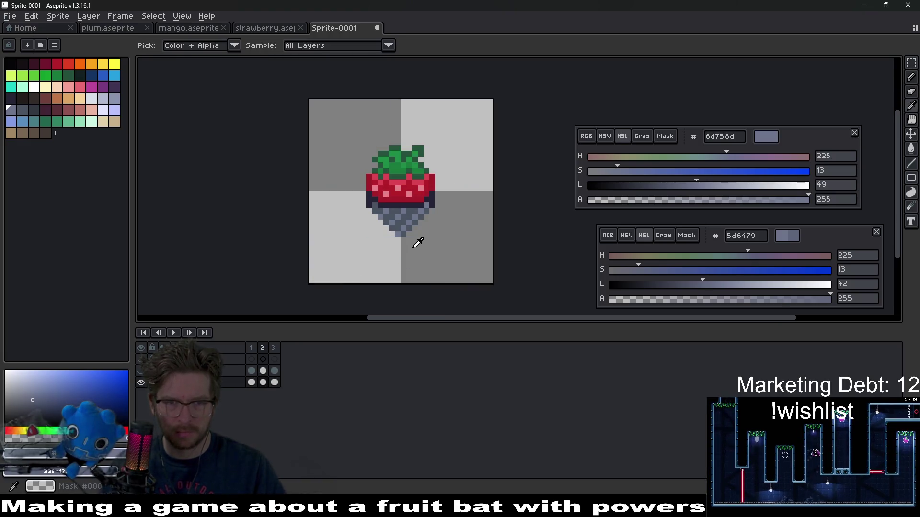
{"action": "key", "text": "Left"}
{"action": "left_click_drag", "start_coordinate": [276, 386], "coordinate": [252, 383]}
{"action": "scroll", "coordinate": [383, 218], "scroll_direction": "up", "scroll_amount": 2}
{"action": "scroll", "coordinate": [401, 148], "scroll_direction": "up", "scroll_amount": 2}
{"action": "scroll", "coordinate": [429, 126], "scroll_direction": "down", "scroll_amount": 2}
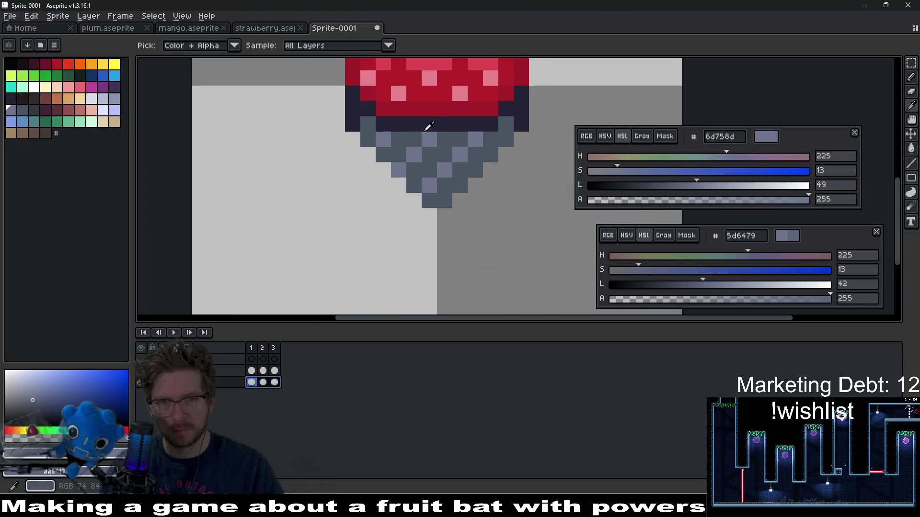
{"action": "left_click_drag", "start_coordinate": [429, 126], "coordinate": [310, 253]}
Replace the mid-grey #4a5462 with a darker tone at lightness 29.
{"action": "left_click", "coordinate": [330, 233]}
{"action": "left_click_drag", "start_coordinate": [679, 286], "coordinate": [677, 289]}
{"action": "key", "text": "shift+r"}
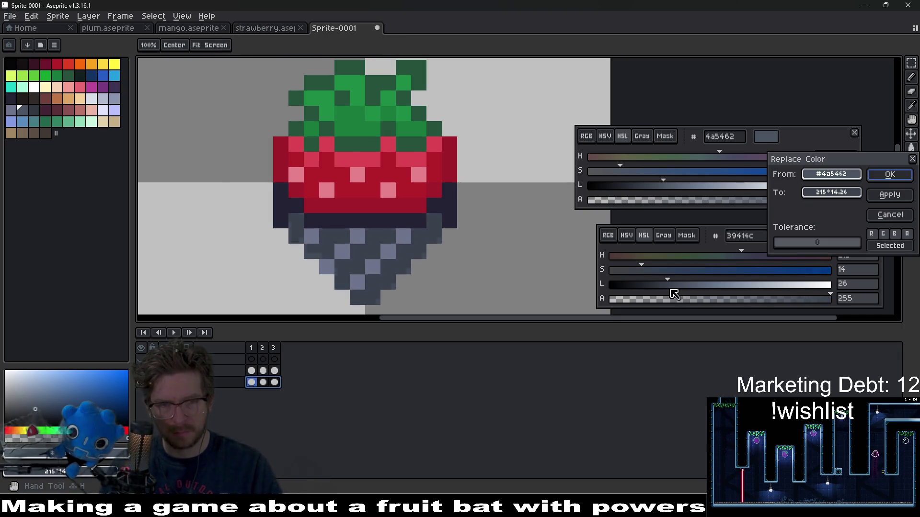
{"action": "key", "text": "Return"}
Replace the lighter grey #6d758d with a darker version at lightness 39.
{"action": "left_click", "coordinate": [346, 247]}
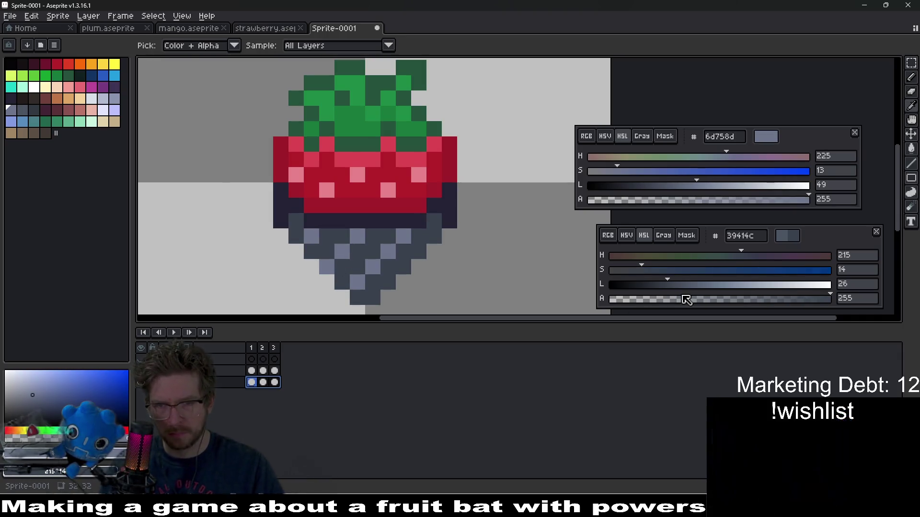
{"action": "right_click", "coordinate": [345, 247]}
{"action": "left_click", "coordinate": [698, 286]}
{"action": "key", "text": "shift+r"}
{"action": "key", "text": "Return"}
{"action": "scroll", "coordinate": [424, 254], "scroll_direction": "down", "scroll_amount": 3}
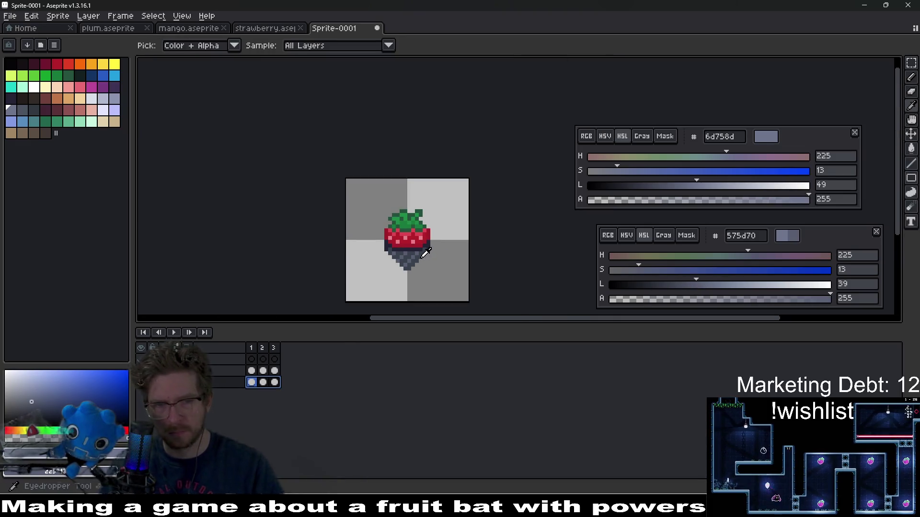
Play the strawberry animation, stop it, and select cels for frames 1–3.
{"action": "left_click", "coordinate": [173, 332]}
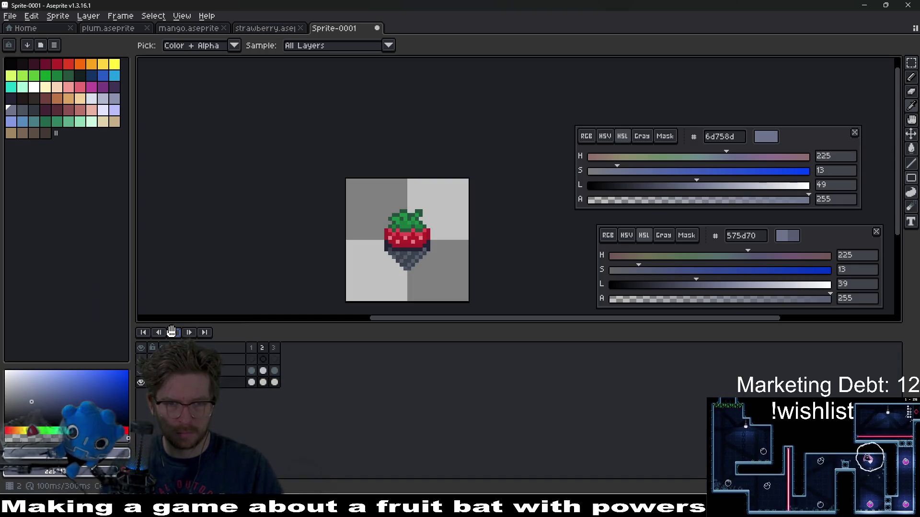
{"action": "scroll", "coordinate": [488, 243], "scroll_direction": "down", "scroll_amount": 2}
{"action": "left_click_drag", "start_coordinate": [489, 243], "coordinate": [468, 203]}
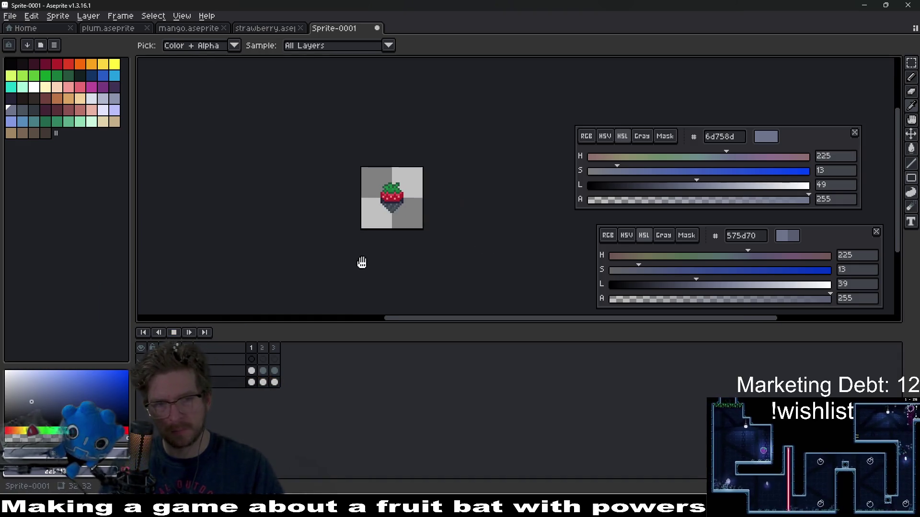
{"action": "left_click", "coordinate": [275, 383]}
{"action": "left_click_drag", "start_coordinate": [277, 383], "coordinate": [249, 382]}
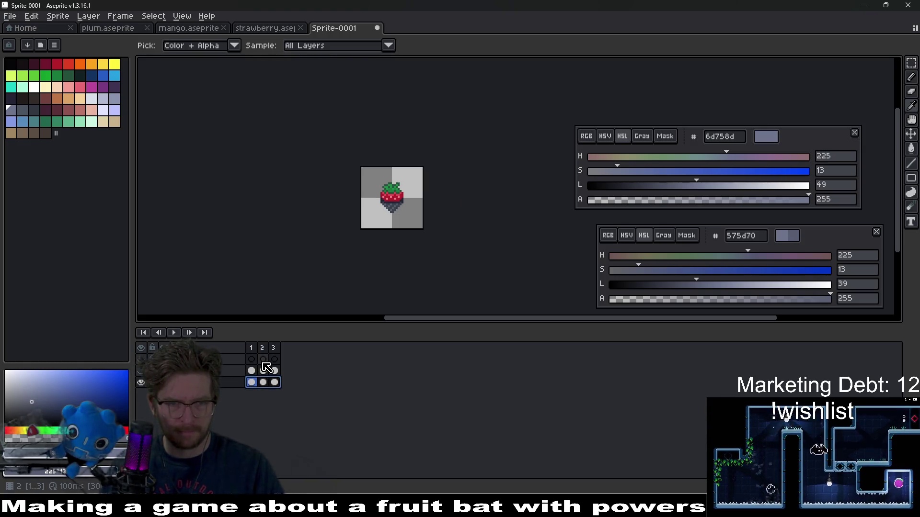
{"action": "scroll", "coordinate": [415, 233], "scroll_direction": "up", "scroll_amount": 2}
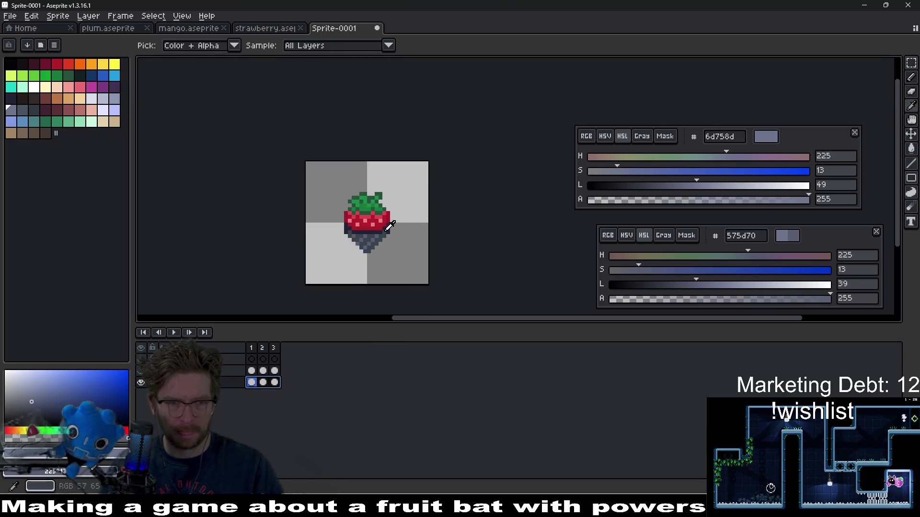
Dismiss a stray file browser and Outline effect, then pick pale #e3e6ff as drawing colour.
{"action": "key", "text": "ctrl+s"}
{"action": "key", "text": "Escape"}
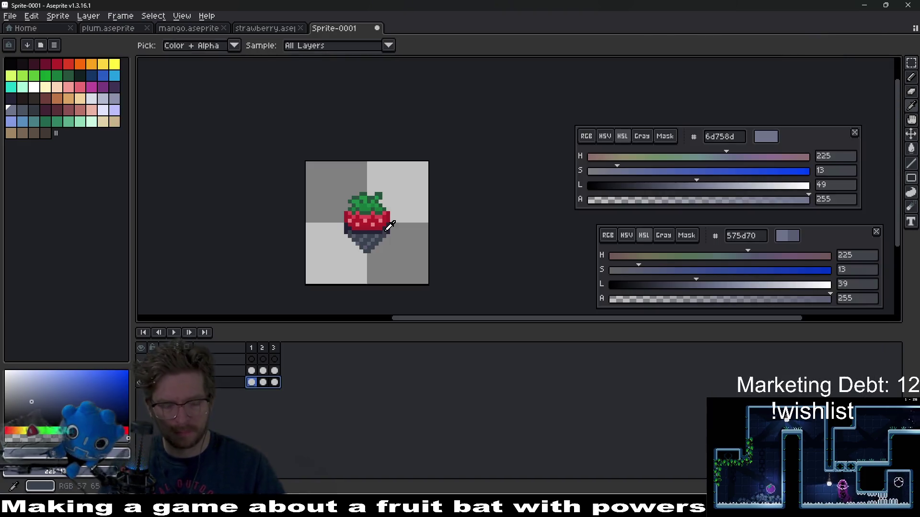
{"action": "key", "text": "shift+o"}
{"action": "key", "text": "Escape"}
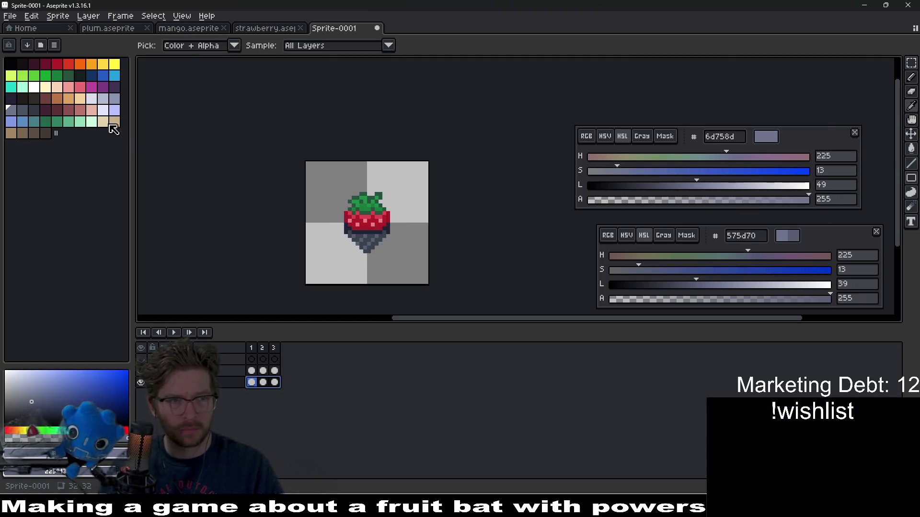
{"action": "left_click", "coordinate": [104, 112]}
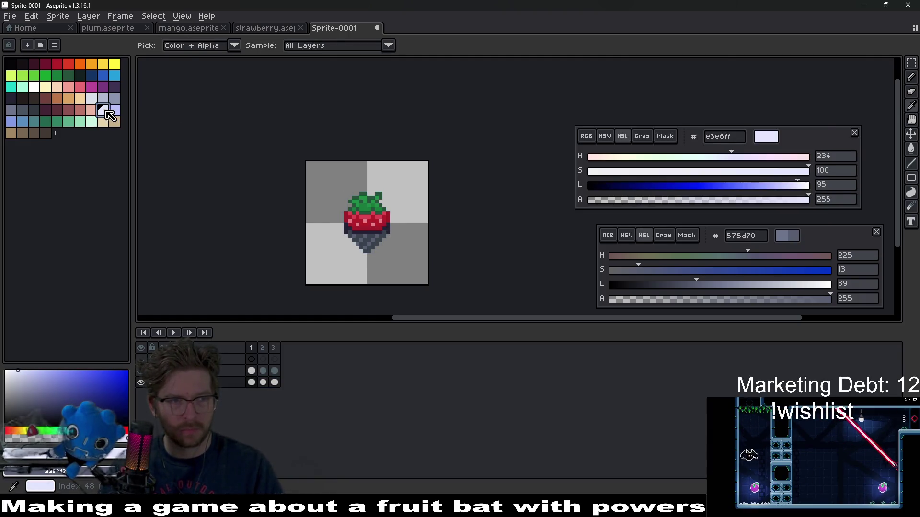
Choose pure white #ffffff and run Outline (Shift+O) on frames 1, 2 and 3 in turn.
{"action": "left_click", "coordinate": [38, 86]}
{"action": "key", "text": "shift+o"}
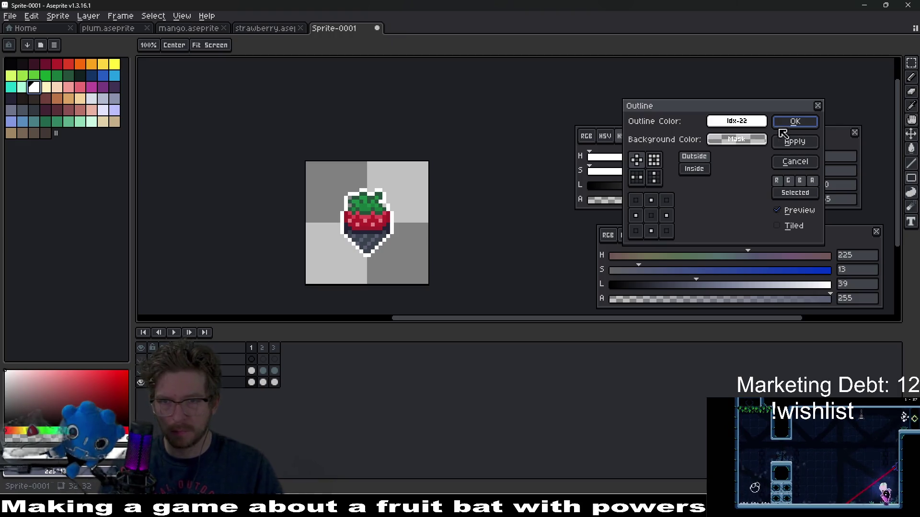
{"action": "left_click", "coordinate": [795, 125]}
{"action": "left_click", "coordinate": [263, 382]}
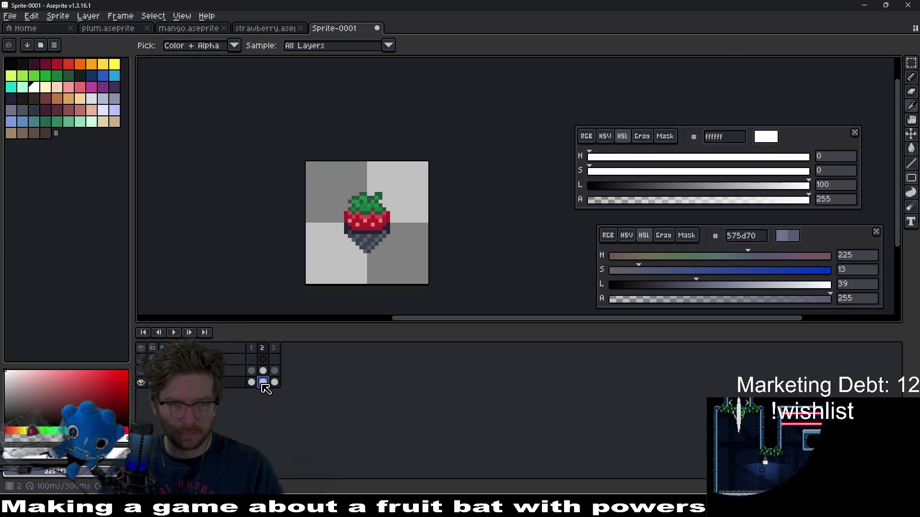
{"action": "key", "text": "shift+o"}
{"action": "key", "text": "Return"}
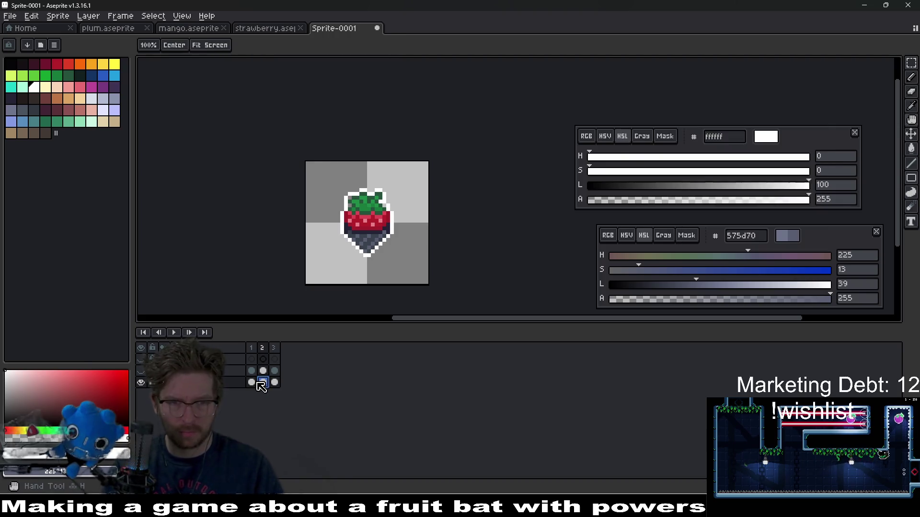
{"action": "left_click", "coordinate": [275, 382]}
{"action": "key", "text": "shift+o"}
{"action": "key", "text": "Return"}
Play the looping animation to check the outlines, centering the small sprite.
{"action": "scroll", "coordinate": [358, 199], "scroll_direction": "up", "scroll_amount": 1}
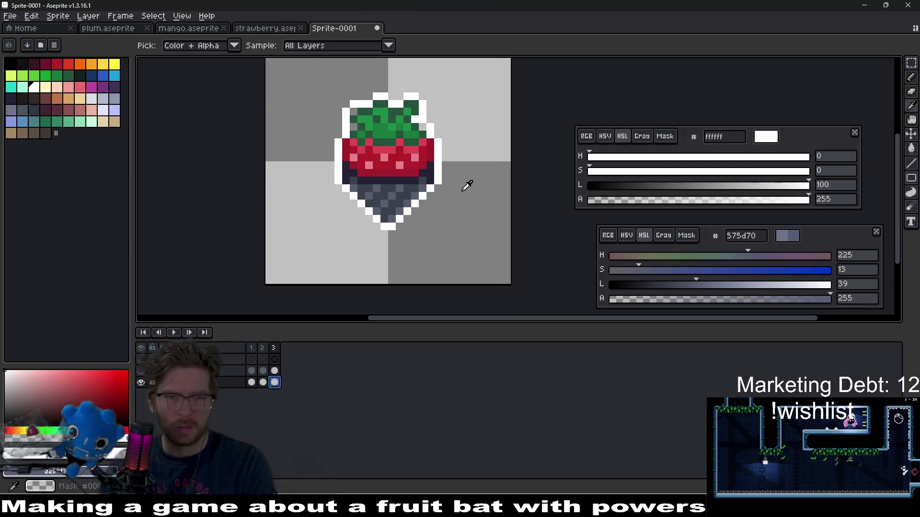
{"action": "key", "text": "Return"}
{"action": "scroll", "coordinate": [467, 185], "scroll_direction": "down", "scroll_amount": 1}
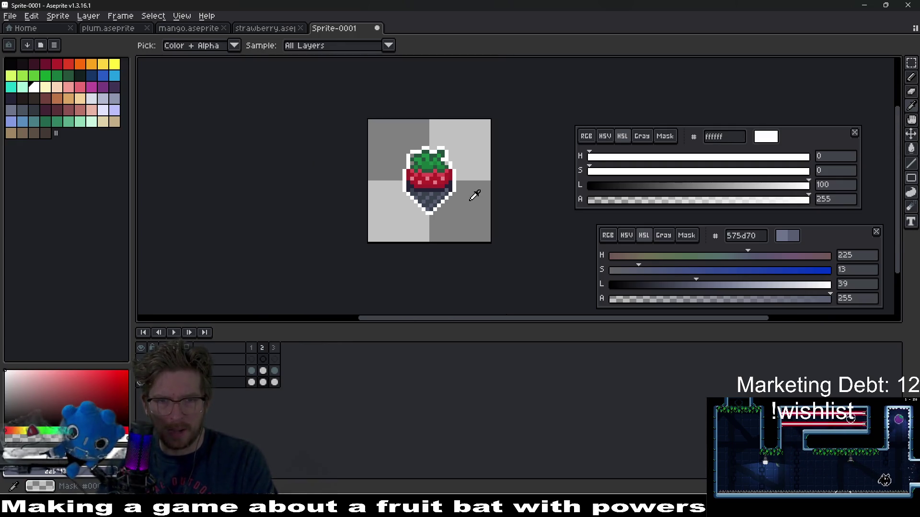
{"action": "scroll", "coordinate": [463, 197], "scroll_direction": "down", "scroll_amount": 1}
{"action": "left_click_drag", "start_coordinate": [501, 219], "coordinate": [476, 257]}
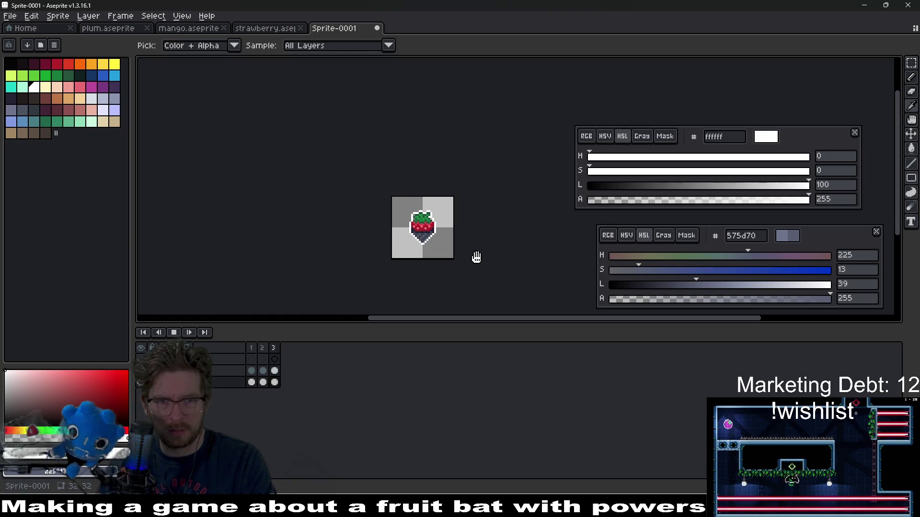
Stop playback on frame 1 and undo the white outline.
{"action": "left_click", "coordinate": [174, 333]}
{"action": "scroll", "coordinate": [404, 235], "scroll_direction": "up", "scroll_amount": 4}
{"action": "key", "text": "v"}
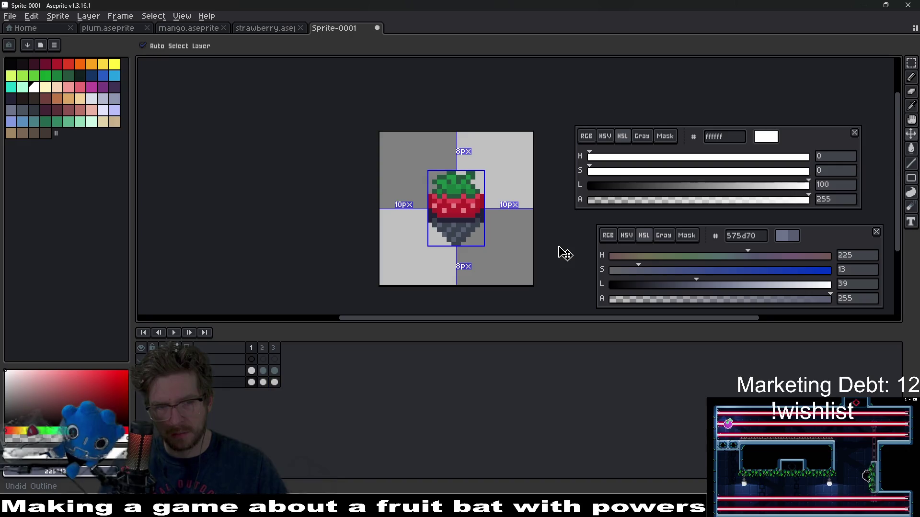
{"action": "key", "text": "i"}
Add a new empty layer from the layer menu and select its frame 1 cel.
{"action": "left_click", "coordinate": [263, 377]}
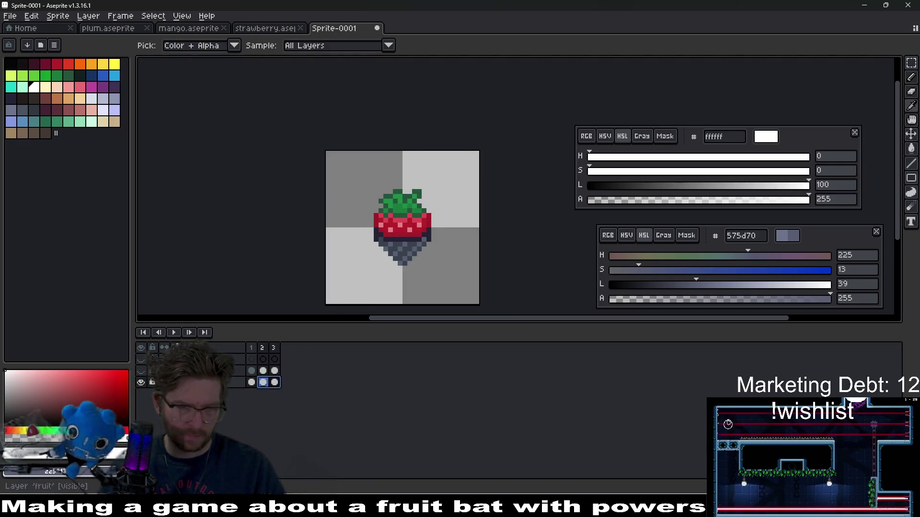
{"action": "right_click", "coordinate": [201, 382]}
{"action": "mouse_move", "coordinate": [240, 405]}
{"action": "left_click", "coordinate": [288, 378]}
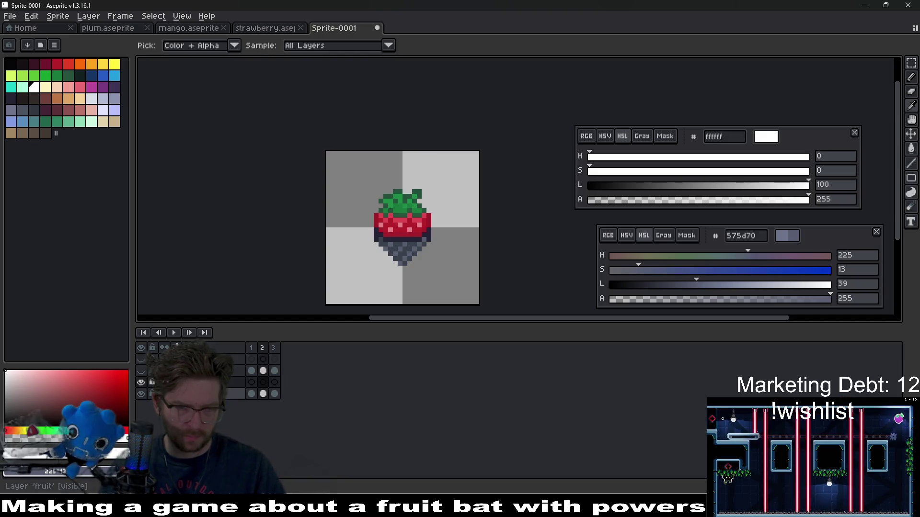
{"action": "left_click", "coordinate": [251, 382]}
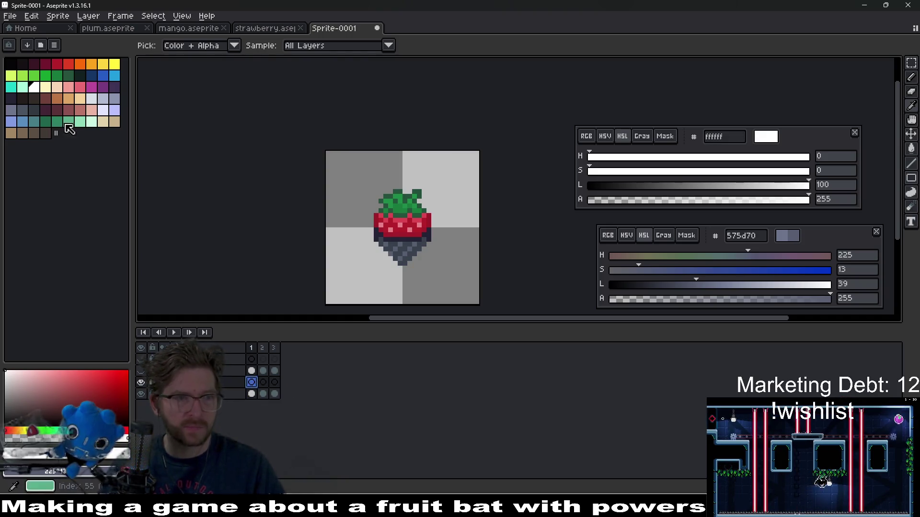
Frame the strawberry's lower half and switch to the Pencil tool.
{"action": "scroll", "coordinate": [432, 249], "scroll_direction": "up", "scroll_amount": 3}
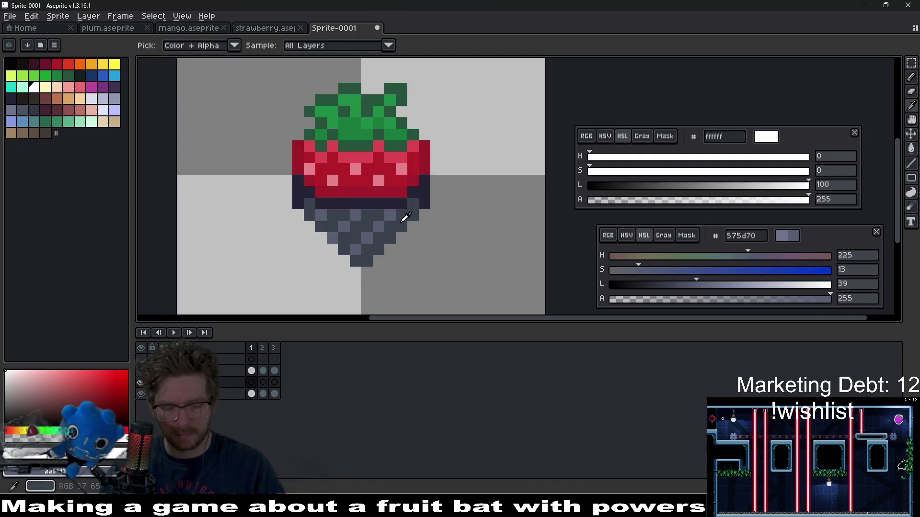
{"action": "key", "text": "l"}
{"action": "left_click", "coordinate": [380, 254]}
{"action": "scroll", "coordinate": [381, 254], "scroll_direction": "up", "scroll_amount": 1}
{"action": "left_click_drag", "start_coordinate": [390, 247], "coordinate": [413, 212]}
{"action": "key", "text": "b"}
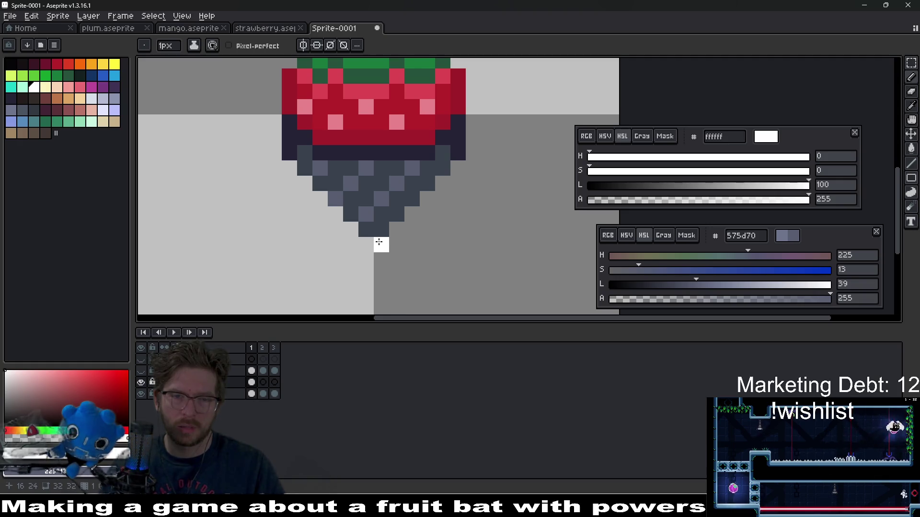
Paint three white pixels along the strawberry's lower edge and tip on frame 1.
{"action": "left_click", "coordinate": [367, 229]}
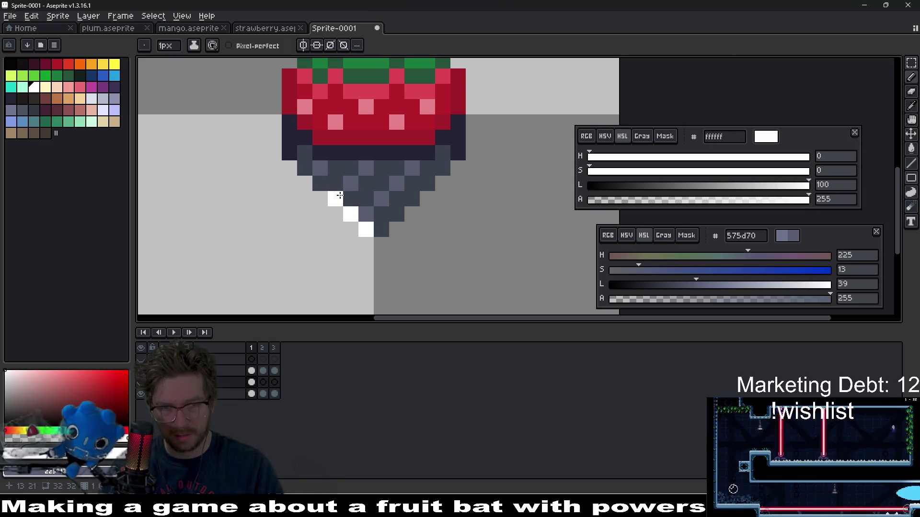
{"action": "left_click", "coordinate": [333, 184]}
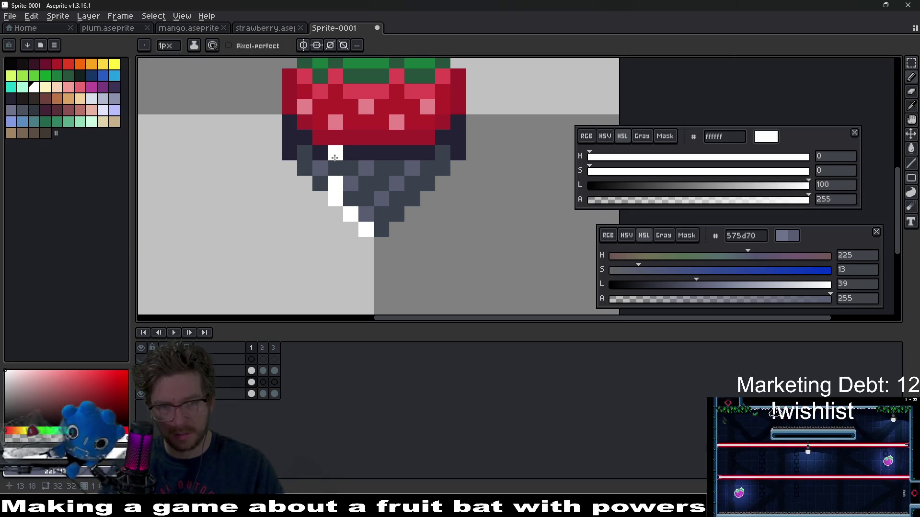
{"action": "left_click", "coordinate": [421, 214]}
{"action": "scroll", "coordinate": [419, 215], "scroll_direction": "down", "scroll_amount": 1}
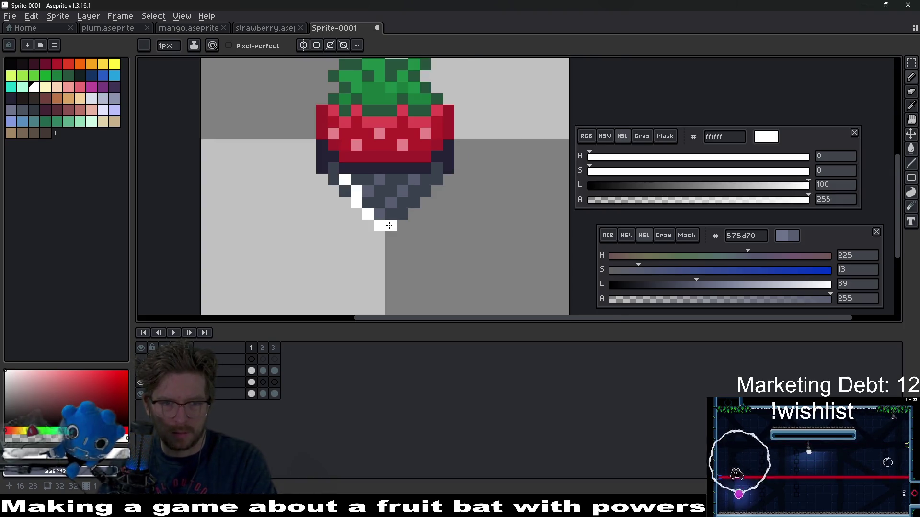
On frame 2, paint a white tip pixel and a vertical streak, then step through the frames.
{"action": "key", "text": "period"}
{"action": "left_click", "coordinate": [379, 209]}
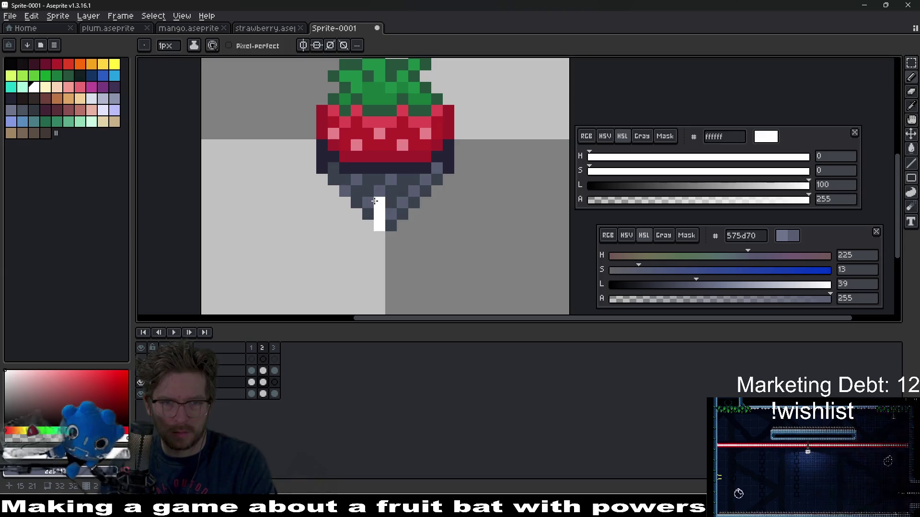
{"action": "left_click_drag", "start_coordinate": [371, 193], "coordinate": [370, 178]}
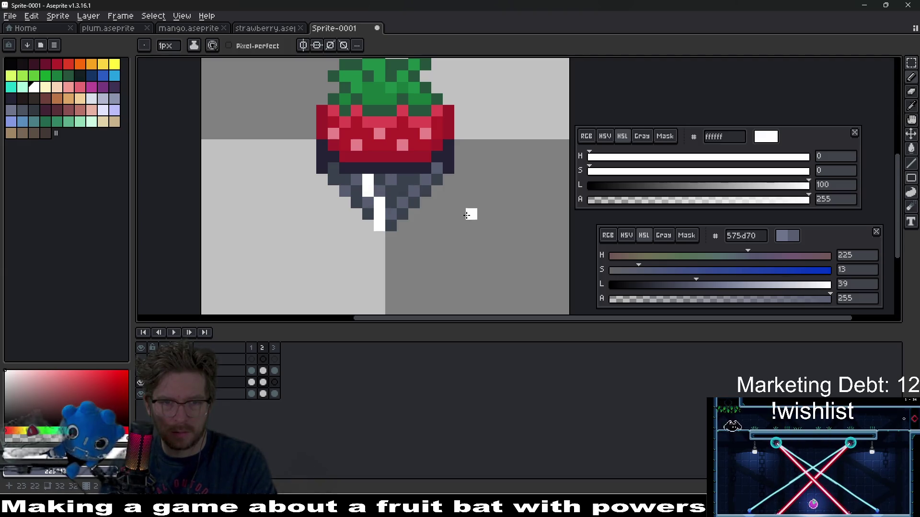
{"action": "key", "text": "period"}
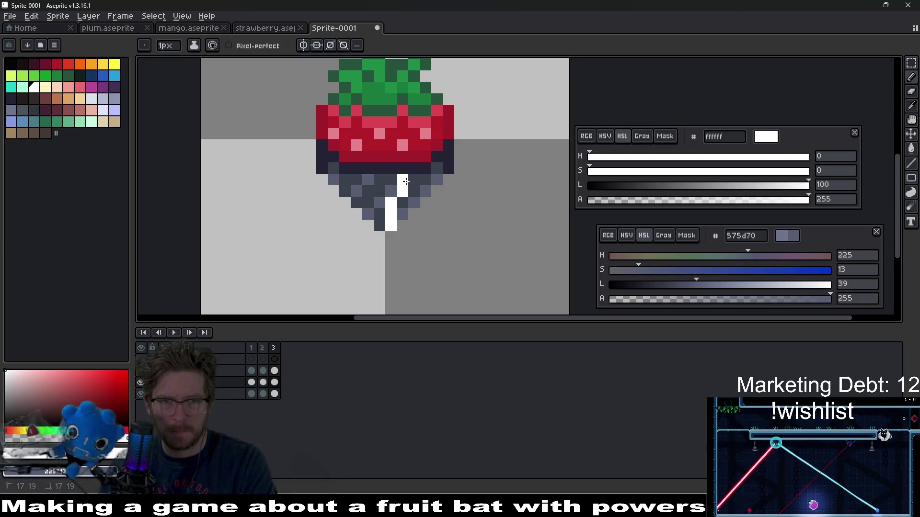
{"action": "key", "text": "period"}
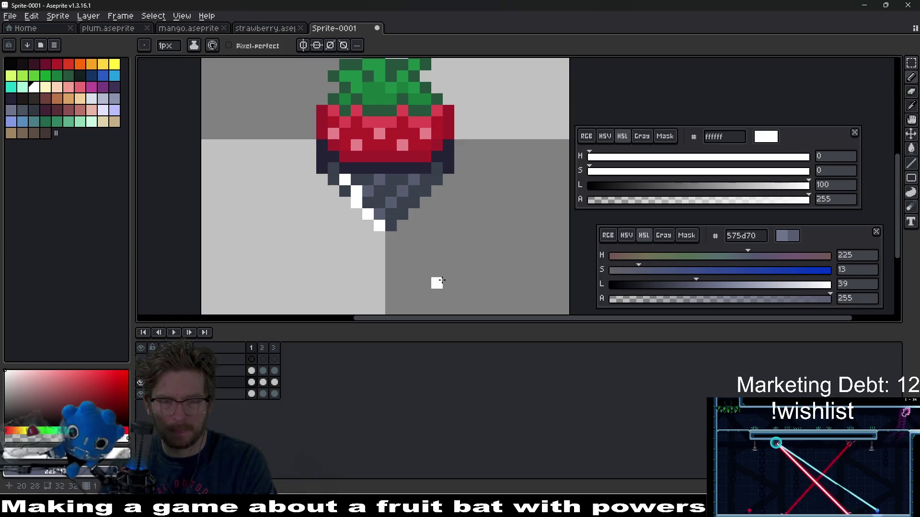
Play the animation to preview the white streaks, then stop it.
{"action": "left_click", "coordinate": [174, 333]}
{"action": "scroll", "coordinate": [456, 211], "scroll_direction": "down", "scroll_amount": 4}
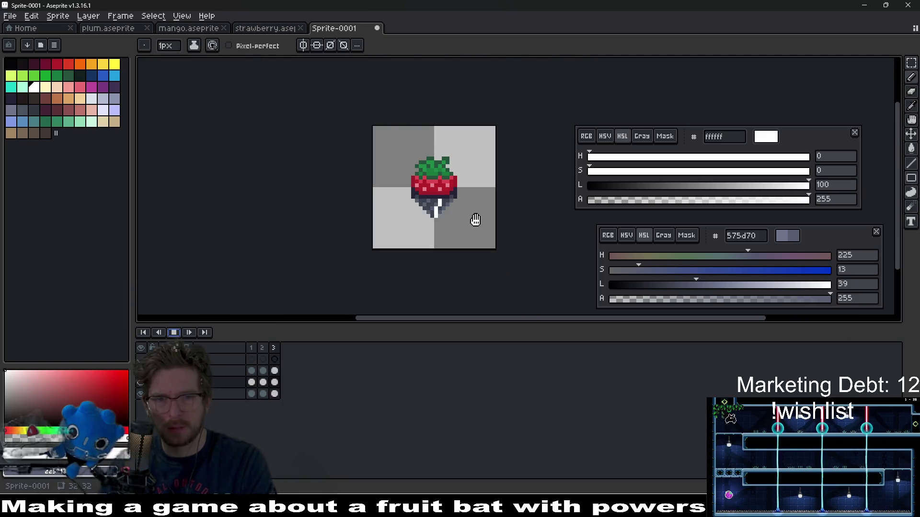
{"action": "scroll", "coordinate": [475, 219], "scroll_direction": "down", "scroll_amount": 3}
{"action": "left_click", "coordinate": [186, 335]}
{"action": "scroll", "coordinate": [421, 278], "scroll_direction": "up", "scroll_amount": 4}
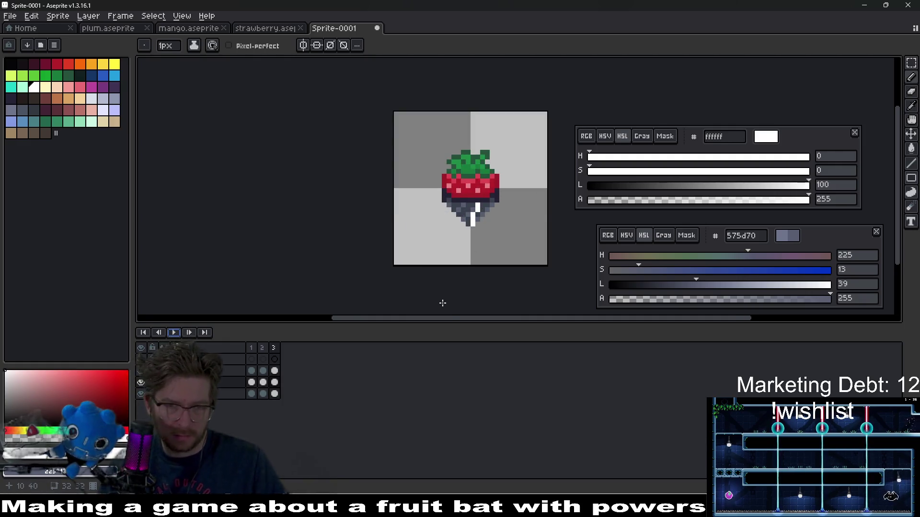
Undo the streaks, try a new white diagonal streak plus a pixel, and undo again.
{"action": "key", "text": "ctrl+z"}
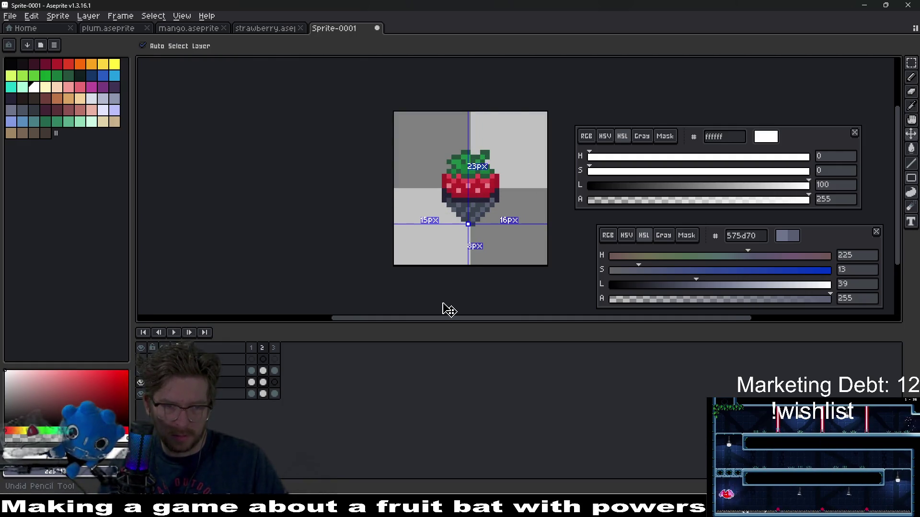
{"action": "key", "text": "ctrl+z"}
{"action": "key", "text": "ctrl+z"}
{"action": "key", "text": "ctrl+z"}
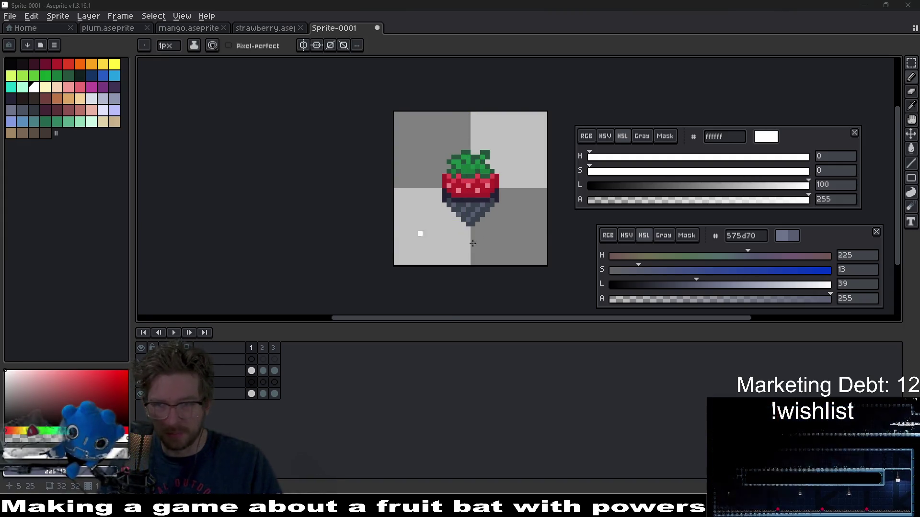
{"action": "scroll", "coordinate": [550, 226], "scroll_direction": "up", "scroll_amount": 6}
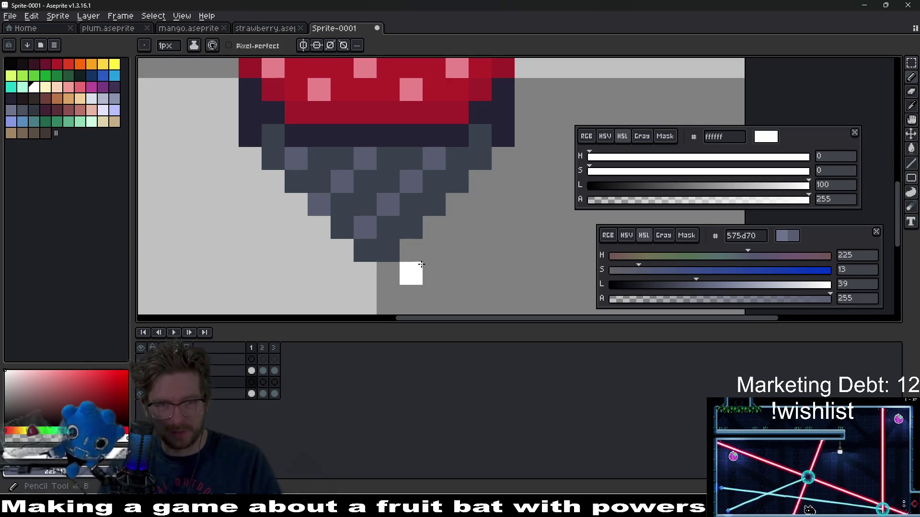
{"action": "mouse_move", "coordinate": [410, 248]}
{"action": "left_mouse_down"}
{"action": "mouse_move", "coordinate": [388, 248]}
{"action": "mouse_move", "coordinate": [314, 205]}
{"action": "left_mouse_up"}
{"action": "left_click", "coordinate": [476, 231]}
{"action": "scroll", "coordinate": [559, 261], "scroll_direction": "down", "scroll_amount": 4}
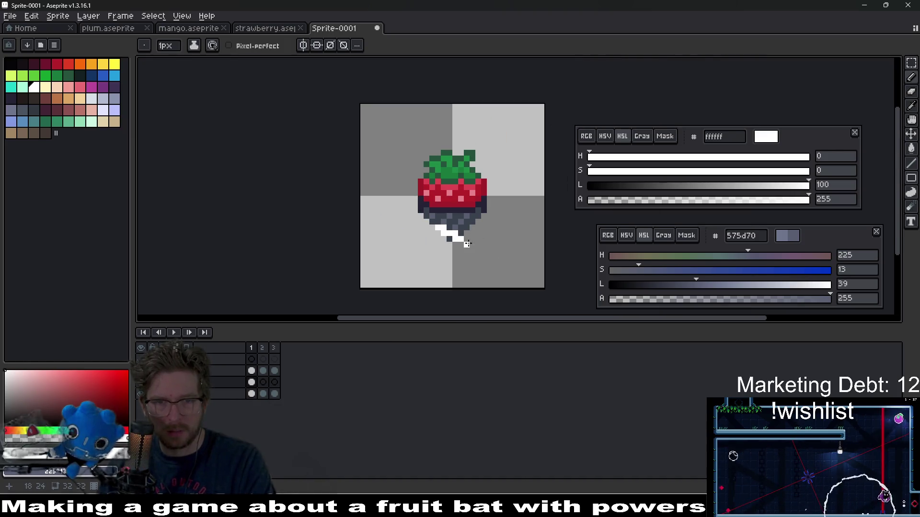
{"action": "key", "text": "ctrl+z"}
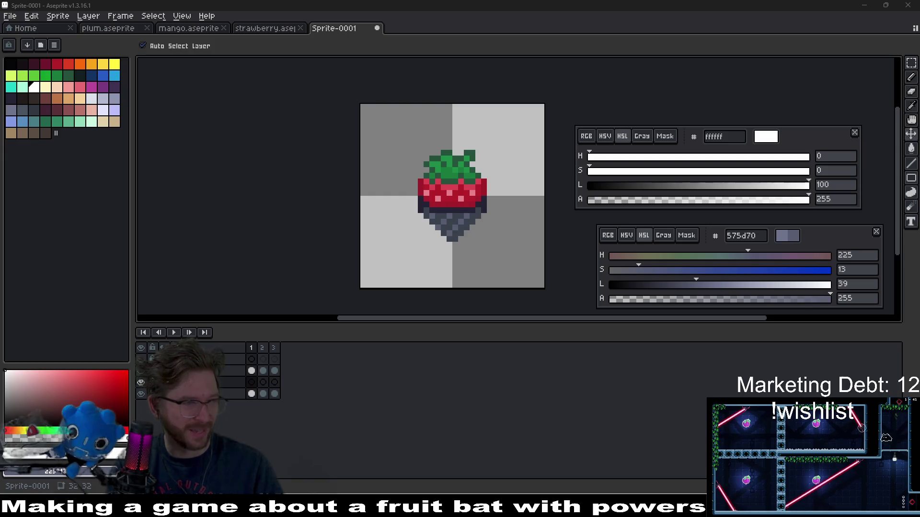
Return to the Pencil tool and switch to the saint11.art Pixel Art Tutorials browser page.
{"action": "key", "text": "b"}
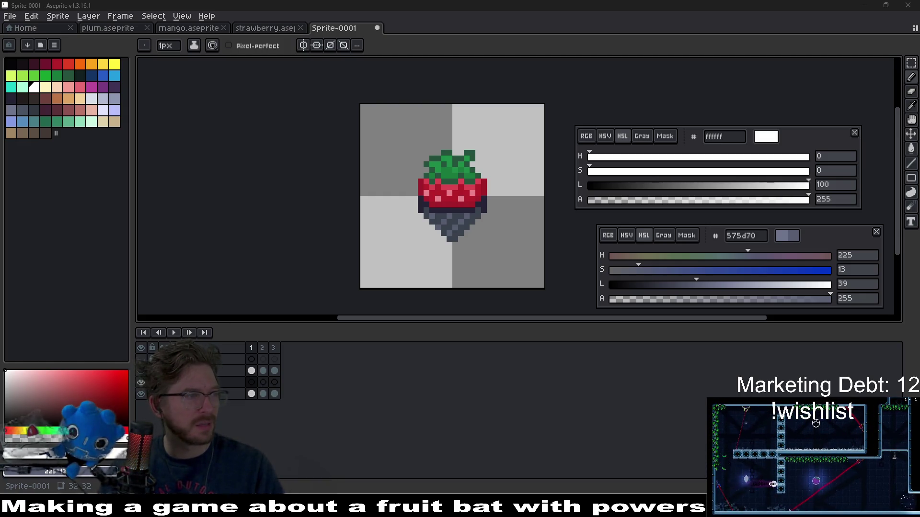
{"action": "key", "text": "alt+Tab"}
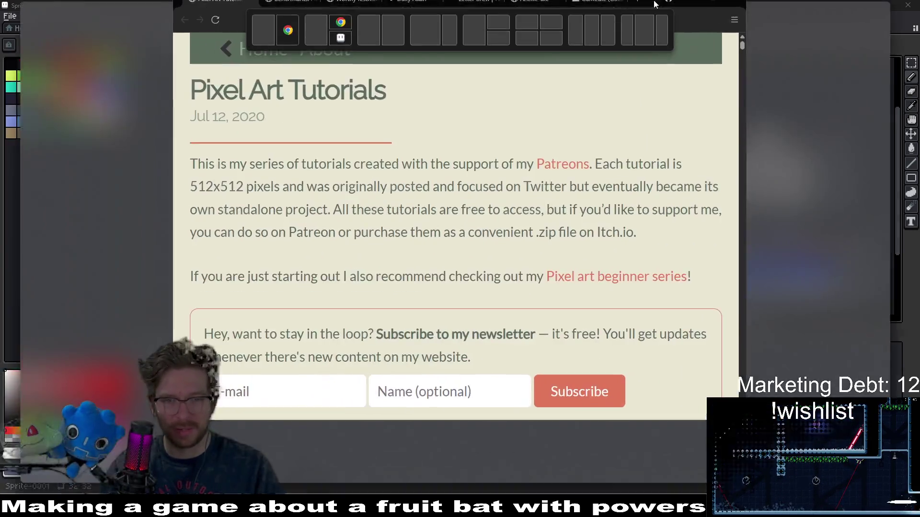
Open find-in-page and scroll down the tutorials to the breaking and destroy sheet.
{"action": "key", "text": "ctrl+f"}
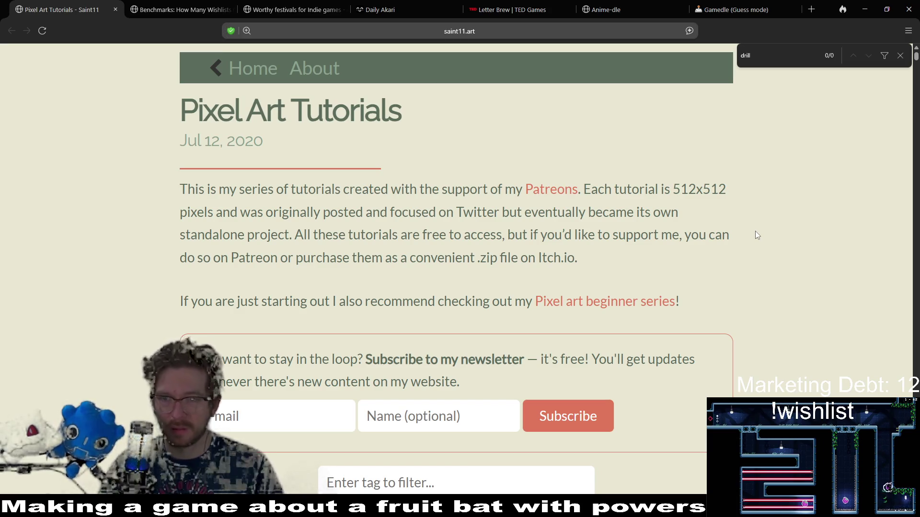
{"action": "scroll", "coordinate": [730, 337], "scroll_direction": "down", "scroll_amount": 10}
{"action": "scroll", "coordinate": [773, 196], "scroll_direction": "down", "scroll_amount": 8}
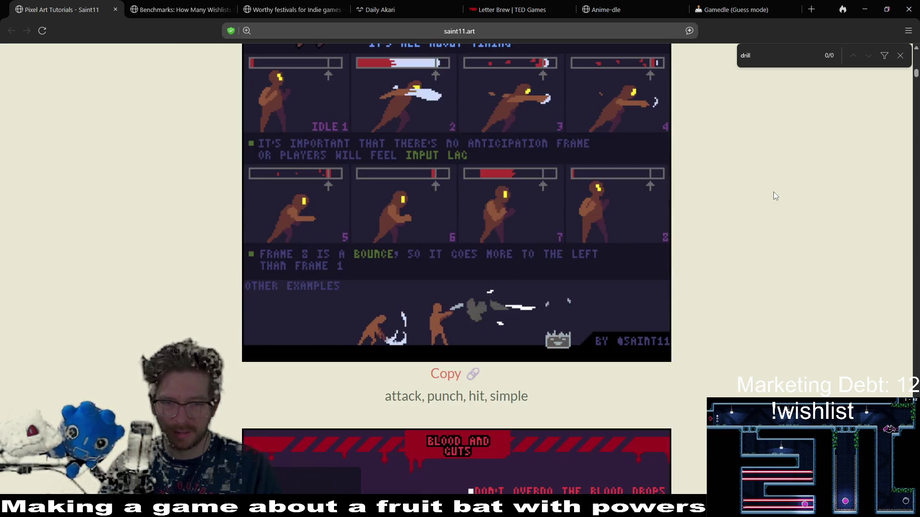
{"action": "scroll", "coordinate": [774, 195], "scroll_direction": "down", "scroll_amount": 8}
{"action": "scroll", "coordinate": [773, 191], "scroll_direction": "up", "scroll_amount": 10}
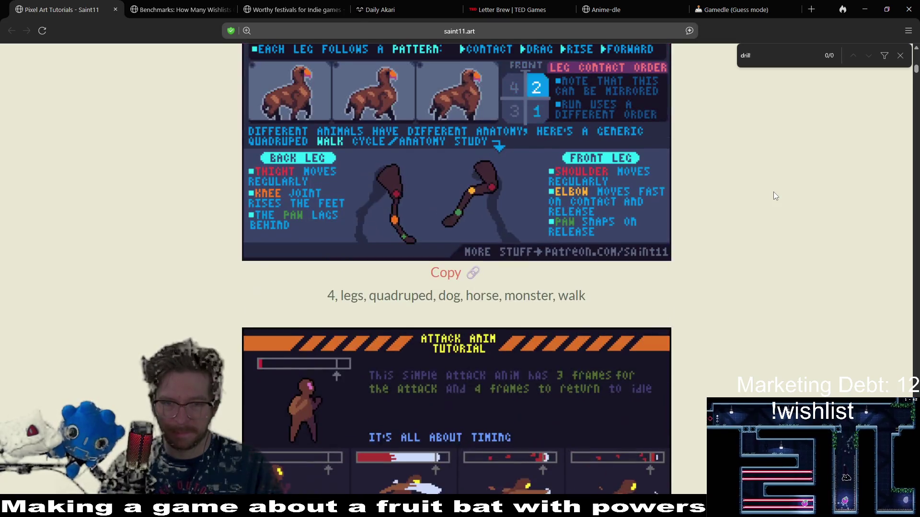
{"action": "scroll", "coordinate": [768, 249], "scroll_direction": "down", "scroll_amount": 3}
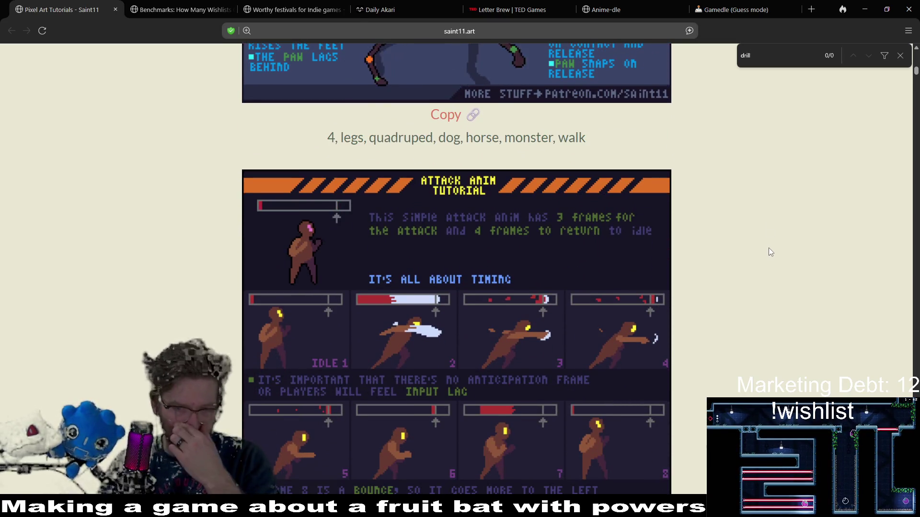
{"action": "middle_click", "coordinate": [764, 281]}
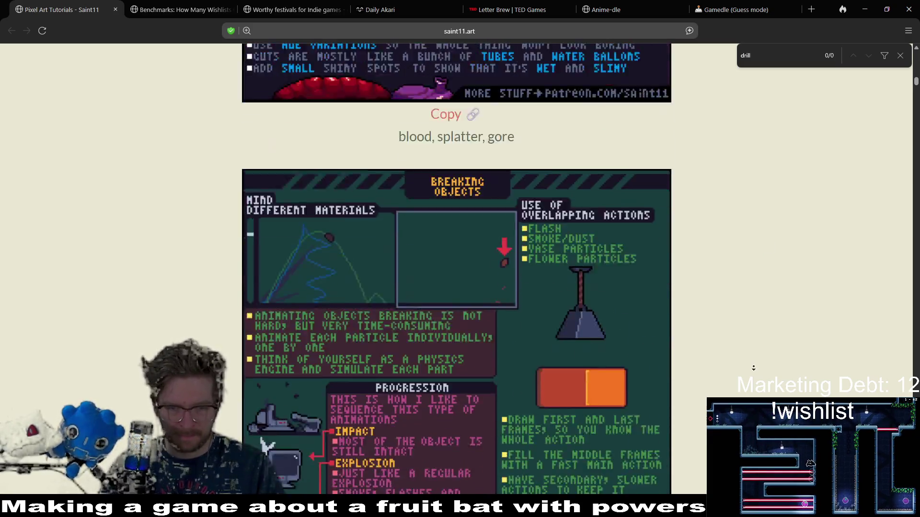
{"action": "middle_click", "coordinate": [753, 367]}
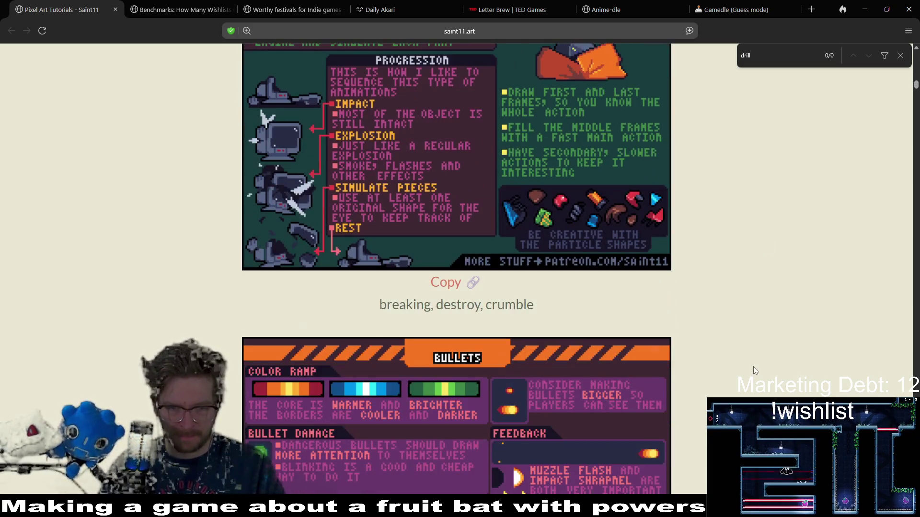
Search 'spin', clear it, and autoscroll past the Bullets sheet to the Cuteness tutorial.
{"action": "key", "text": "ctrl+f"}
{"action": "type", "text": "spin"}
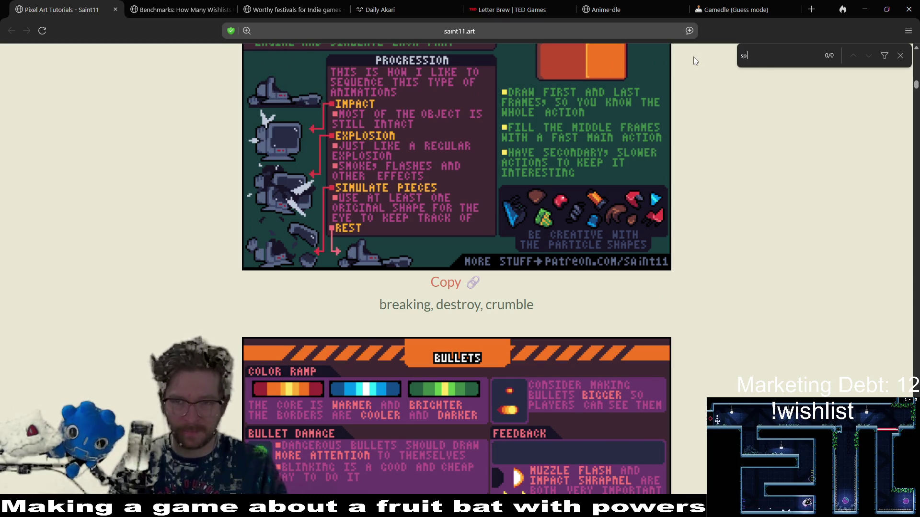
{"action": "key", "text": "BackSpace"}
{"action": "key", "text": "BackSpace"}
{"action": "key", "text": "BackSpace"}
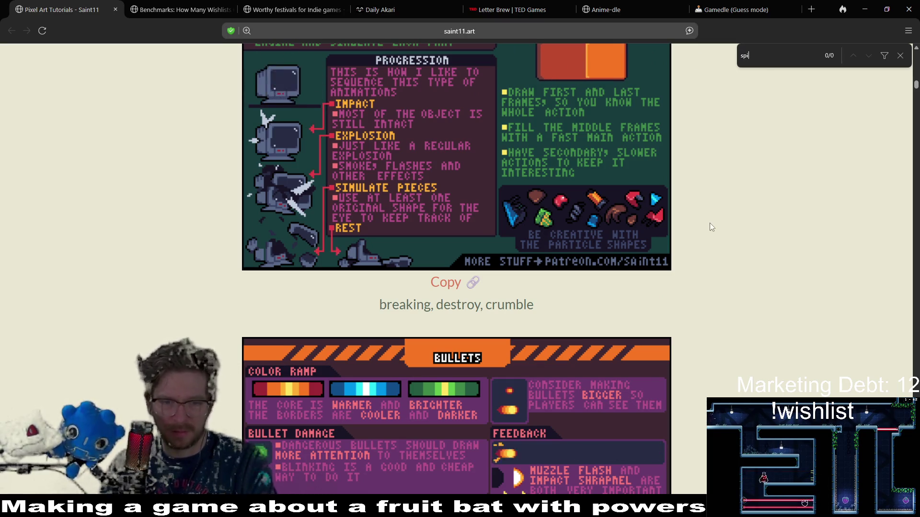
{"action": "middle_click", "coordinate": [726, 303]}
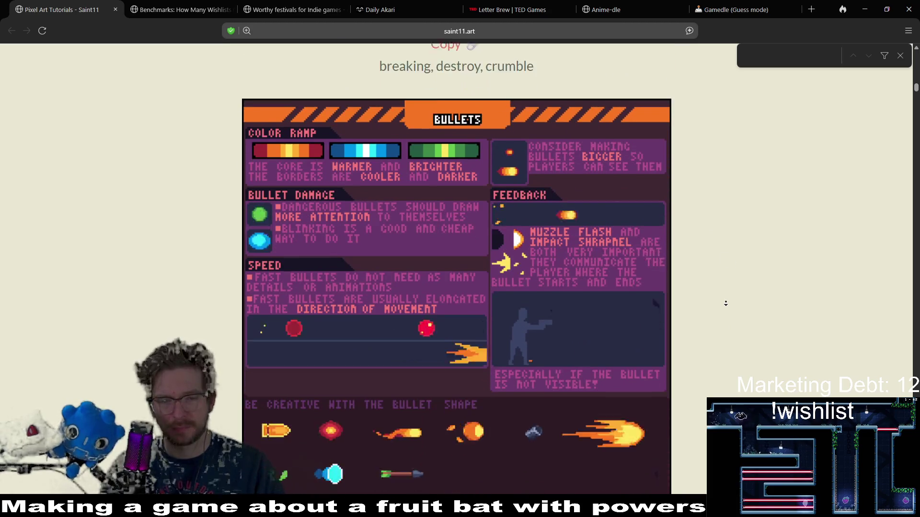
{"action": "middle_click", "coordinate": [726, 303]}
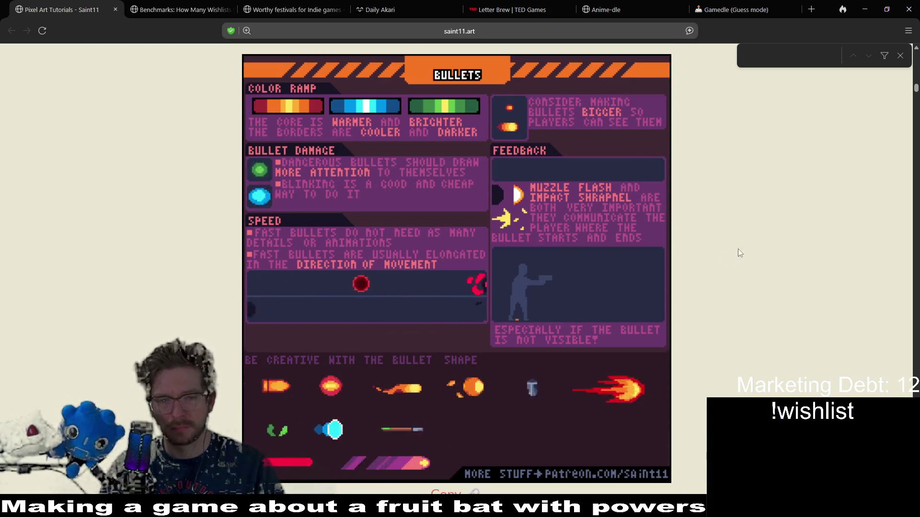
{"action": "middle_click", "coordinate": [743, 218]}
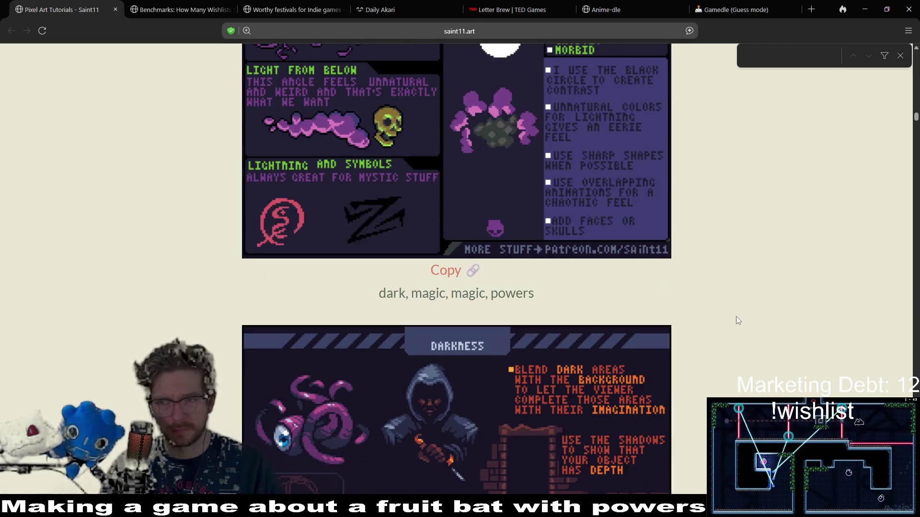
{"action": "middle_click", "coordinate": [738, 321]}
{"action": "scroll", "coordinate": [737, 320], "scroll_direction": "down", "scroll_amount": 10}
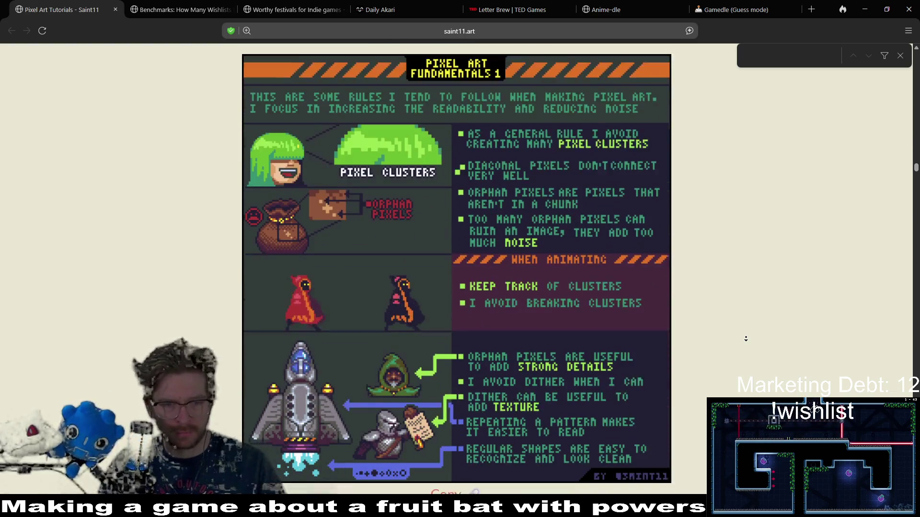
Scroll past the Glitch Effect and waterfall sheets to the Wind tornado tutorial.
{"action": "scroll", "coordinate": [746, 337], "scroll_direction": "down", "scroll_amount": 3}
{"action": "scroll", "coordinate": [745, 332], "scroll_direction": "down", "scroll_amount": 10}
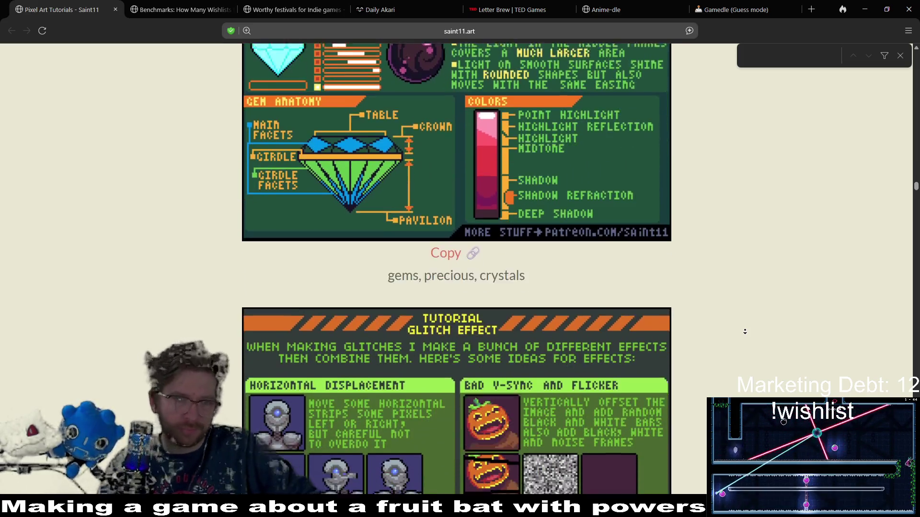
{"action": "scroll", "coordinate": [746, 333], "scroll_direction": "up", "scroll_amount": 8}
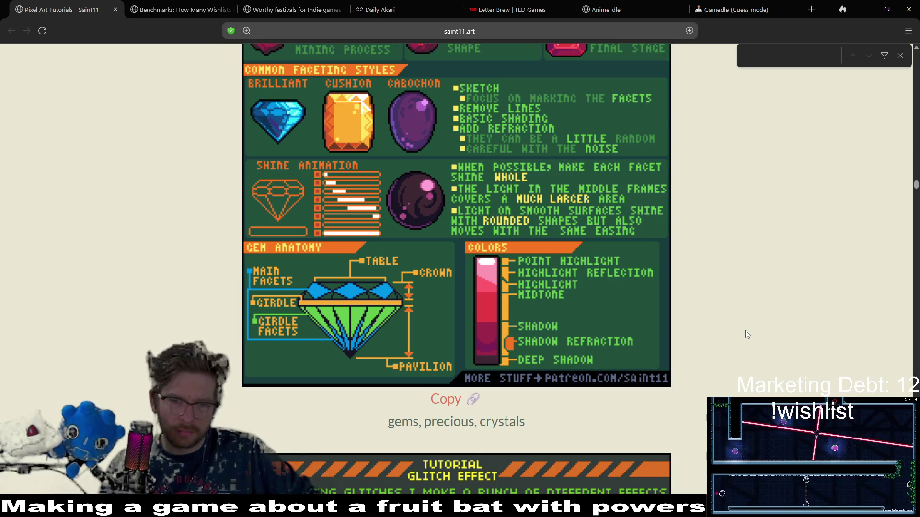
{"action": "middle_click", "coordinate": [774, 255]}
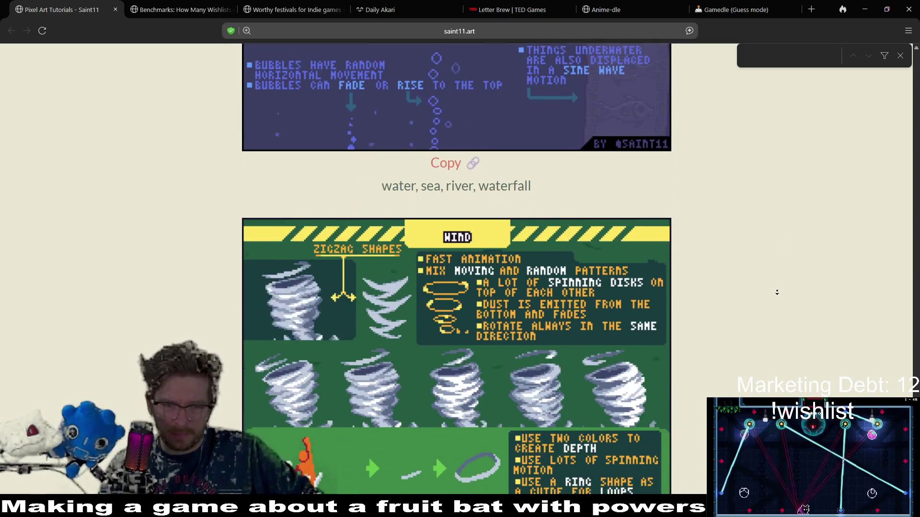
{"action": "left_click", "coordinate": [781, 277]}
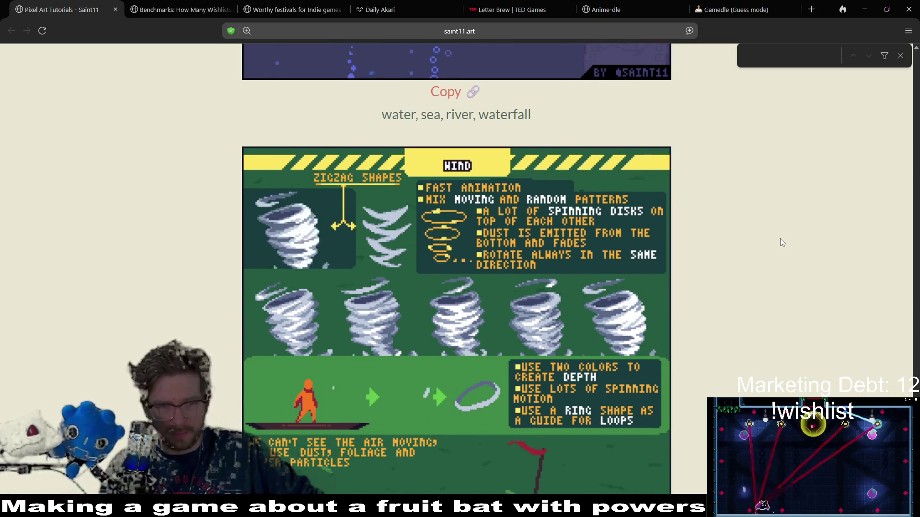
Read further down the Wind sheet, then restore and minimize the browser to reveal Aseprite.
{"action": "middle_click", "coordinate": [762, 267]}
{"action": "left_click", "coordinate": [757, 299]}
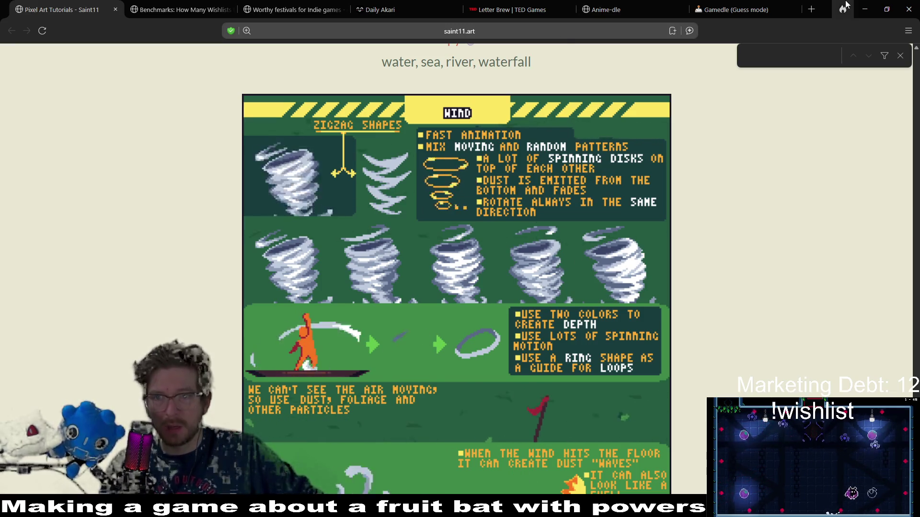
{"action": "left_click_drag", "start_coordinate": [826, 10], "coordinate": [530, 113]}
{"action": "left_click", "coordinate": [570, 105]}
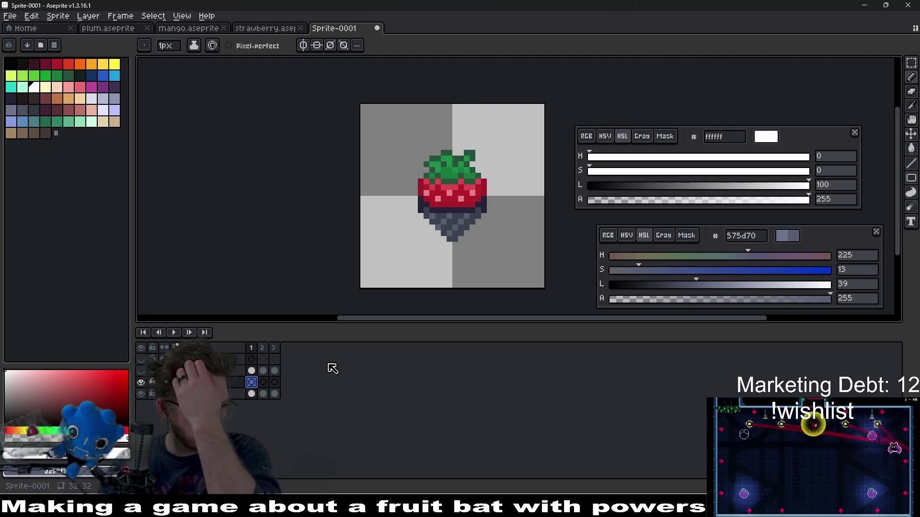
Hide the fruit layer and bring empty canvas into view.
{"action": "scroll", "coordinate": [456, 254], "scroll_direction": "up", "scroll_amount": 3}
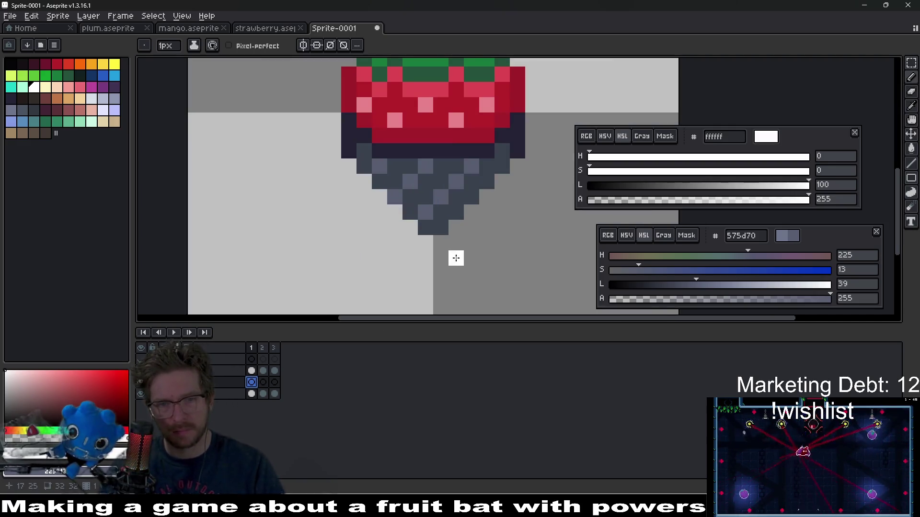
{"action": "mouse_move", "coordinate": [400, 301]}
{"action": "left_mouse_down"}
{"action": "mouse_move", "coordinate": [417, 220]}
{"action": "mouse_move", "coordinate": [377, 285]}
{"action": "left_mouse_up"}
{"action": "left_click", "coordinate": [141, 394]}
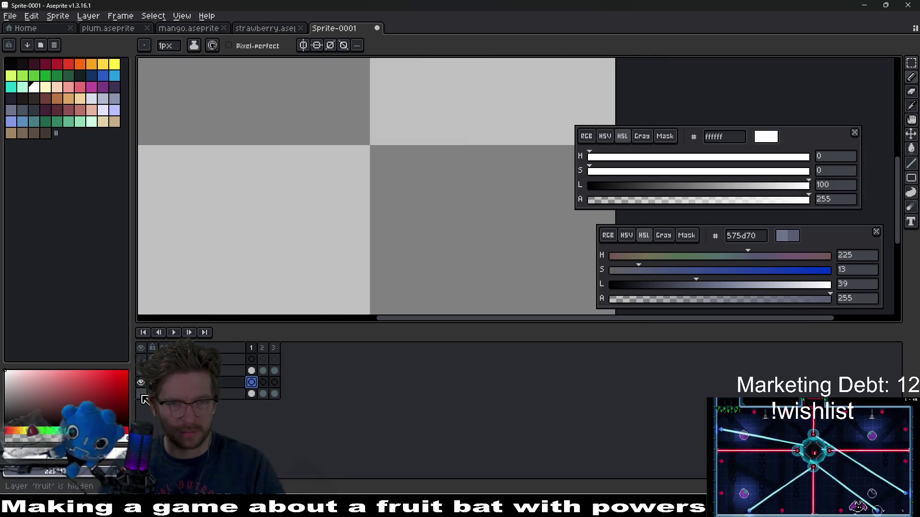
{"action": "left_click_drag", "start_coordinate": [373, 238], "coordinate": [369, 248]}
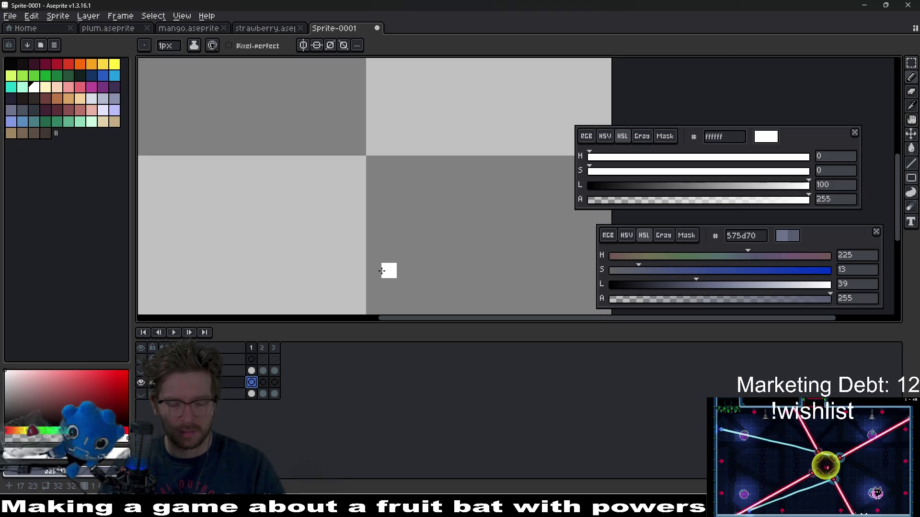
Draw white Line strokes forming a C-shaped curve for the wind ring.
{"action": "key", "text": "l"}
{"action": "mouse_move", "coordinate": [405, 240]}
{"action": "left_mouse_down"}
{"action": "mouse_move", "coordinate": [385, 239]}
{"action": "mouse_move", "coordinate": [386, 255]}
{"action": "mouse_move", "coordinate": [336, 252]}
{"action": "mouse_move", "coordinate": [327, 240]}
{"action": "left_mouse_up"}
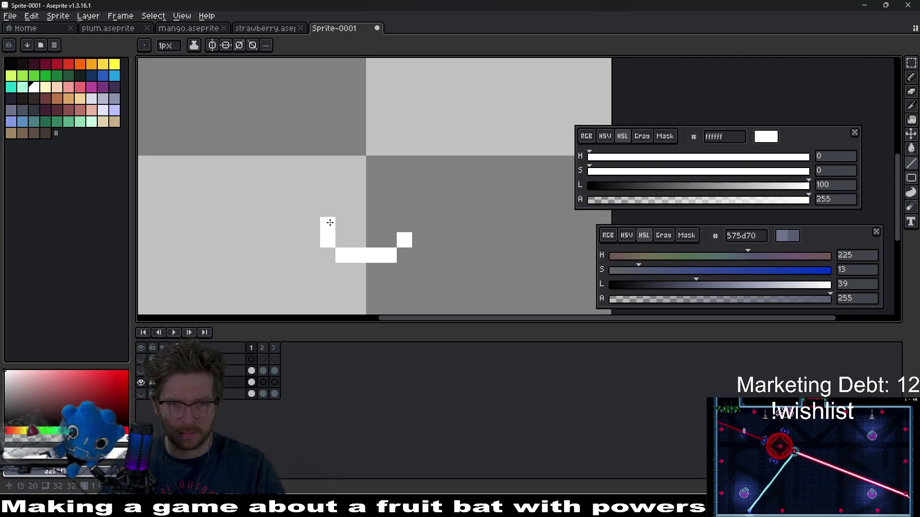
{"action": "mouse_move", "coordinate": [310, 223]}
{"action": "left_mouse_down"}
{"action": "mouse_move", "coordinate": [312, 207]}
{"action": "mouse_move", "coordinate": [341, 183]}
{"action": "mouse_move", "coordinate": [389, 179]}
{"action": "mouse_move", "coordinate": [371, 193]}
{"action": "left_mouse_up"}
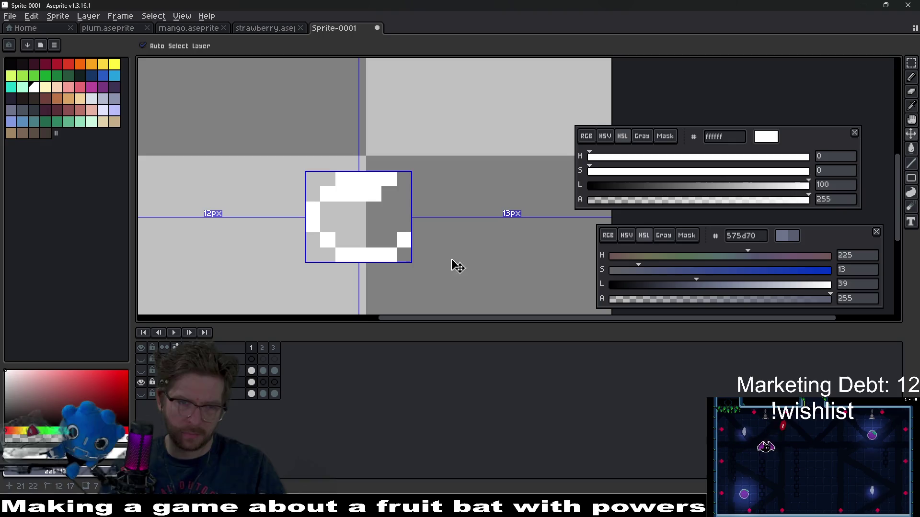
Redraw the middle white ring as a capsule, erasing stray pixels and closing its right side.
{"action": "key", "text": "ctrl+z"}
{"action": "key", "text": "ctrl+z"}
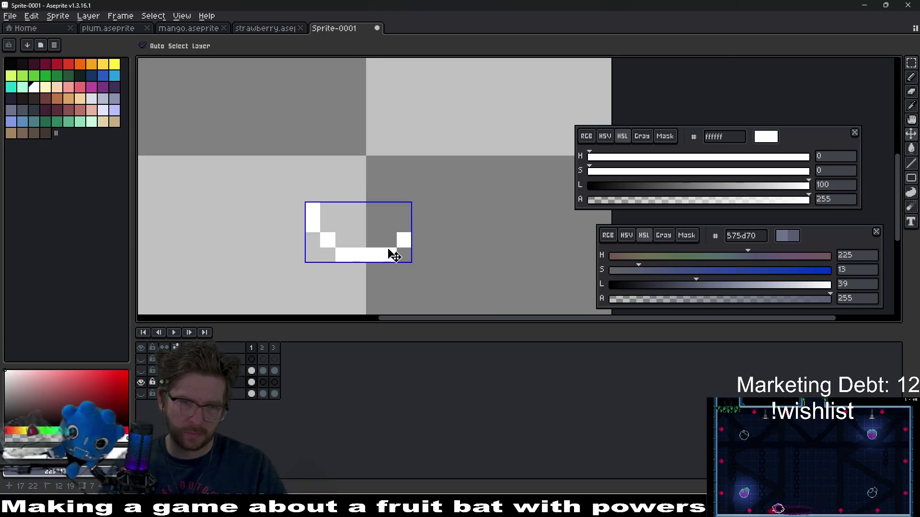
{"action": "left_click_drag", "start_coordinate": [327, 194], "coordinate": [392, 190]}
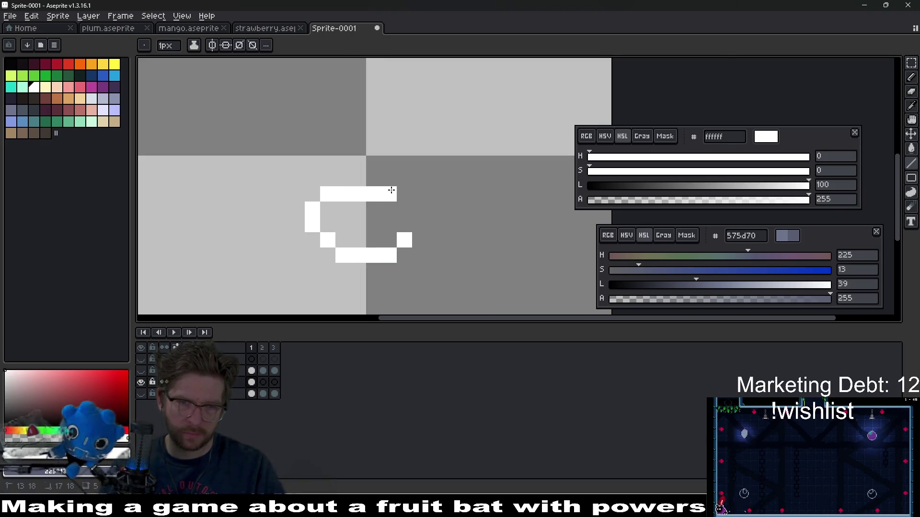
{"action": "left_click", "coordinate": [406, 222]}
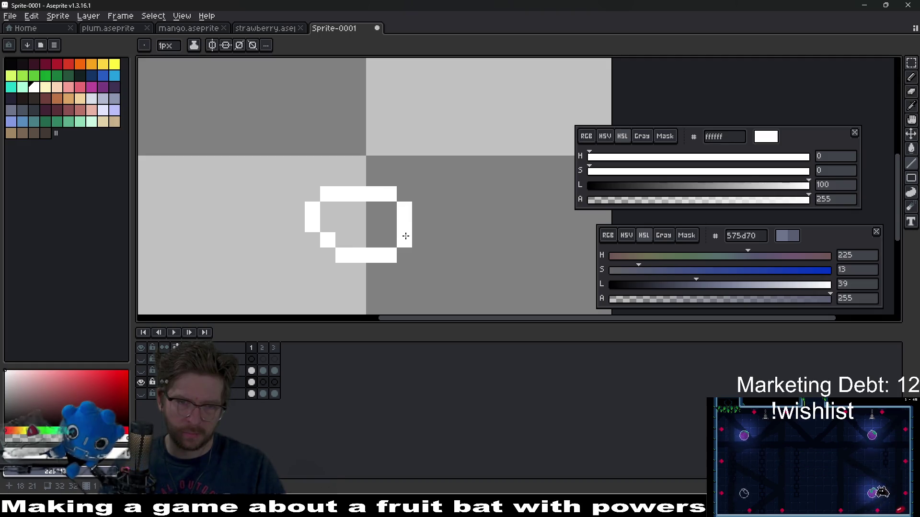
{"action": "left_click_drag", "start_coordinate": [397, 236], "coordinate": [327, 238]}
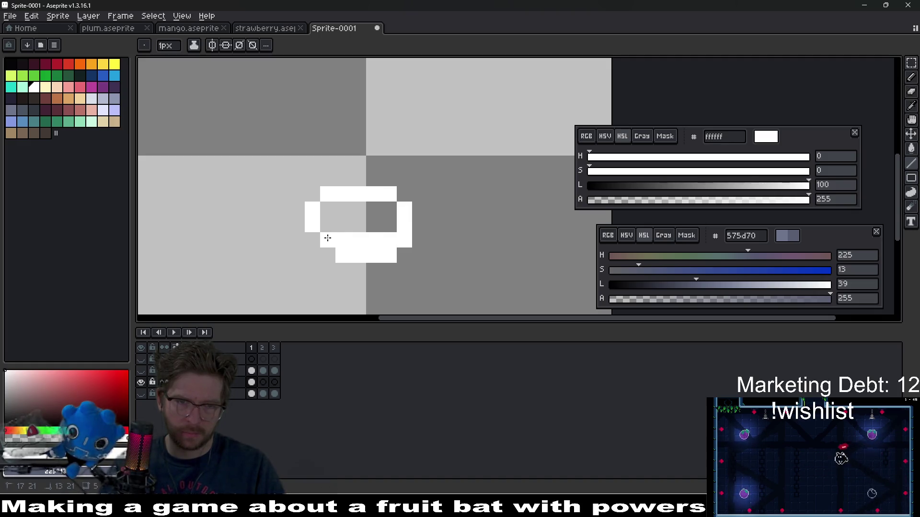
{"action": "key", "text": "e"}
{"action": "left_click_drag", "start_coordinate": [393, 253], "coordinate": [358, 256]}
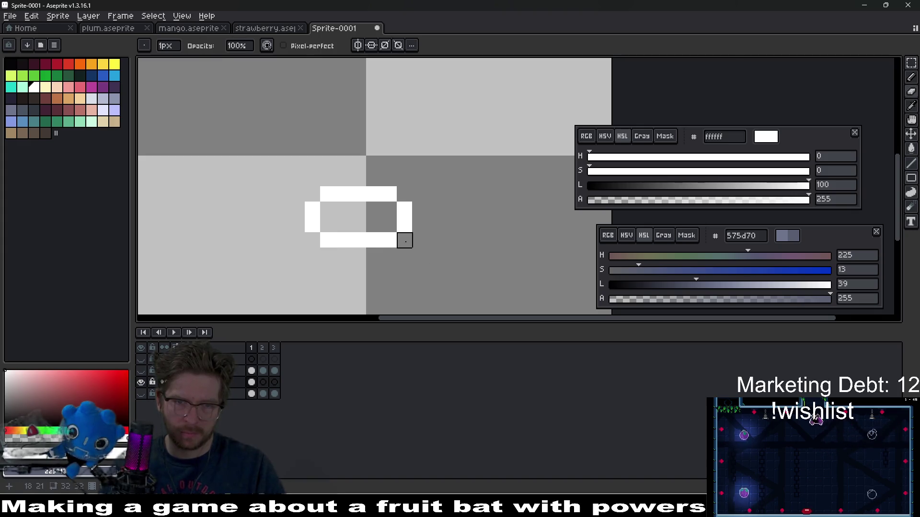
{"action": "key", "text": "b"}
{"action": "left_click", "coordinate": [405, 194]}
{"action": "key", "text": "e"}
{"action": "left_click", "coordinate": [405, 209]}
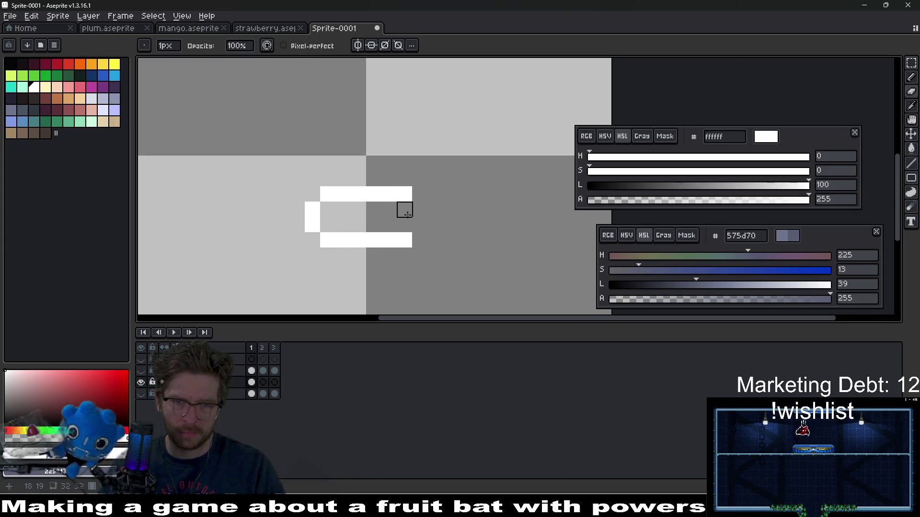
{"action": "key", "text": "b"}
{"action": "left_click_drag", "start_coordinate": [420, 210], "coordinate": [420, 224]}
Place white pixels below the capsule to form the small bottom ring.
{"action": "scroll", "coordinate": [438, 244], "scroll_direction": "down", "scroll_amount": 5}
{"action": "scroll", "coordinate": [437, 245], "scroll_direction": "up", "scroll_amount": 5}
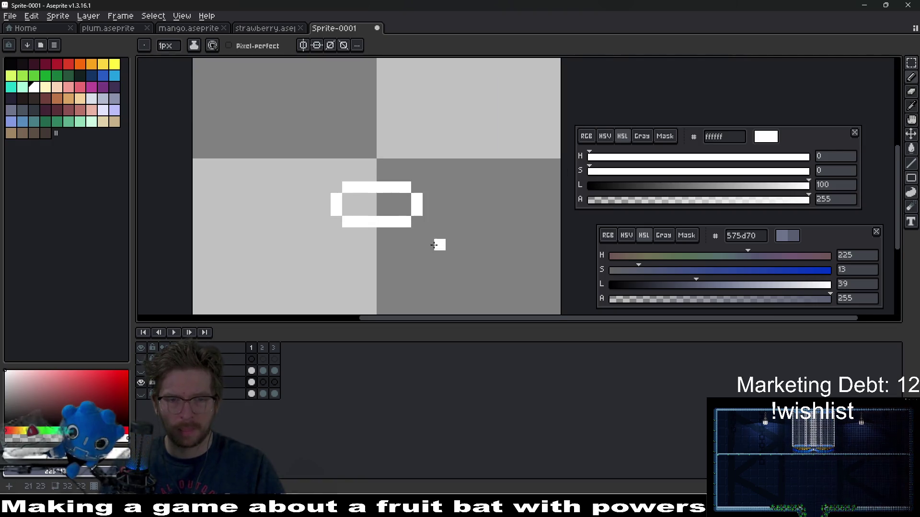
{"action": "left_click", "coordinate": [374, 248]}
{"action": "left_click", "coordinate": [358, 255]}
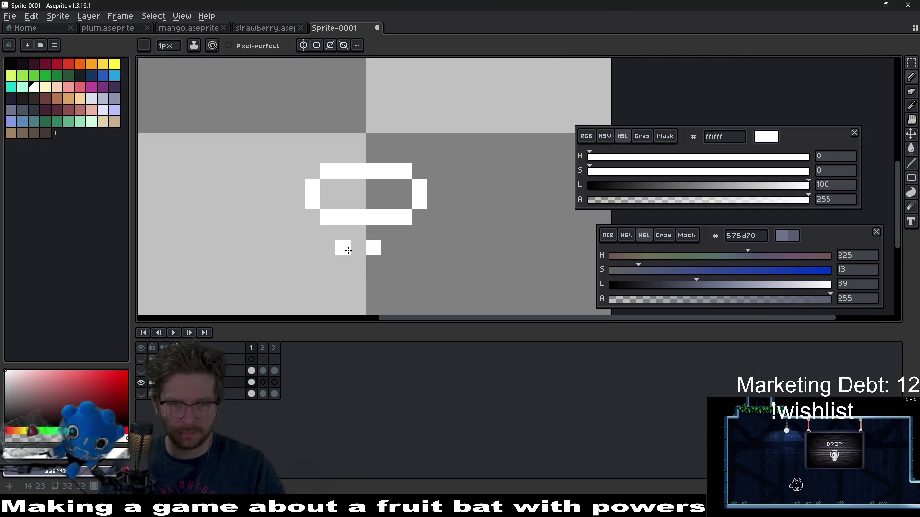
{"action": "left_click", "coordinate": [344, 263]}
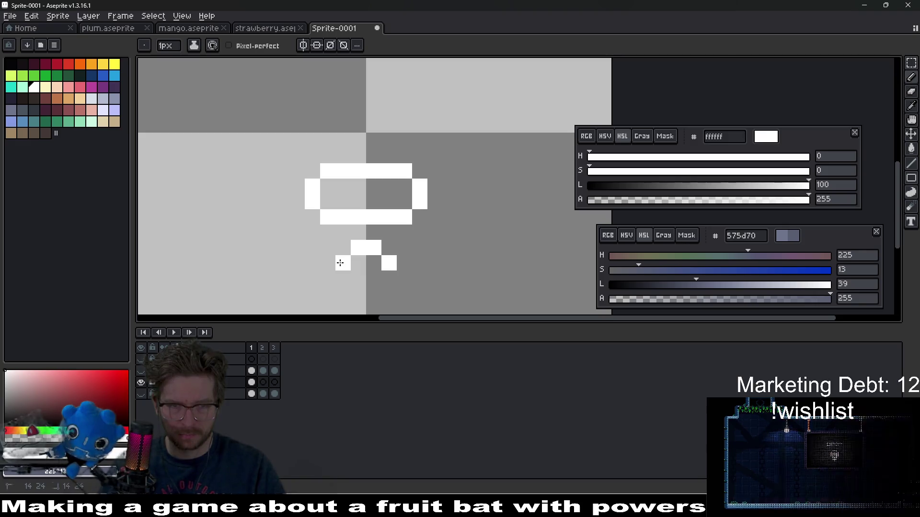
{"action": "left_click", "coordinate": [358, 278]}
{"action": "left_click", "coordinate": [374, 279]}
Draw the large top ring's white edges with the Line tool, undoing stray strokes.
{"action": "scroll", "coordinate": [447, 260], "scroll_direction": "down", "scroll_amount": 5}
{"action": "scroll", "coordinate": [454, 257], "scroll_direction": "down", "scroll_amount": 2}
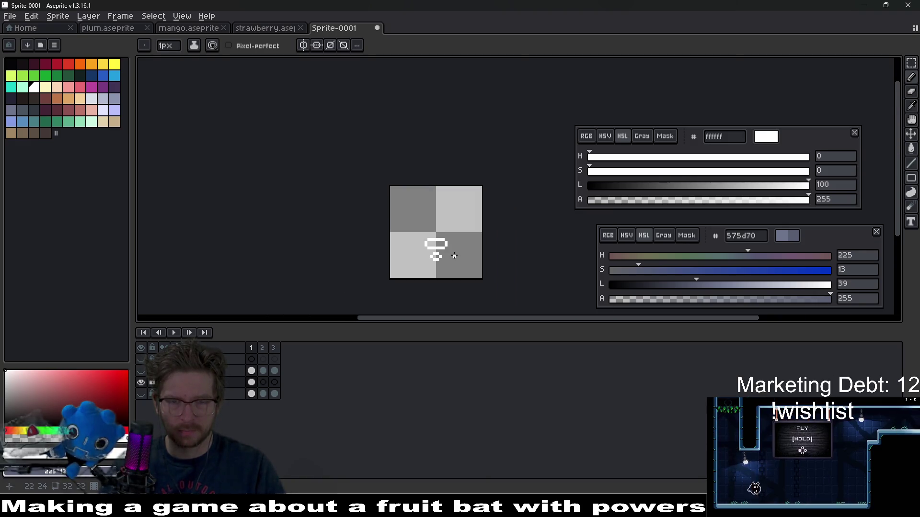
{"action": "scroll", "coordinate": [450, 240], "scroll_direction": "up", "scroll_amount": 2}
{"action": "scroll", "coordinate": [364, 187], "scroll_direction": "up", "scroll_amount": 2}
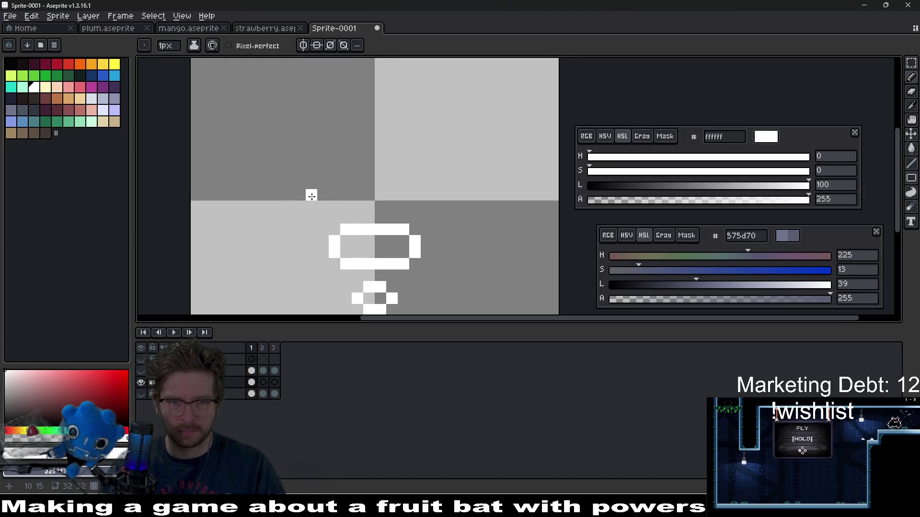
{"action": "left_click_drag", "start_coordinate": [323, 194], "coordinate": [423, 191]}
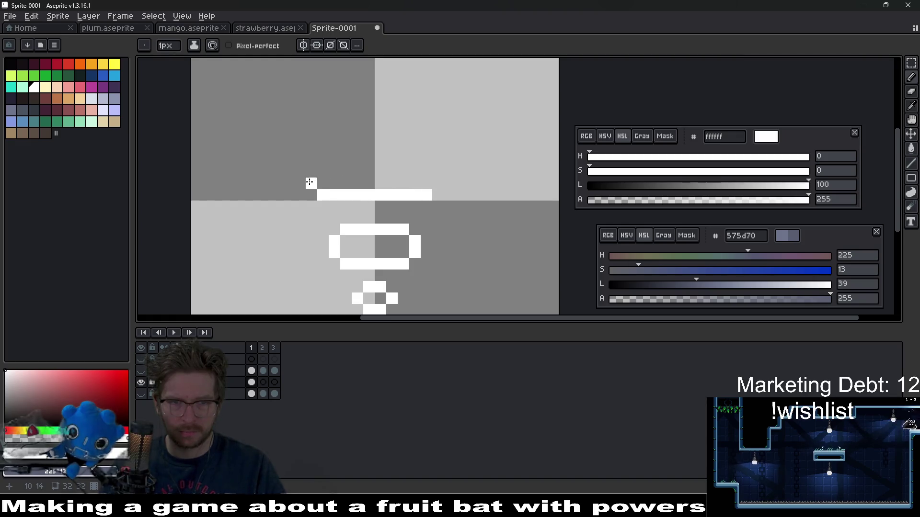
{"action": "left_click", "coordinate": [311, 183]}
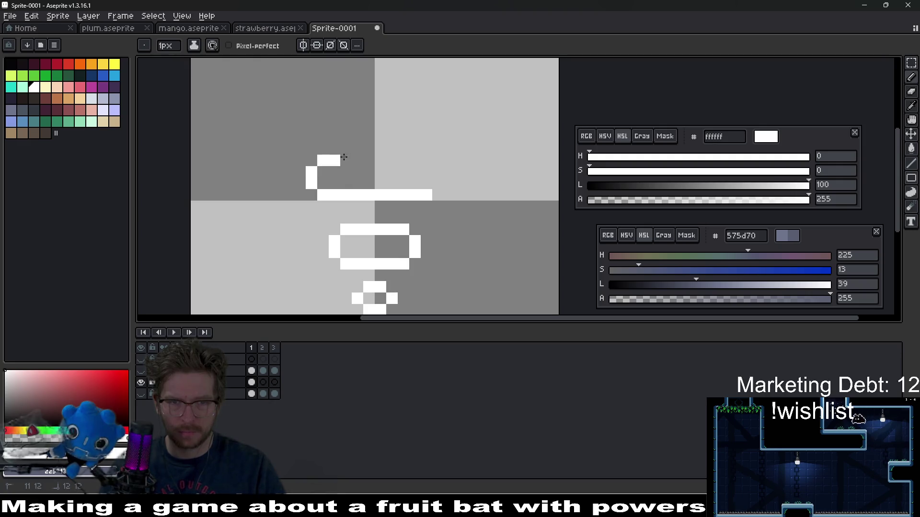
{"action": "left_click_drag", "start_coordinate": [343, 157], "coordinate": [423, 169]}
{"action": "key", "text": "ctrl+z"}
{"action": "left_click", "coordinate": [422, 166]}
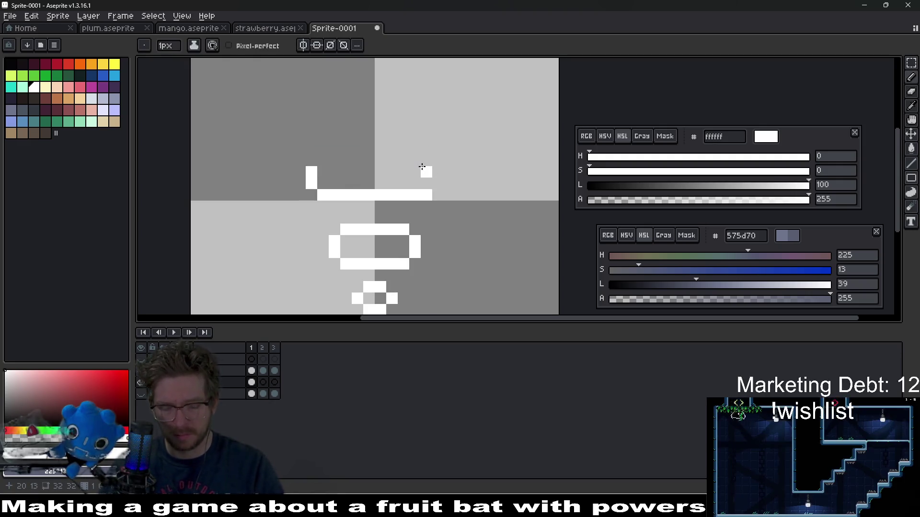
{"action": "key", "text": "ctrl+z"}
{"action": "key", "text": "l"}
{"action": "left_click_drag", "start_coordinate": [323, 161], "coordinate": [413, 163]}
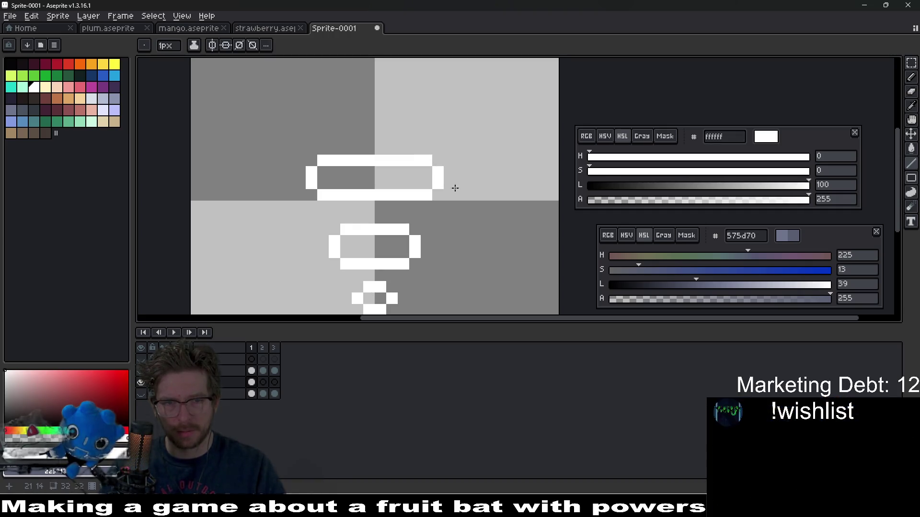
Touch up the small bottom ring with an extra white pixel on its left.
{"action": "scroll", "coordinate": [453, 187], "scroll_direction": "down", "scroll_amount": 10}
{"action": "scroll", "coordinate": [463, 220], "scroll_direction": "up", "scroll_amount": 7}
{"action": "scroll", "coordinate": [413, 273], "scroll_direction": "right", "scroll_amount": 2}
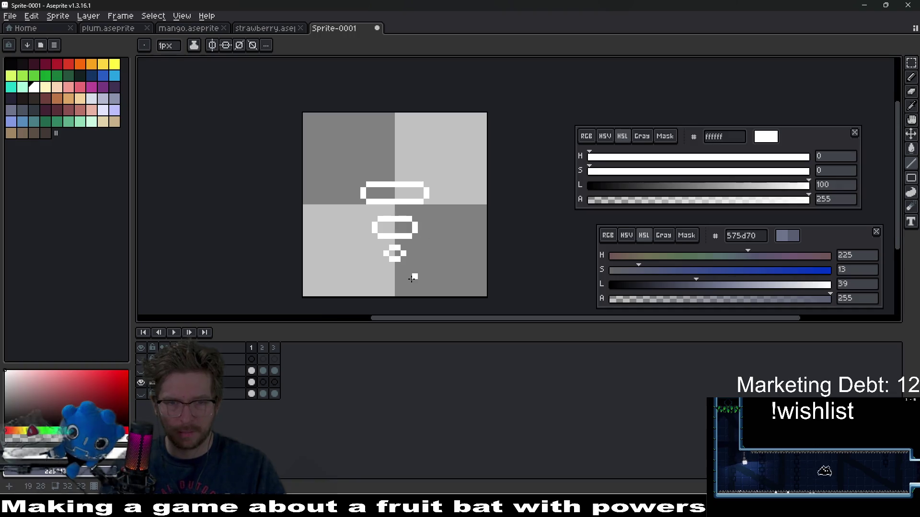
{"action": "scroll", "coordinate": [406, 239], "scroll_direction": "up", "scroll_amount": 3}
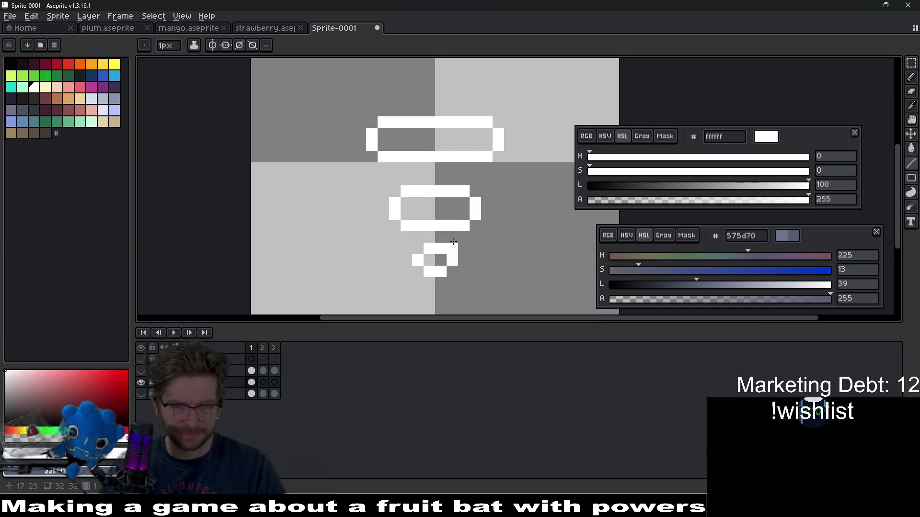
{"action": "left_click", "coordinate": [412, 294]}
{"action": "key", "text": "ctrl+z"}
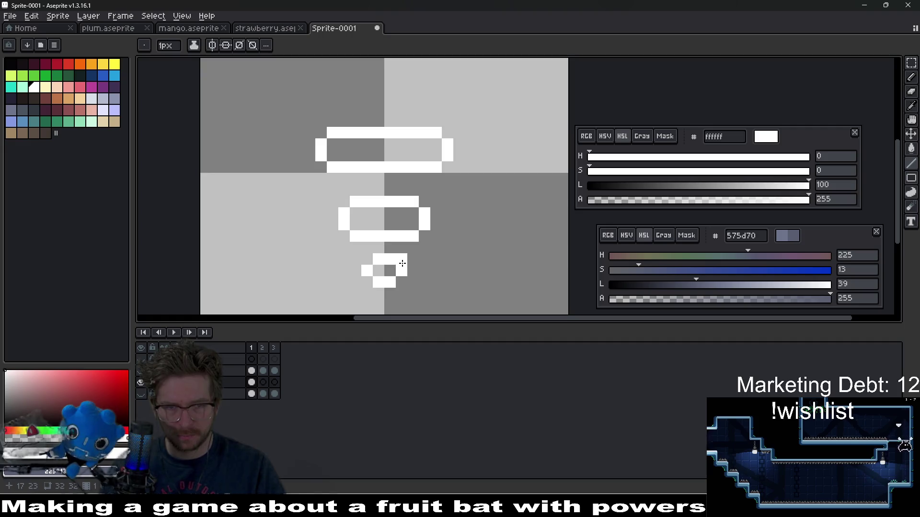
{"action": "left_click", "coordinate": [356, 271]}
{"action": "key", "text": "e"}
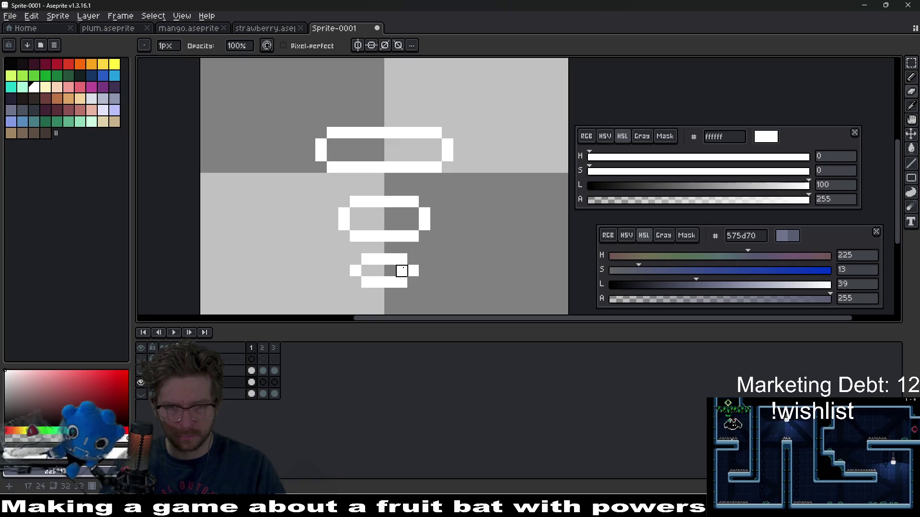
{"action": "scroll", "coordinate": [448, 268], "scroll_direction": "down", "scroll_amount": 7}
{"action": "scroll", "coordinate": [451, 265], "scroll_direction": "up", "scroll_amount": 4}
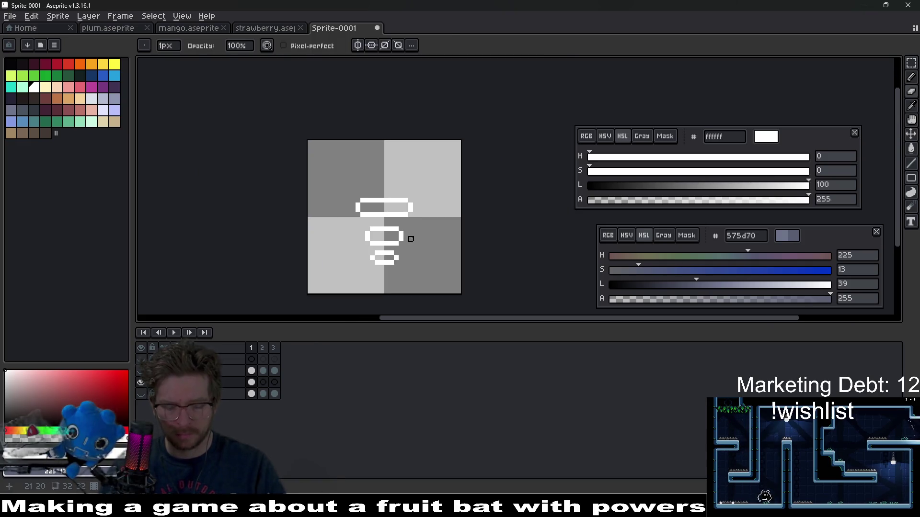
Marquee-select the top ring, then deselect it.
{"action": "key", "text": "m"}
{"action": "left_click_drag", "start_coordinate": [337, 179], "coordinate": [437, 226]}
{"action": "key", "text": "ctrl+d"}
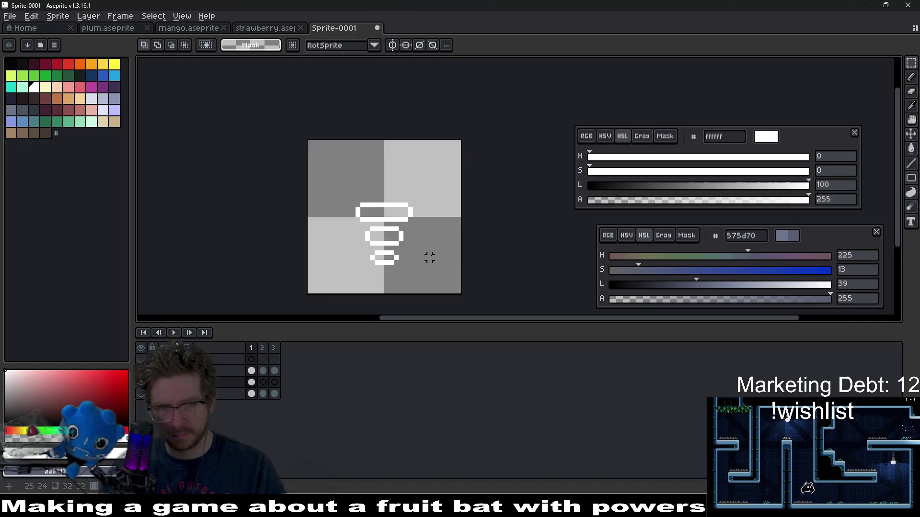
{"action": "scroll", "coordinate": [430, 258], "scroll_direction": "down", "scroll_amount": 3}
{"action": "scroll", "coordinate": [431, 256], "scroll_direction": "up", "scroll_amount": 7}
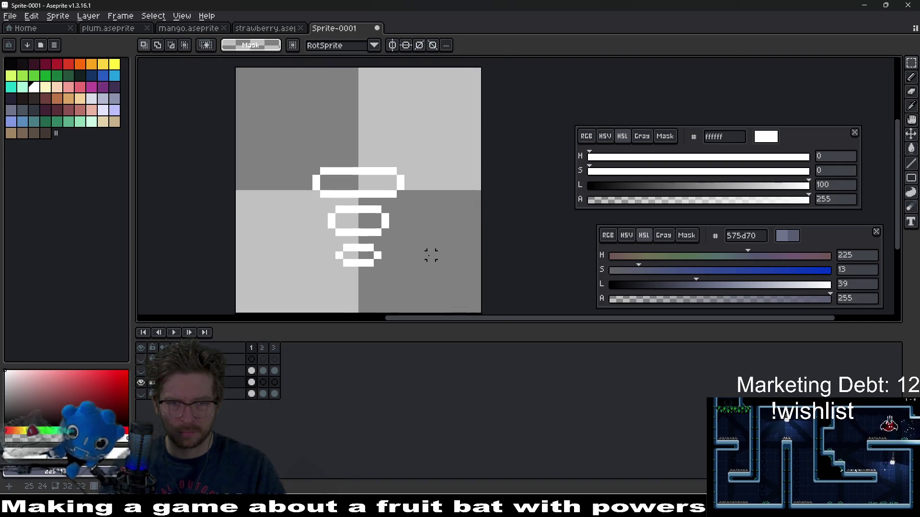
{"action": "scroll", "coordinate": [423, 226], "scroll_direction": "down", "scroll_amount": 4}
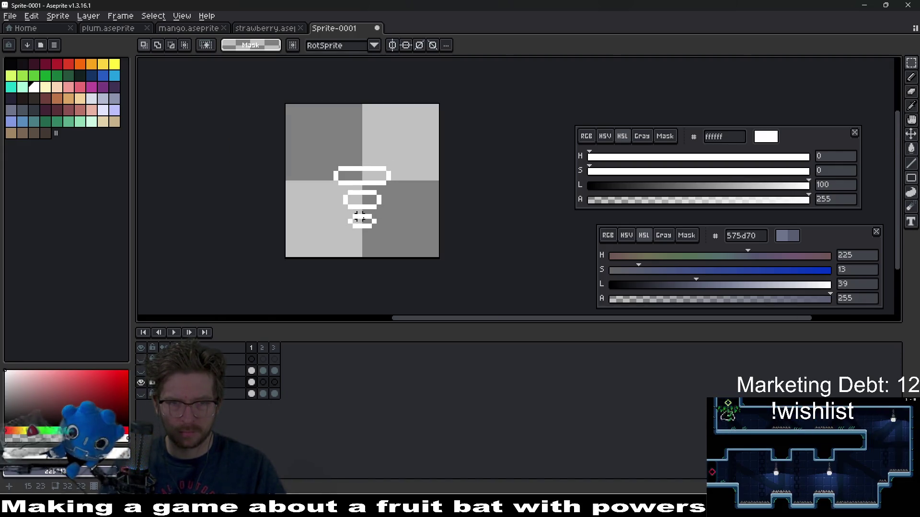
Choose the dark red swatch as the Pencil colour.
{"action": "left_click", "coordinate": [67, 65]}
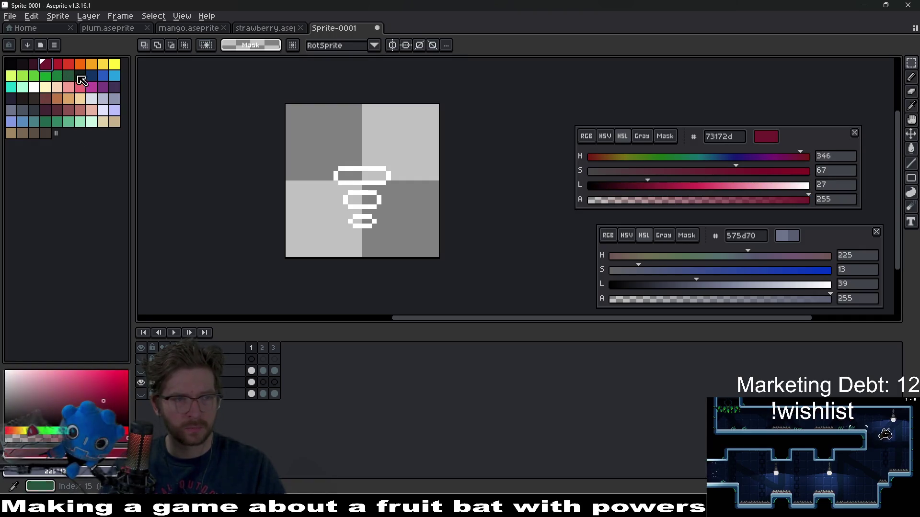
{"action": "left_click", "coordinate": [57, 65]}
{"action": "scroll", "coordinate": [345, 207], "scroll_direction": "up", "scroll_amount": 2}
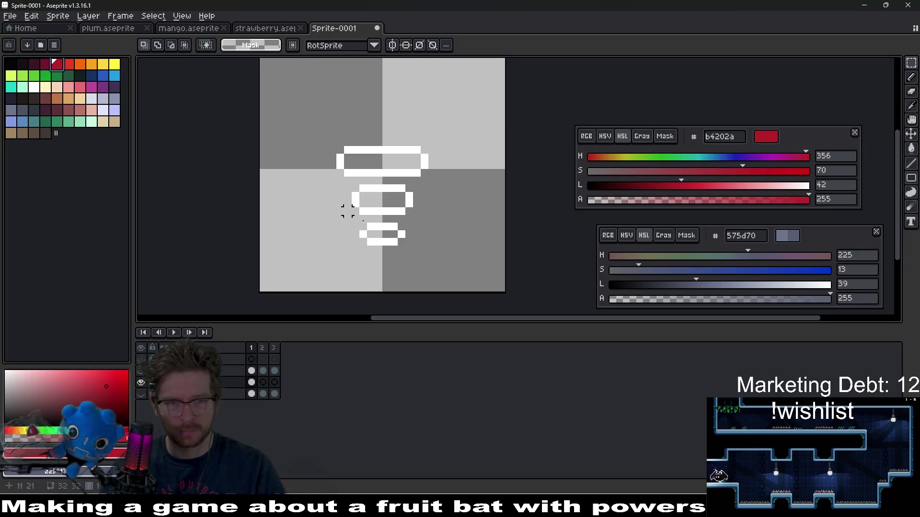
{"action": "key", "text": "b"}
Add single red accent pixels to the bottom, middle and top rings, undoing one misplaced pixel.
{"action": "left_click", "coordinate": [375, 240]}
{"action": "scroll", "coordinate": [378, 241], "scroll_direction": "up", "scroll_amount": 3}
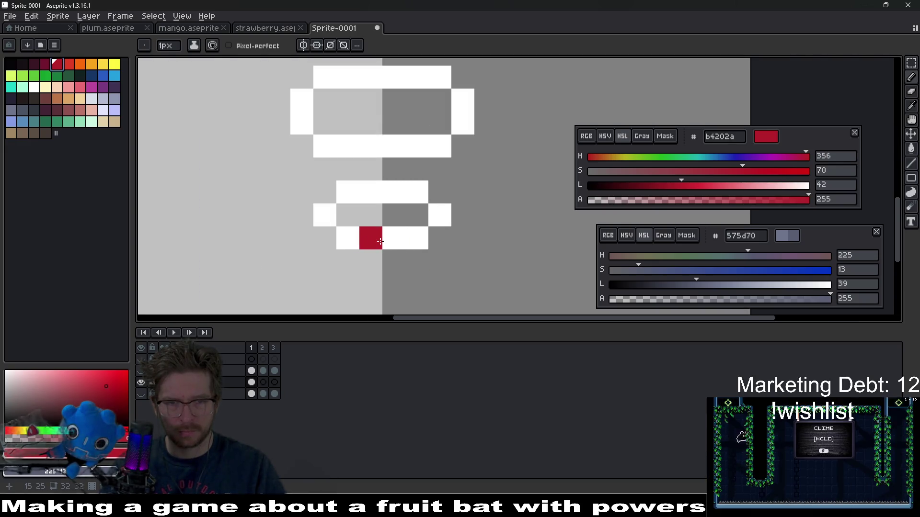
{"action": "mouse_move", "coordinate": [394, 192]}
{"action": "left_mouse_down"}
{"action": "mouse_move", "coordinate": [384, 211]}
{"action": "mouse_move", "coordinate": [393, 224]}
{"action": "mouse_move", "coordinate": [376, 251]}
{"action": "left_mouse_up"}
{"action": "left_click", "coordinate": [338, 258]}
{"action": "left_click", "coordinate": [327, 203]}
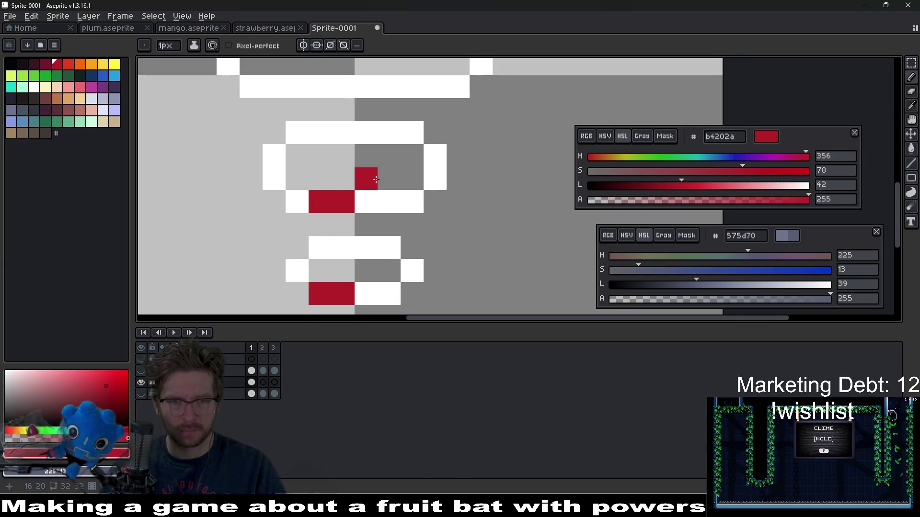
{"action": "scroll", "coordinate": [376, 179], "scroll_direction": "down", "scroll_amount": 2}
{"action": "key", "text": "ctrl+z"}
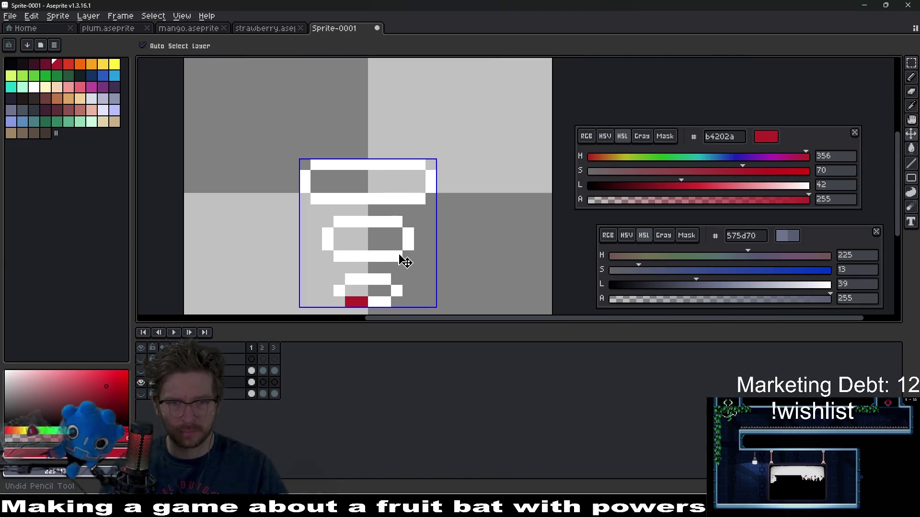
{"action": "left_click", "coordinate": [377, 225]}
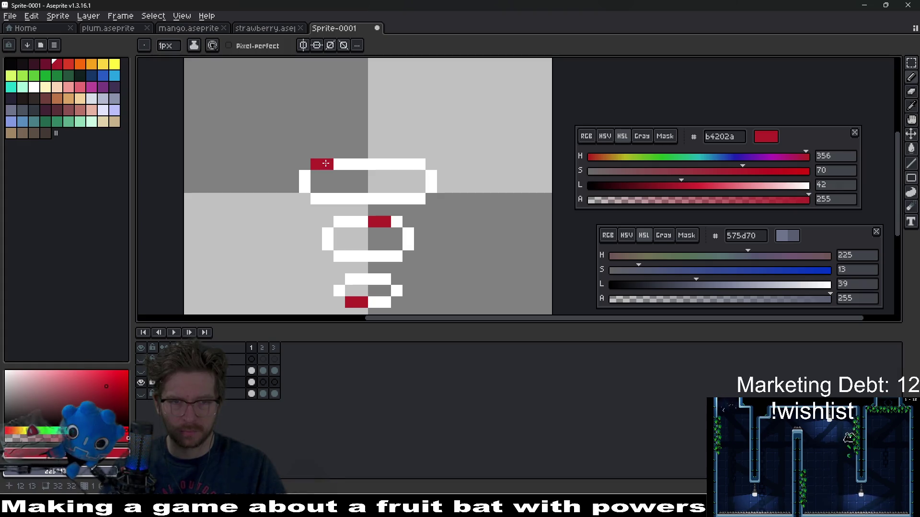
Move from frame 1 to frame 2 in the timeline.
{"action": "scroll", "coordinate": [400, 181], "scroll_direction": "down", "scroll_amount": 5}
{"action": "scroll", "coordinate": [400, 181], "scroll_direction": "up", "scroll_amount": 4}
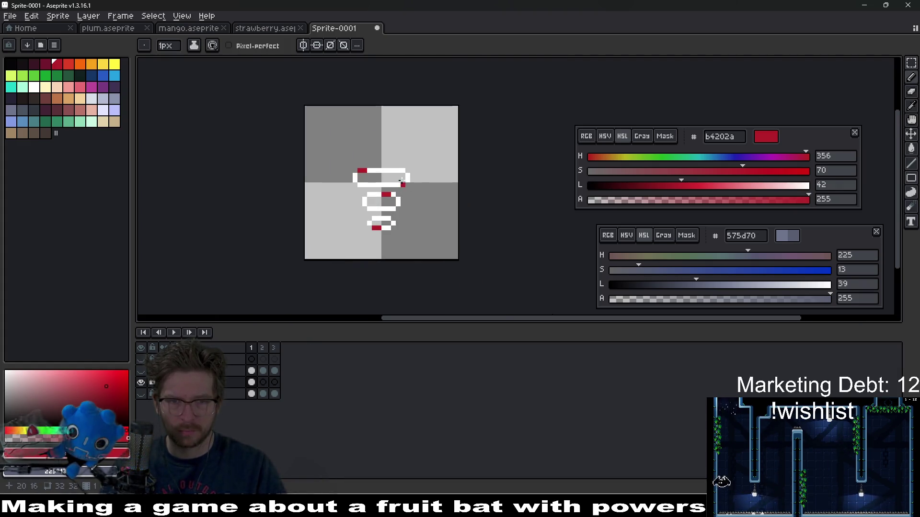
{"action": "left_click", "coordinate": [252, 383]}
{"action": "left_click", "coordinate": [263, 382]}
{"action": "scroll", "coordinate": [366, 202], "scroll_direction": "up", "scroll_amount": 4}
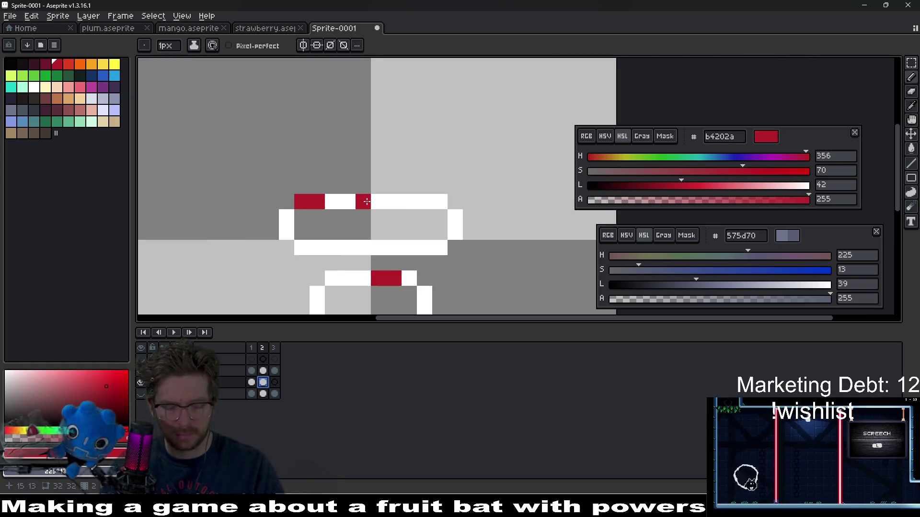
Shift the top ring's red accent along its crest, whitening the old red pixels.
{"action": "right_click", "coordinate": [347, 202], "text": "alt"}
{"action": "right_click", "coordinate": [367, 201]}
{"action": "left_click", "coordinate": [335, 202]}
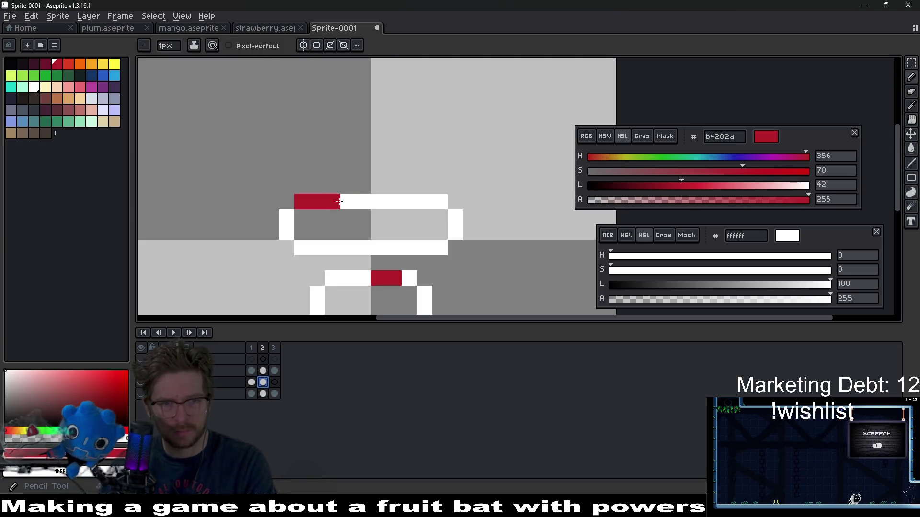
{"action": "right_click", "coordinate": [339, 203]}
{"action": "left_click", "coordinate": [340, 203]}
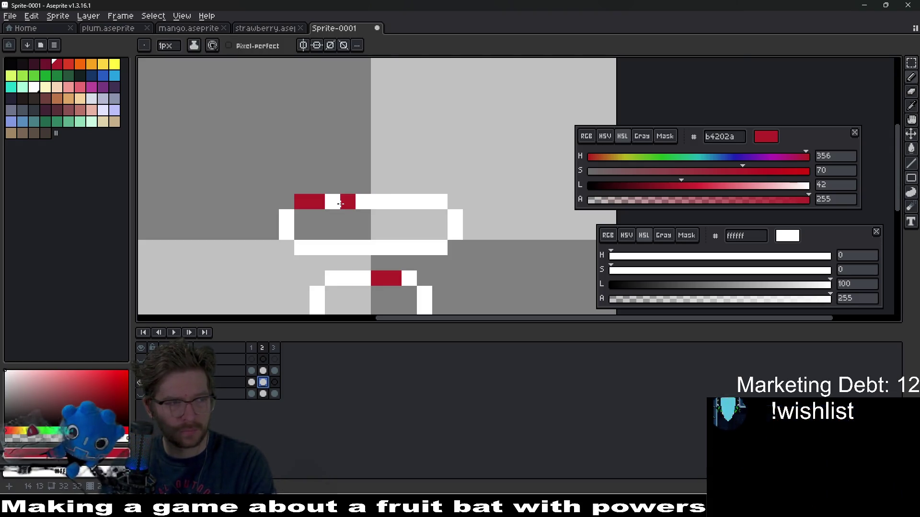
{"action": "right_click", "coordinate": [348, 204]}
{"action": "left_click", "coordinate": [369, 205]}
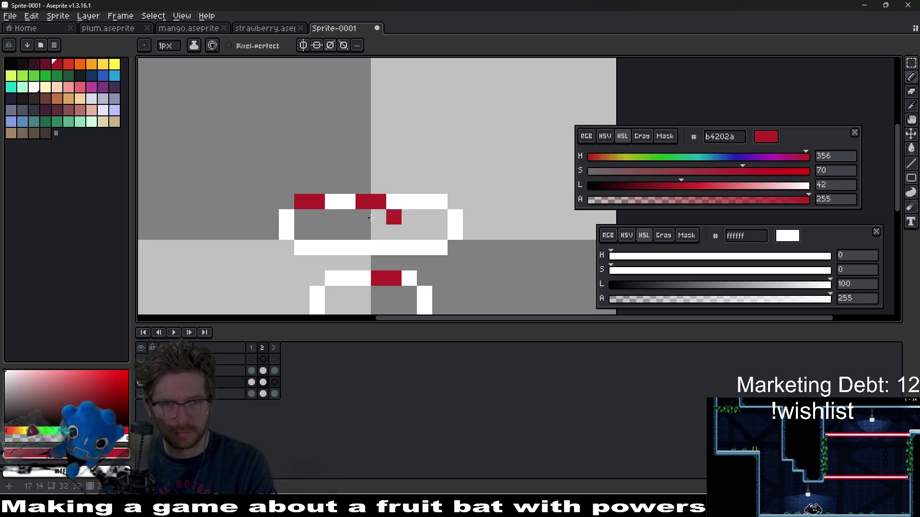
{"action": "right_click", "coordinate": [309, 199]}
{"action": "scroll", "coordinate": [413, 255], "scroll_direction": "down", "scroll_amount": 2}
{"action": "key", "text": "ctrl+z"}
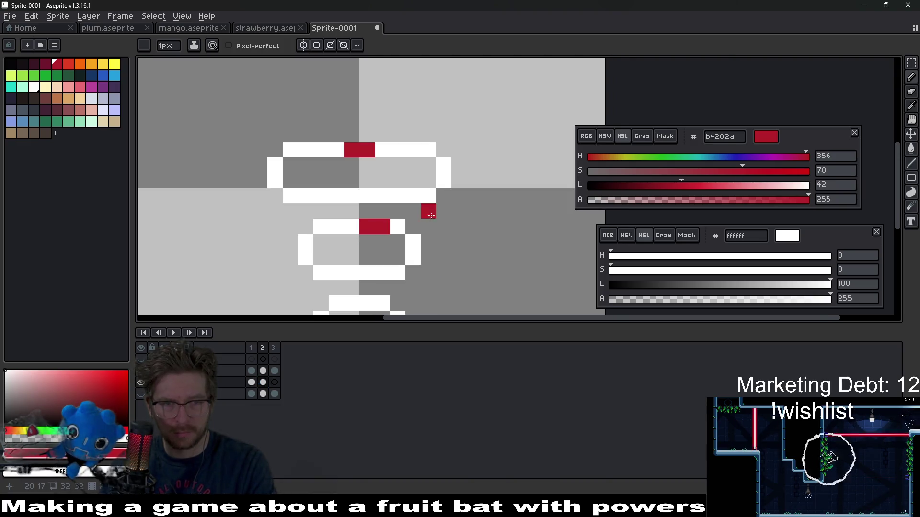
Move the middle ring's red accent to its right edge, then go to frame 3.
{"action": "left_click", "coordinate": [402, 226]}
{"action": "left_click", "coordinate": [413, 242]}
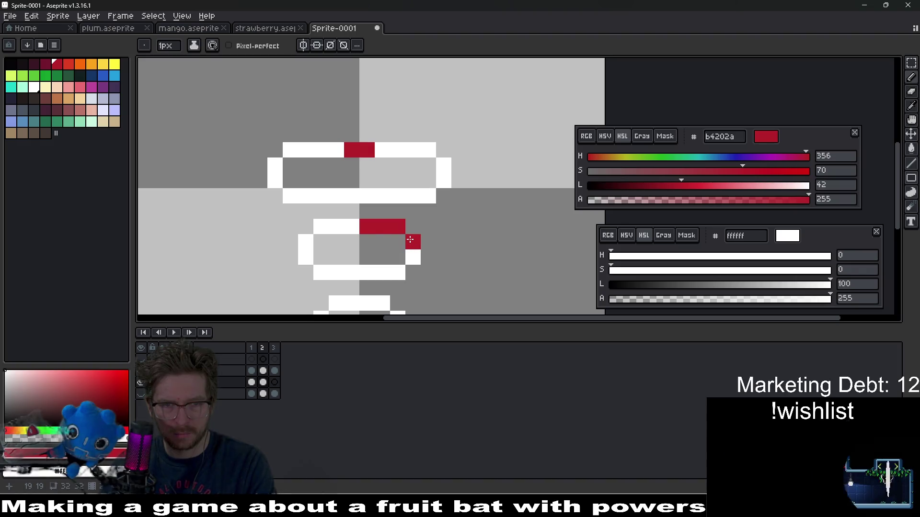
{"action": "right_click", "coordinate": [379, 230]}
{"action": "scroll", "coordinate": [388, 273], "scroll_direction": "down", "scroll_amount": 2}
{"action": "left_click", "coordinate": [388, 273]}
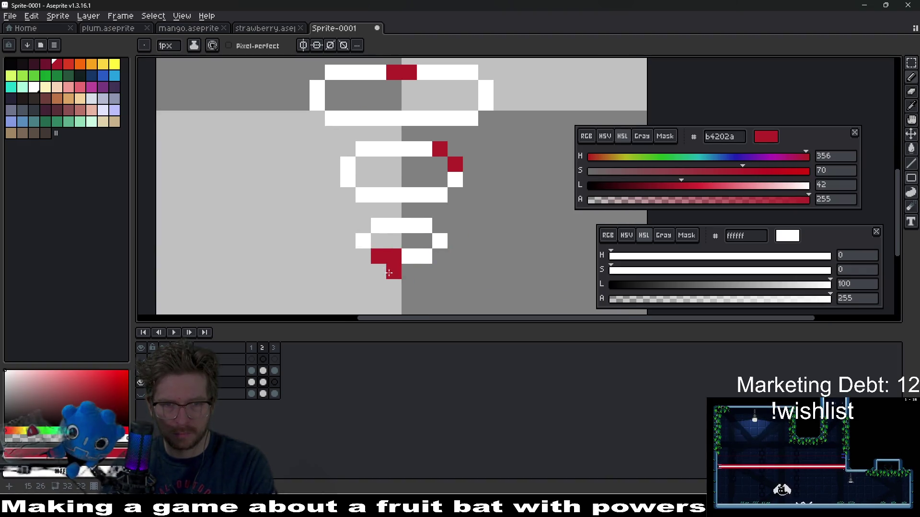
{"action": "key", "text": "ctrl+z"}
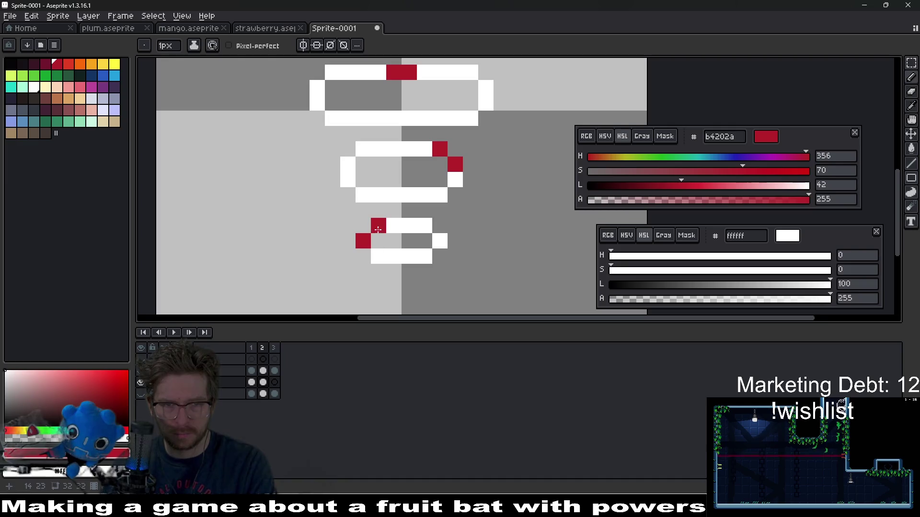
{"action": "scroll", "coordinate": [407, 263], "scroll_direction": "down", "scroll_amount": 3}
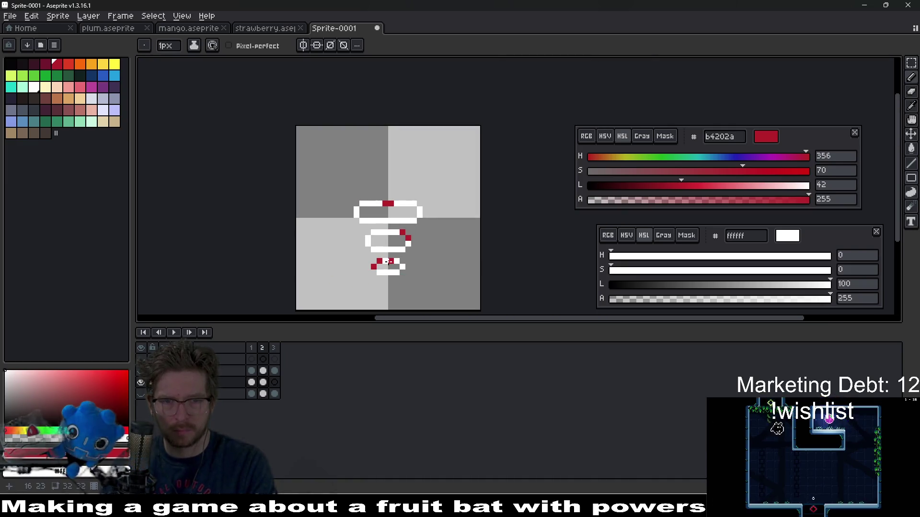
{"action": "scroll", "coordinate": [389, 262], "scroll_direction": "up", "scroll_amount": 1}
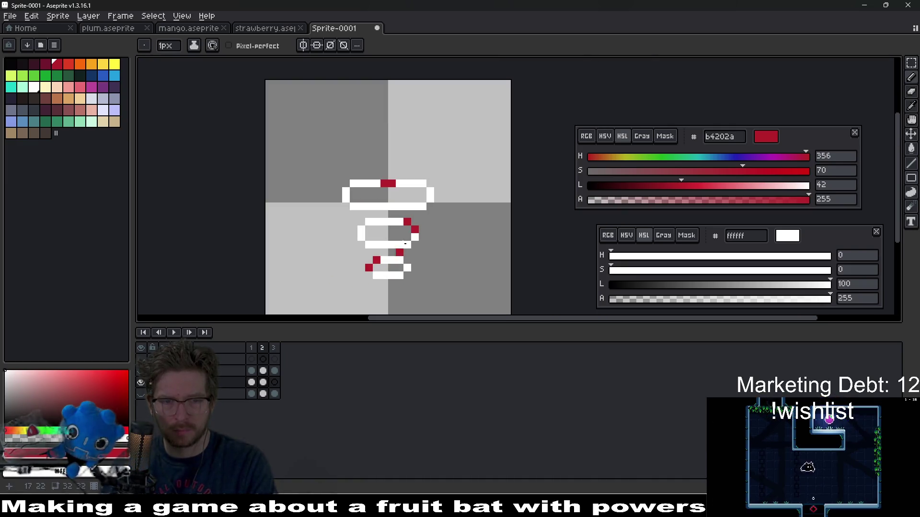
{"action": "left_click", "coordinate": [274, 382]}
In frame 3, move red accents to the middle ring's lower edge and top ring's top row.
{"action": "scroll", "coordinate": [392, 285], "scroll_direction": "up", "scroll_amount": 2}
{"action": "scroll", "coordinate": [391, 285], "scroll_direction": "down", "scroll_amount": 1}
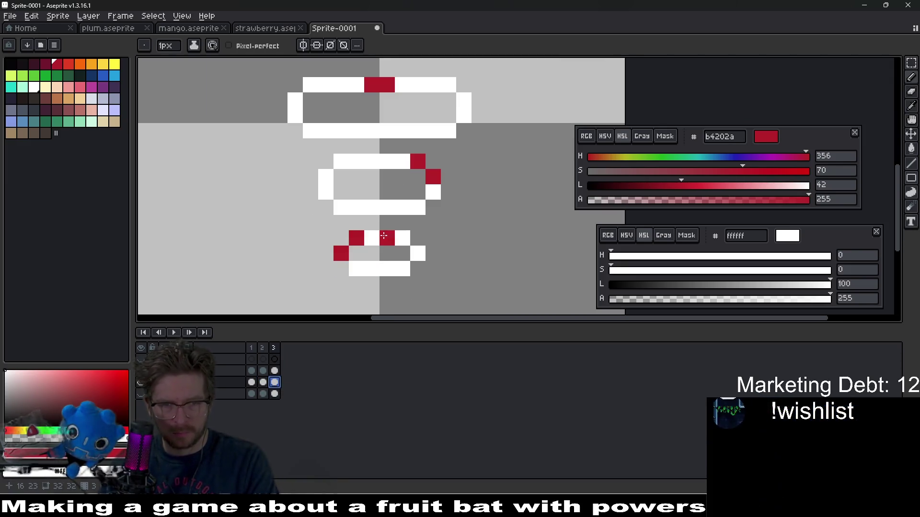
{"action": "right_click", "coordinate": [355, 241]}
{"action": "left_click", "coordinate": [434, 192]}
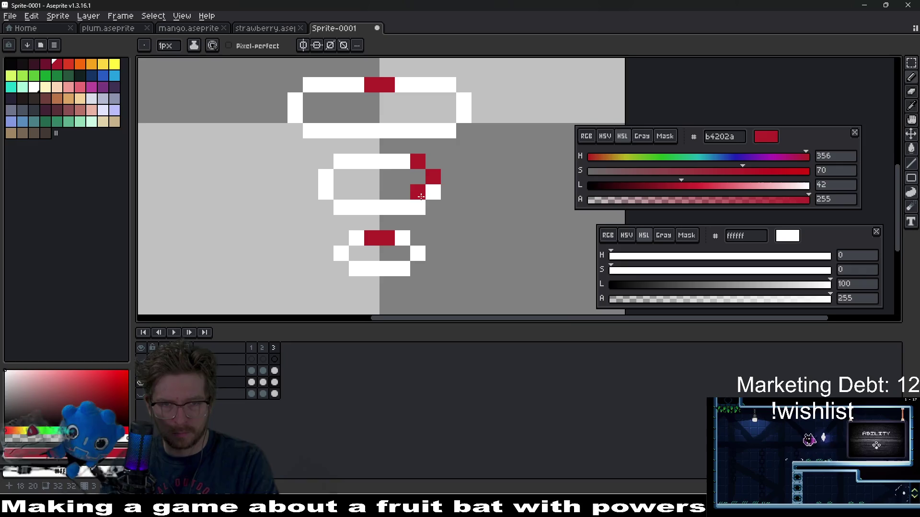
{"action": "scroll", "coordinate": [429, 196], "scroll_direction": "up", "scroll_amount": 1}
{"action": "left_click_drag", "start_coordinate": [414, 222], "coordinate": [398, 221]}
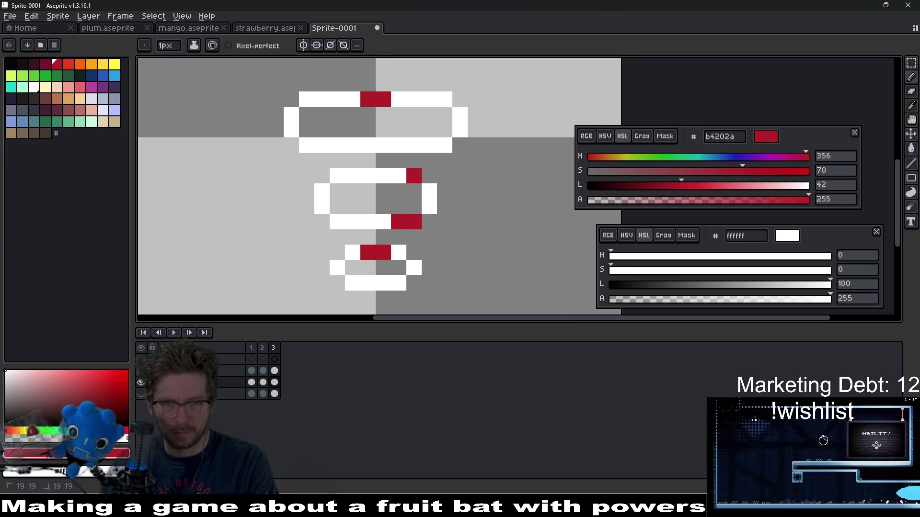
{"action": "right_click", "coordinate": [414, 176]}
{"action": "scroll", "coordinate": [417, 182], "scroll_direction": "up", "scroll_amount": 1}
{"action": "left_click_drag", "start_coordinate": [408, 142], "coordinate": [422, 140]}
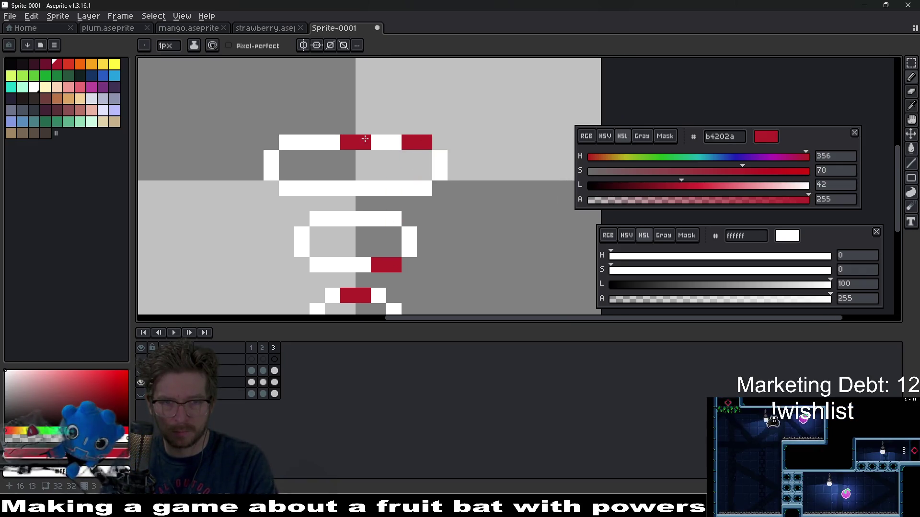
{"action": "scroll", "coordinate": [425, 239], "scroll_direction": "down", "scroll_amount": 2}
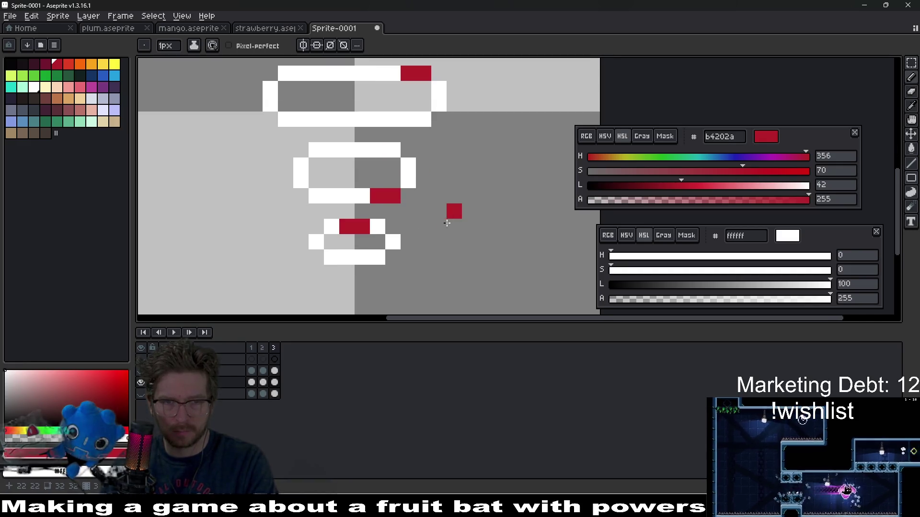
Play the animation to preview the loop, stopping on frame 3.
{"action": "left_click", "coordinate": [274, 359]}
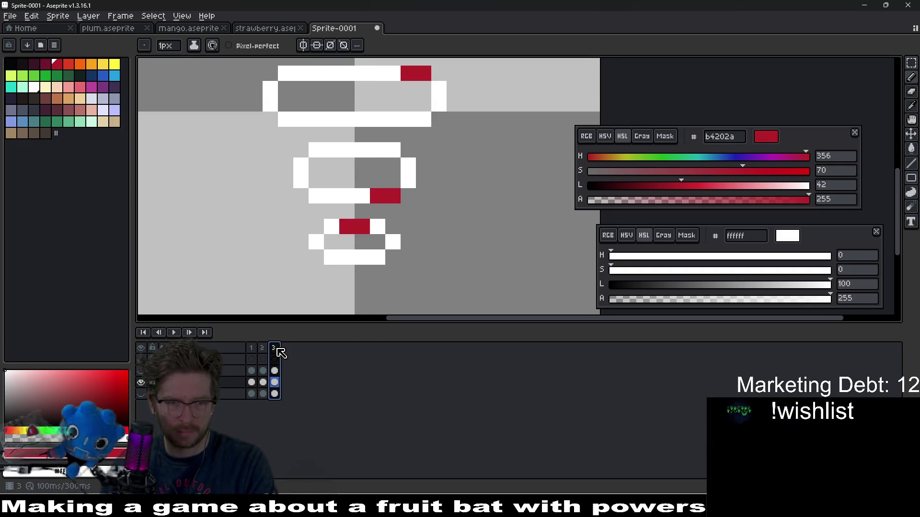
{"action": "key", "text": "Return"}
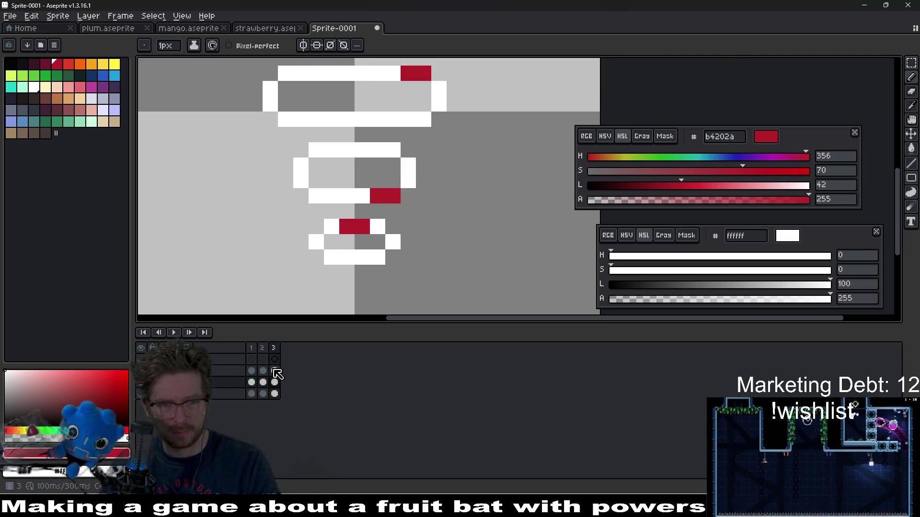
{"action": "left_click", "coordinate": [274, 349]}
Add a fourth frame and shift its red accents toward the bottom ring's right side.
{"action": "key", "text": "alt+n"}
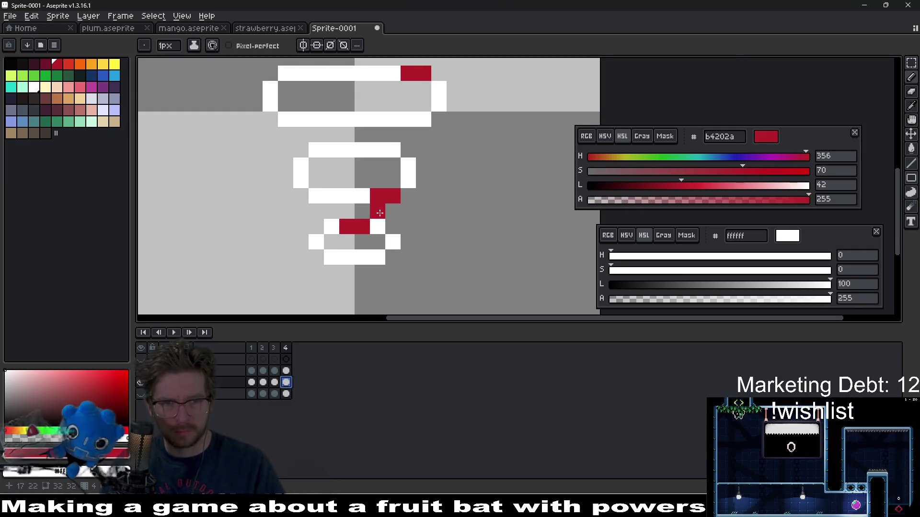
{"action": "left_click", "coordinate": [375, 242]}
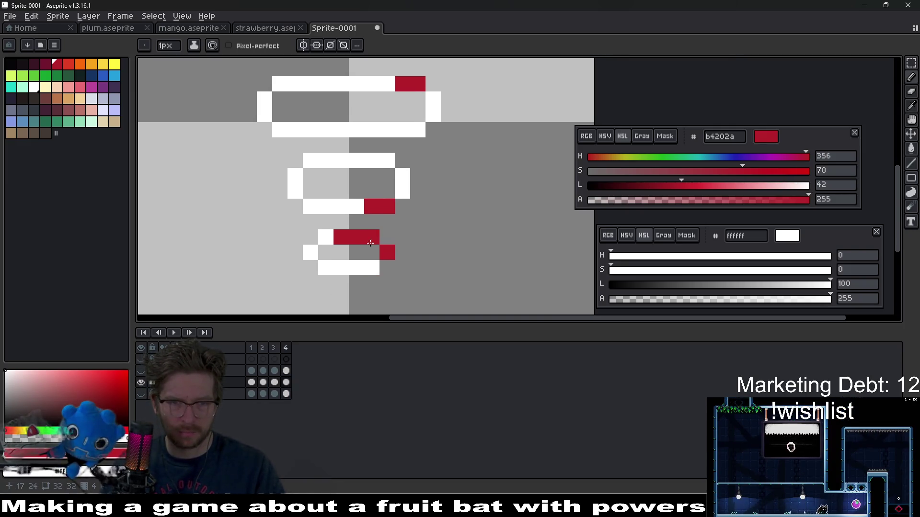
{"action": "left_click_drag", "start_coordinate": [352, 236], "coordinate": [309, 259]}
{"action": "right_click", "coordinate": [298, 260]}
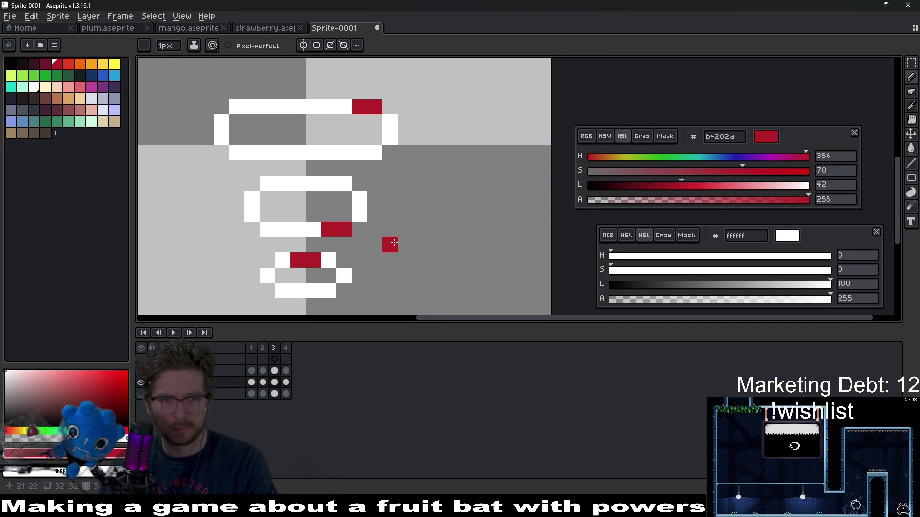
{"action": "left_click", "coordinate": [350, 237]}
{"action": "key", "text": "ctrl+z"}
{"action": "right_click", "coordinate": [340, 230]}
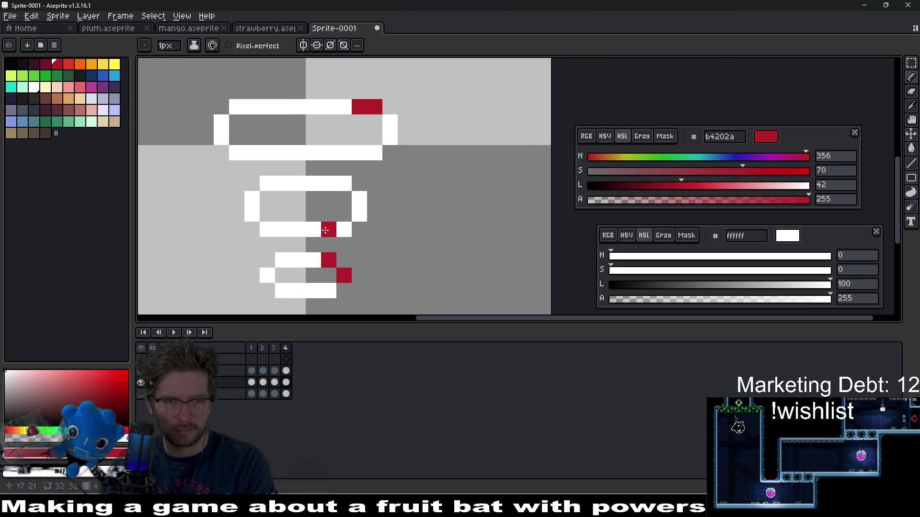
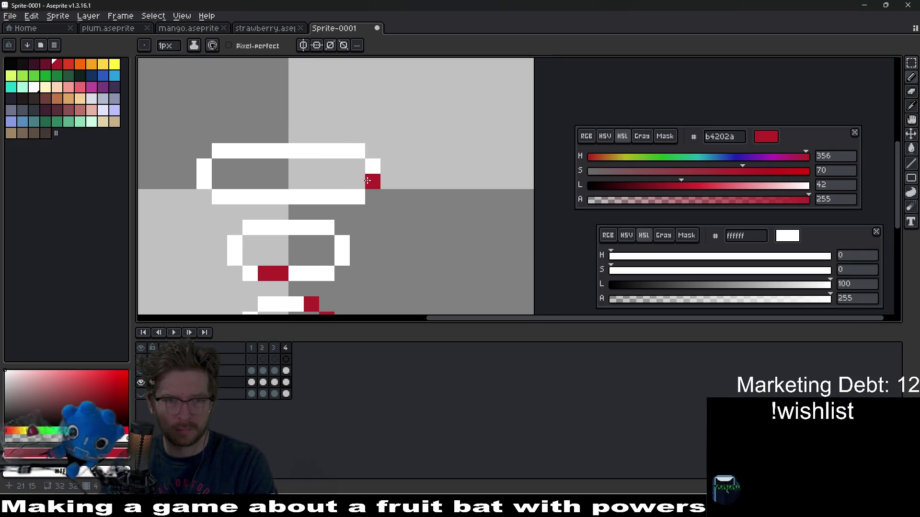
Paint the top ring's lower-right pixel red on frame 4, then add a new frame 5.
{"action": "left_click", "coordinate": [358, 197]}
{"action": "scroll", "coordinate": [423, 175], "scroll_direction": "down", "scroll_amount": 4}
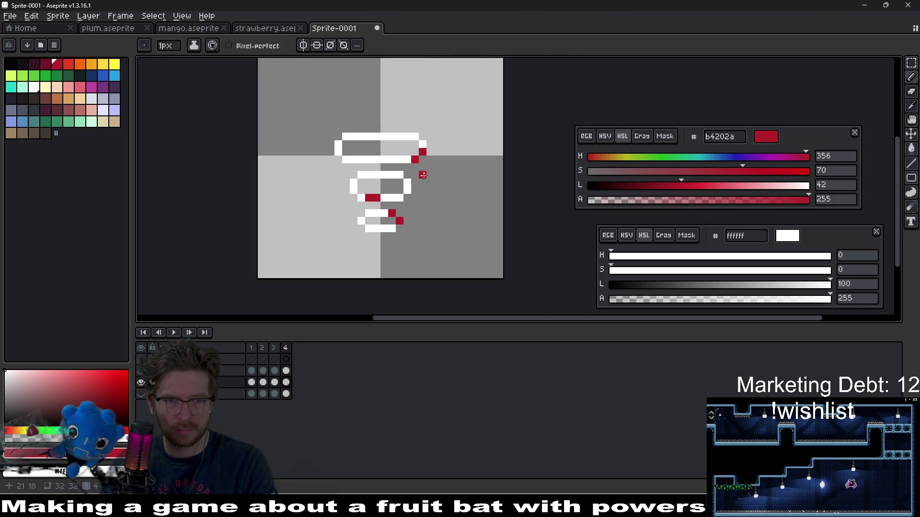
{"action": "left_click", "coordinate": [287, 349]}
{"action": "key", "text": "alt+n"}
On frame 5, paint a lower-ring pixel red and turn the old red pixel back to white.
{"action": "scroll", "coordinate": [406, 242], "scroll_direction": "up", "scroll_amount": 3}
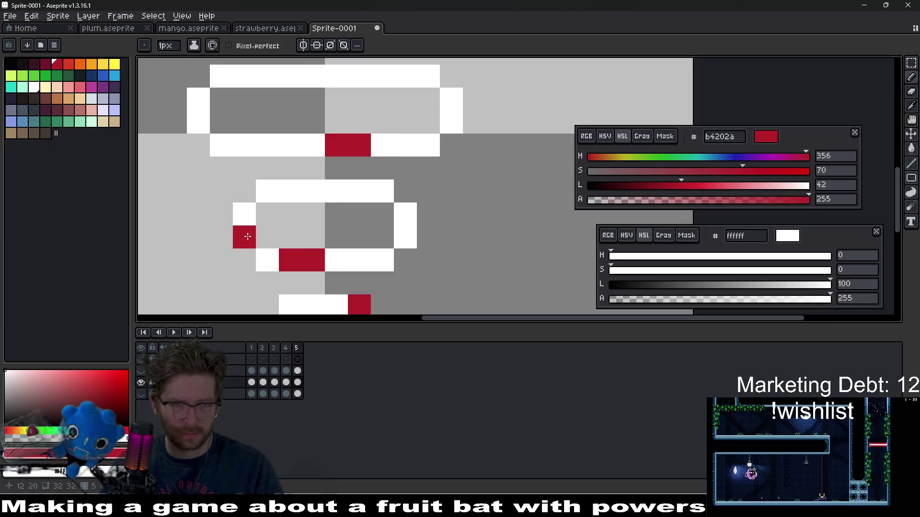
{"action": "left_click_drag", "start_coordinate": [335, 283], "coordinate": [364, 180]}
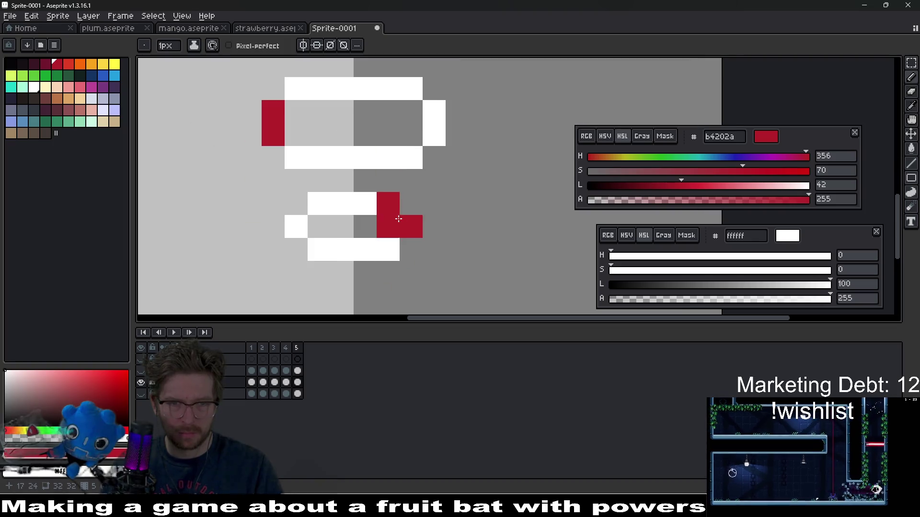
{"action": "left_click", "coordinate": [365, 250]}
{"action": "right_click", "coordinate": [388, 204]}
Play the five-frame animation from frame 1, stop it, and marquee-select the top ring.
{"action": "scroll", "coordinate": [410, 250], "scroll_direction": "down", "scroll_amount": 3}
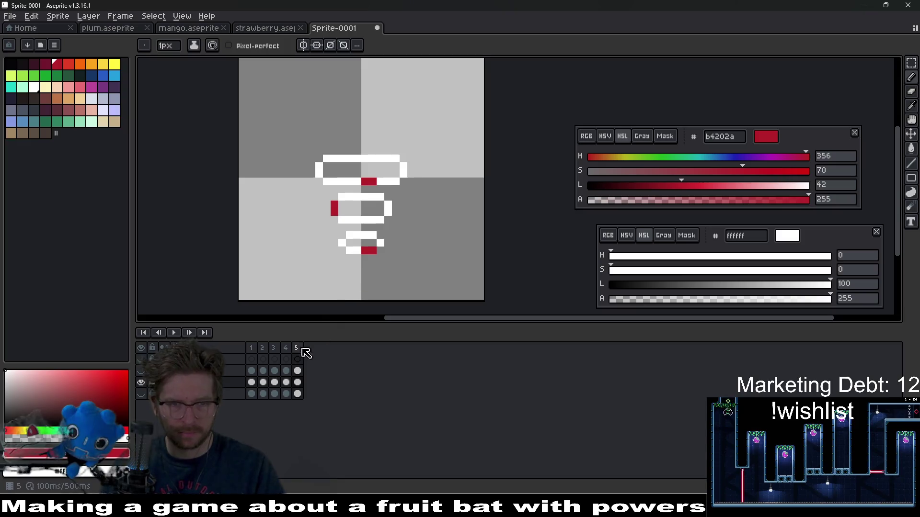
{"action": "left_click", "coordinate": [252, 383]}
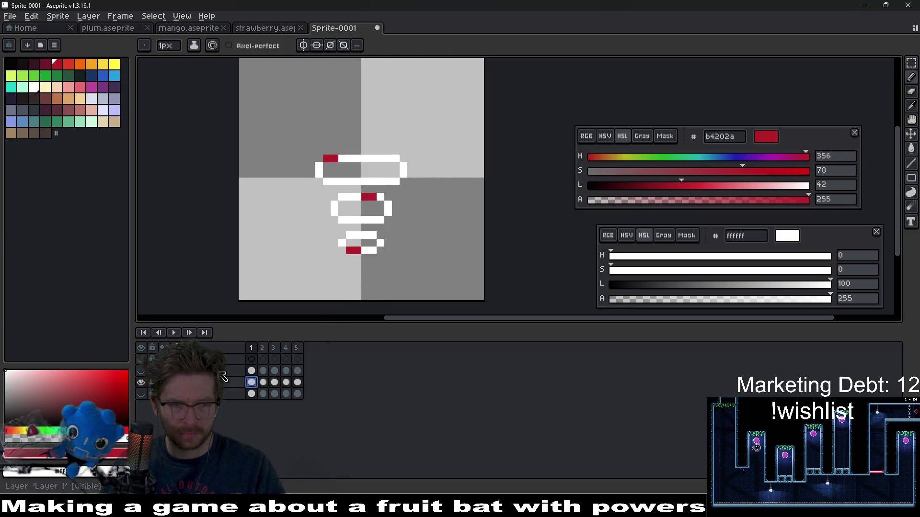
{"action": "left_click", "coordinate": [174, 332]}
{"action": "scroll", "coordinate": [449, 214], "scroll_direction": "down", "scroll_amount": 7}
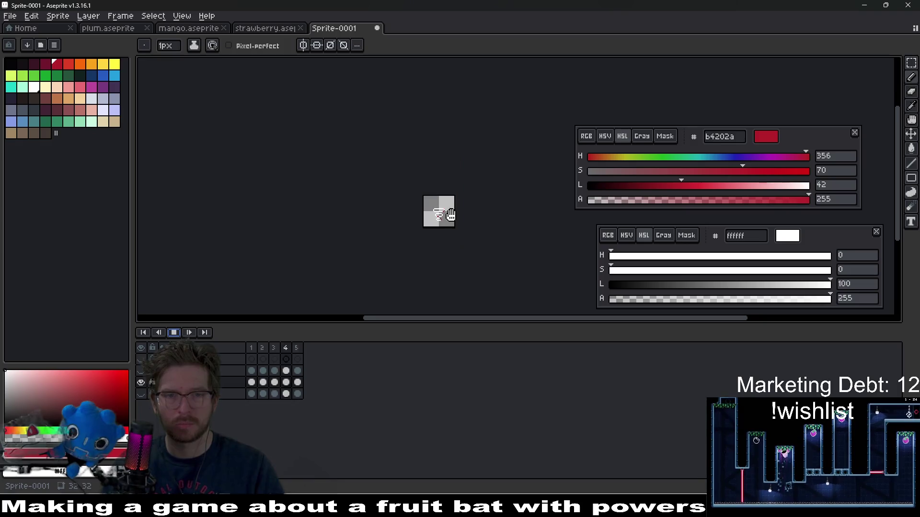
{"action": "scroll", "coordinate": [453, 221], "scroll_direction": "up", "scroll_amount": 4}
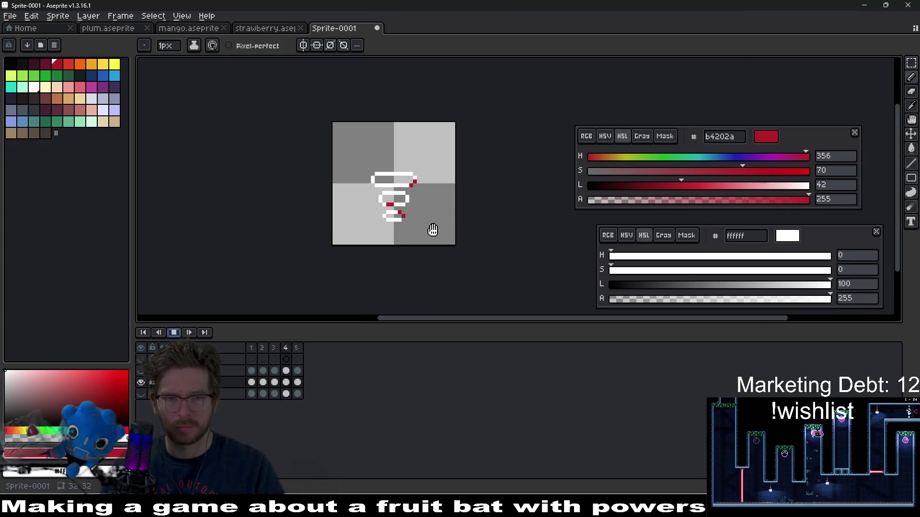
{"action": "left_click", "coordinate": [174, 332]}
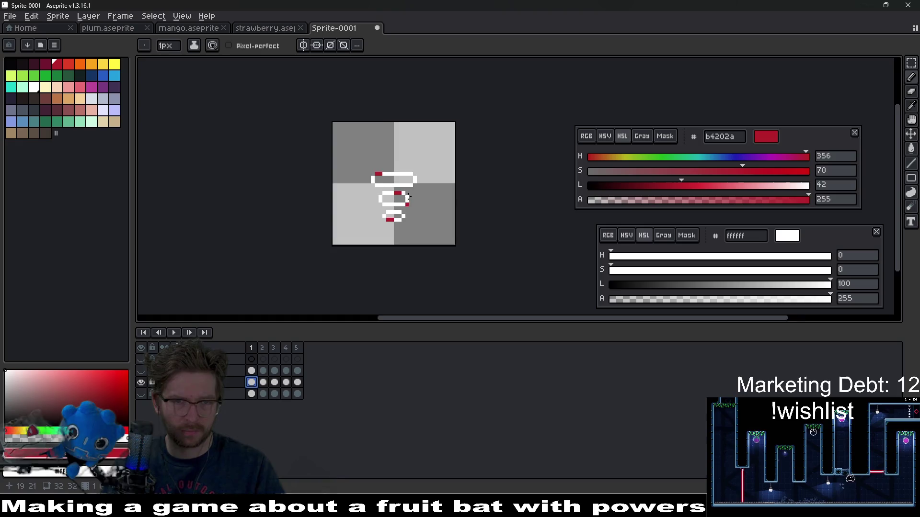
{"action": "scroll", "coordinate": [436, 145], "scroll_direction": "up", "scroll_amount": 3}
{"action": "key", "text": "m"}
{"action": "left_click_drag", "start_coordinate": [266, 160], "coordinate": [422, 239]}
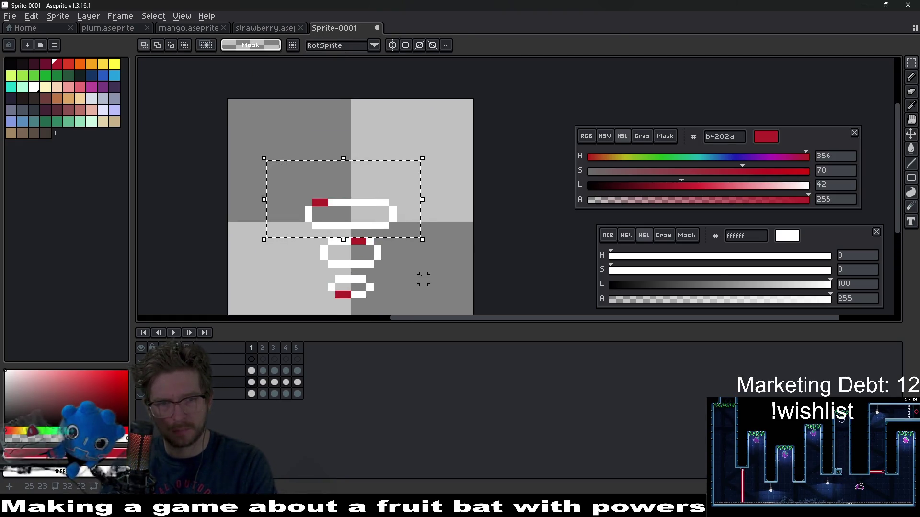
Nudge the top ring one pixel right and the middle ring one pixel left.
{"action": "key", "text": "Right"}
{"action": "key", "text": "ctrl+d"}
{"action": "mouse_move", "coordinate": [318, 234]}
{"action": "left_mouse_down"}
{"action": "mouse_move", "coordinate": [394, 274]}
{"action": "mouse_move", "coordinate": [436, 247]}
{"action": "left_mouse_up"}
{"action": "key", "text": "Left"}
{"action": "key", "text": "ctrl+d"}
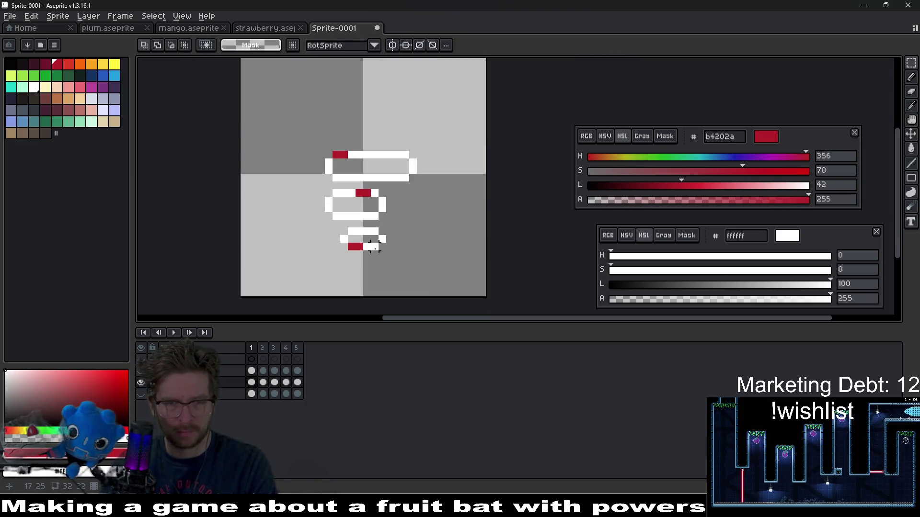
{"action": "left_click_drag", "start_coordinate": [340, 227], "coordinate": [396, 253]}
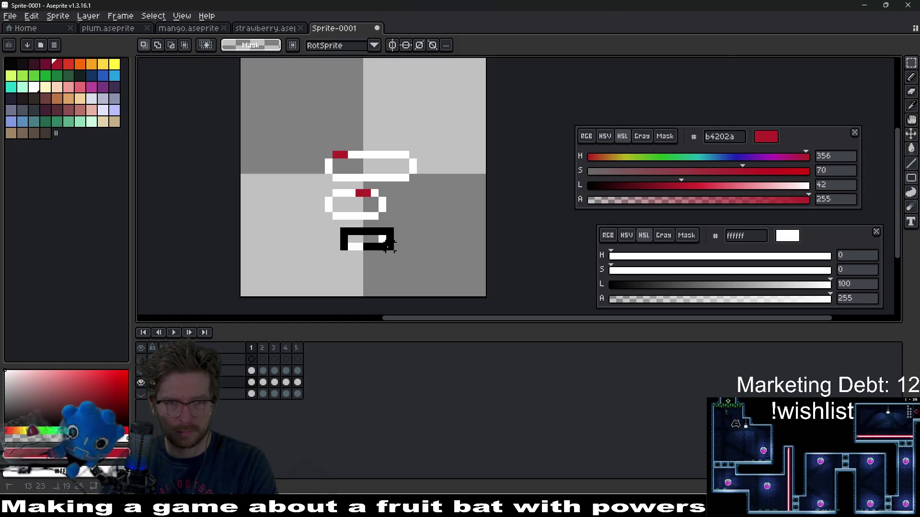
{"action": "key", "text": "ctrl+d"}
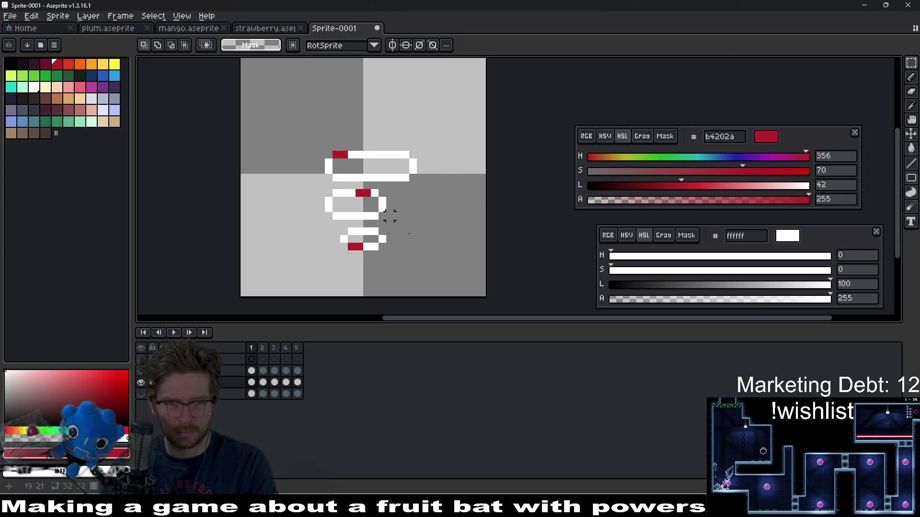
On frame 1, undo the last shift and nudge the top ring one pixel left instead.
{"action": "key", "text": "period"}
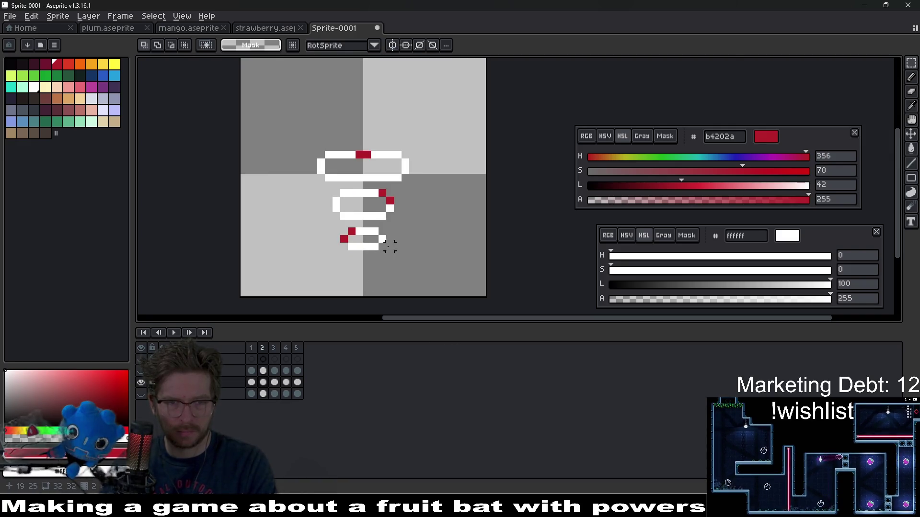
{"action": "key", "text": "comma"}
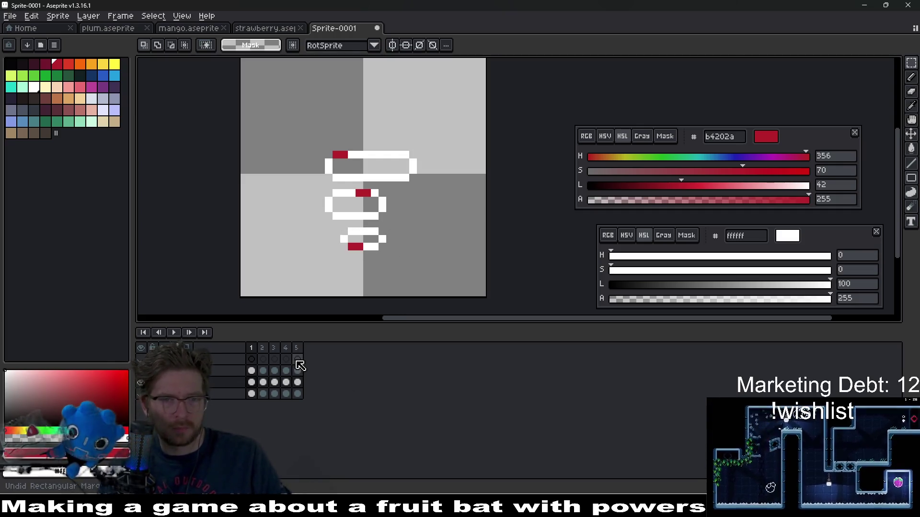
{"action": "key", "text": "ctrl+z"}
{"action": "key", "text": "ctrl+z"}
{"action": "key", "text": "ctrl+z"}
{"action": "key", "text": "ctrl+z"}
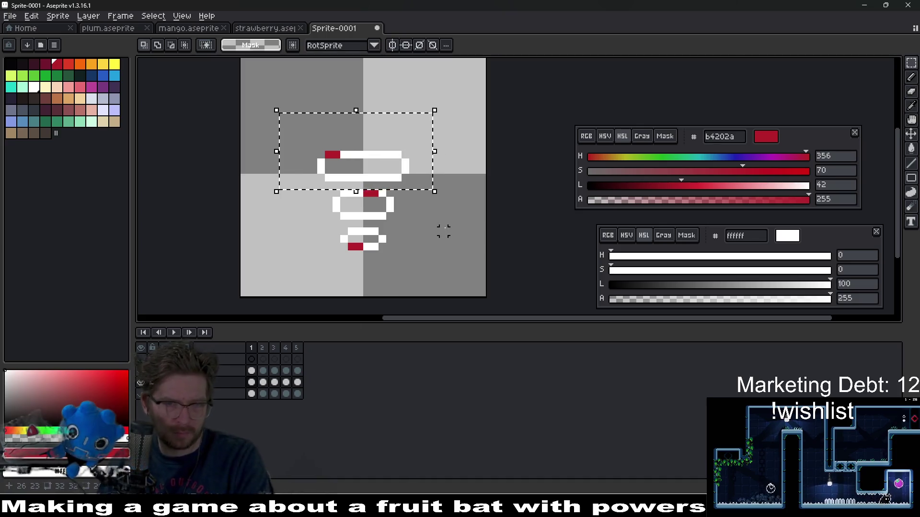
{"action": "mouse_move", "coordinate": [299, 133]}
{"action": "left_mouse_down"}
{"action": "mouse_move", "coordinate": [405, 168]}
{"action": "mouse_move", "coordinate": [420, 184]}
{"action": "left_mouse_up"}
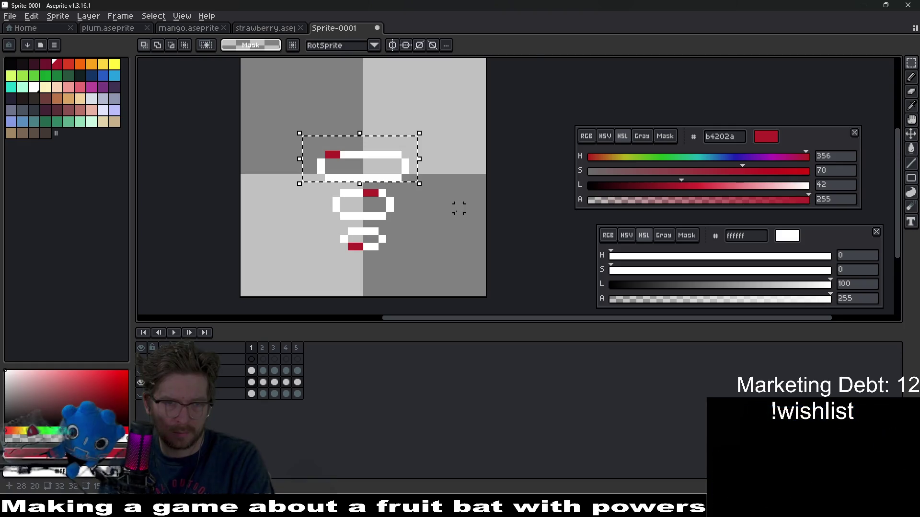
{"action": "key", "text": "Left"}
{"action": "key", "text": "ctrl+d"}
{"action": "left_click_drag", "start_coordinate": [346, 196], "coordinate": [396, 222]}
{"action": "left_click_drag", "start_coordinate": [340, 228], "coordinate": [386, 245]}
{"action": "key", "text": "ctrl+d"}
On frame 2, nudge the middle ring one pixel right and compare it with frame 1.
{"action": "key", "text": "Right"}
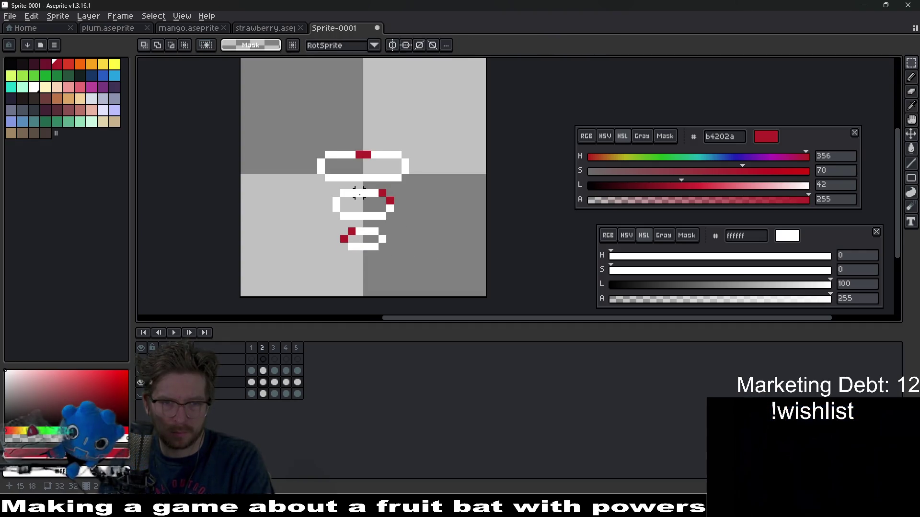
{"action": "left_click_drag", "start_coordinate": [330, 187], "coordinate": [404, 222]}
{"action": "key", "text": "Right"}
{"action": "key", "text": "ctrl+d"}
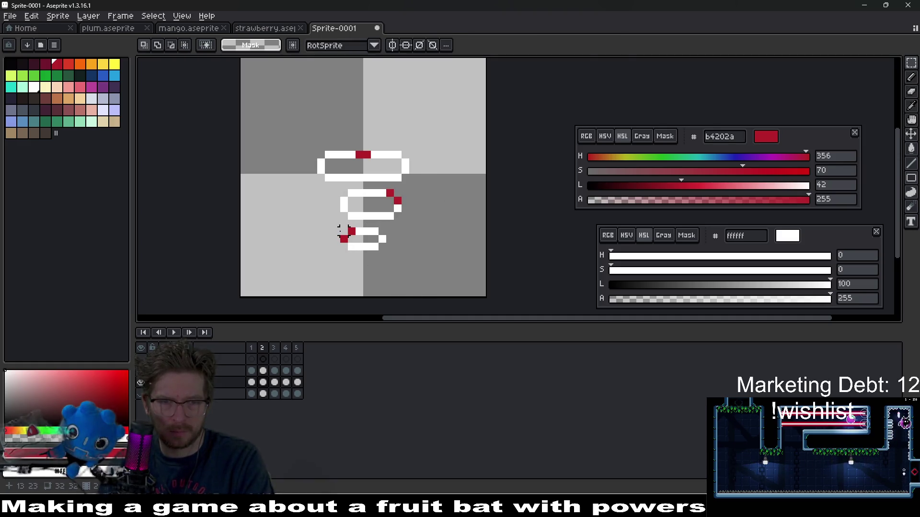
{"action": "key", "text": "Left"}
{"action": "key", "text": "Right"}
{"action": "key", "text": "Left"}
{"action": "key", "text": "Right"}
{"action": "left_click_drag", "start_coordinate": [339, 228], "coordinate": [385, 253]}
{"action": "key", "text": "ctrl+d"}
{"action": "key", "text": "Right"}
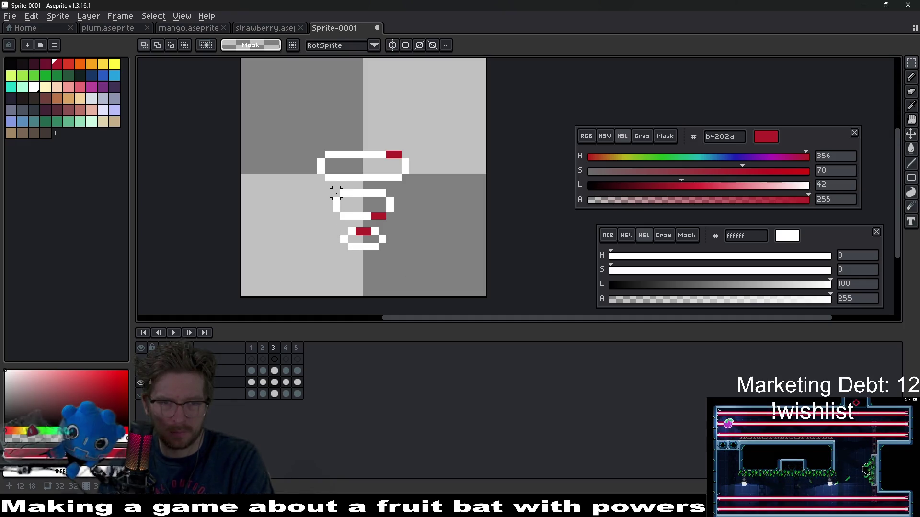
On frame 3, recentre the view and box-select the top ring.
{"action": "left_click_drag", "start_coordinate": [334, 192], "coordinate": [395, 221]}
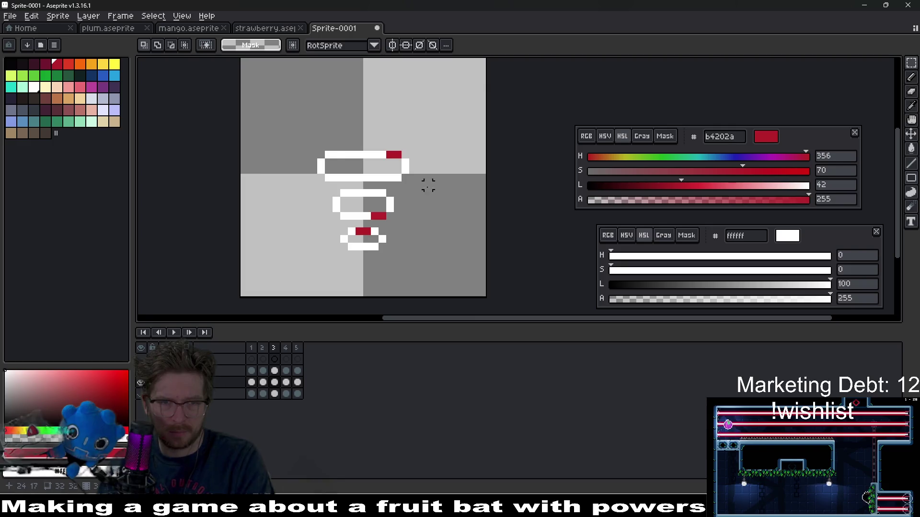
{"action": "left_click_drag", "start_coordinate": [428, 185], "coordinate": [415, 224]}
{"action": "left_click_drag", "start_coordinate": [295, 173], "coordinate": [407, 223]}
{"action": "key", "text": "ctrl+d"}
On frame 4, shift the top ring right, middle ring left, and bottom ring right by one pixel.
{"action": "key", "text": "period"}
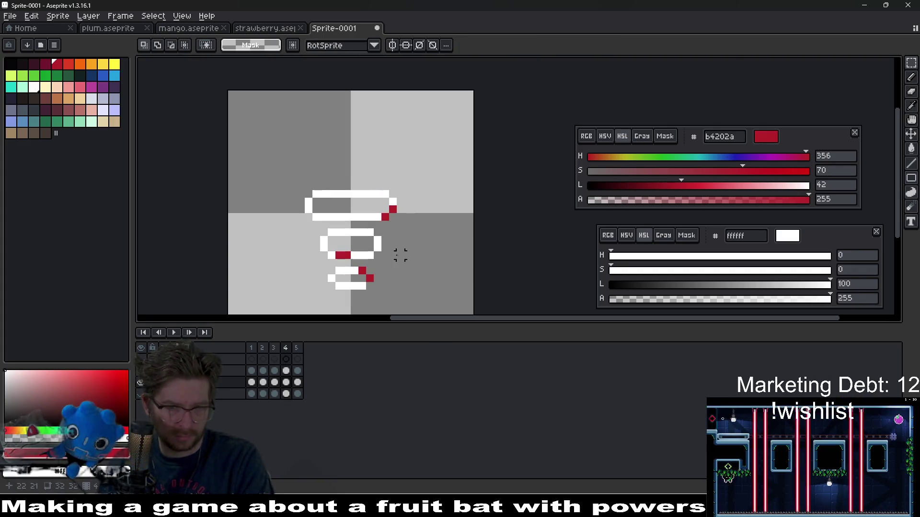
{"action": "left_click_drag", "start_coordinate": [288, 168], "coordinate": [408, 225]}
{"action": "key", "text": "Right"}
{"action": "key", "text": "ctrl+d"}
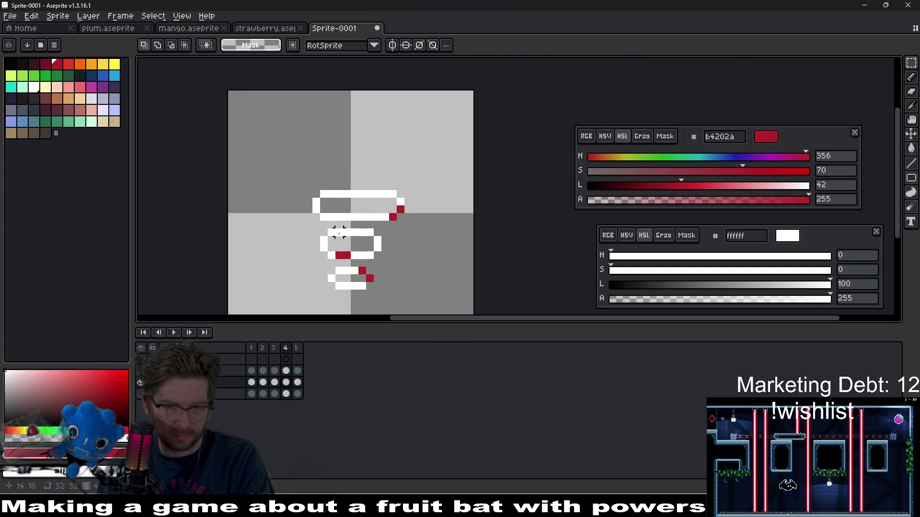
{"action": "left_click_drag", "start_coordinate": [316, 232], "coordinate": [383, 265]}
{"action": "key", "text": "Left"}
{"action": "key", "text": "ctrl+d"}
{"action": "left_click_drag", "start_coordinate": [328, 264], "coordinate": [378, 293]}
{"action": "key", "text": "Right"}
{"action": "key", "text": "ctrl+d"}
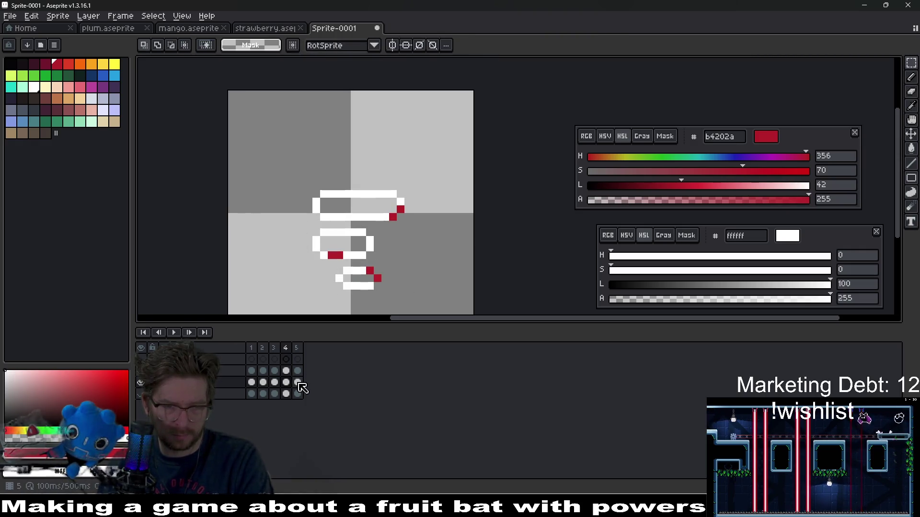
On frame 5, shift the bottom ring one pixel right and the middle ring one pixel left, then play.
{"action": "left_click", "coordinate": [298, 382]}
{"action": "left_click_drag", "start_coordinate": [327, 266], "coordinate": [381, 289]}
{"action": "key", "text": "Right"}
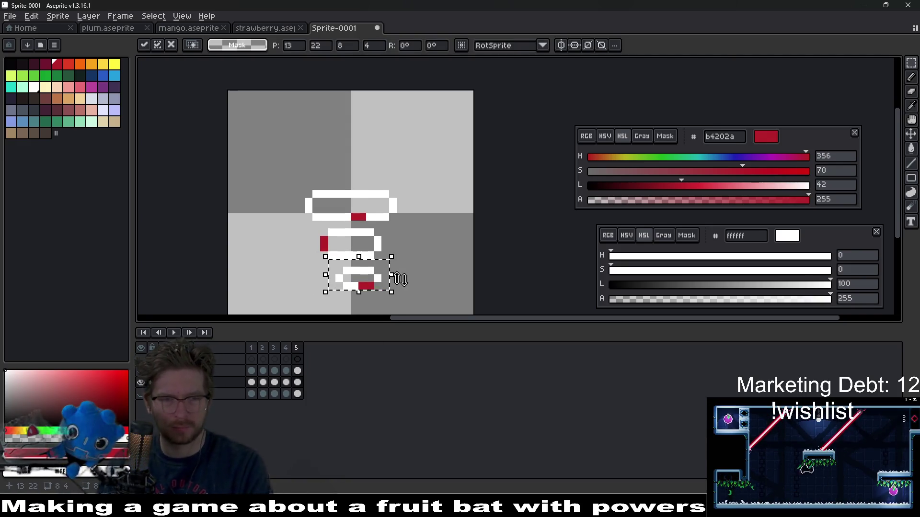
{"action": "key", "text": "Return"}
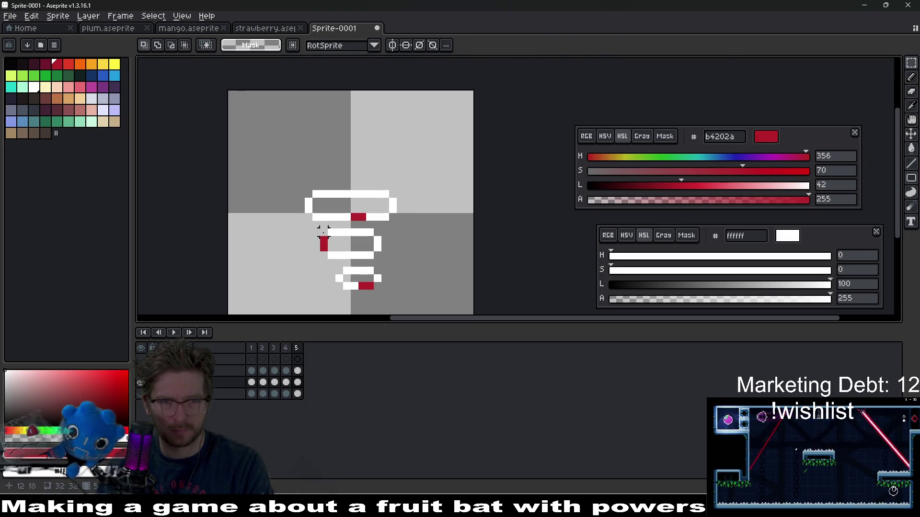
{"action": "left_click_drag", "start_coordinate": [329, 235], "coordinate": [392, 263]}
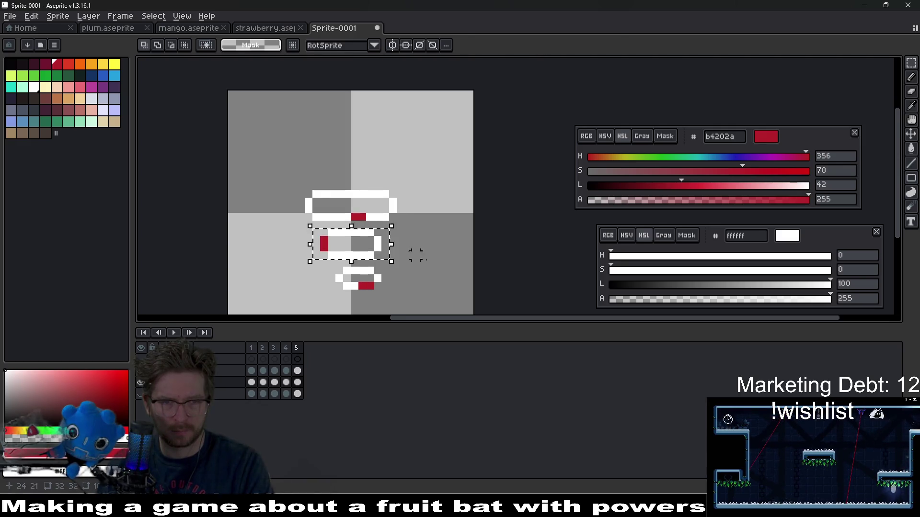
{"action": "key", "text": "Left"}
{"action": "key", "text": "Return"}
{"action": "left_click_drag", "start_coordinate": [289, 176], "coordinate": [411, 227]}
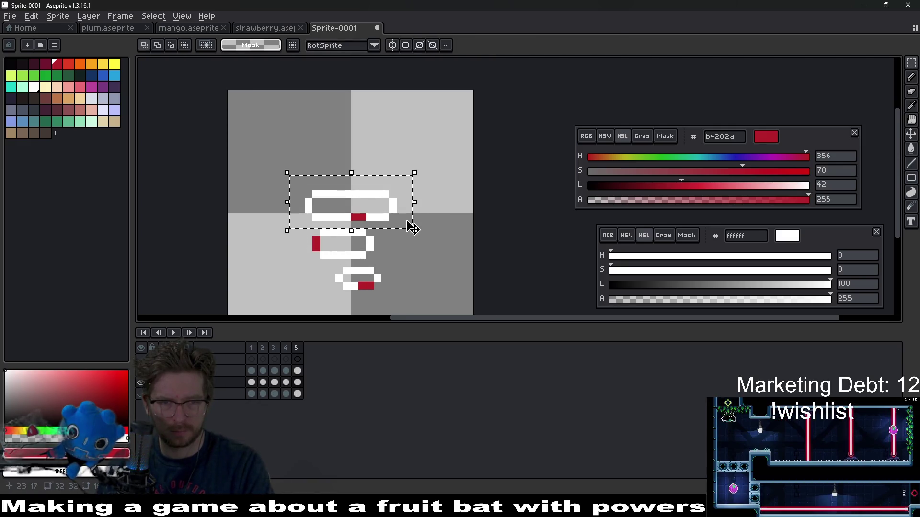
{"action": "key", "text": "ctrl+d"}
{"action": "left_click", "coordinate": [178, 332]}
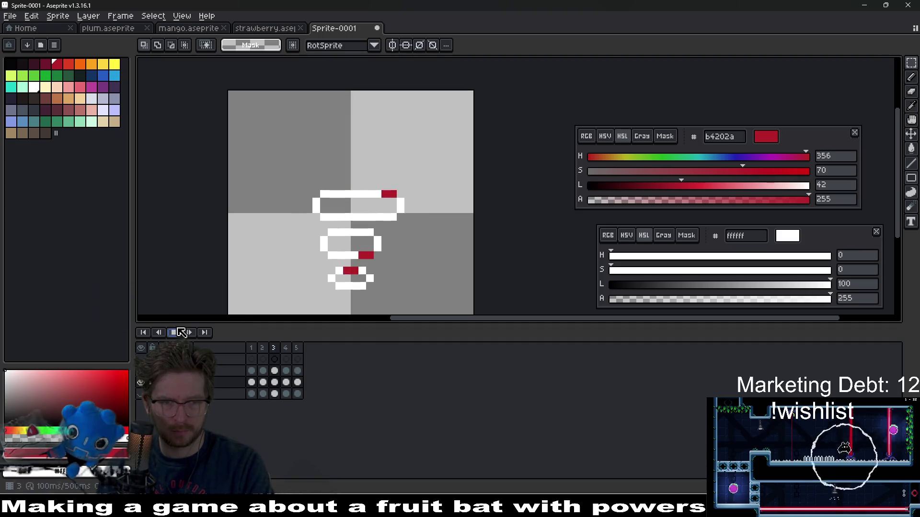
Zoom and pan the canvas to watch the swaying ring animation centred in view.
{"action": "scroll", "coordinate": [396, 247], "scroll_direction": "down", "scroll_amount": 7}
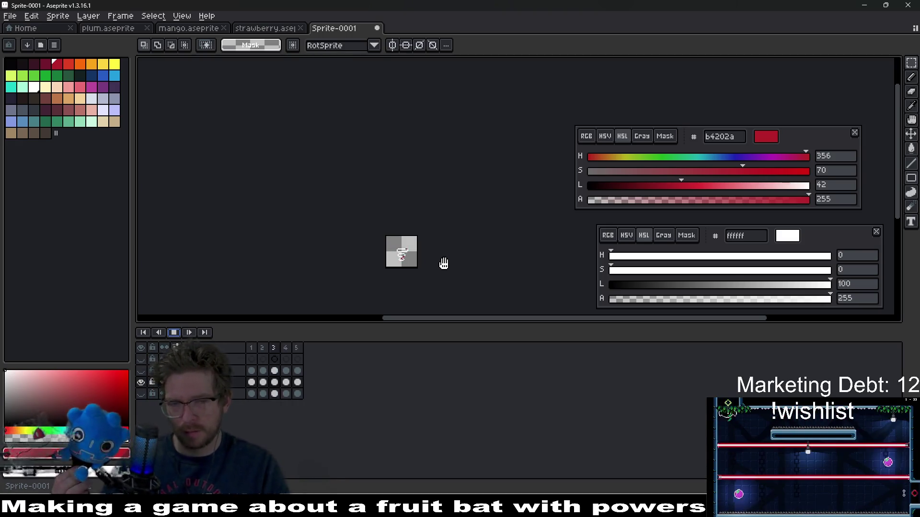
{"action": "scroll", "coordinate": [427, 264], "scroll_direction": "up", "scroll_amount": 6}
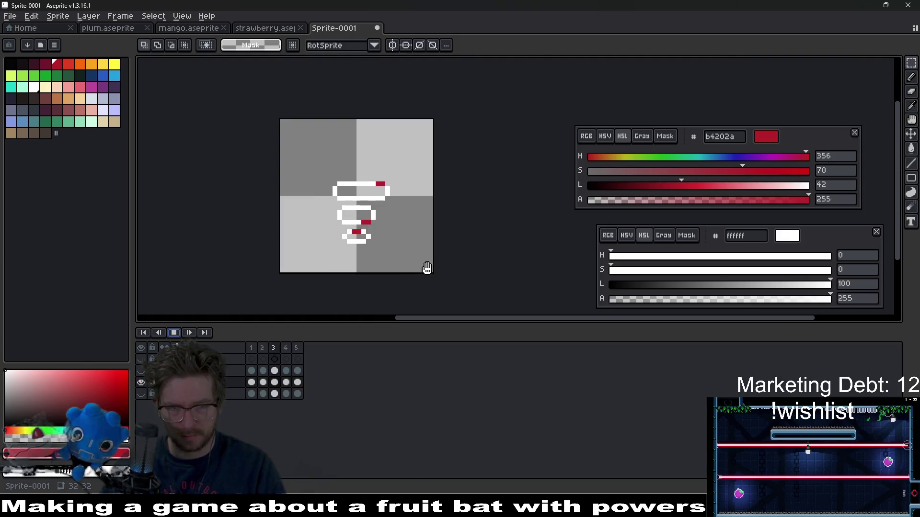
{"action": "scroll", "coordinate": [367, 217], "scroll_direction": "down", "scroll_amount": 2}
{"action": "left_click_drag", "start_coordinate": [392, 205], "coordinate": [448, 249]}
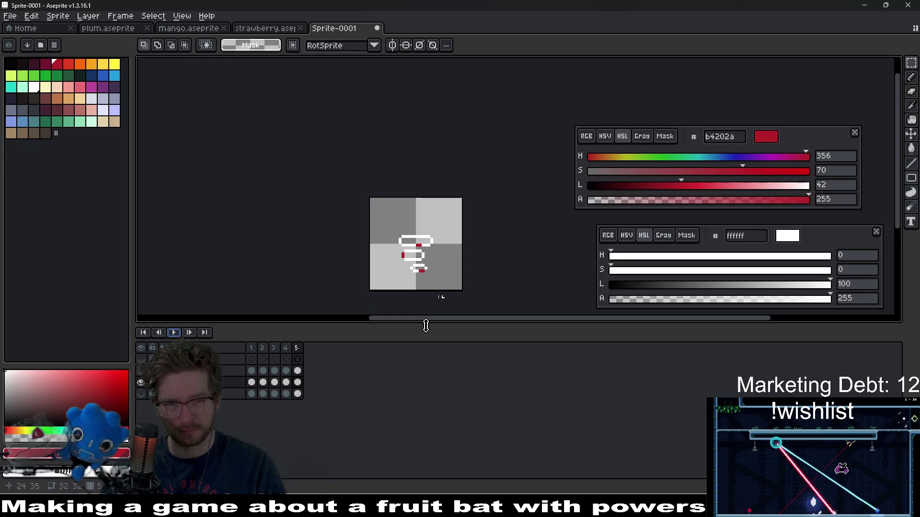
Show the fruit layer and briefly play the animation.
{"action": "left_click", "coordinate": [141, 393]}
{"action": "scroll", "coordinate": [456, 225], "scroll_direction": "up", "scroll_amount": 2}
{"action": "left_click", "coordinate": [173, 333]}
{"action": "key", "text": "Return"}
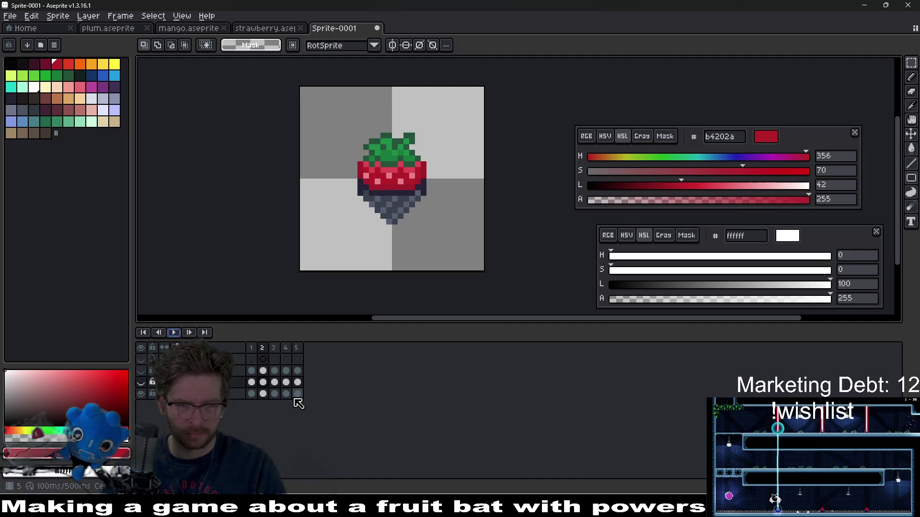
Step through frames 1 to 5 individually to compare them, recentring the sprite.
{"action": "left_click", "coordinate": [275, 394]}
{"action": "left_click", "coordinate": [252, 394]}
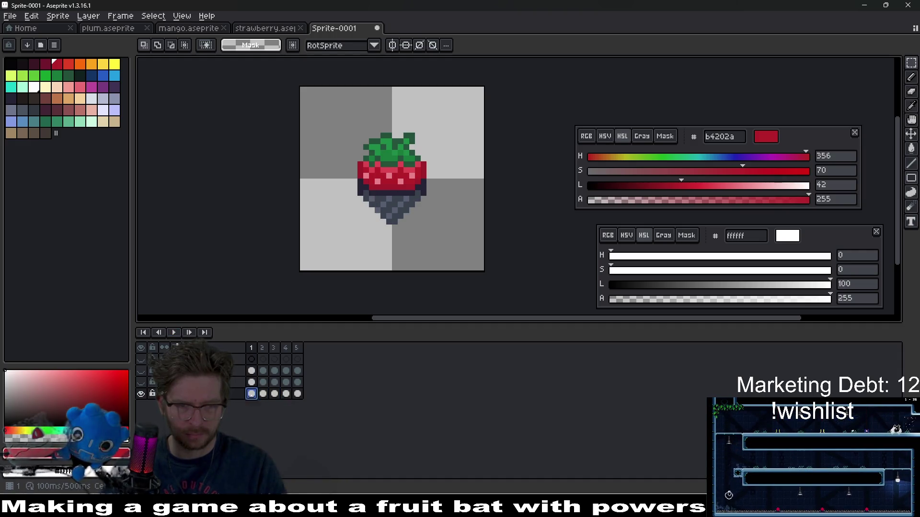
{"action": "left_click", "coordinate": [286, 395]}
{"action": "left_click", "coordinate": [263, 395]}
{"action": "left_click", "coordinate": [297, 394]}
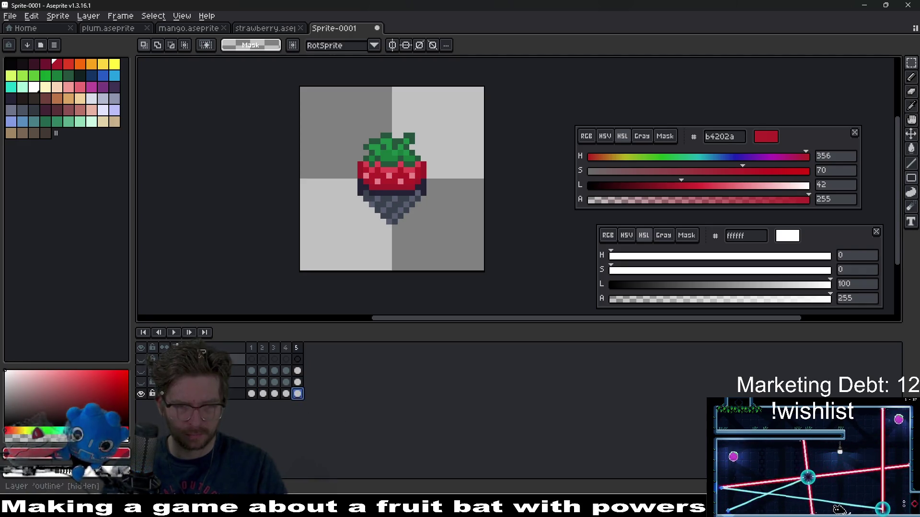
{"action": "scroll", "coordinate": [484, 210], "scroll_direction": "down", "scroll_amount": 3}
{"action": "left_click_drag", "start_coordinate": [493, 211], "coordinate": [464, 232]}
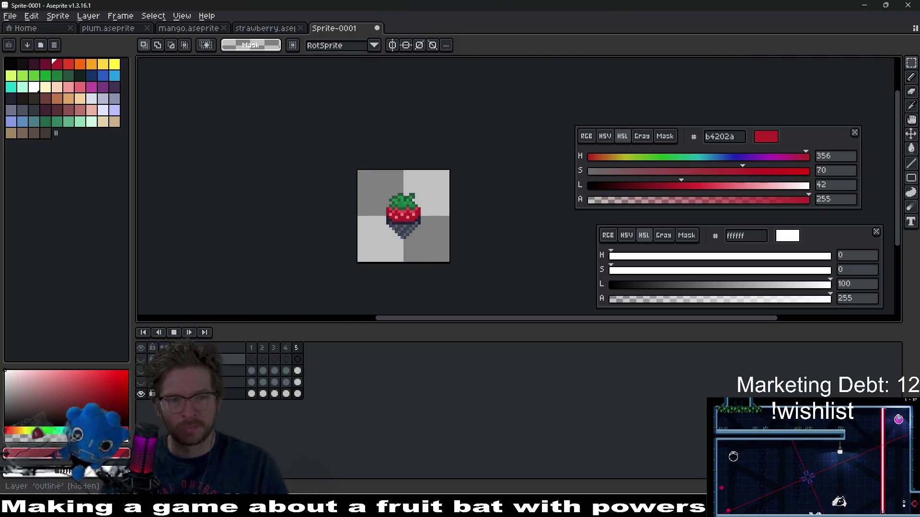
{"action": "left_click", "coordinate": [174, 332]}
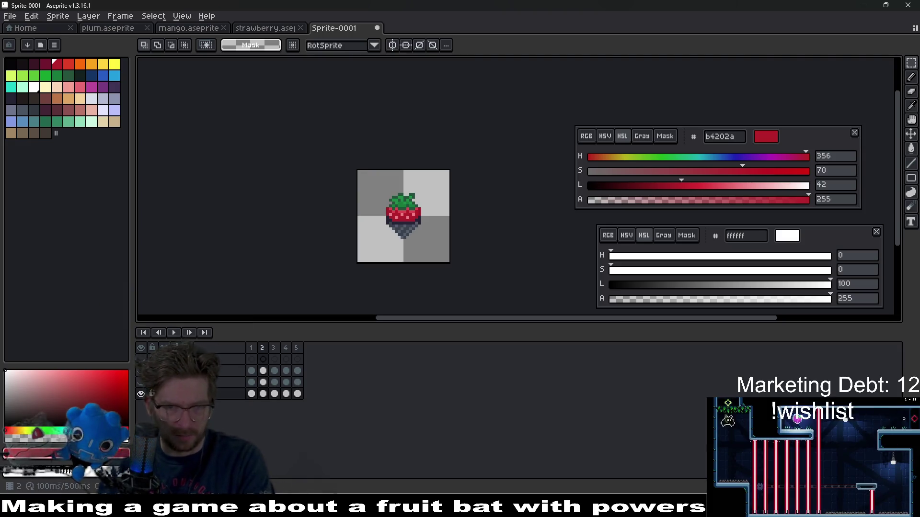
{"action": "left_click", "coordinate": [275, 382]}
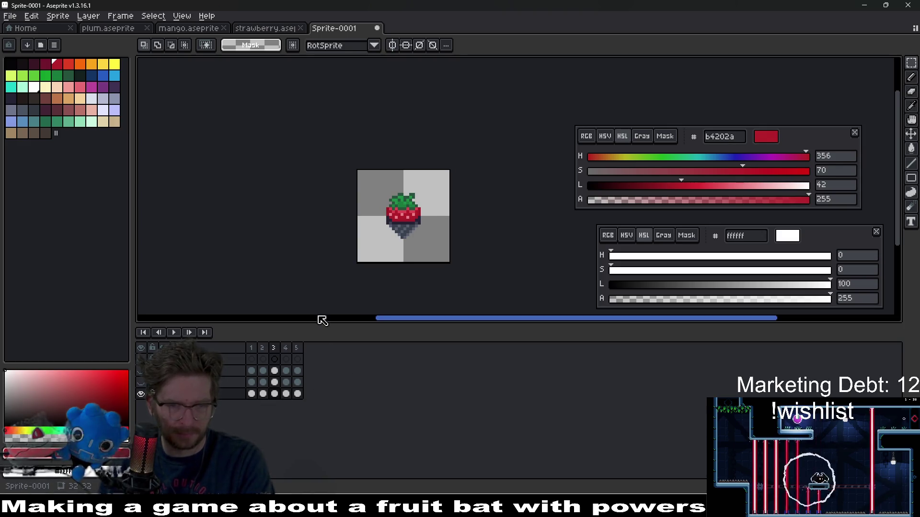
{"action": "scroll", "coordinate": [403, 215], "scroll_direction": "up", "scroll_amount": 1}
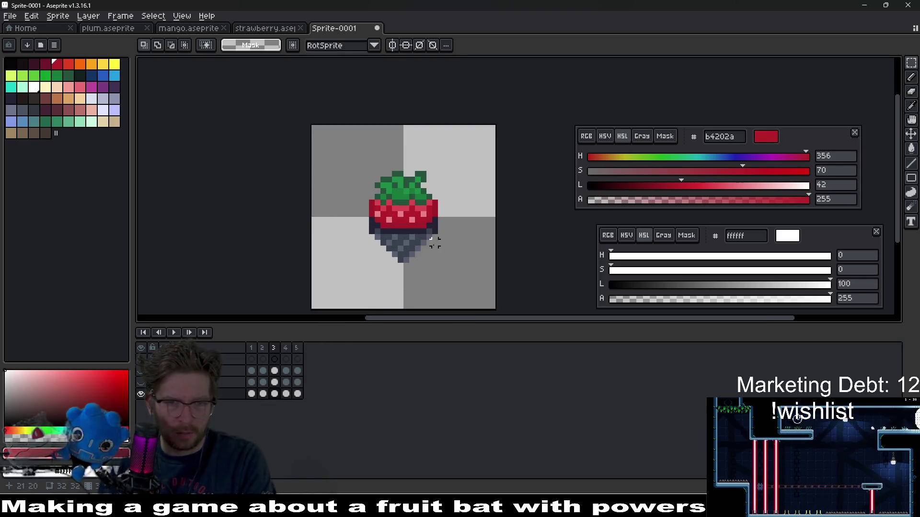
{"action": "left_click_drag", "start_coordinate": [431, 243], "coordinate": [387, 221]}
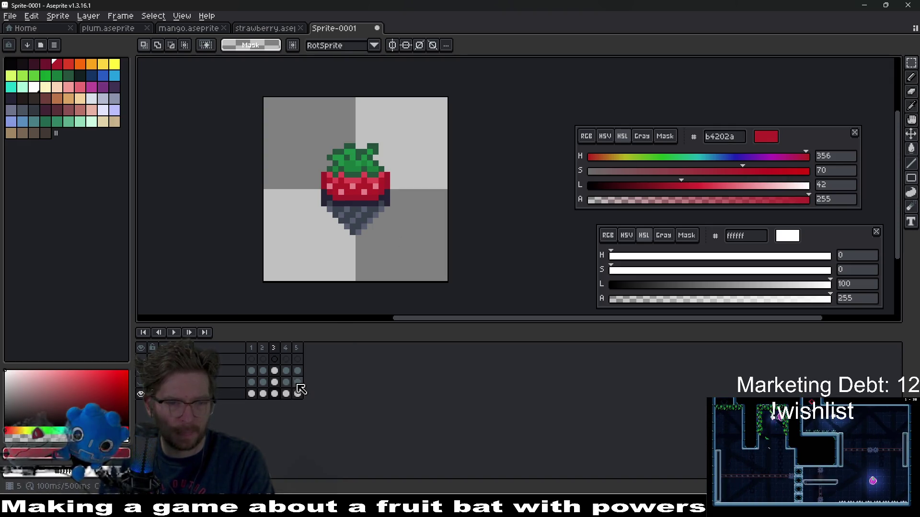
Delete frames 4 and 5 and make the bottom layer active.
{"action": "left_click_drag", "start_coordinate": [296, 387], "coordinate": [268, 385]}
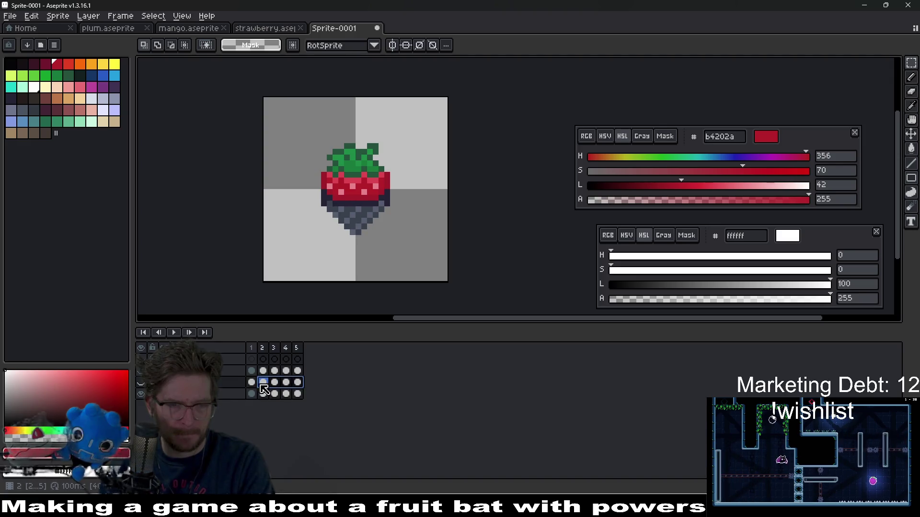
{"action": "left_click_drag", "start_coordinate": [297, 348], "coordinate": [286, 348]}
{"action": "key", "text": "Delete"}
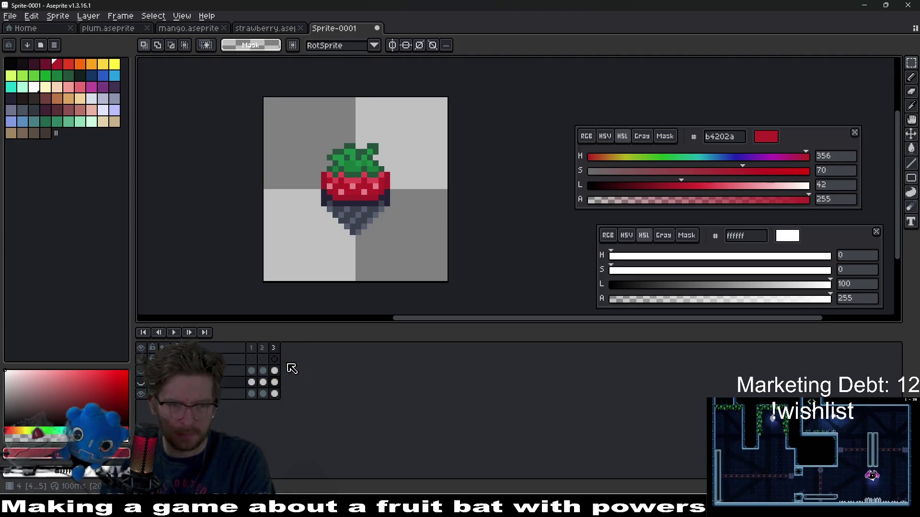
{"action": "left_click_drag", "start_coordinate": [275, 385], "coordinate": [256, 383]}
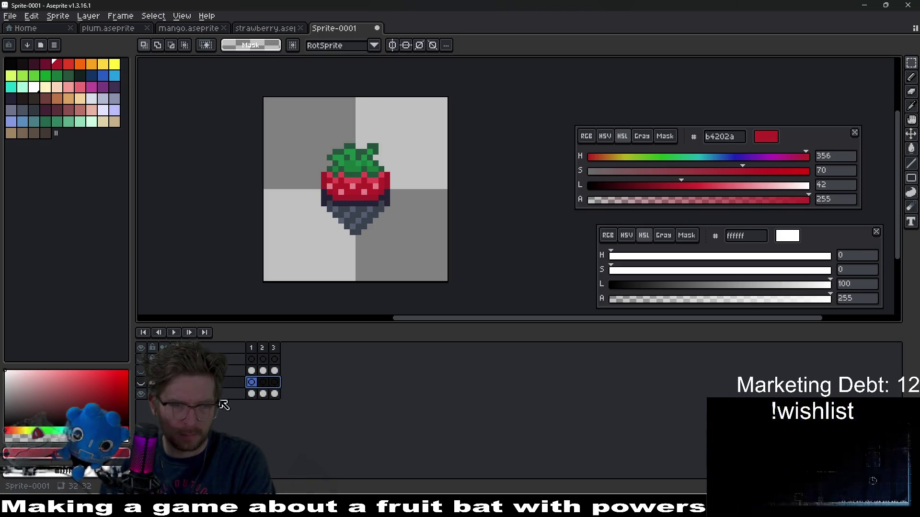
{"action": "left_click", "coordinate": [259, 397]}
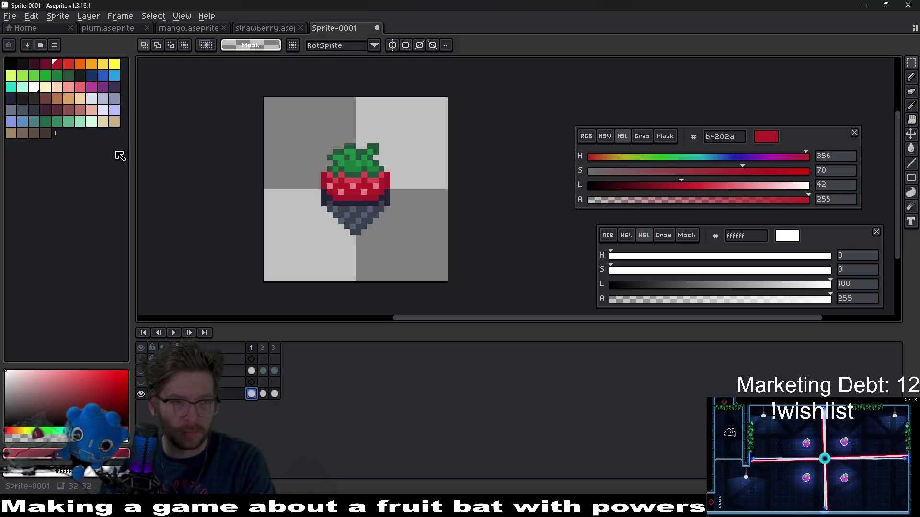
Choose white as the painting colour and switch to the Pencil.
{"action": "left_click", "coordinate": [95, 98]}
{"action": "scroll", "coordinate": [353, 210], "scroll_direction": "up", "scroll_amount": 3}
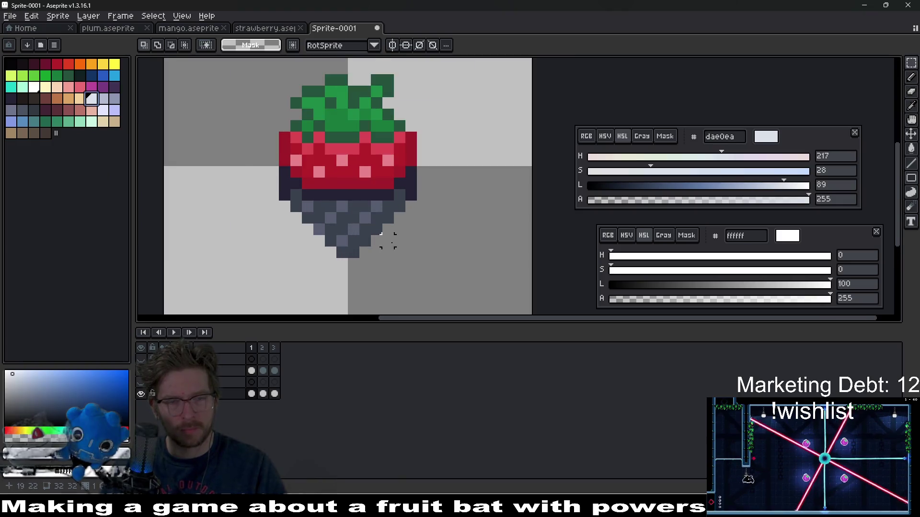
{"action": "scroll", "coordinate": [376, 277], "scroll_direction": "down", "scroll_amount": 2}
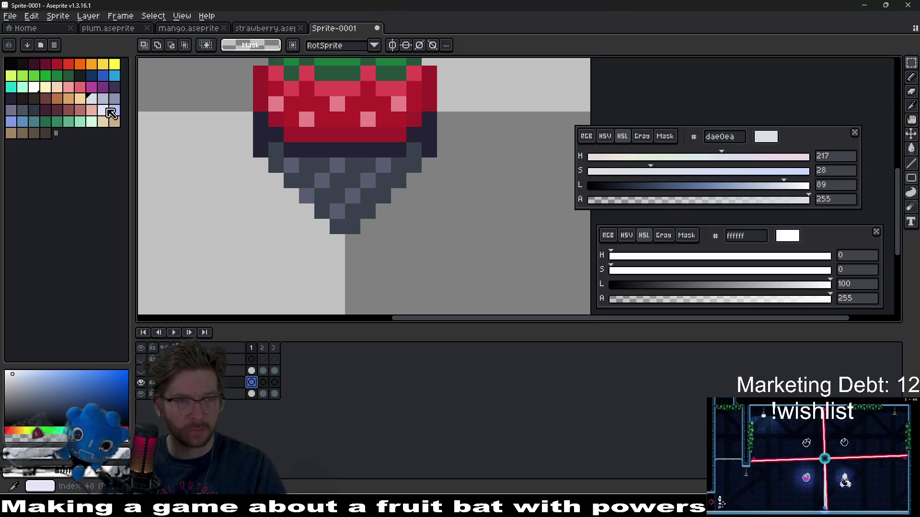
{"action": "left_click", "coordinate": [33, 87]}
{"action": "scroll", "coordinate": [282, 216], "scroll_direction": "up", "scroll_amount": 1}
{"action": "key", "text": "b"}
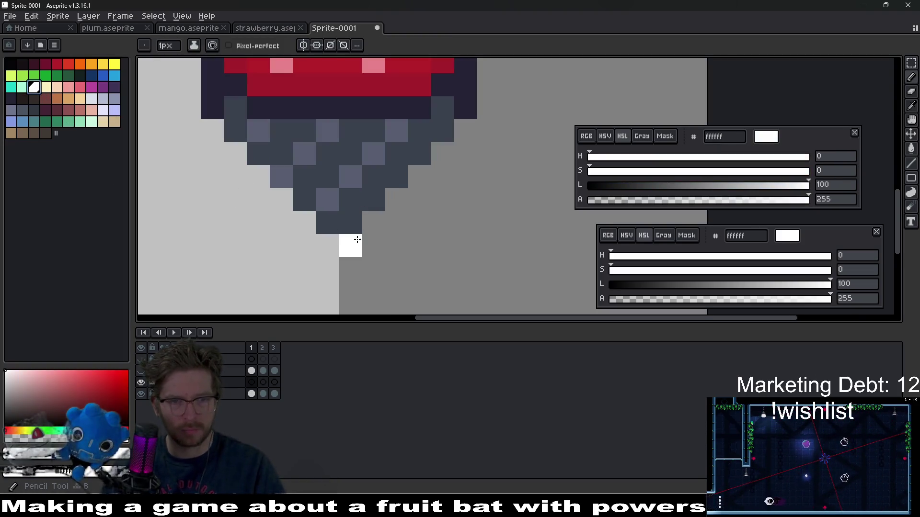
On frame 1, paint white glint pixels below the tip and up the lower-left edge.
{"action": "left_click", "coordinate": [344, 222]}
{"action": "scroll", "coordinate": [344, 223], "scroll_direction": "down", "scroll_amount": 3}
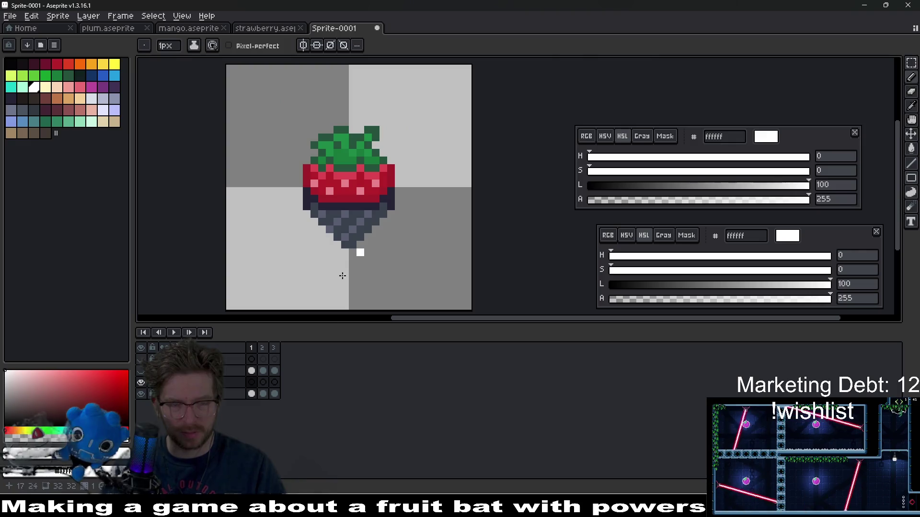
{"action": "scroll", "coordinate": [359, 268], "scroll_direction": "up", "scroll_amount": 1}
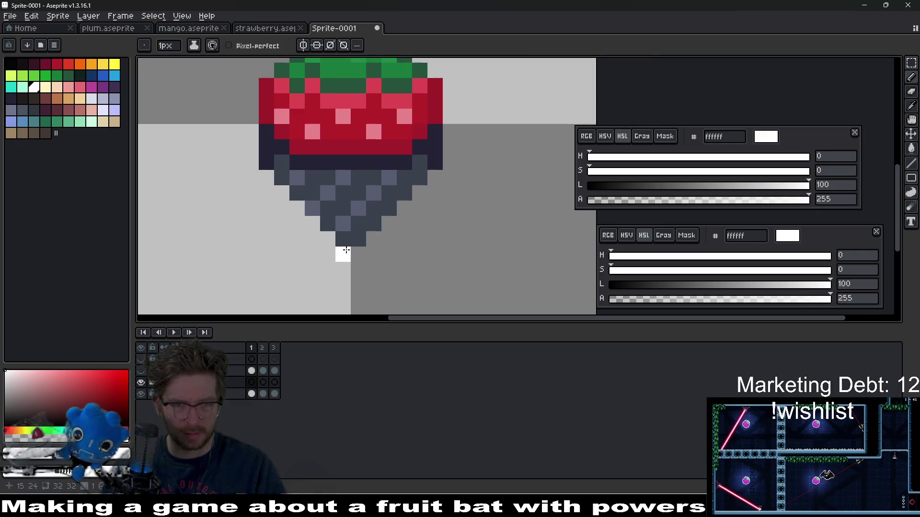
{"action": "left_click", "coordinate": [343, 239]}
{"action": "left_click", "coordinate": [328, 238]}
{"action": "left_click", "coordinate": [313, 223]}
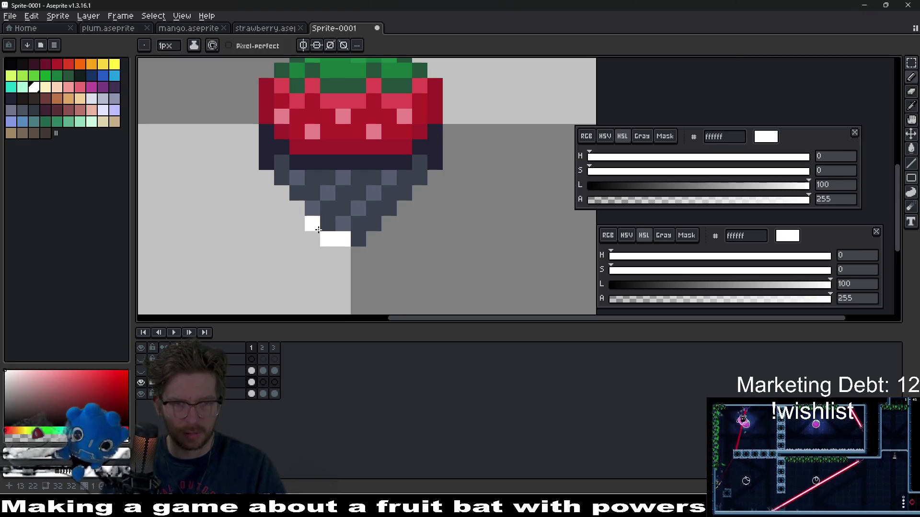
{"action": "key", "text": "ctrl+z"}
{"action": "key", "text": "ctrl+z"}
{"action": "key", "text": "ctrl+z"}
{"action": "key", "text": "ctrl+z"}
{"action": "left_click", "coordinate": [345, 254]}
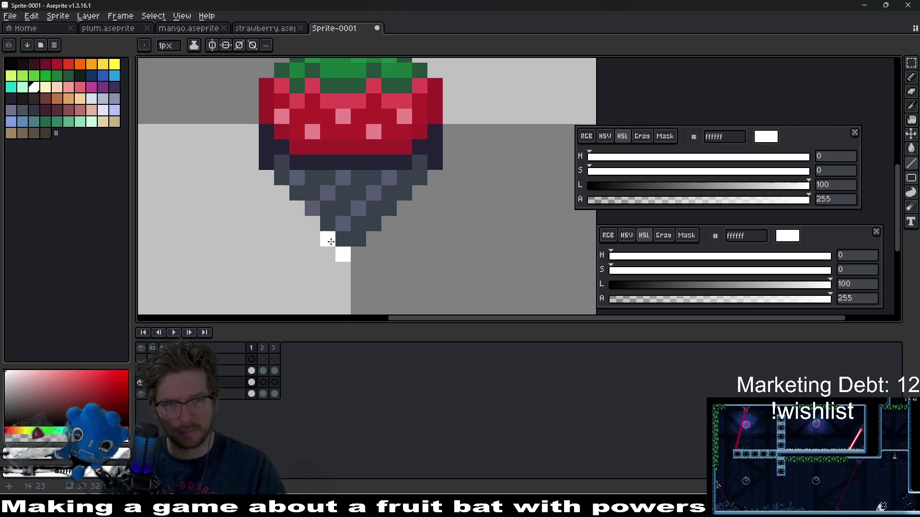
{"action": "left_click", "coordinate": [313, 223]}
{"action": "left_click", "coordinate": [298, 208]}
{"action": "left_click", "coordinate": [267, 178]}
Compare frames 1–3 and extend the white streak one pixel down on frame 3.
{"action": "scroll", "coordinate": [286, 215], "scroll_direction": "down", "scroll_amount": 1}
{"action": "key", "text": "period"}
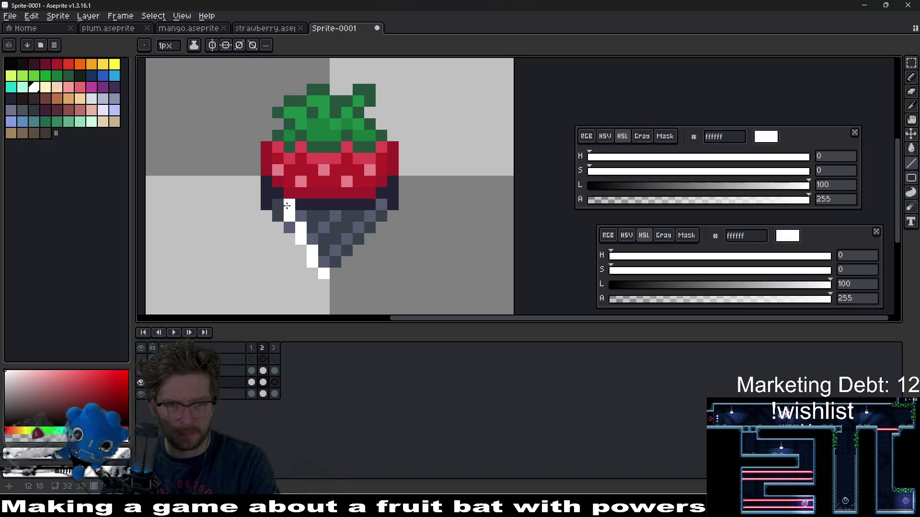
{"action": "scroll", "coordinate": [346, 236], "scroll_direction": "down", "scroll_amount": 3}
{"action": "scroll", "coordinate": [362, 255], "scroll_direction": "up", "scroll_amount": 4}
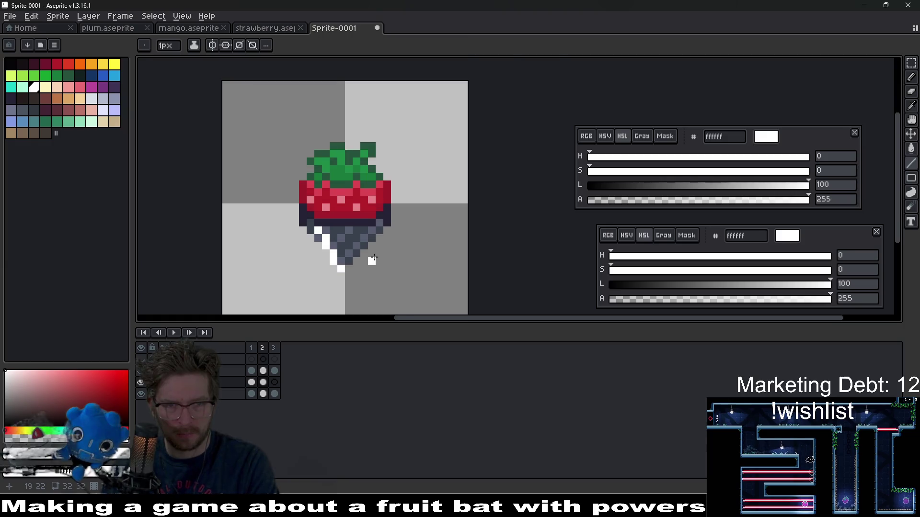
{"action": "key", "text": "period"}
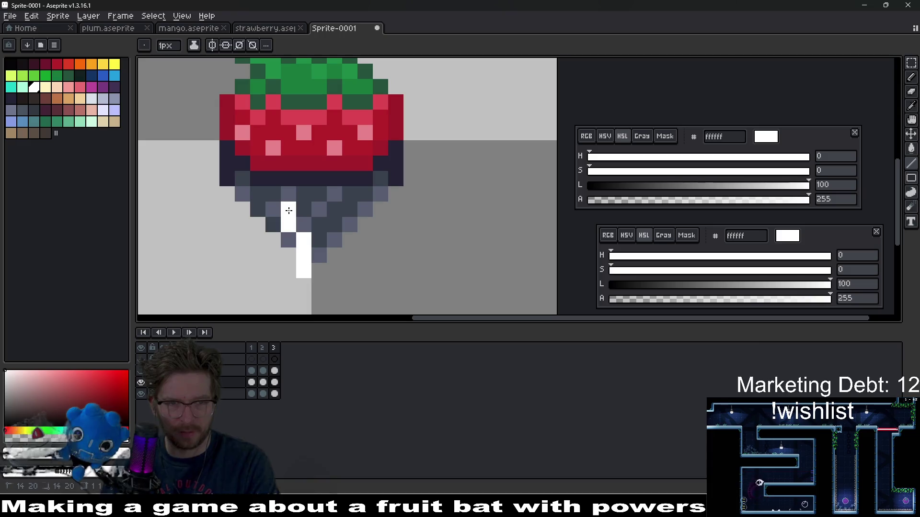
{"action": "scroll", "coordinate": [397, 260], "scroll_direction": "down", "scroll_amount": 3}
{"action": "key", "text": "period"}
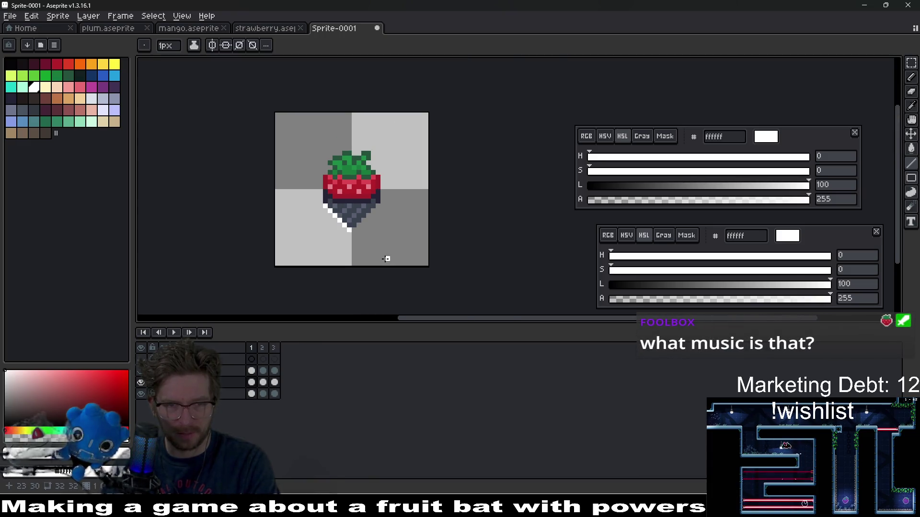
{"action": "key", "text": "period"}
{"action": "key", "text": "period"}
{"action": "scroll", "coordinate": [362, 230], "scroll_direction": "up", "scroll_amount": 4}
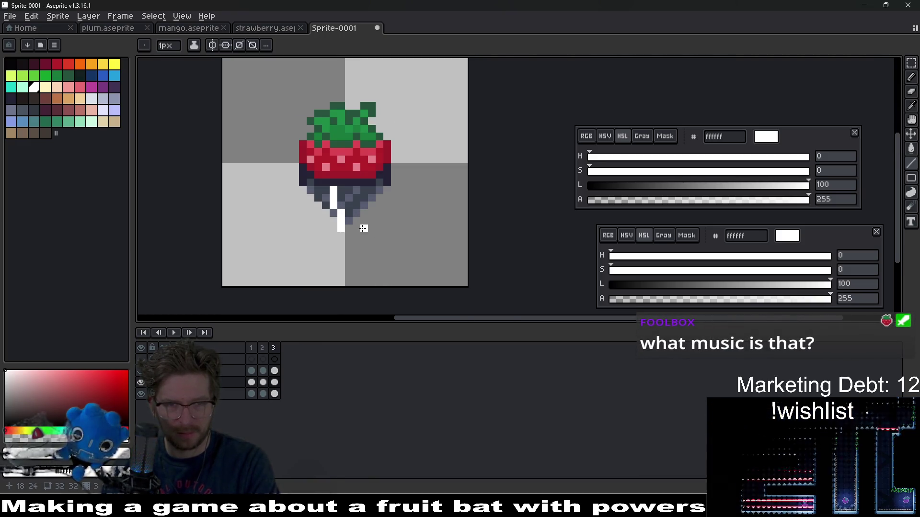
{"action": "left_click", "coordinate": [359, 235]}
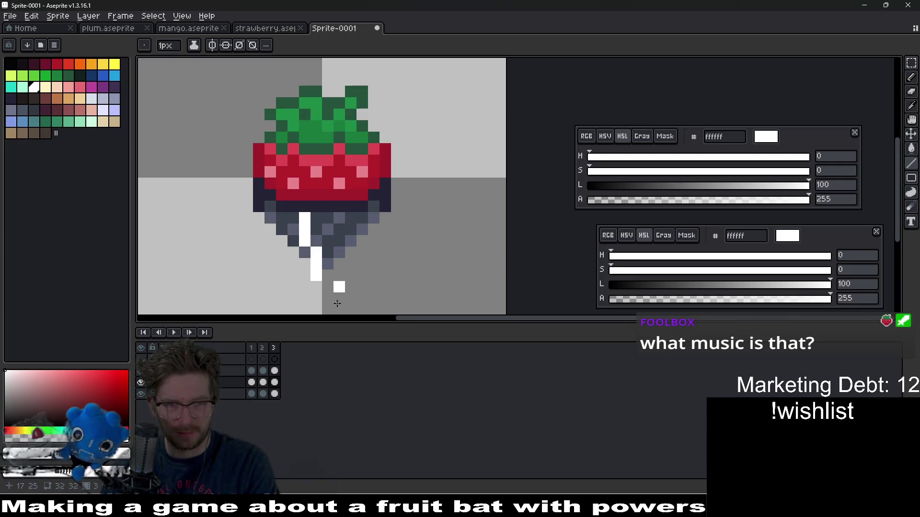
Add a new frame duplicated from frame 1.
{"action": "left_click", "coordinate": [263, 382]}
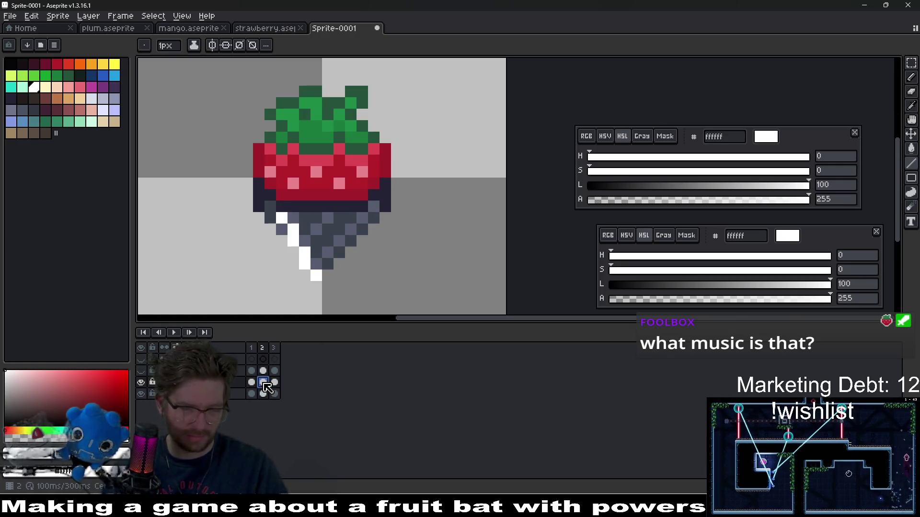
{"action": "left_click", "coordinate": [253, 348]}
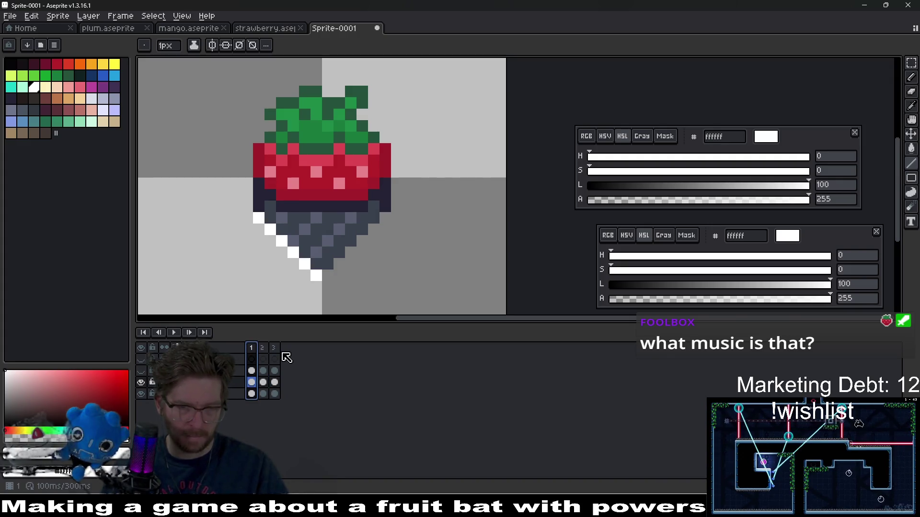
{"action": "key", "text": "alt+n"}
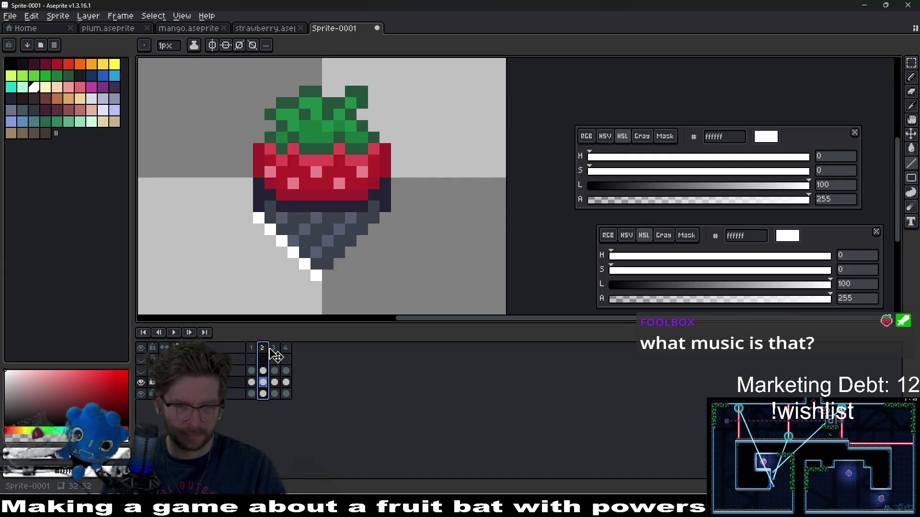
Move the copied frame to fourth position and repaint its glint as a vertical white streak up the tip.
{"action": "left_click_drag", "start_coordinate": [276, 355], "coordinate": [318, 354]}
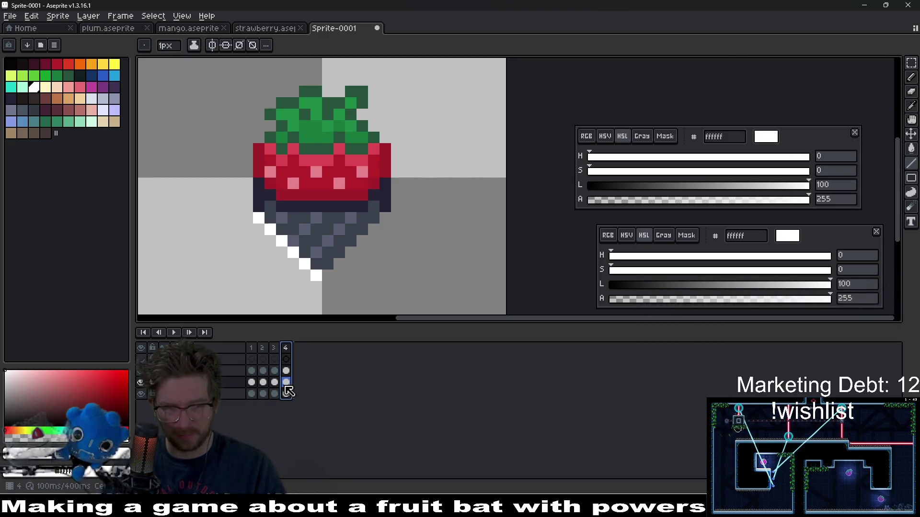
{"action": "scroll", "coordinate": [325, 273], "scroll_direction": "up", "scroll_amount": 3}
{"action": "left_click", "coordinate": [338, 249]}
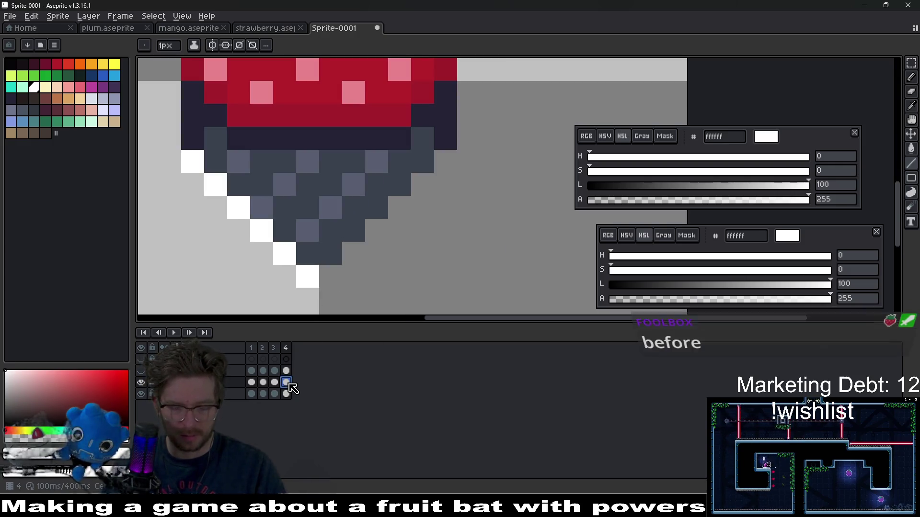
{"action": "key", "text": "Delete"}
{"action": "key", "text": "Left"}
{"action": "key", "text": "Right"}
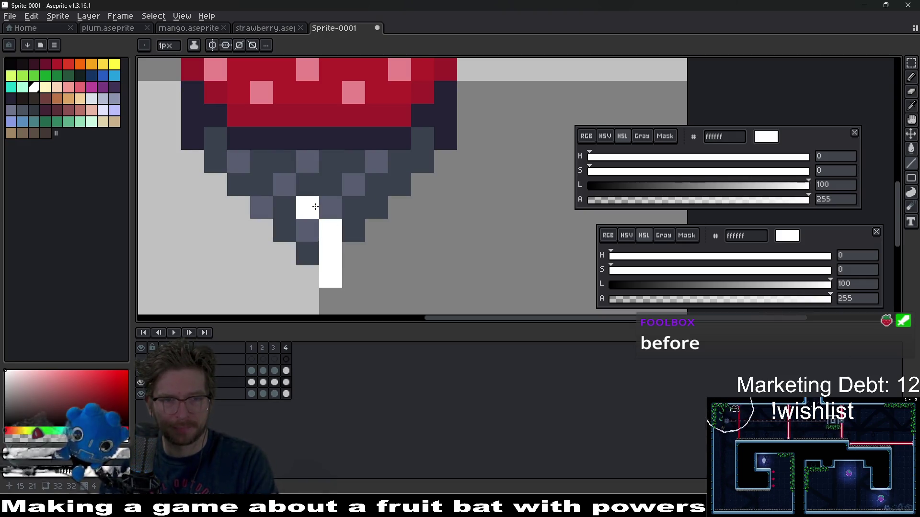
{"action": "left_click_drag", "start_coordinate": [315, 207], "coordinate": [312, 171]}
Darken the stray white glint pixels on frame 4 back to grey.
{"action": "scroll", "coordinate": [325, 172], "scroll_direction": "down", "scroll_amount": 2}
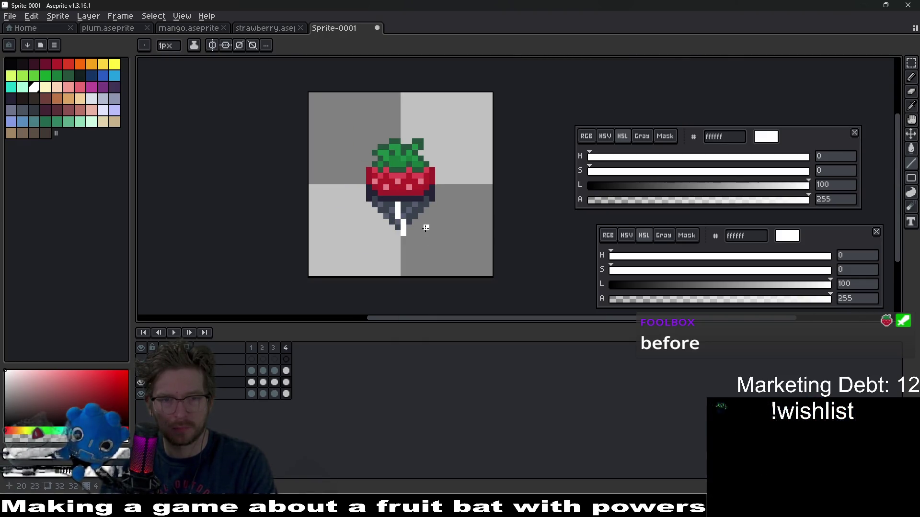
{"action": "scroll", "coordinate": [426, 228], "scroll_direction": "up", "scroll_amount": 3}
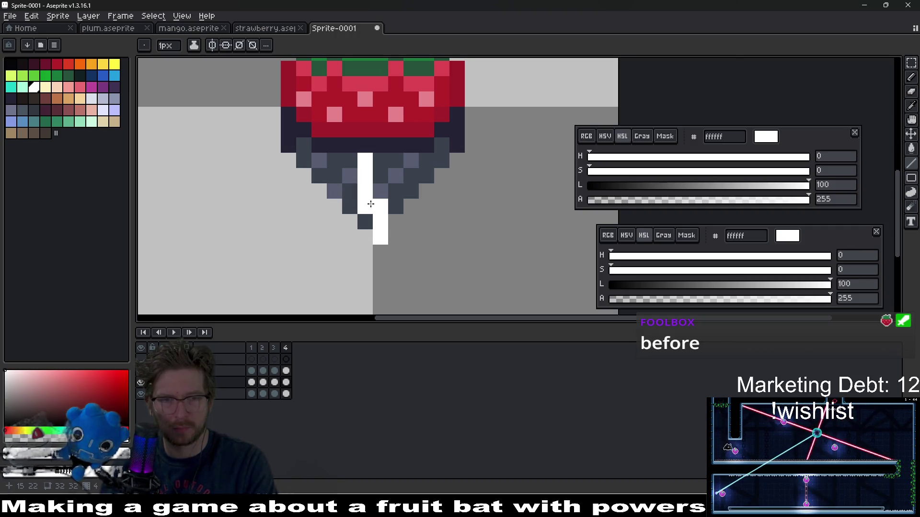
{"action": "key", "text": "b"}
{"action": "right_click", "coordinate": [381, 206]}
{"action": "scroll", "coordinate": [424, 211], "scroll_direction": "down", "scroll_amount": 3}
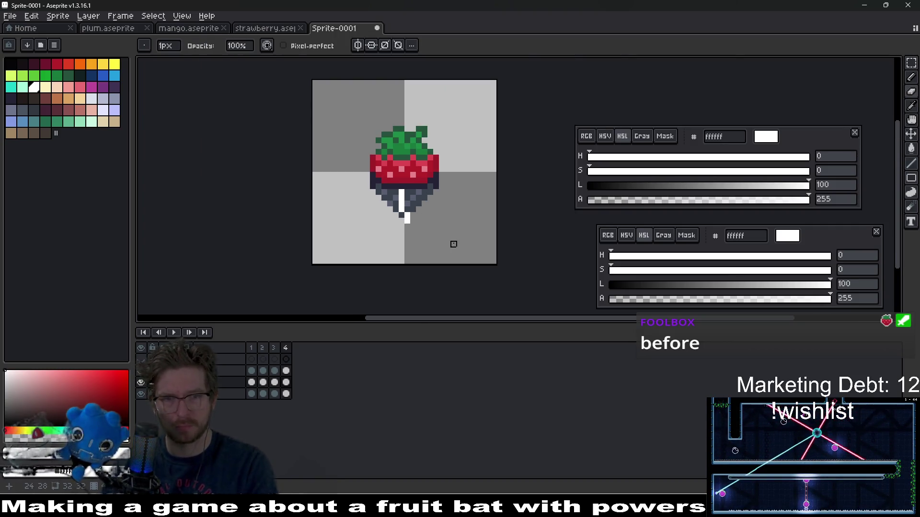
{"action": "scroll", "coordinate": [405, 187], "scroll_direction": "up", "scroll_amount": 3}
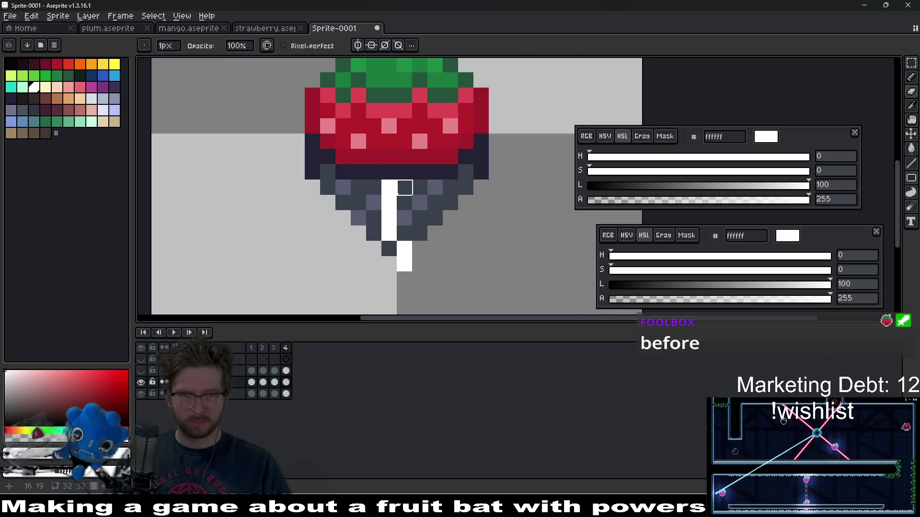
{"action": "key", "text": "e"}
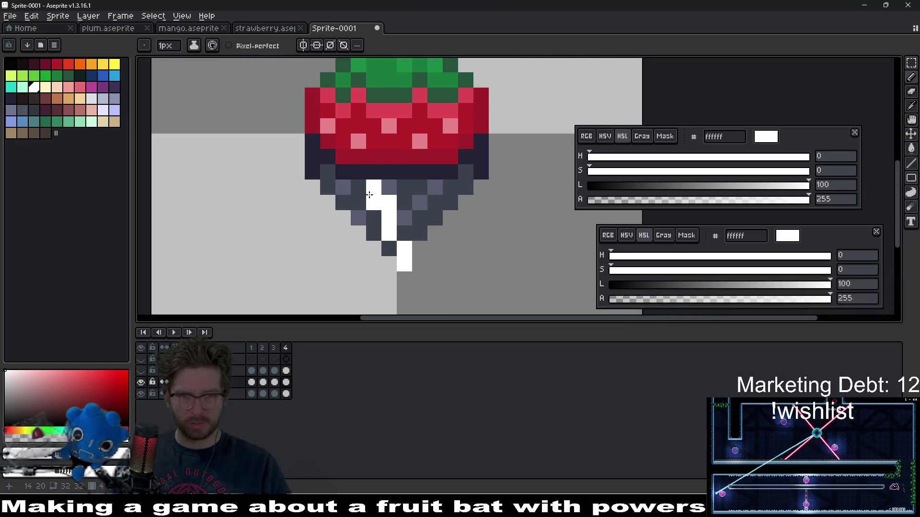
{"action": "key", "text": "b"}
{"action": "right_click", "coordinate": [388, 203]}
{"action": "scroll", "coordinate": [466, 234], "scroll_direction": "down", "scroll_amount": 4}
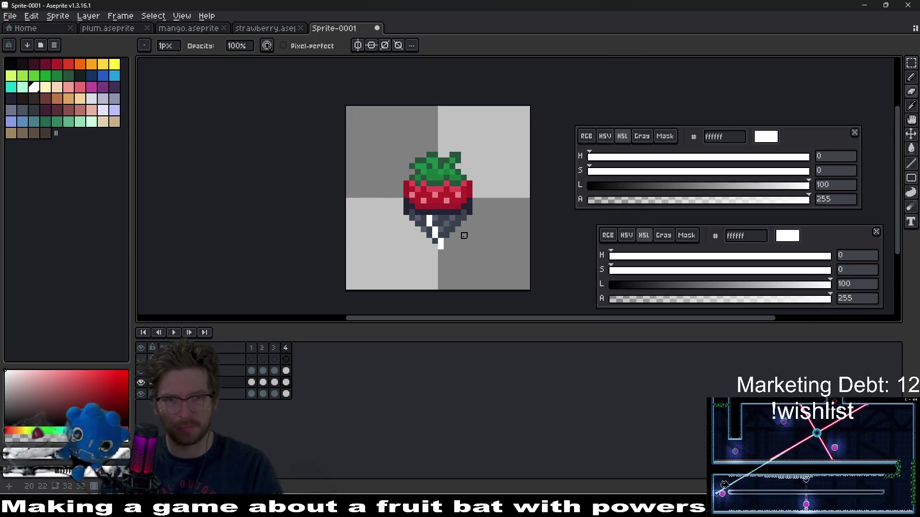
{"action": "scroll", "coordinate": [451, 234], "scroll_direction": "up", "scroll_amount": 3}
{"action": "scroll", "coordinate": [450, 234], "scroll_direction": "up", "scroll_amount": 1}
On frame 3, extend the white glint with a horizontal stroke across the underside.
{"action": "key", "text": "Left"}
{"action": "key", "text": "Left"}
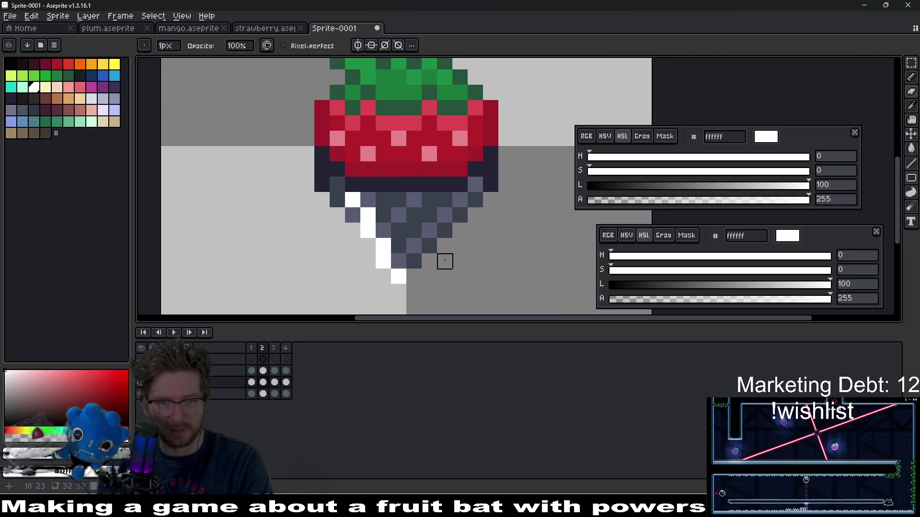
{"action": "scroll", "coordinate": [413, 249], "scroll_direction": "down", "scroll_amount": 1}
{"action": "scroll", "coordinate": [473, 230], "scroll_direction": "up", "scroll_amount": 1}
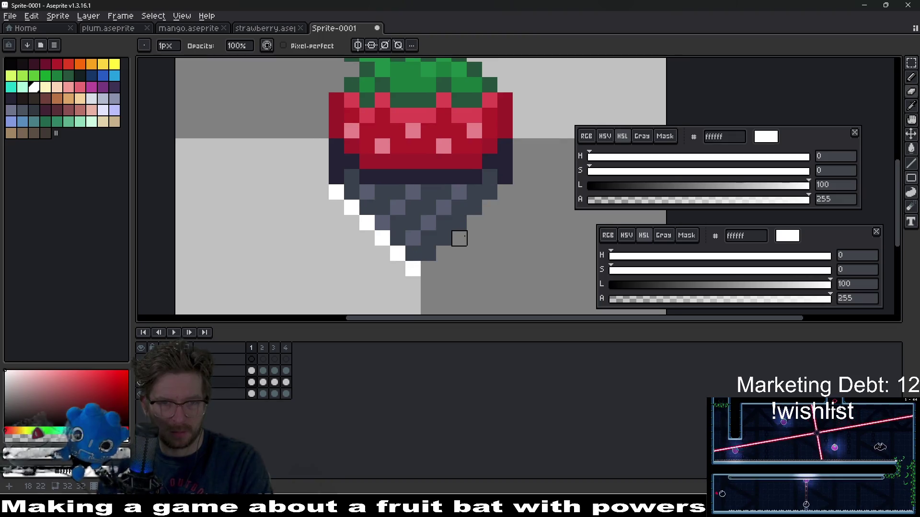
{"action": "key", "text": "Right"}
{"action": "key", "text": "Right"}
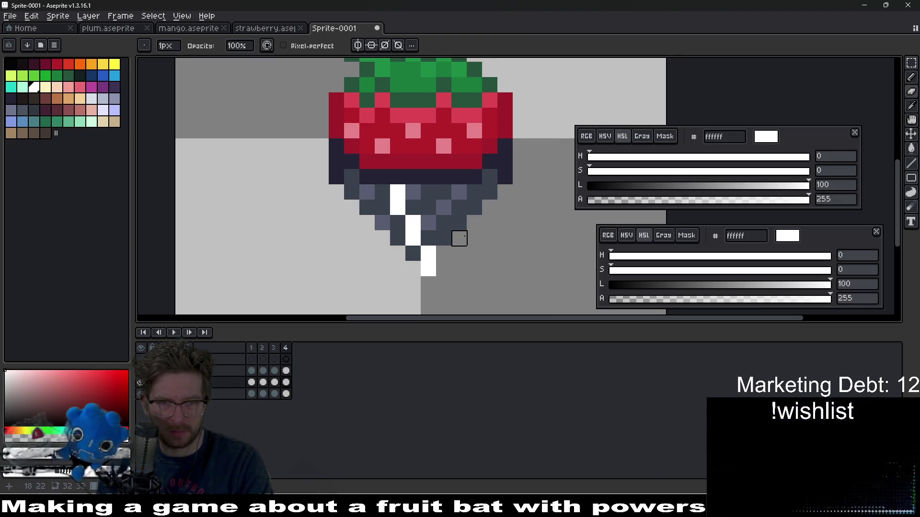
{"action": "key", "text": "Left"}
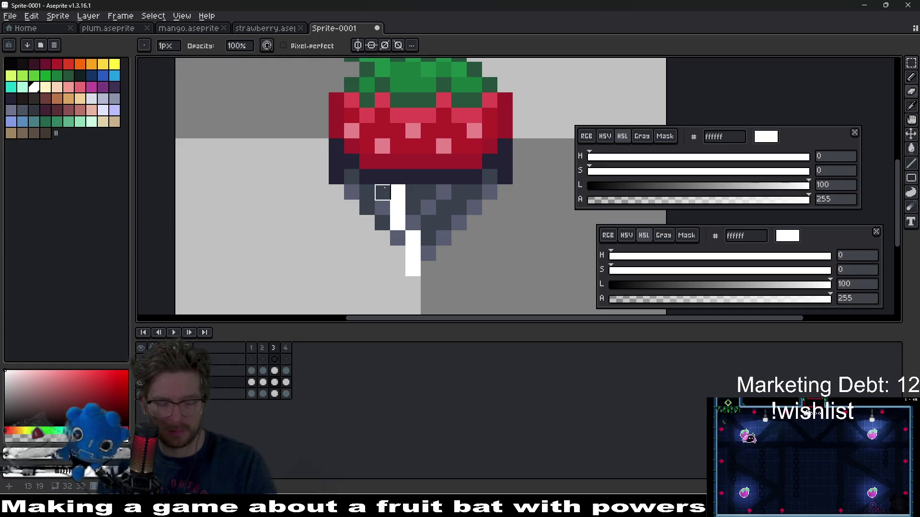
{"action": "left_click_drag", "start_coordinate": [382, 192], "coordinate": [398, 192]}
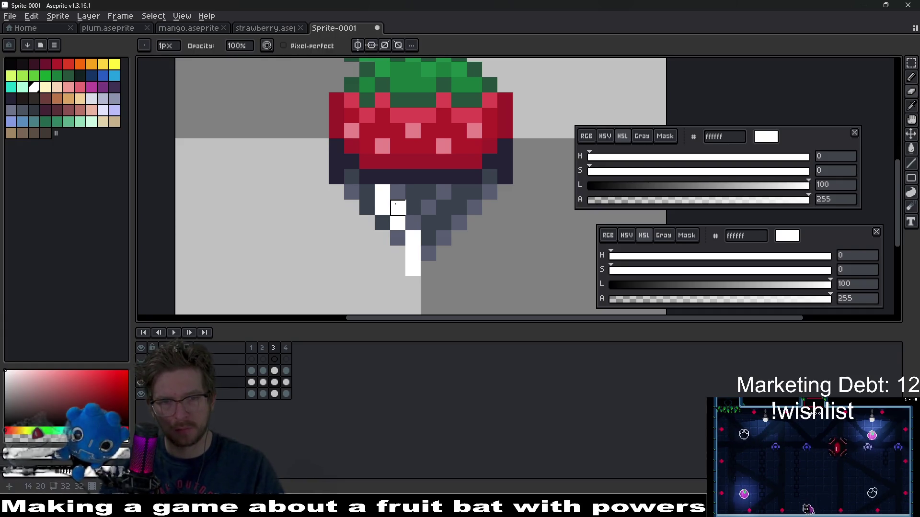
{"action": "key", "text": "b"}
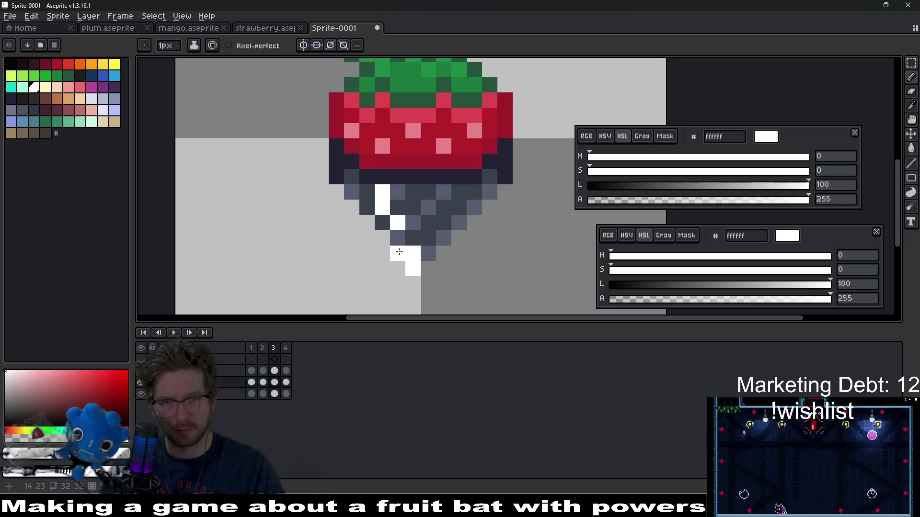
{"action": "scroll", "coordinate": [417, 238], "scroll_direction": "down", "scroll_amount": 4}
{"action": "key", "text": "Left"}
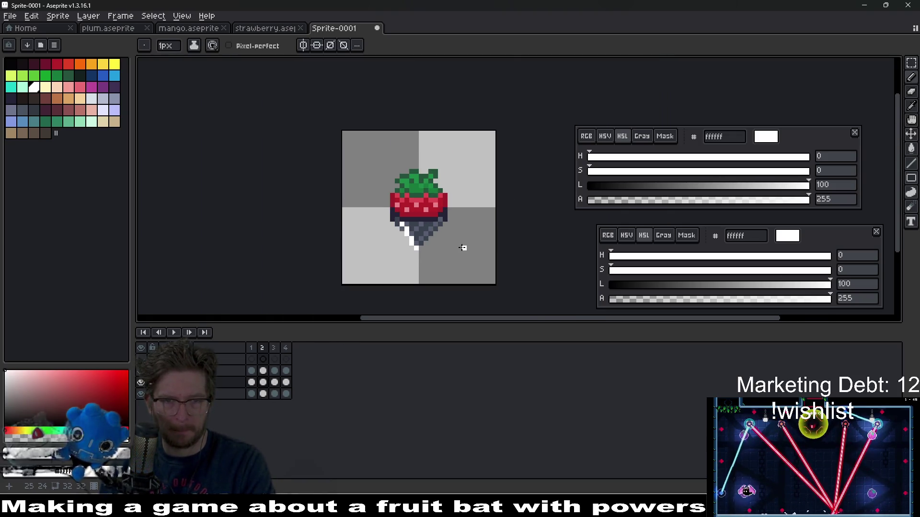
Paint frame 1's glint as white pixels up the lower-left edge, then erase that diagonal run.
{"action": "scroll", "coordinate": [433, 245], "scroll_direction": "up", "scroll_amount": 7}
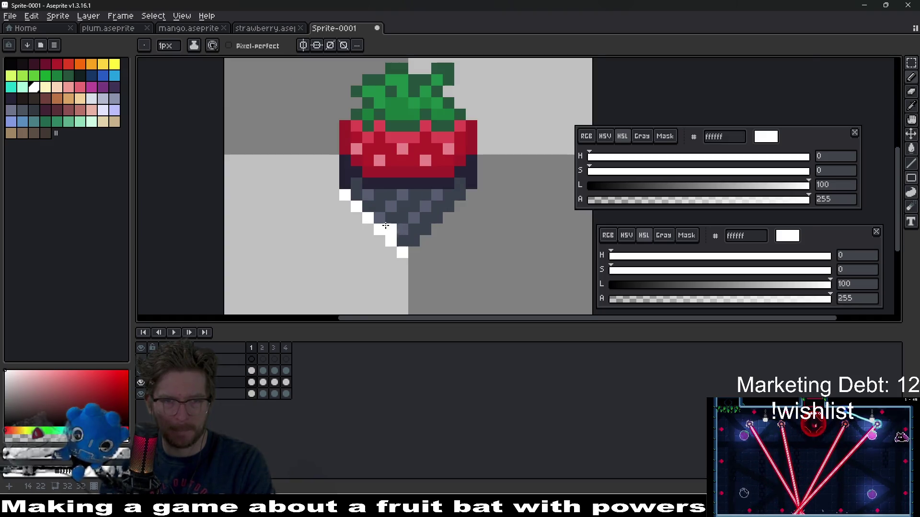
{"action": "right_click", "coordinate": [367, 244]}
{"action": "left_click", "coordinate": [428, 263]}
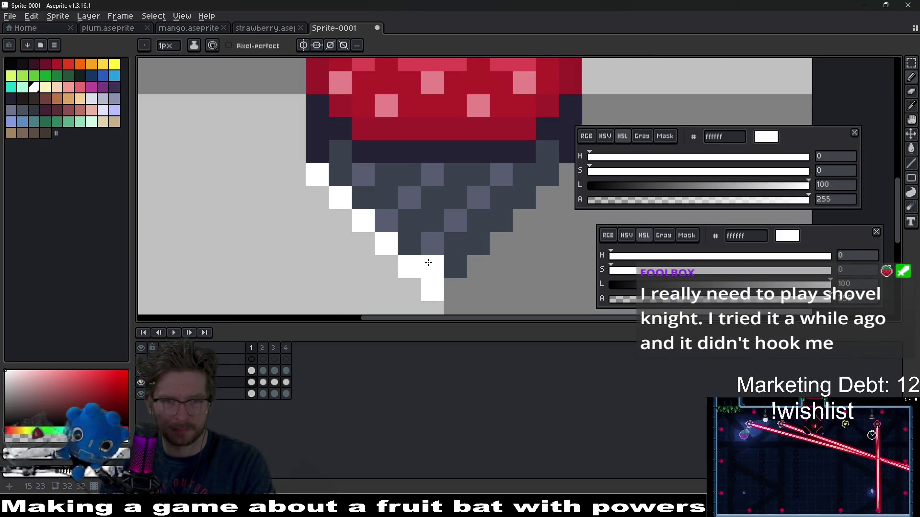
{"action": "left_click", "coordinate": [410, 242]}
{"action": "left_click", "coordinate": [368, 198]}
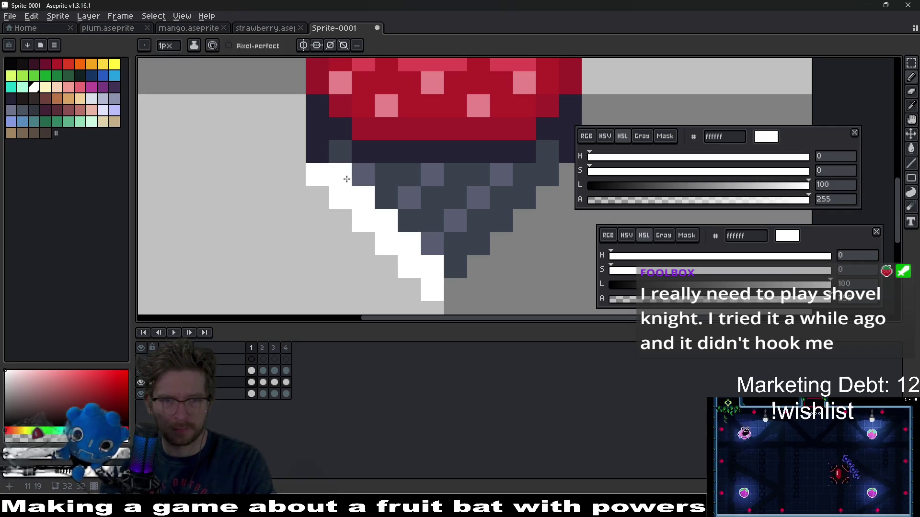
{"action": "left_click", "coordinate": [365, 180]}
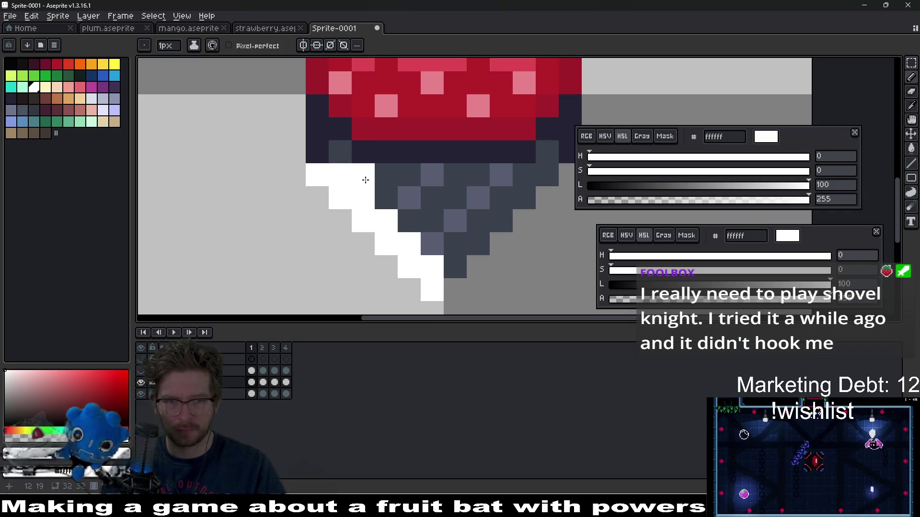
{"action": "left_click", "coordinate": [348, 155]}
{"action": "key", "text": "e"}
{"action": "left_click_drag", "start_coordinate": [317, 174], "coordinate": [425, 284]}
Repaint an upper edge pixel white, undo the misplaced strokes, and erase one white edge pixel.
{"action": "key", "text": "b"}
{"action": "left_click", "coordinate": [425, 270]}
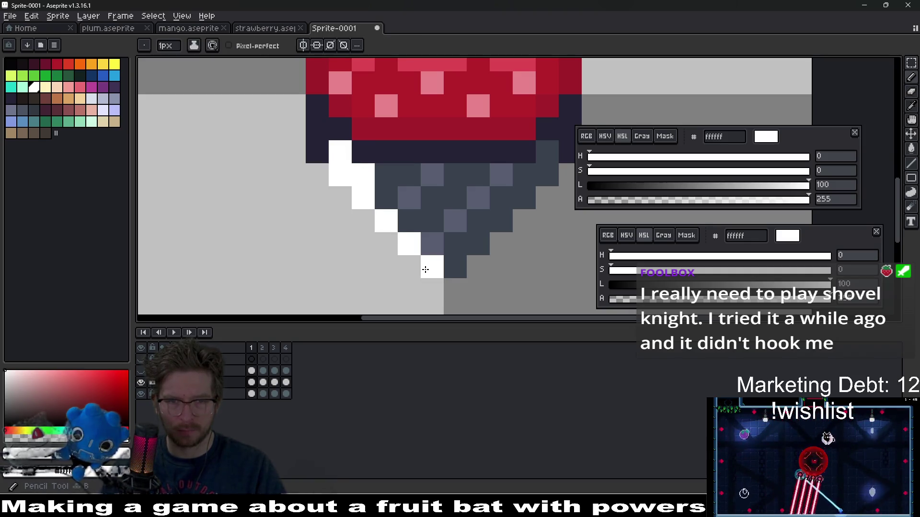
{"action": "key", "text": "ctrl+z"}
{"action": "left_click", "coordinate": [386, 198]}
{"action": "left_click_drag", "start_coordinate": [389, 206], "coordinate": [427, 241]}
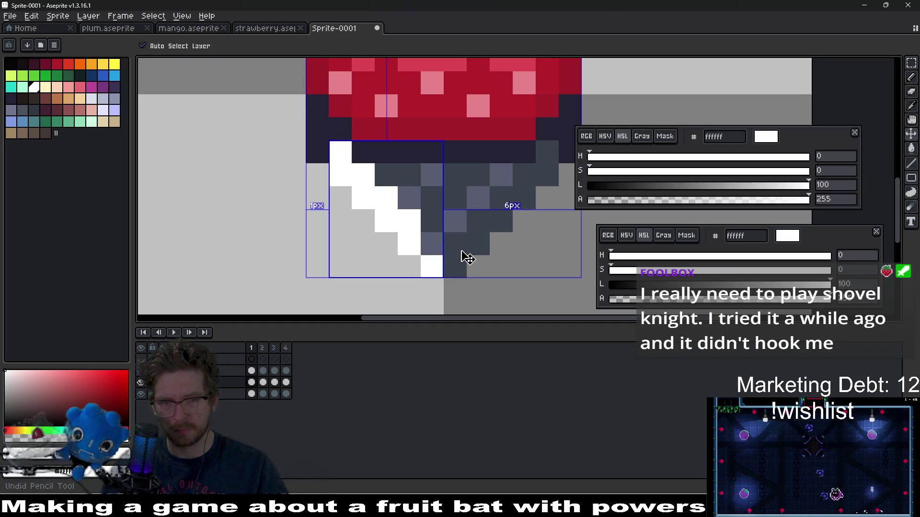
{"action": "key", "text": "ctrl+z"}
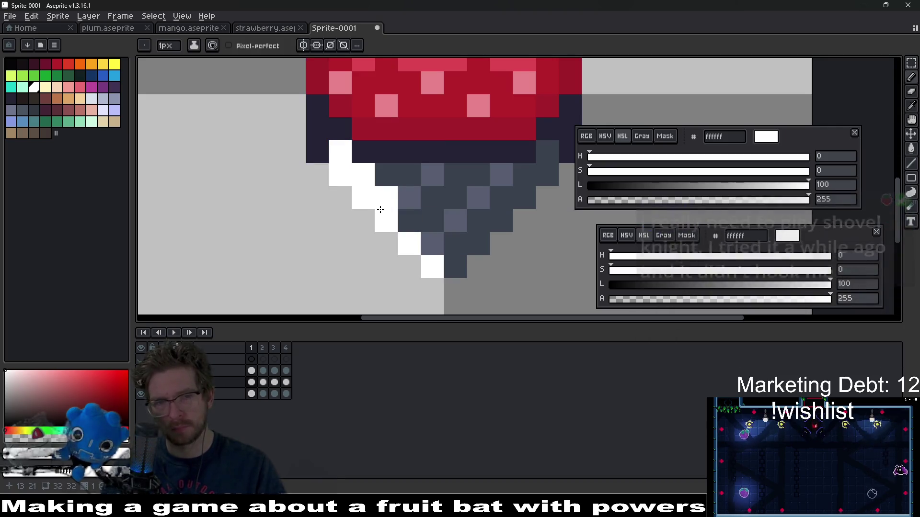
{"action": "key", "text": "e"}
{"action": "left_click", "coordinate": [340, 175]}
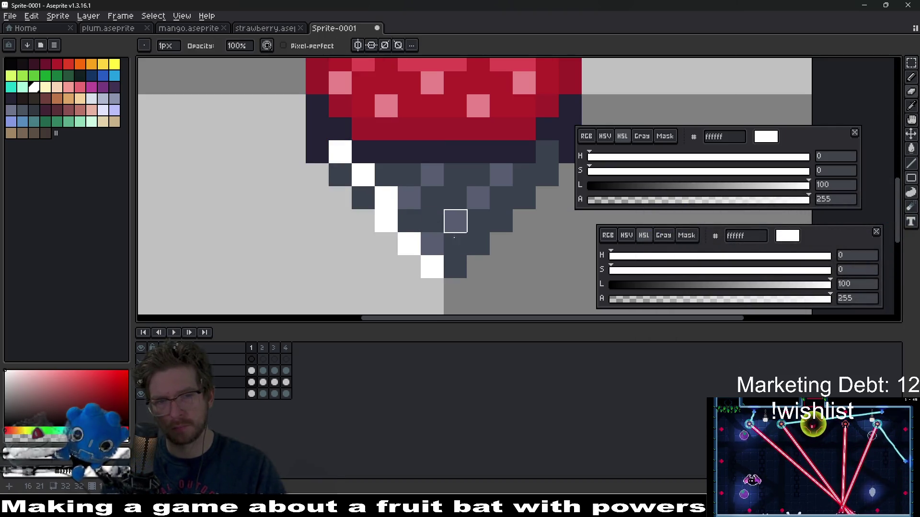
{"action": "scroll", "coordinate": [453, 220], "scroll_direction": "down", "scroll_amount": 5}
{"action": "scroll", "coordinate": [454, 243], "scroll_direction": "up", "scroll_amount": 4}
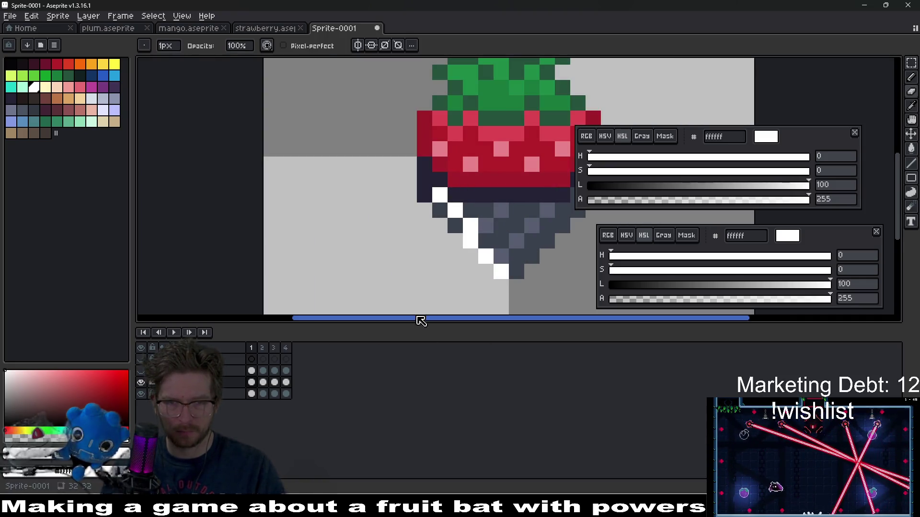
Compare frame 1 against frame 2 with the whole sprite in view.
{"action": "key", "text": "Right"}
{"action": "key", "text": "Left"}
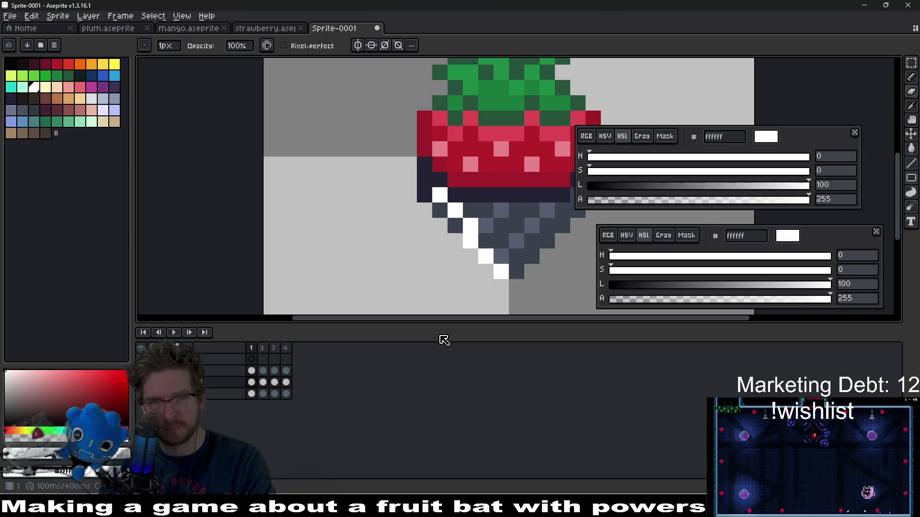
{"action": "key", "text": "Right"}
{"action": "key", "text": "Left"}
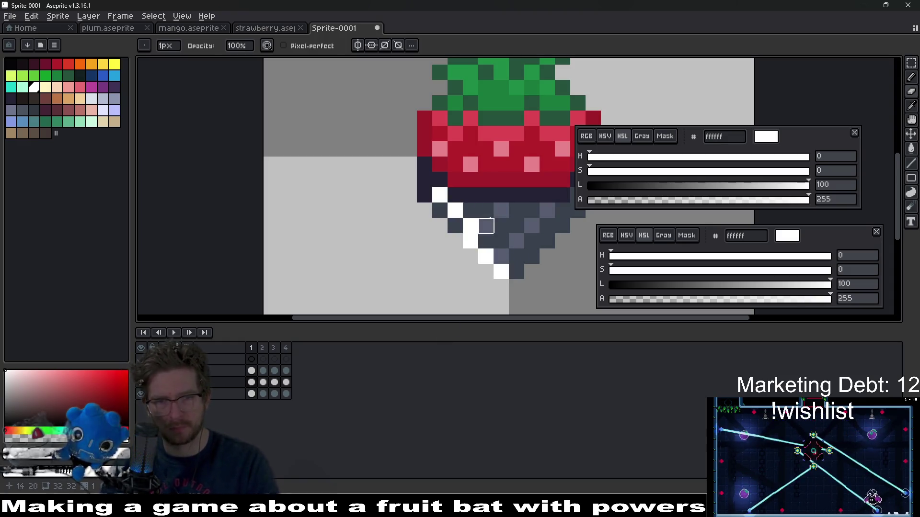
{"action": "key", "text": "e"}
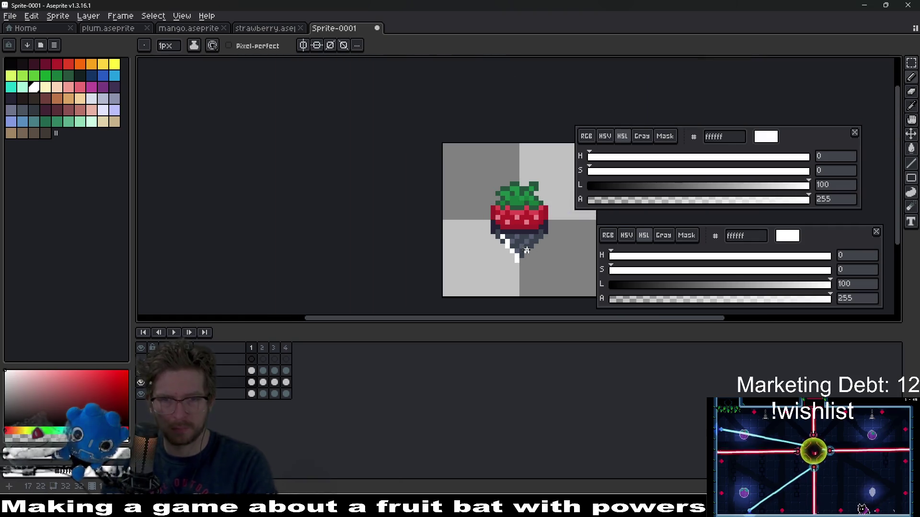
{"action": "key", "text": "minus"}
{"action": "key", "text": "Right"}
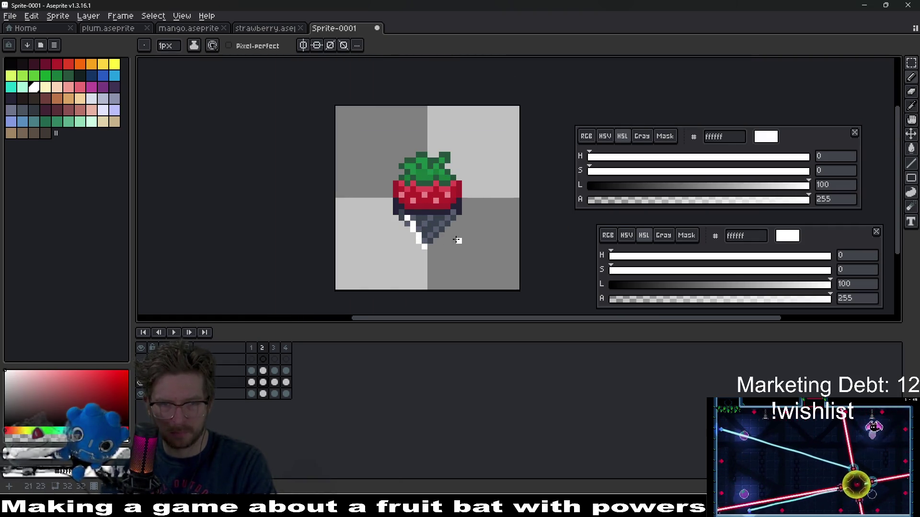
{"action": "key", "text": "Left"}
{"action": "scroll", "coordinate": [391, 291], "scroll_direction": "up", "scroll_amount": 4}
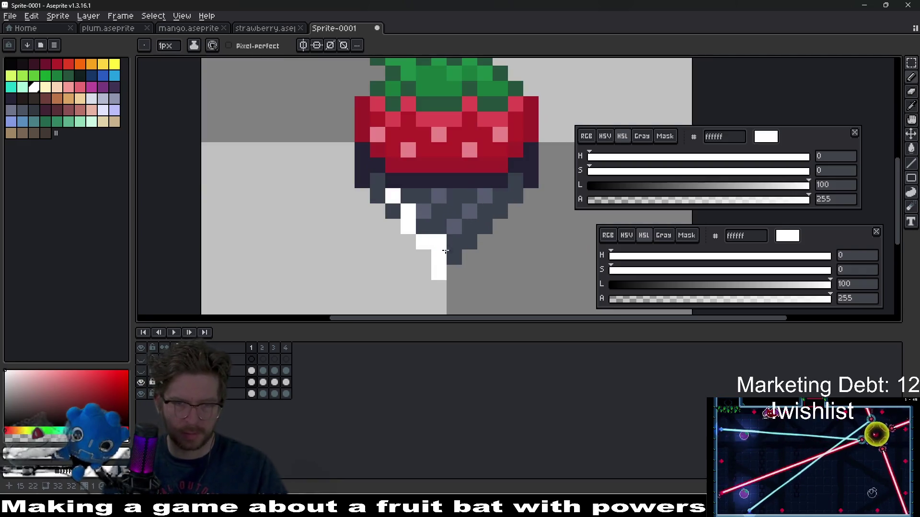
Touch up frame 1's white edge glint and lower tip pixel, remove a stray pixel, and play the animation.
{"action": "left_click_drag", "start_coordinate": [391, 226], "coordinate": [378, 211]}
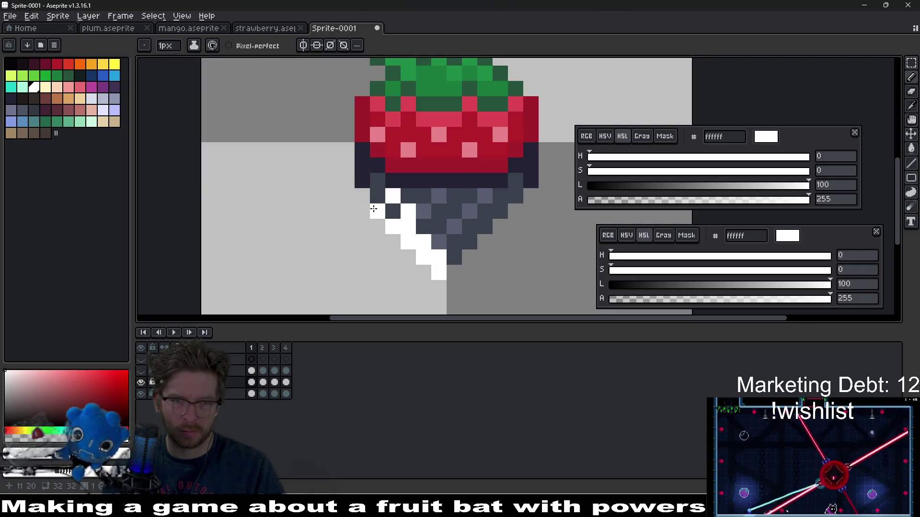
{"action": "key", "text": "e"}
{"action": "left_click", "coordinate": [408, 211]}
{"action": "left_click", "coordinate": [392, 195]}
{"action": "scroll", "coordinate": [440, 211], "scroll_direction": "down", "scroll_amount": 2}
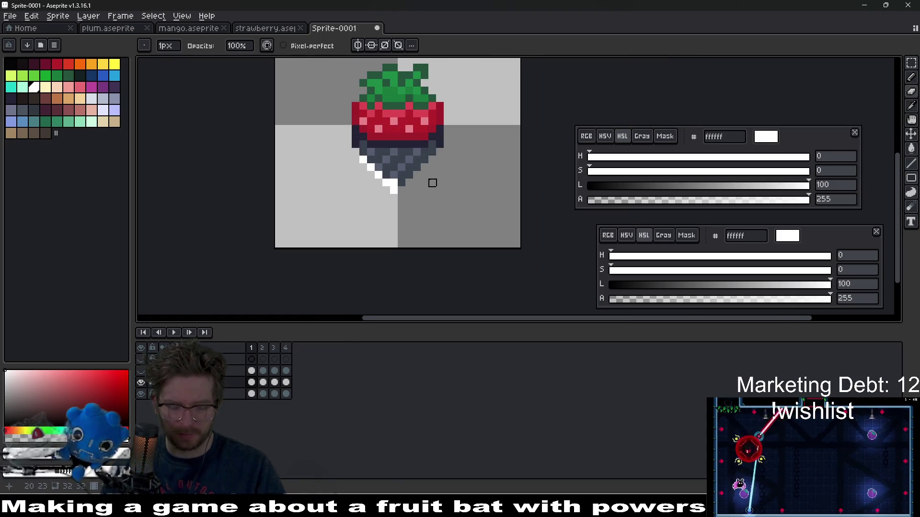
{"action": "key", "text": "b"}
{"action": "left_click", "coordinate": [430, 187]}
{"action": "scroll", "coordinate": [430, 185], "scroll_direction": "up", "scroll_amount": 2}
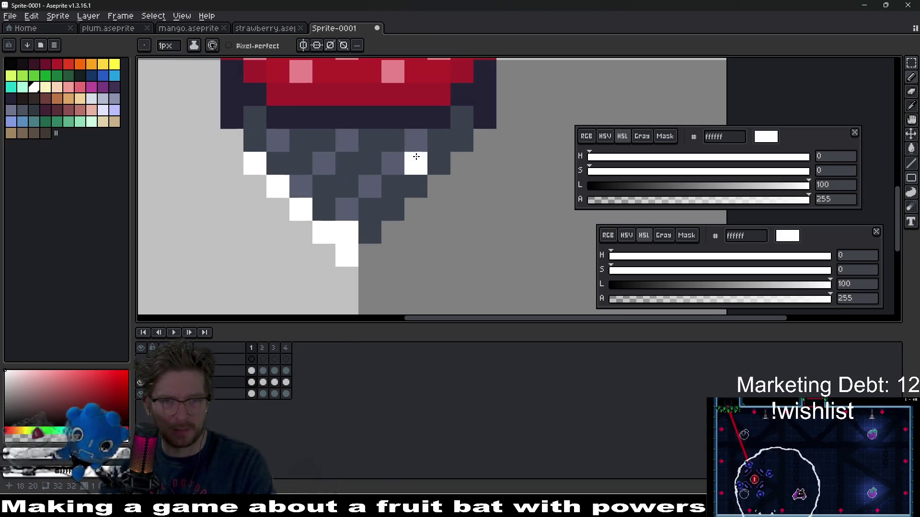
{"action": "key", "text": "e"}
{"action": "left_click", "coordinate": [347, 233]}
{"action": "key", "text": "b"}
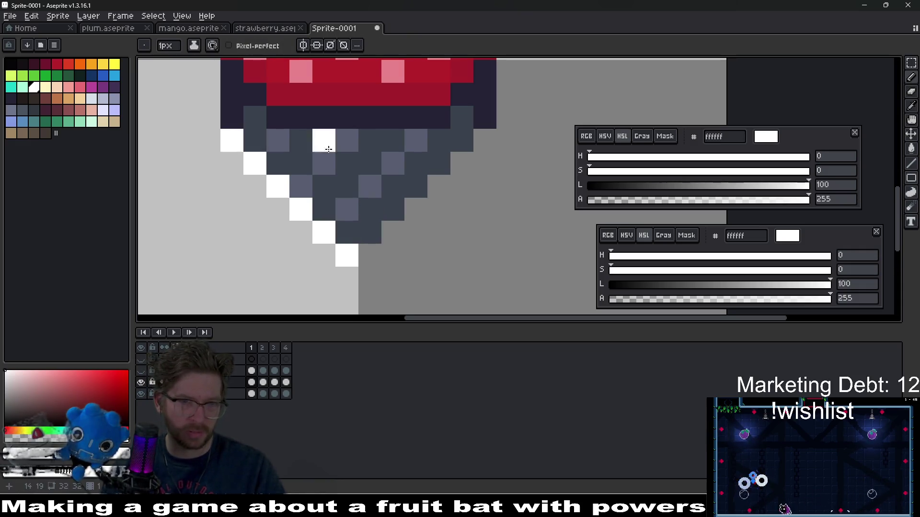
{"action": "scroll", "coordinate": [341, 154], "scroll_direction": "down", "scroll_amount": 4}
{"action": "left_click", "coordinate": [175, 335]}
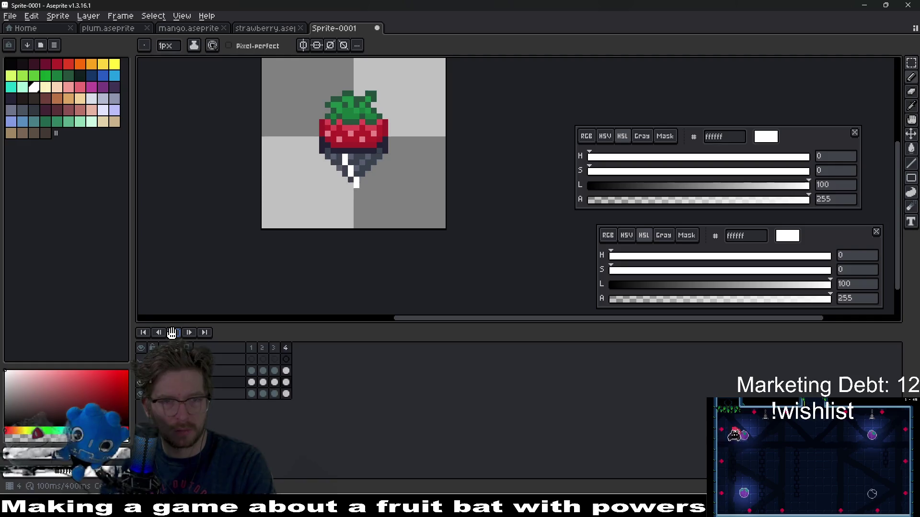
Erase the stray white pixels left of frame 4's vertical stripe and stop playback on frame 4.
{"action": "left_click_drag", "start_coordinate": [373, 191], "coordinate": [360, 211]}
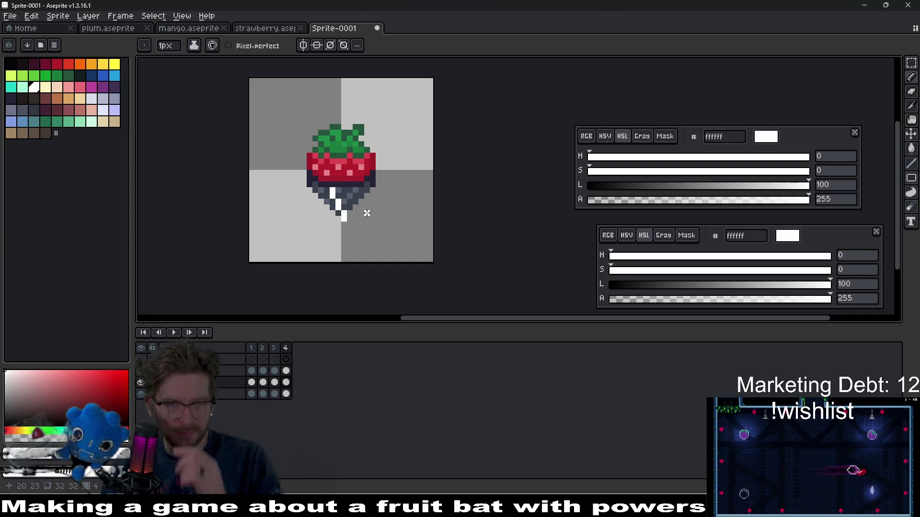
{"action": "scroll", "coordinate": [351, 218], "scroll_direction": "up", "scroll_amount": 3}
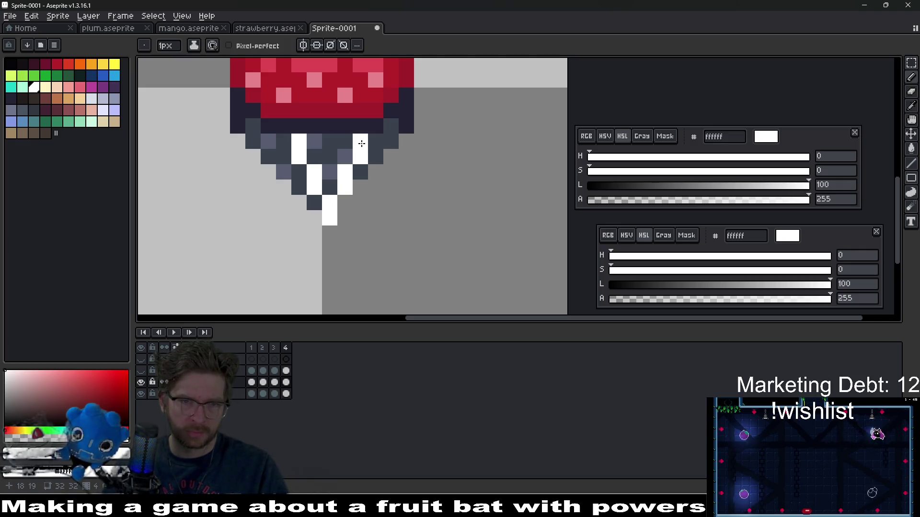
{"action": "key", "text": "e"}
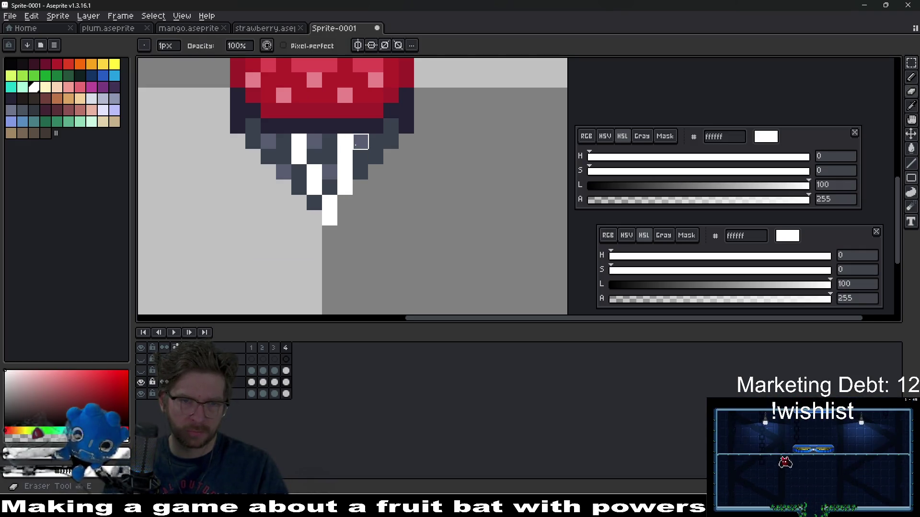
{"action": "left_click_drag", "start_coordinate": [299, 157], "coordinate": [299, 142]}
{"action": "left_click", "coordinate": [315, 172]}
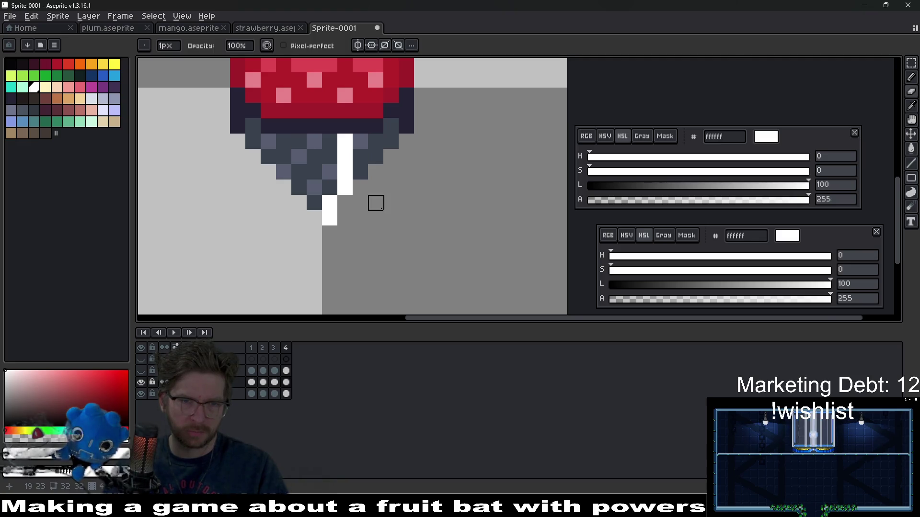
{"action": "scroll", "coordinate": [398, 240], "scroll_direction": "down", "scroll_amount": 4}
{"action": "key", "text": "b"}
{"action": "scroll", "coordinate": [383, 244], "scroll_direction": "up", "scroll_amount": 5}
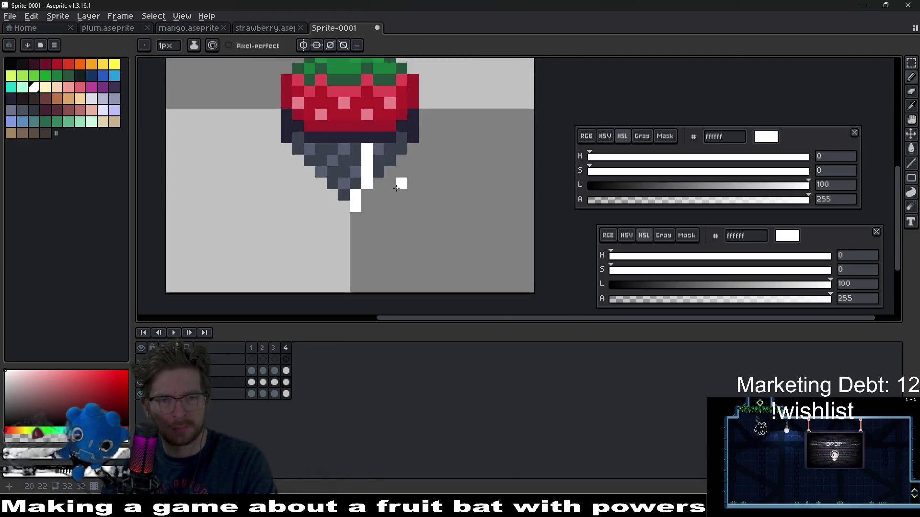
{"action": "scroll", "coordinate": [374, 247], "scroll_direction": "down", "scroll_amount": 1}
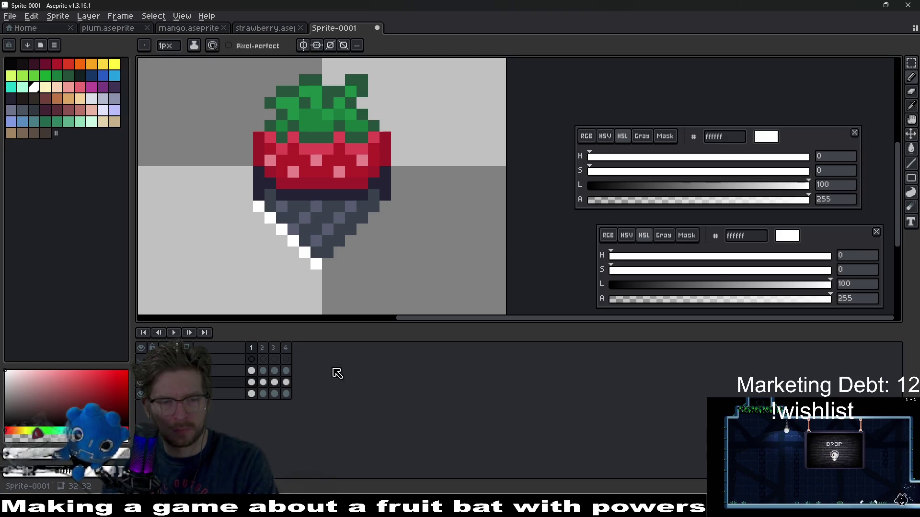
{"action": "left_click", "coordinate": [286, 359]}
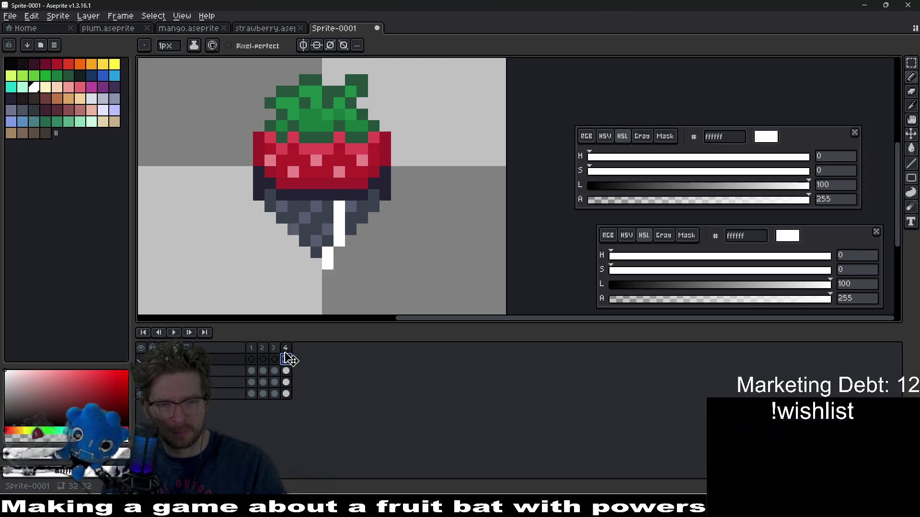
Add a fifth frame on the glint layer and shift its stripe by erasing the left white column.
{"action": "key", "text": "alt+n"}
{"action": "left_click", "coordinate": [298, 382]}
{"action": "key", "text": "e"}
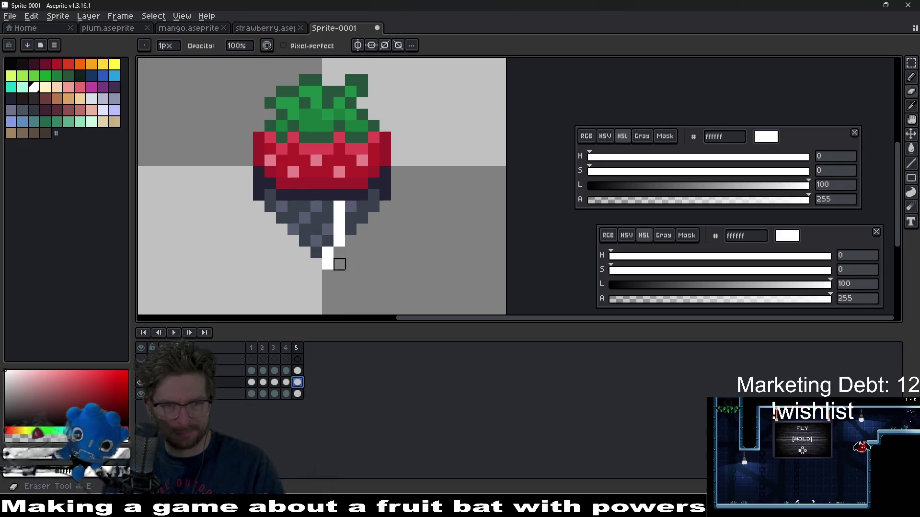
{"action": "key", "text": "b"}
{"action": "mouse_move", "coordinate": [339, 252]}
{"action": "left_mouse_down"}
{"action": "mouse_move", "coordinate": [348, 203]}
{"action": "mouse_move", "coordinate": [340, 205]}
{"action": "mouse_move", "coordinate": [351, 205]}
{"action": "left_mouse_up"}
{"action": "key", "text": "e"}
{"action": "left_click", "coordinate": [327, 253]}
Redraw frame 5's white glint from the tip up along the underside's right edge.
{"action": "scroll", "coordinate": [406, 253], "scroll_direction": "down", "scroll_amount": 4}
{"action": "key", "text": "Left"}
{"action": "key", "text": "Right"}
{"action": "scroll", "coordinate": [382, 244], "scroll_direction": "up", "scroll_amount": 2}
{"action": "scroll", "coordinate": [382, 245], "scroll_direction": "up", "scroll_amount": 2}
{"action": "left_click_drag", "start_coordinate": [296, 271], "coordinate": [296, 240]}
{"action": "key", "text": "b"}
{"action": "left_click_drag", "start_coordinate": [319, 270], "coordinate": [331, 230]}
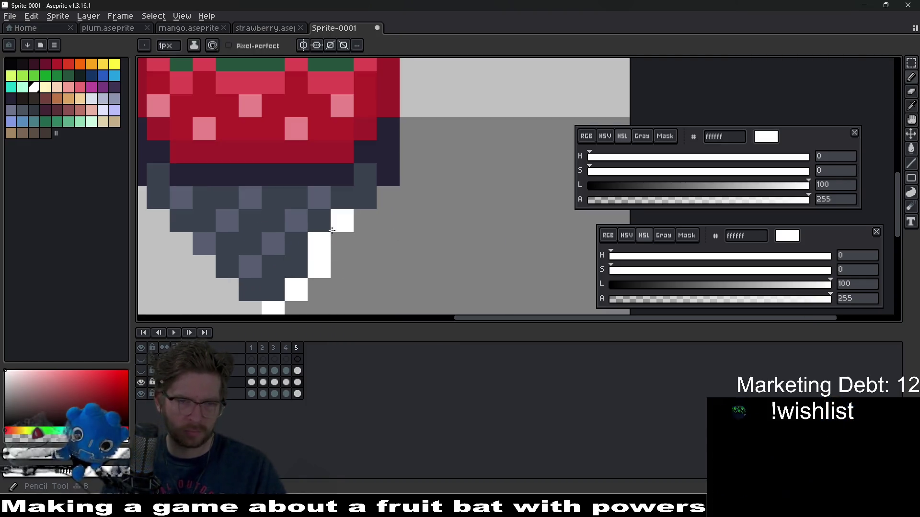
{"action": "left_click", "coordinate": [342, 198]}
{"action": "scroll", "coordinate": [418, 288], "scroll_direction": "down", "scroll_amount": 5}
Flip through the frames and play the animation to check the glint's motion.
{"action": "key", "text": "Left"}
{"action": "key", "text": "Left"}
{"action": "key", "text": "Return"}
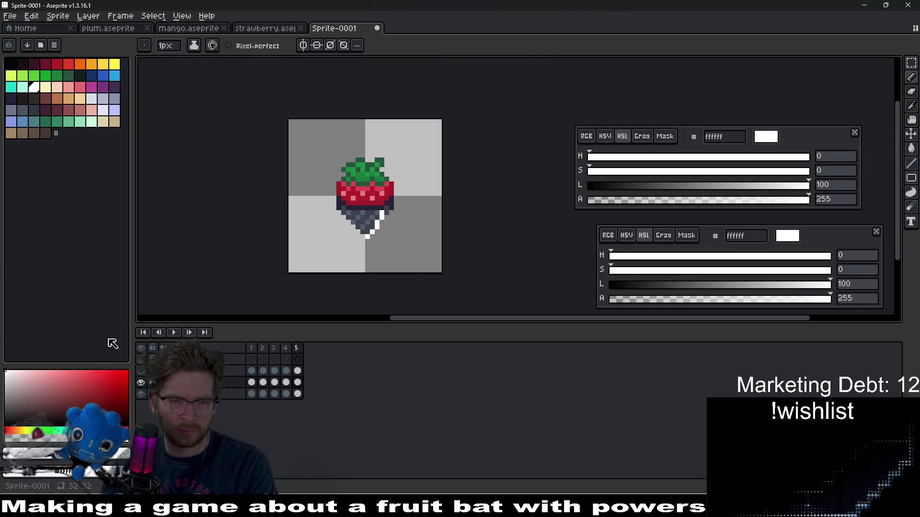
{"action": "left_click", "coordinate": [174, 332]}
{"action": "scroll", "coordinate": [408, 260], "scroll_direction": "down", "scroll_amount": 5}
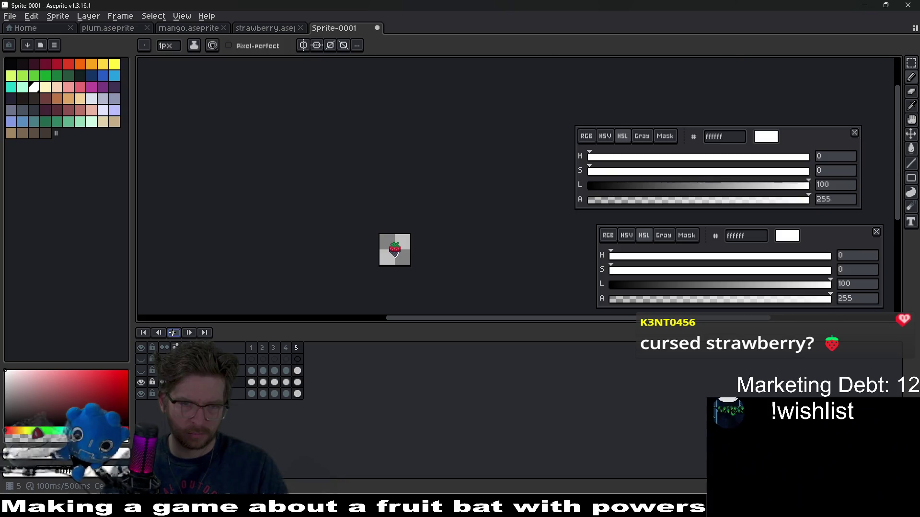
{"action": "scroll", "coordinate": [360, 287], "scroll_direction": "up", "scroll_amount": 6}
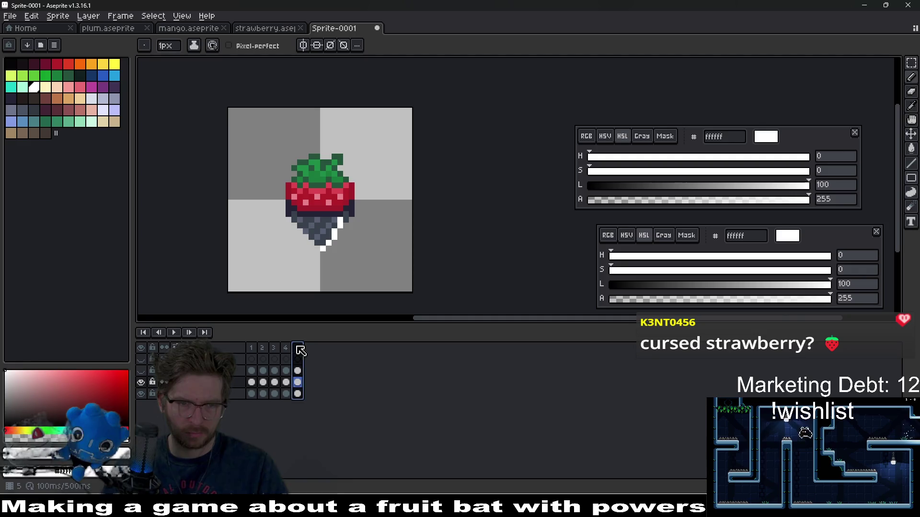
Check frame 3's glint, preview the frames, and add a sixth frame.
{"action": "left_click", "coordinate": [278, 383]}
{"action": "key", "text": "Return"}
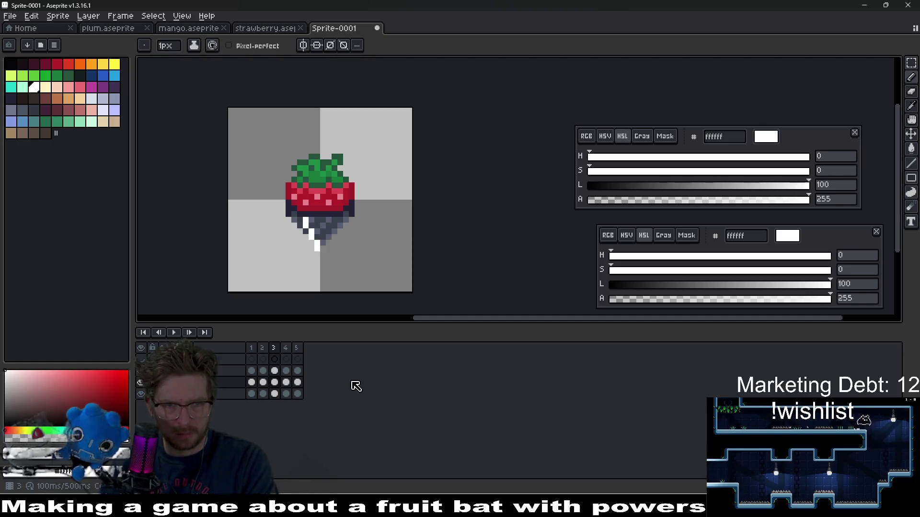
{"action": "key", "text": "alt+n"}
{"action": "scroll", "coordinate": [338, 237], "scroll_direction": "up", "scroll_amount": 5}
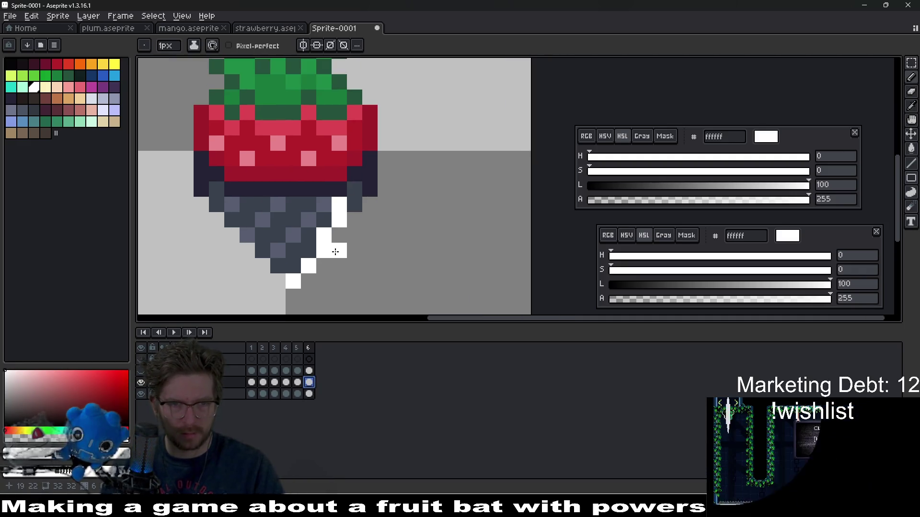
Reshape frame 6's white glint into a right-edge diagonal and play the six-frame animation.
{"action": "key", "text": "e"}
{"action": "mouse_move", "coordinate": [324, 237]}
{"action": "left_mouse_down"}
{"action": "mouse_move", "coordinate": [339, 225]}
{"action": "mouse_move", "coordinate": [339, 206]}
{"action": "mouse_move", "coordinate": [352, 224]}
{"action": "left_mouse_up"}
{"action": "key", "text": "b"}
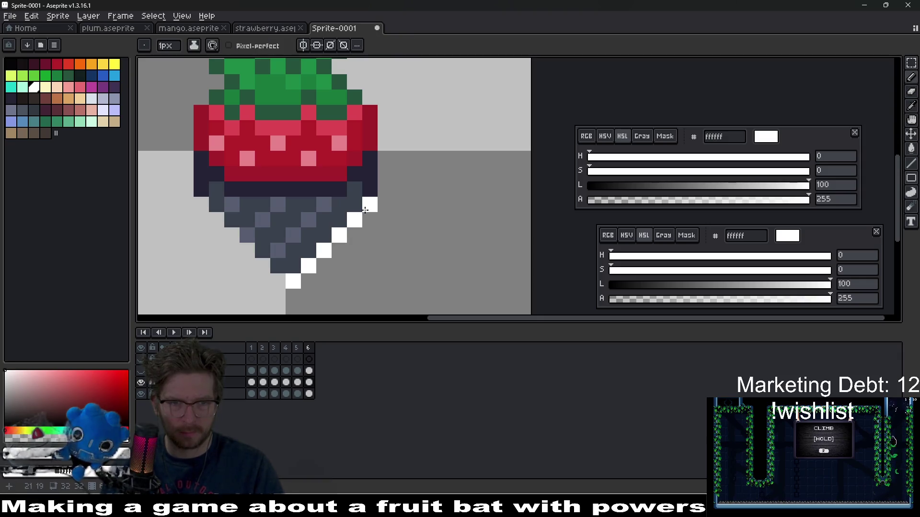
{"action": "left_click", "coordinate": [173, 332]}
{"action": "scroll", "coordinate": [412, 239], "scroll_direction": "down", "scroll_amount": 8}
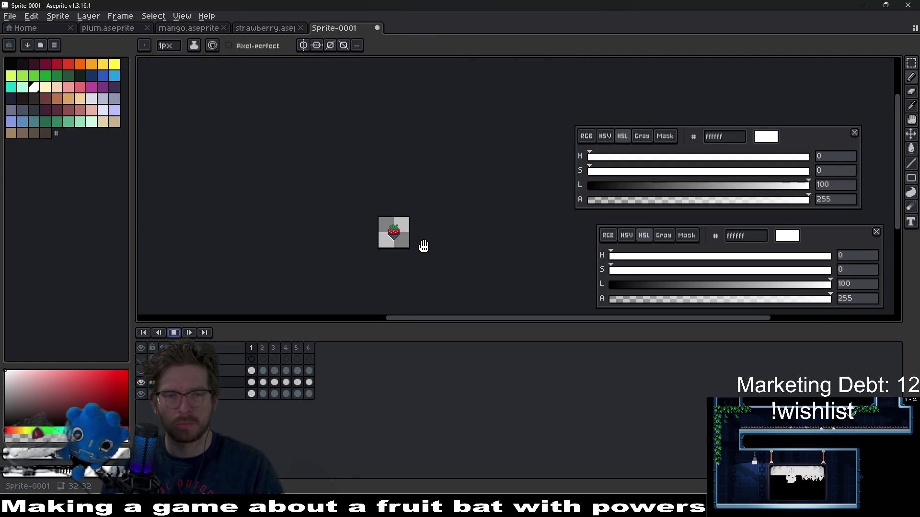
Stop playback, zoom in, and turn one slate underside pixel white on frame 5.
{"action": "left_click", "coordinate": [174, 333]}
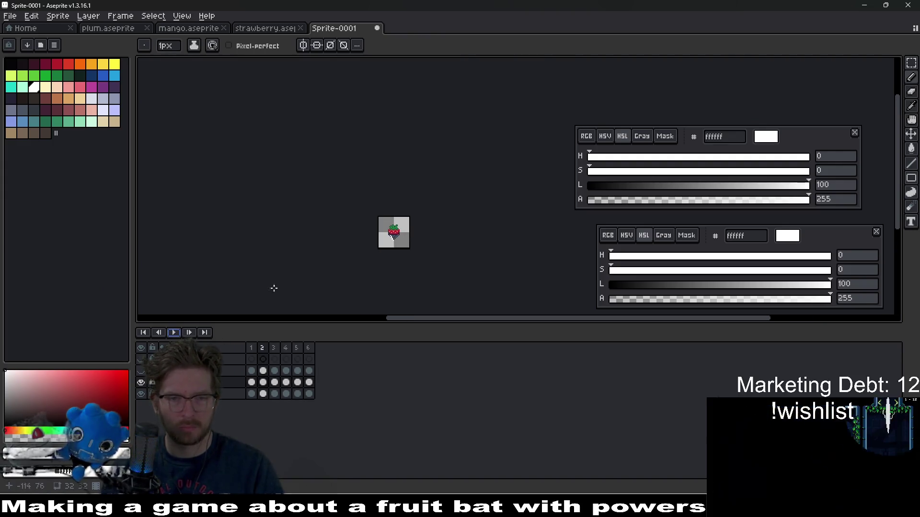
{"action": "scroll", "coordinate": [418, 239], "scroll_direction": "up", "scroll_amount": 3}
{"action": "scroll", "coordinate": [418, 239], "scroll_direction": "up", "scroll_amount": 2}
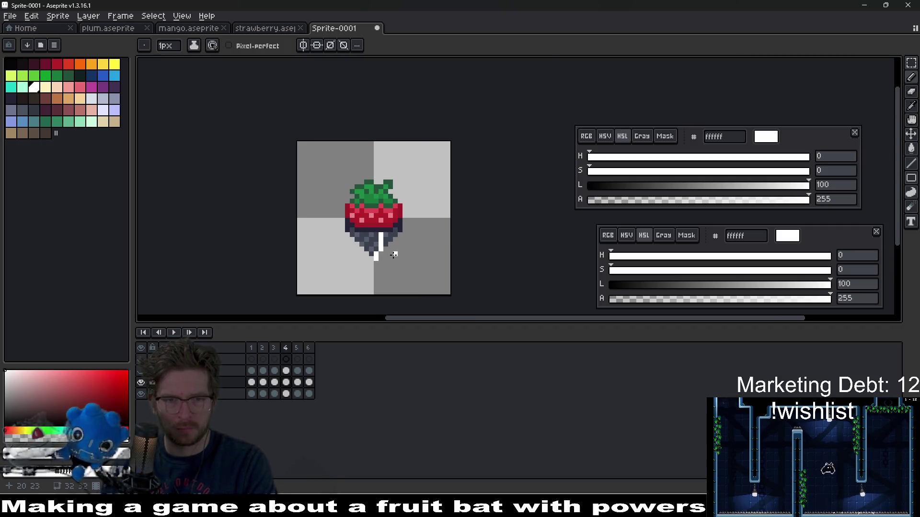
{"action": "scroll", "coordinate": [383, 246], "scroll_direction": "up", "scroll_amount": 2}
{"action": "scroll", "coordinate": [377, 247], "scroll_direction": "up", "scroll_amount": 1}
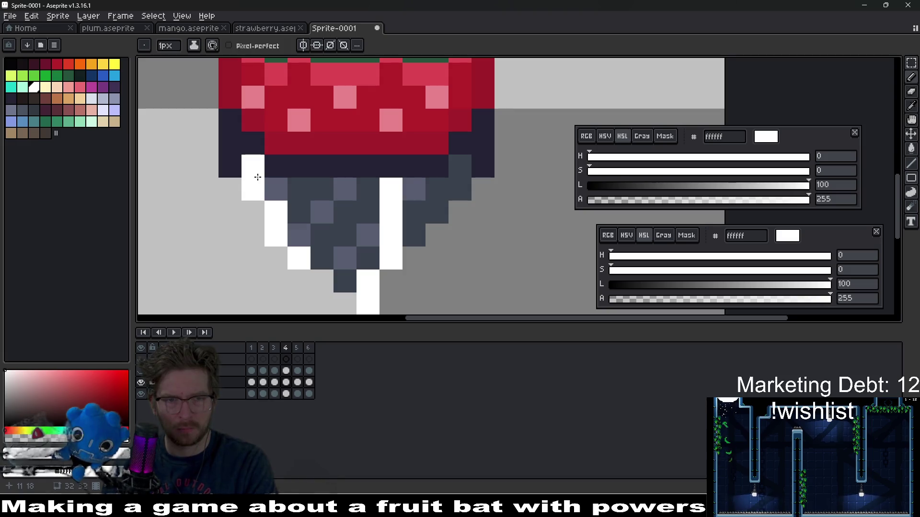
{"action": "scroll", "coordinate": [364, 261], "scroll_direction": "down", "scroll_amount": 5}
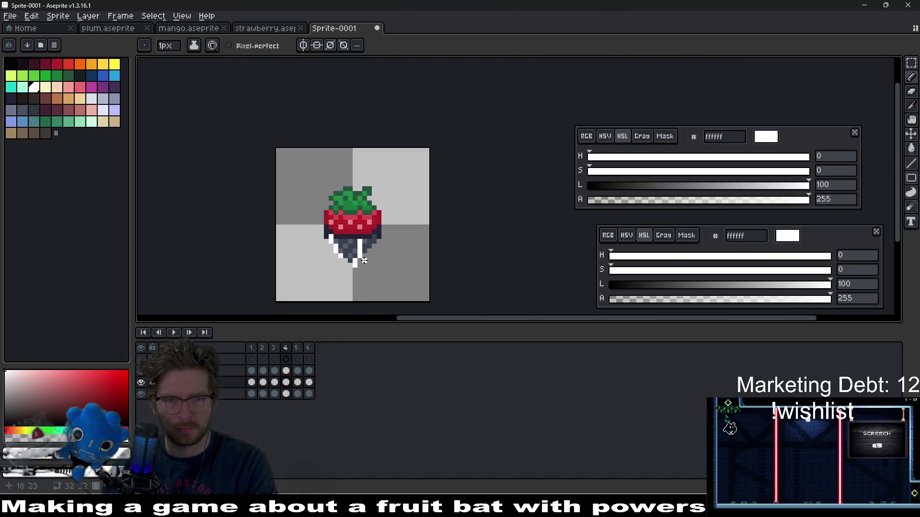
{"action": "scroll", "coordinate": [384, 294], "scroll_direction": "up", "scroll_amount": 3}
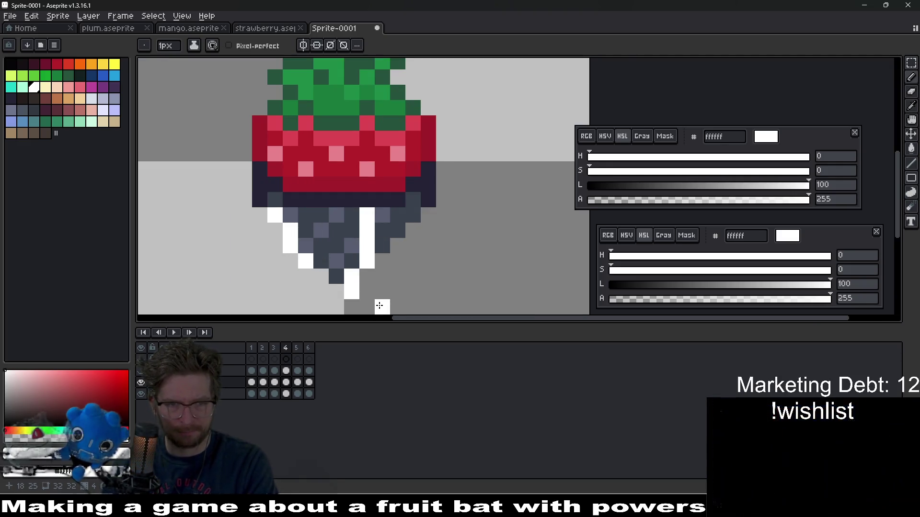
{"action": "key", "text": "Right"}
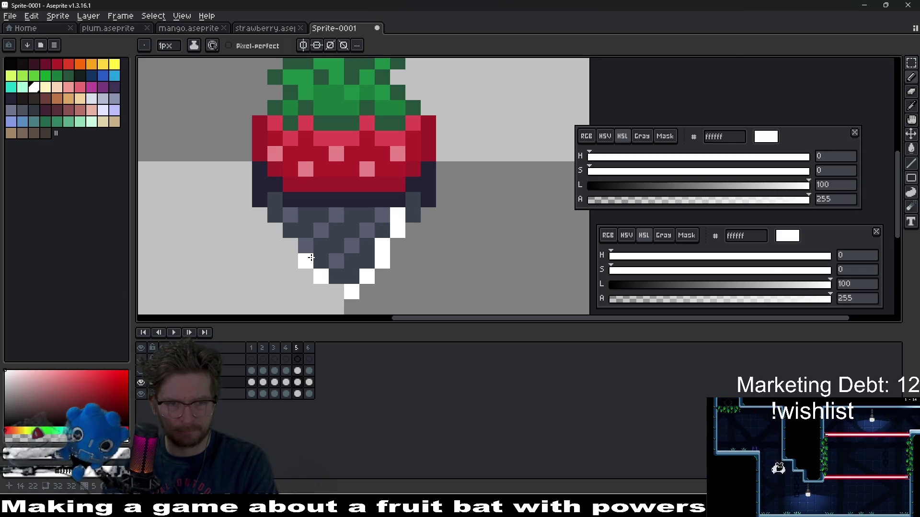
{"action": "left_click", "coordinate": [290, 215]}
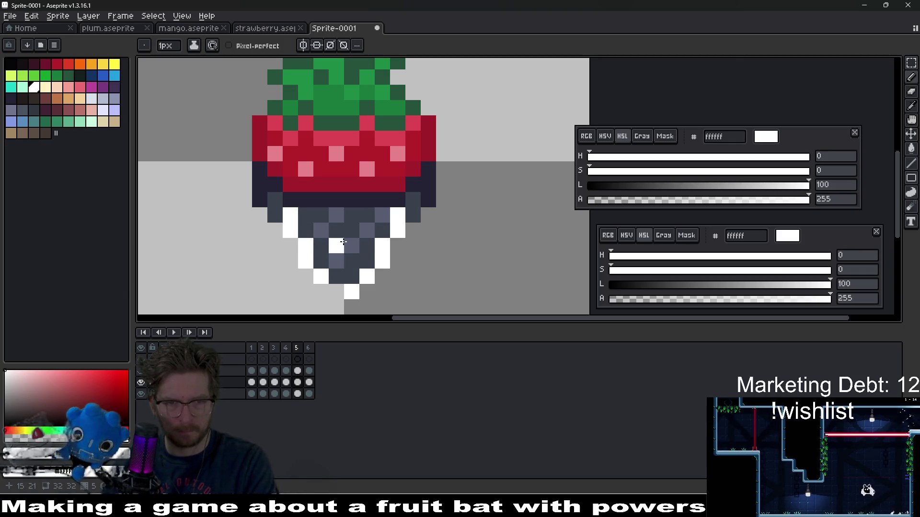
{"action": "key", "text": "Right"}
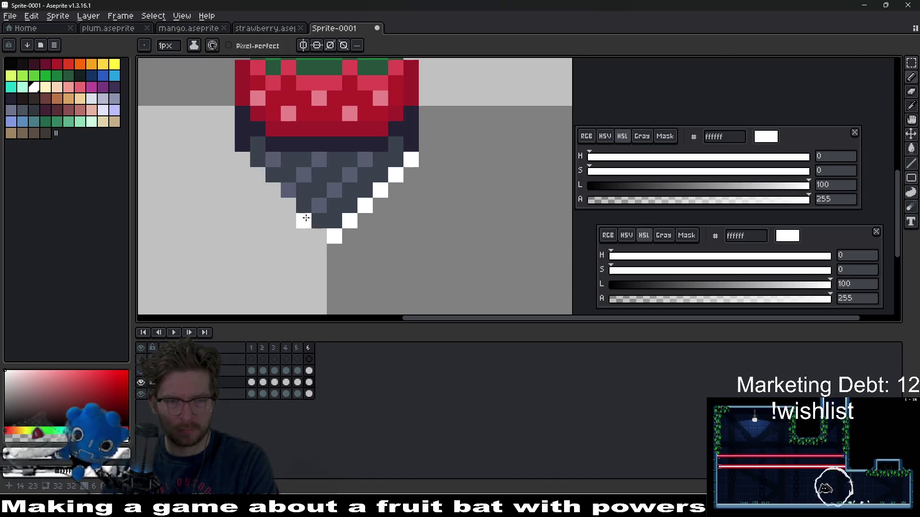
On frame 6, paint two white glint pixels on the strawberry's dark underside.
{"action": "key", "text": "Left"}
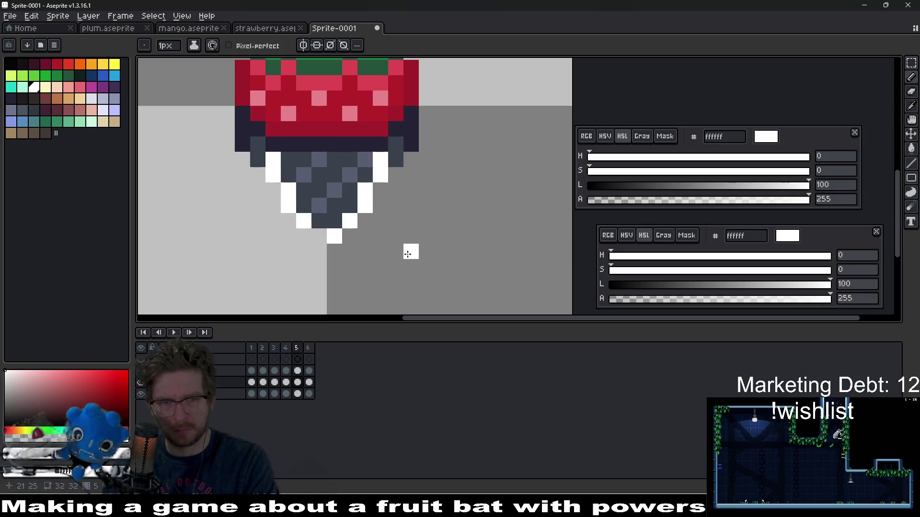
{"action": "key", "text": "Right"}
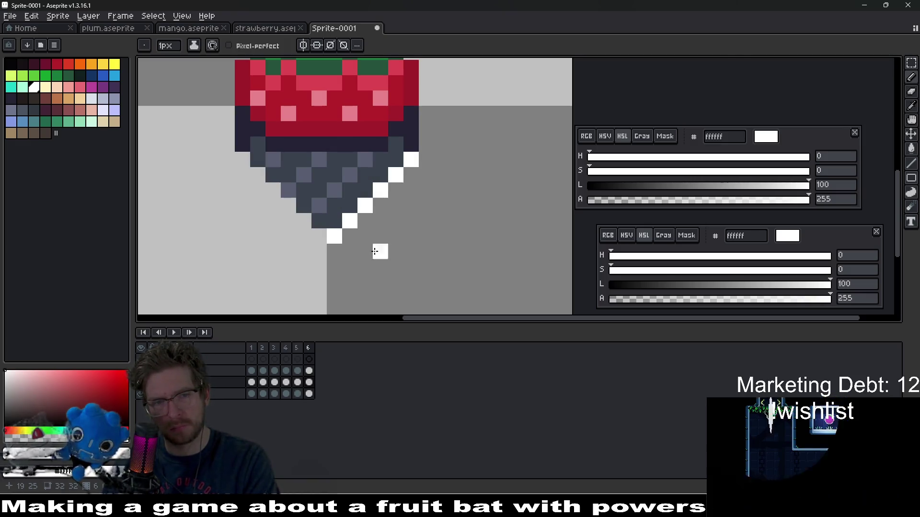
{"action": "left_click", "coordinate": [290, 186]}
{"action": "left_click", "coordinate": [266, 162]}
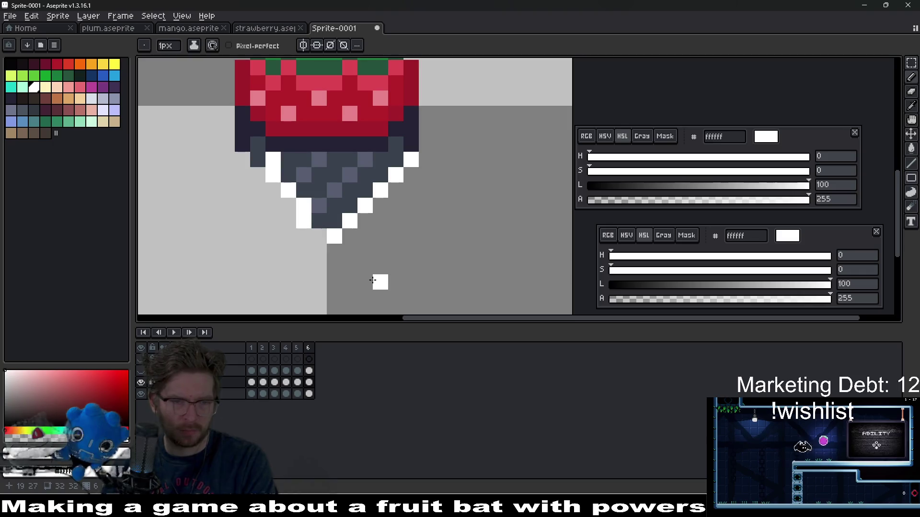
Compare the frames, then draw a white glint line down the strawberry's left edge on frame 5.
{"action": "key", "text": "Right"}
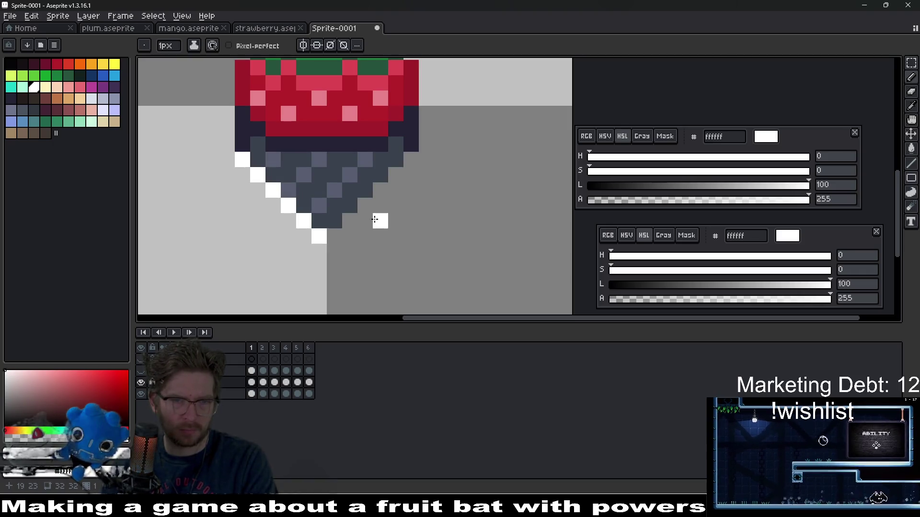
{"action": "key", "text": "Right"}
{"action": "key", "text": "Left"}
{"action": "key", "text": "Right"}
{"action": "key", "text": "Right"}
{"action": "key", "text": "Right"}
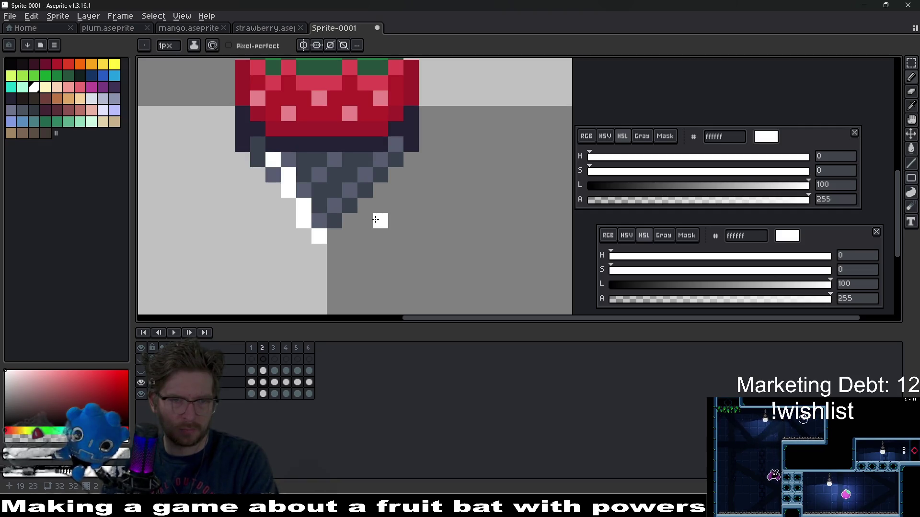
{"action": "key", "text": "Right"}
{"action": "key", "text": "Right"}
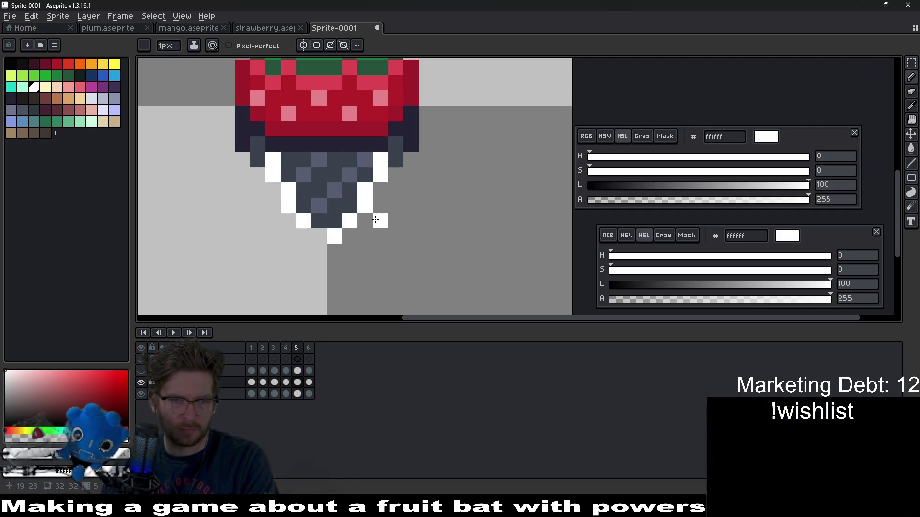
{"action": "key", "text": "Left"}
{"action": "key", "text": "Right"}
{"action": "key", "text": "Left"}
{"action": "key", "text": "b"}
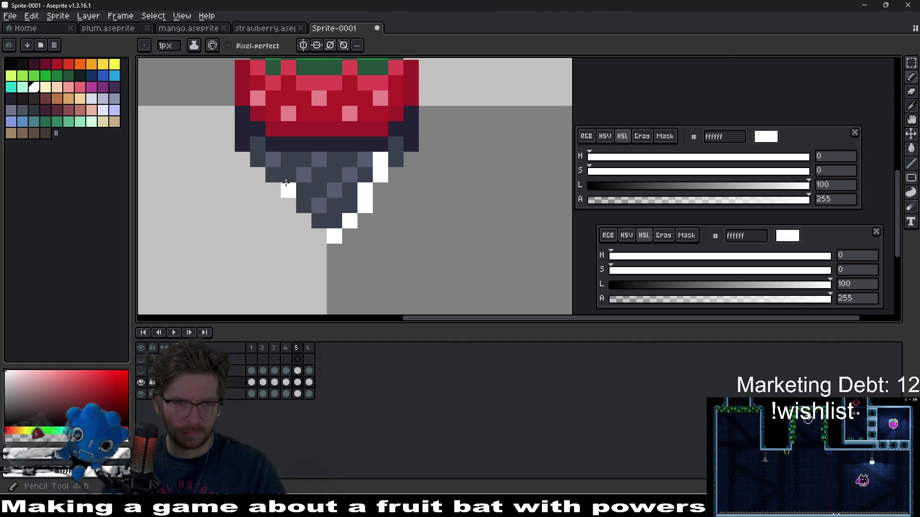
{"action": "key", "text": "e"}
{"action": "left_click_drag", "start_coordinate": [283, 201], "coordinate": [257, 146]}
{"action": "key", "text": "e"}
Step back and forth through frames 2 to 6 to check the glint's progression.
{"action": "scroll", "coordinate": [320, 206], "scroll_direction": "down", "scroll_amount": 5}
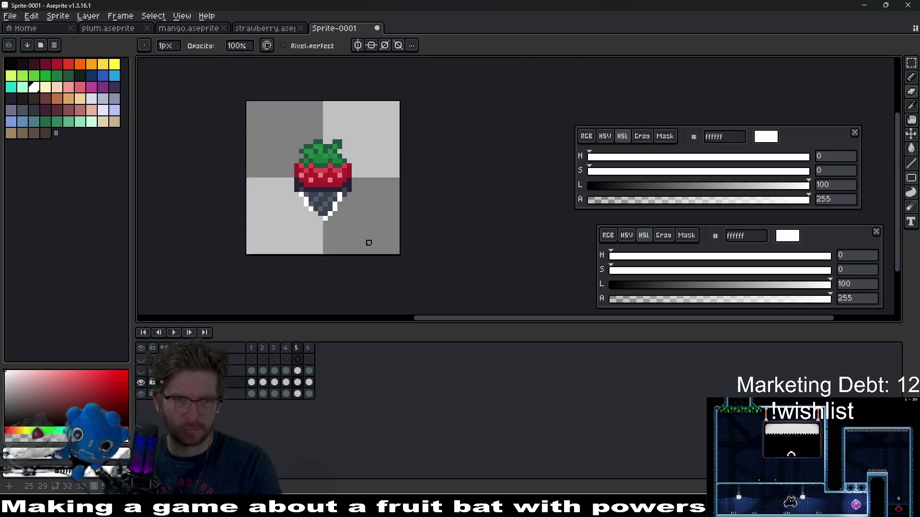
{"action": "key", "text": "Left"}
{"action": "scroll", "coordinate": [307, 209], "scroll_direction": "up", "scroll_amount": 5}
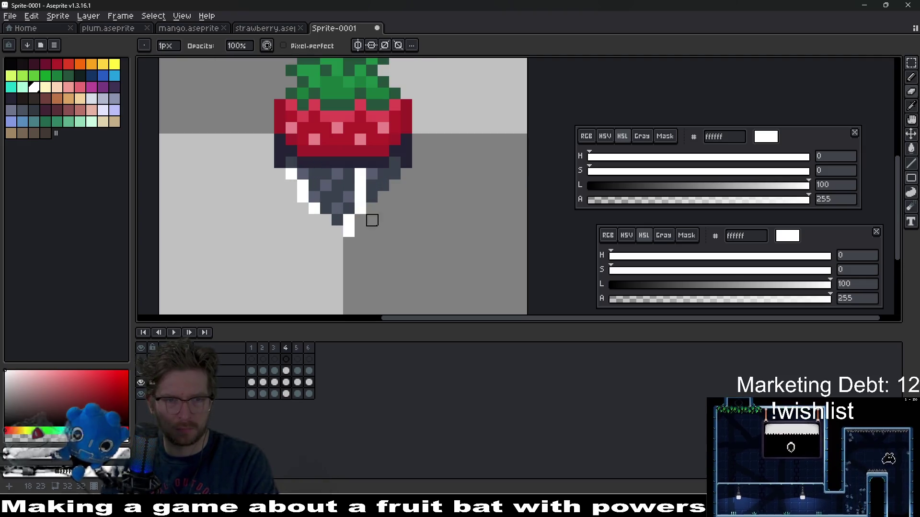
{"action": "key", "text": "Left"}
{"action": "key", "text": "Left"}
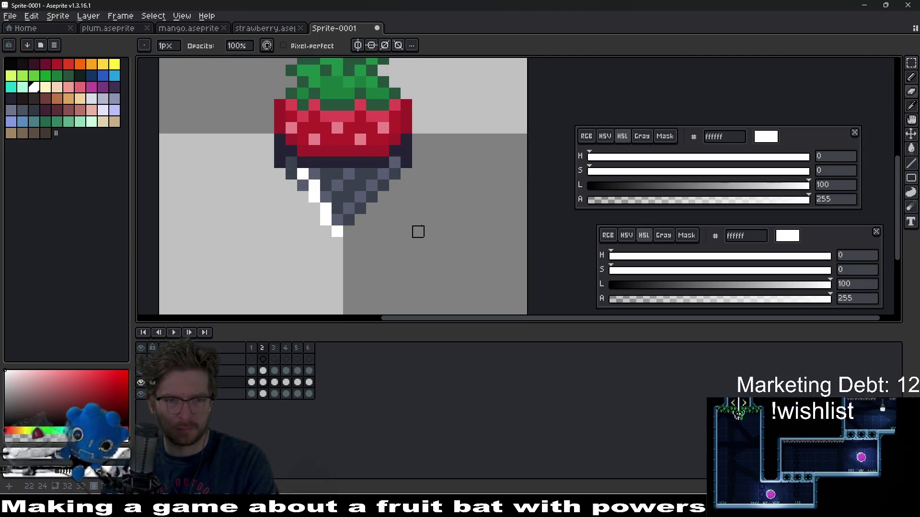
{"action": "key", "text": "Right"}
{"action": "key", "text": "Right"}
{"action": "key", "text": "Left"}
{"action": "key", "text": "Left"}
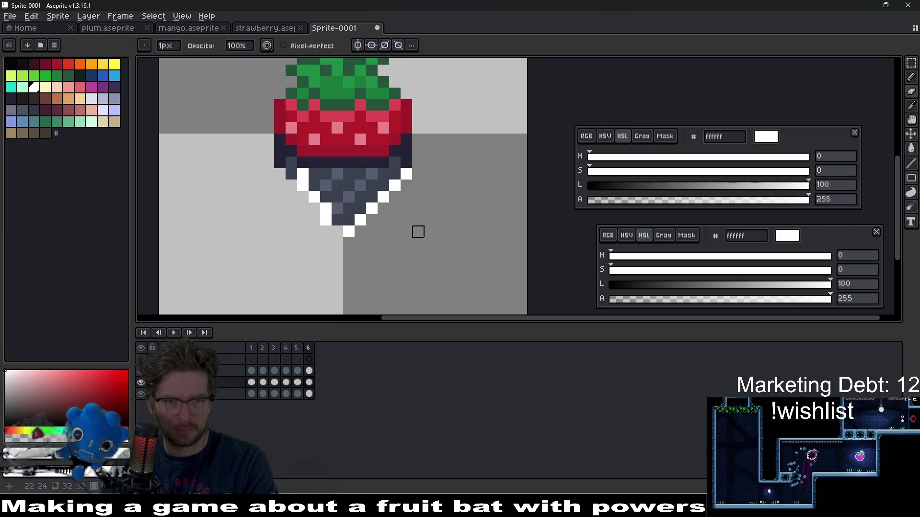
{"action": "key", "text": "Right"}
{"action": "key", "text": "Right"}
{"action": "key", "text": "Right"}
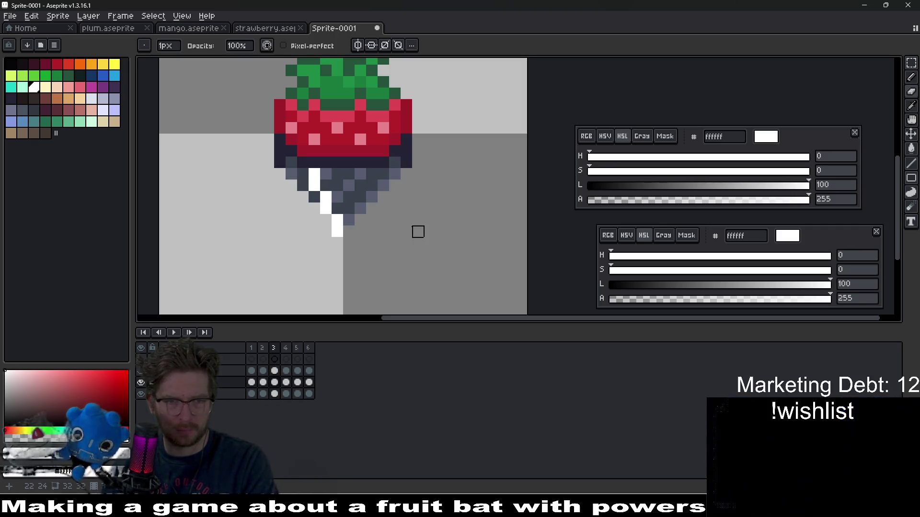
{"action": "scroll", "coordinate": [326, 197], "scroll_direction": "up", "scroll_amount": 1}
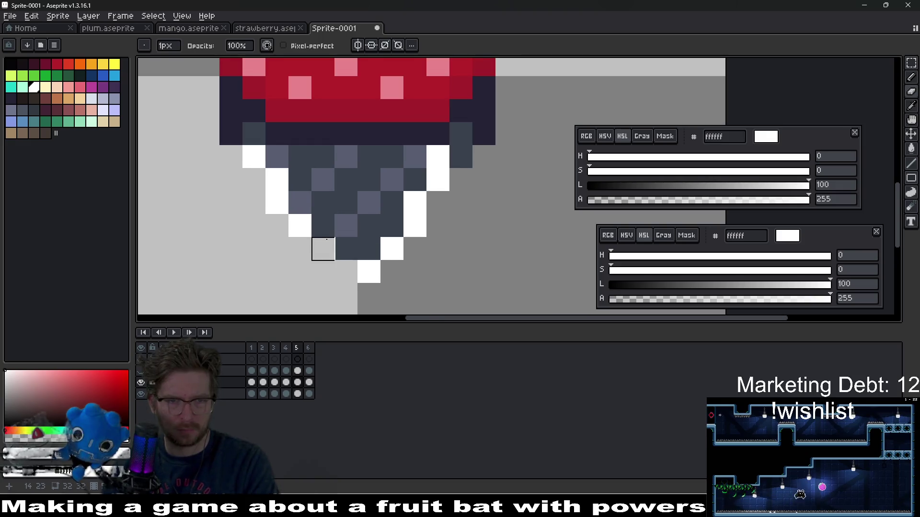
{"action": "key", "text": "Right"}
{"action": "key", "text": "Right"}
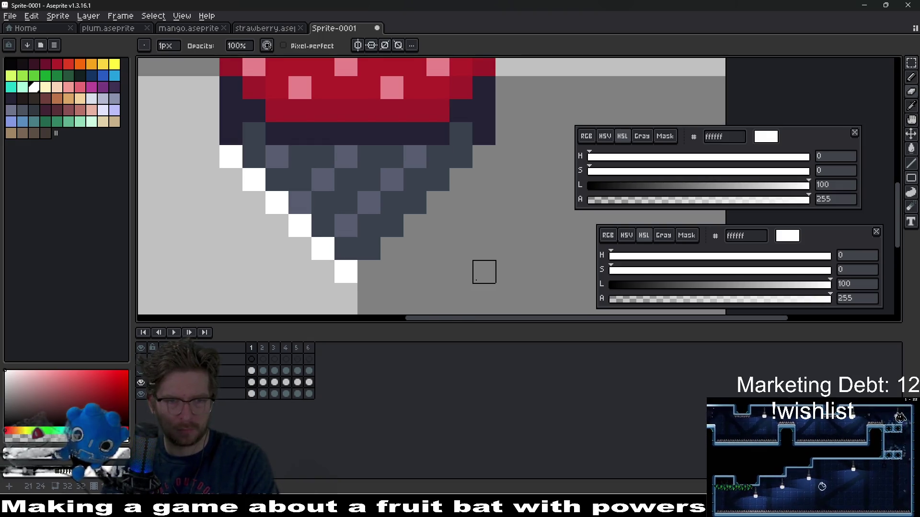
{"action": "key", "text": "Left"}
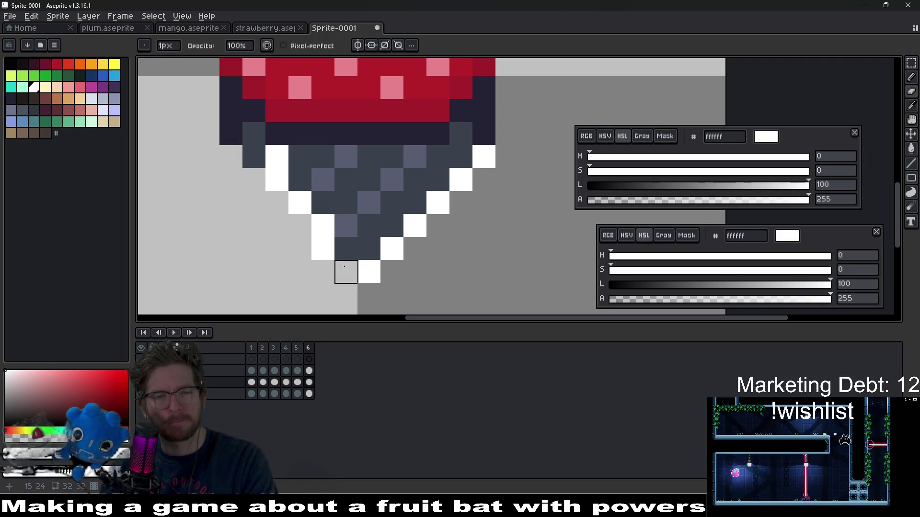
On frame 5, paint white glint up the underside's left edge and erase a stray white pixel.
{"action": "key", "text": "e"}
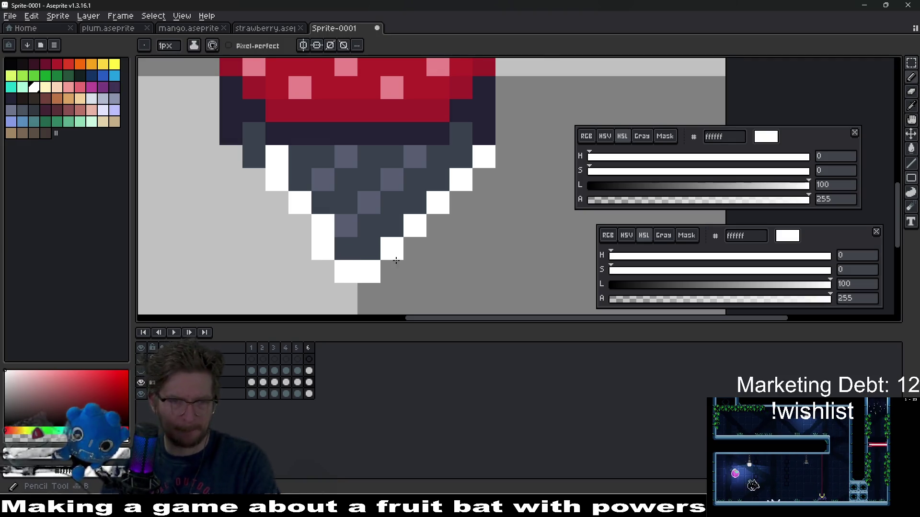
{"action": "scroll", "coordinate": [423, 257], "scroll_direction": "down", "scroll_amount": 3}
{"action": "scroll", "coordinate": [458, 270], "scroll_direction": "down", "scroll_amount": 1}
{"action": "scroll", "coordinate": [431, 254], "scroll_direction": "up", "scroll_amount": 5}
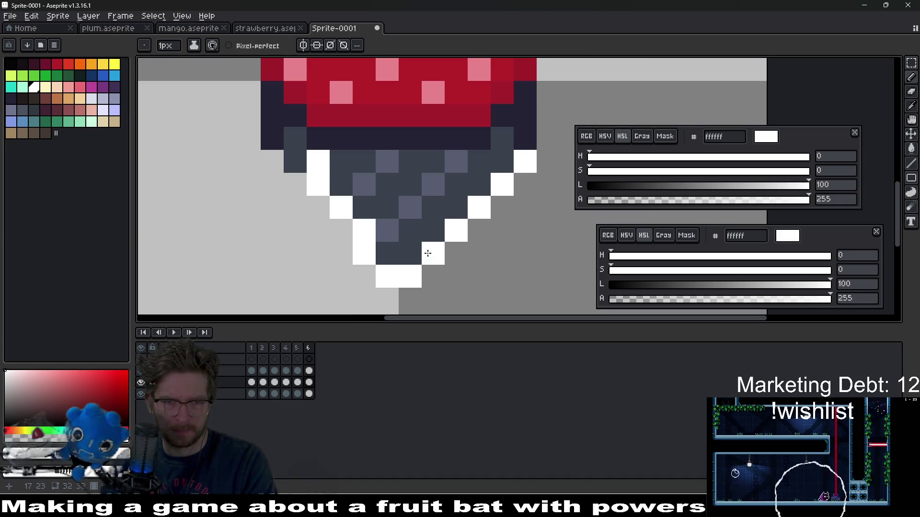
{"action": "key", "text": "Left"}
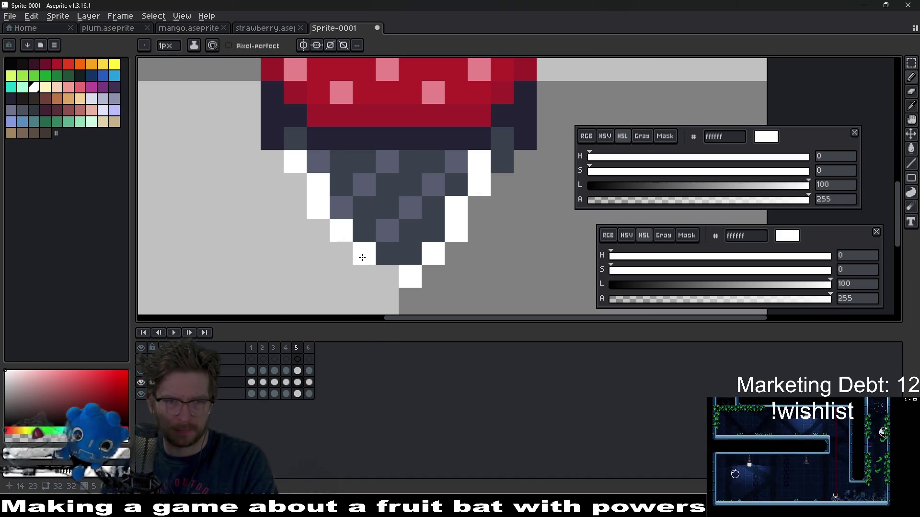
{"action": "mouse_move", "coordinate": [362, 258]}
{"action": "left_mouse_down"}
{"action": "mouse_move", "coordinate": [364, 232]}
{"action": "mouse_move", "coordinate": [312, 165]}
{"action": "left_mouse_up"}
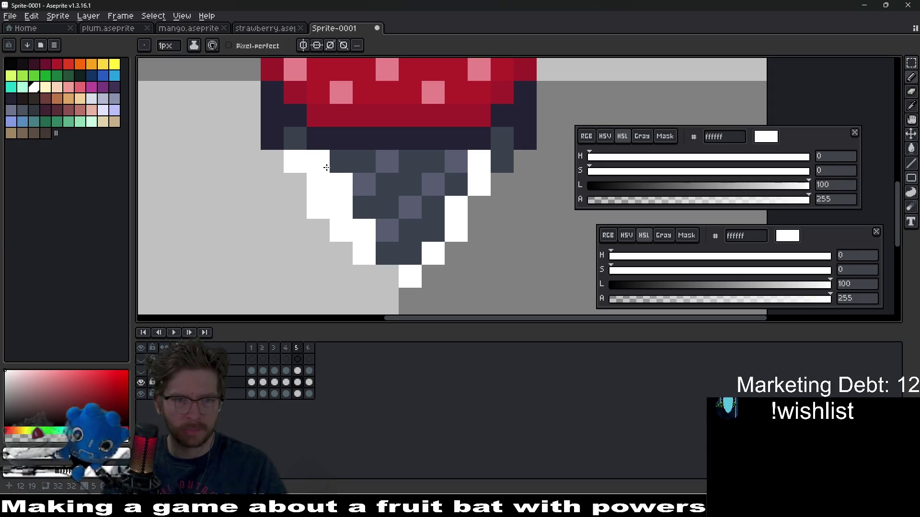
{"action": "key", "text": "e"}
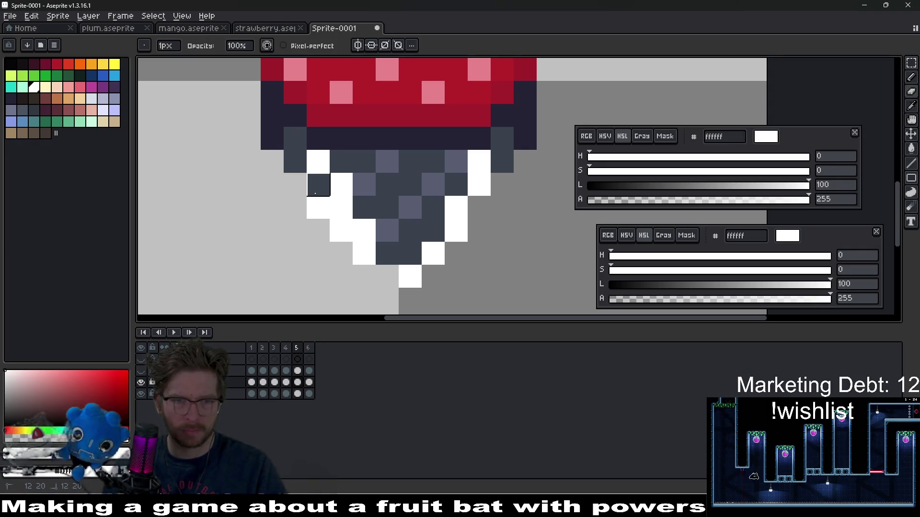
{"action": "left_click", "coordinate": [341, 231]}
{"action": "scroll", "coordinate": [341, 231], "scroll_direction": "down", "scroll_amount": 5}
Erase three stray white pixels on the lower left of frame 5.
{"action": "key", "text": "Right"}
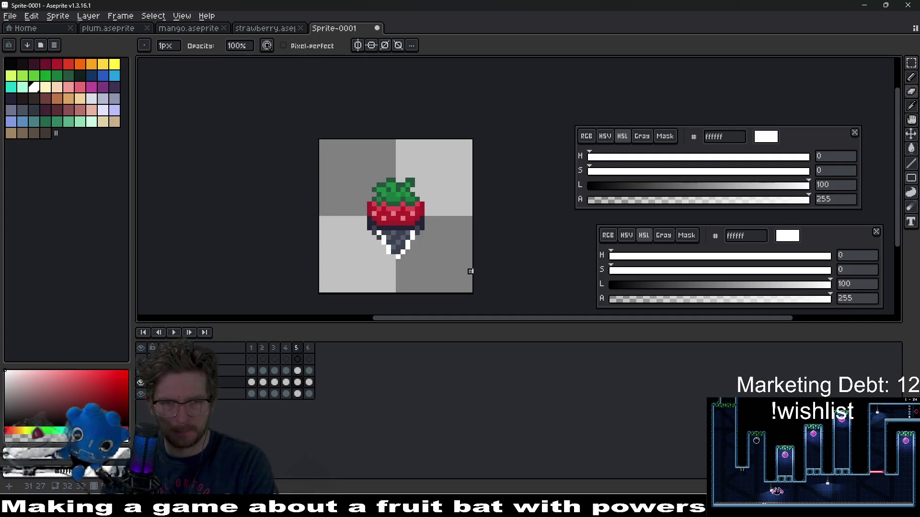
{"action": "scroll", "coordinate": [385, 247], "scroll_direction": "up", "scroll_amount": 4}
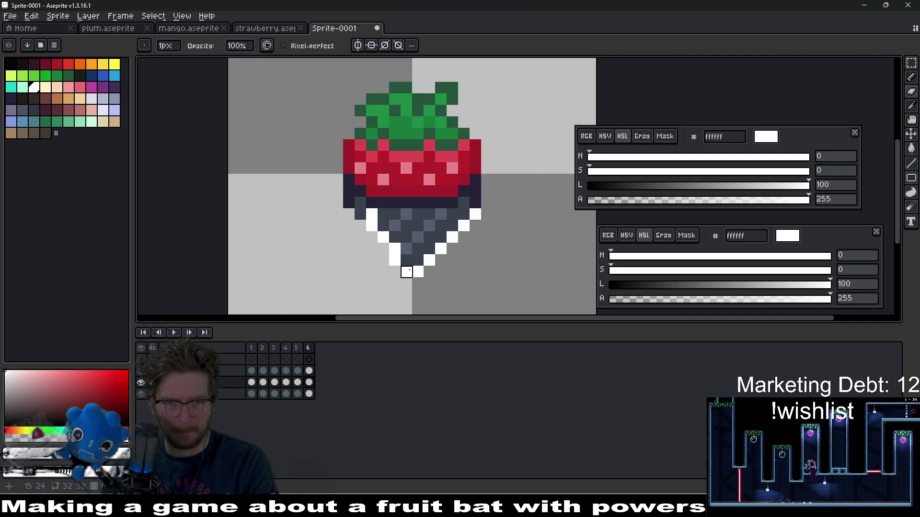
{"action": "key", "text": "Left"}
{"action": "left_click_drag", "start_coordinate": [395, 238], "coordinate": [371, 214]}
{"action": "key", "text": "b"}
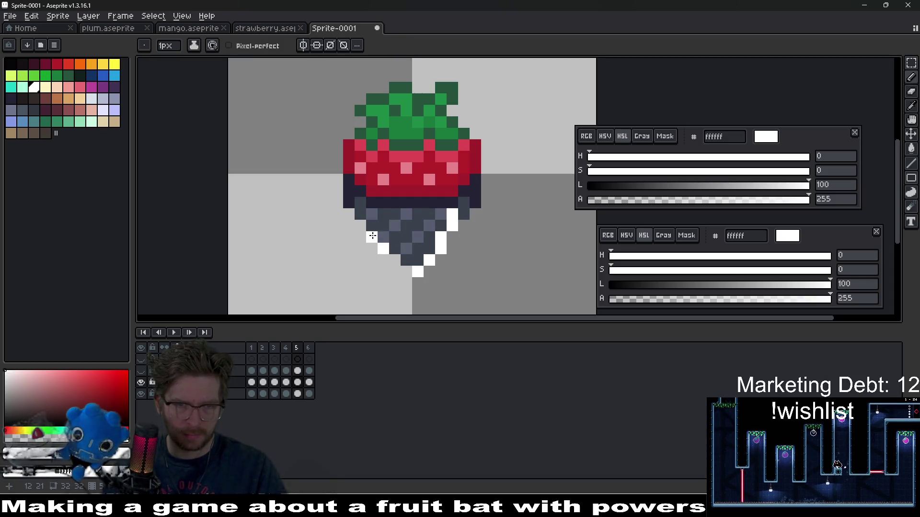
Compare frames 3 and 4, then erase the white edge pixels on the lower left.
{"action": "key", "text": "Left"}
{"action": "key", "text": "Left"}
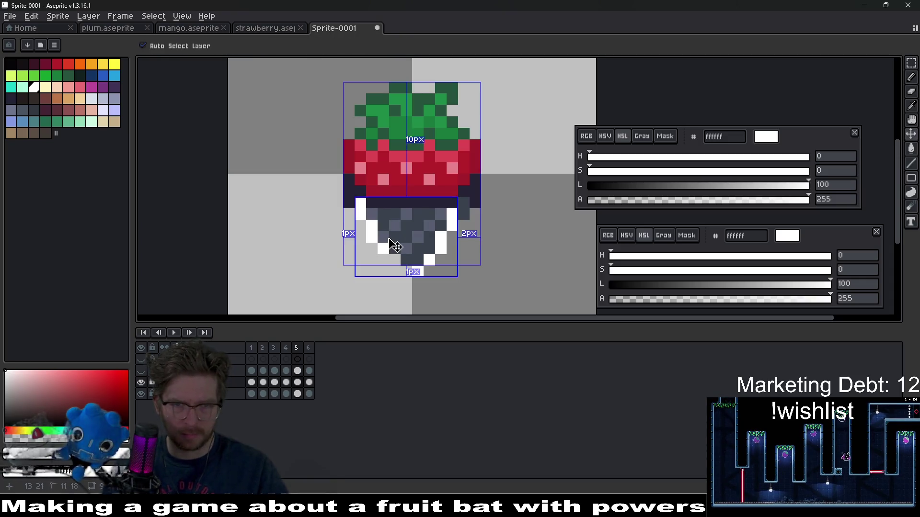
{"action": "key", "text": "Right"}
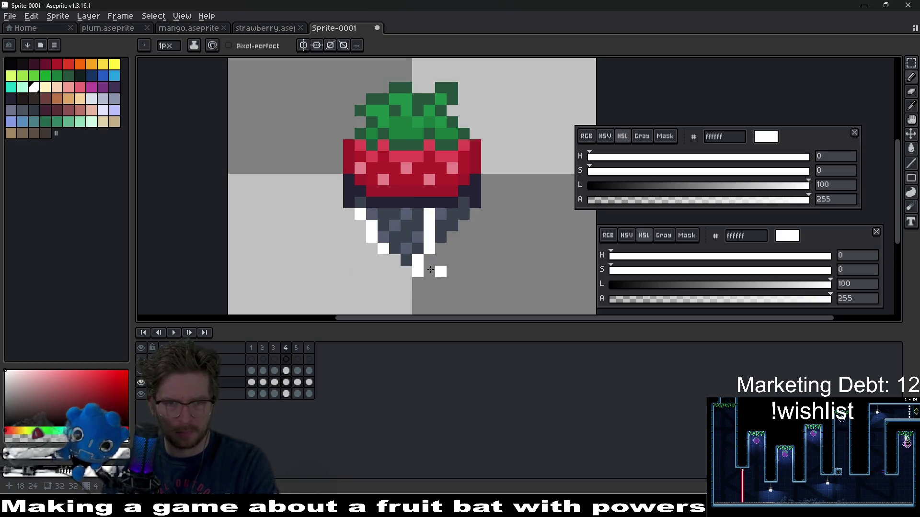
{"action": "key", "text": "Left"}
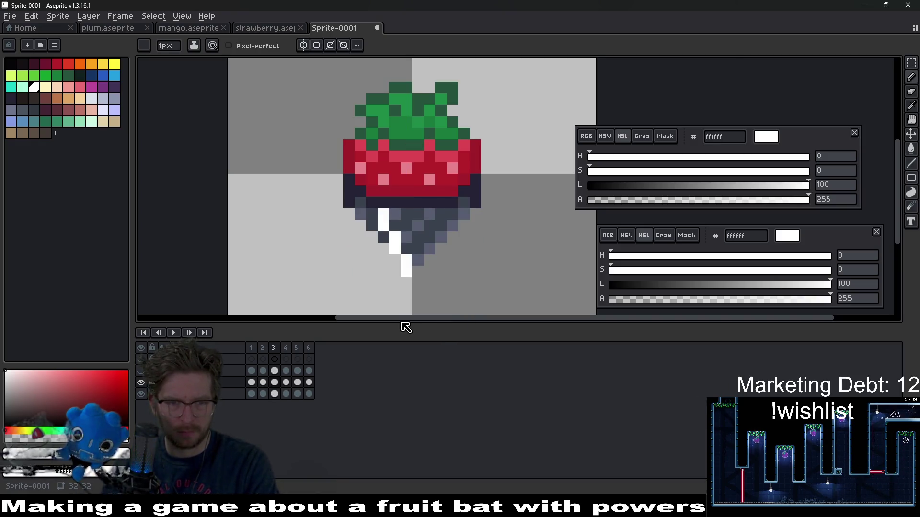
{"action": "key", "text": "Right"}
{"action": "key", "text": "Right"}
{"action": "key", "text": "Left"}
{"action": "scroll", "coordinate": [381, 256], "scroll_direction": "up", "scroll_amount": 1}
{"action": "key", "text": "e"}
{"action": "mouse_move", "coordinate": [381, 234]}
{"action": "left_mouse_down"}
{"action": "mouse_move", "coordinate": [359, 200]}
{"action": "mouse_move", "coordinate": [339, 199]}
{"action": "left_mouse_up"}
{"action": "key", "text": "b"}
{"action": "scroll", "coordinate": [404, 212], "scroll_direction": "down", "scroll_amount": 2}
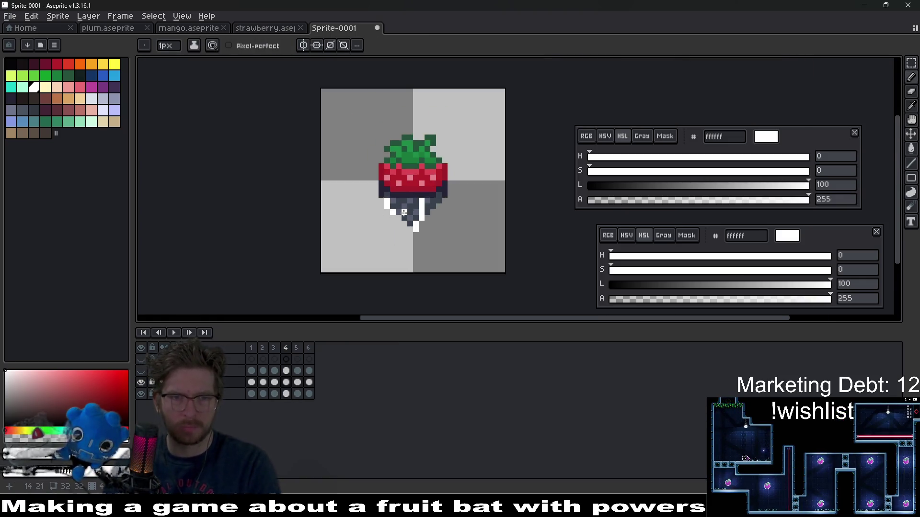
{"action": "scroll", "coordinate": [404, 213], "scroll_direction": "up", "scroll_amount": 3}
Erase the white pixel beside the glint, then undo that erase.
{"action": "key", "text": "e"}
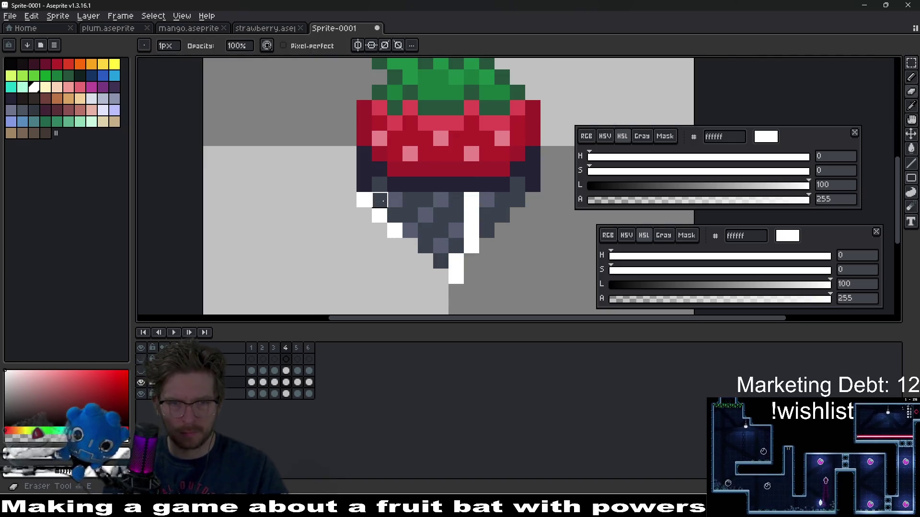
{"action": "left_click", "coordinate": [380, 200]}
{"action": "scroll", "coordinate": [459, 255], "scroll_direction": "down", "scroll_amount": 3}
{"action": "key", "text": "ctrl+z"}
{"action": "key", "text": "ctrl+z"}
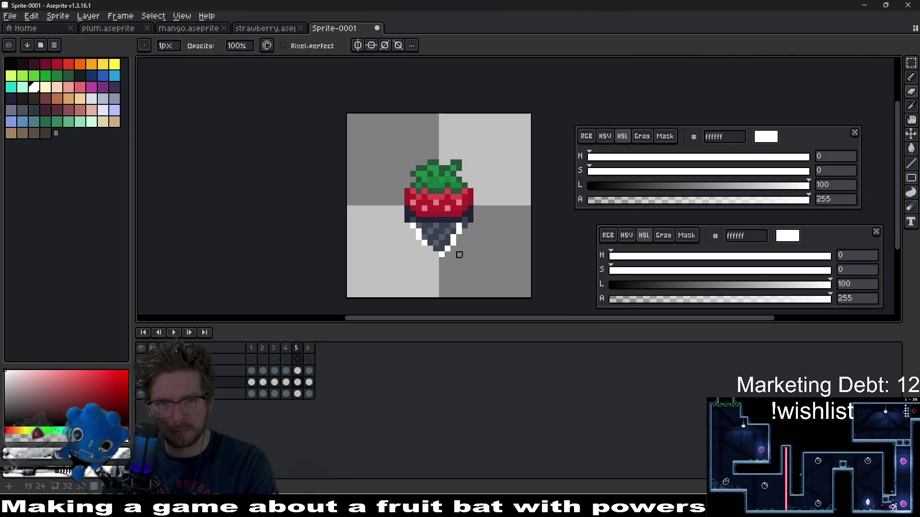
{"action": "scroll", "coordinate": [427, 229], "scroll_direction": "up", "scroll_amount": 3}
Advance to frame 6 and play the animation to preview the glint sweep.
{"action": "key", "text": "period"}
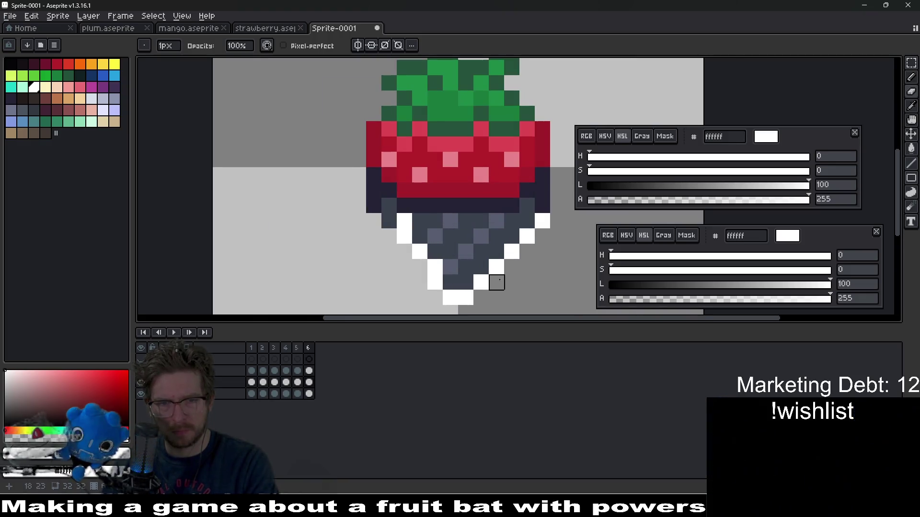
{"action": "scroll", "coordinate": [496, 282], "scroll_direction": "down", "scroll_amount": 3}
{"action": "scroll", "coordinate": [383, 217], "scroll_direction": "up", "scroll_amount": 3}
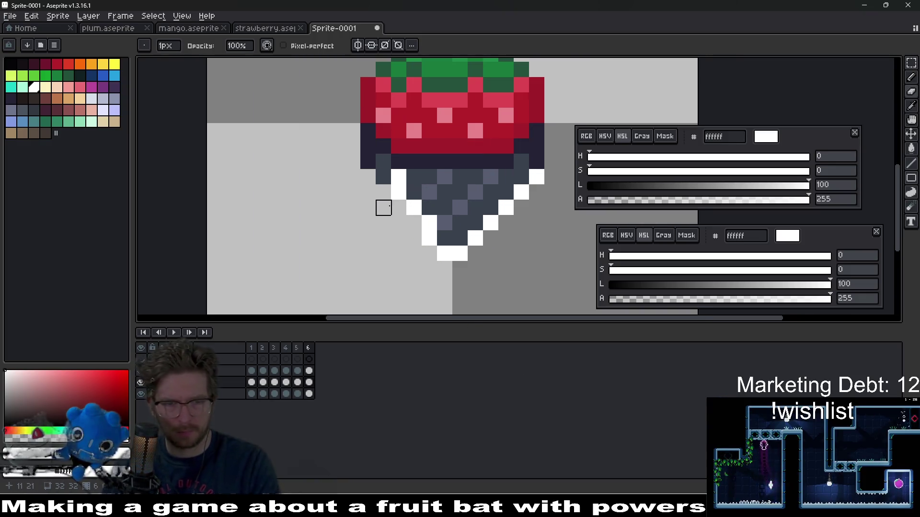
{"action": "left_click", "coordinate": [178, 334]}
{"action": "scroll", "coordinate": [513, 240], "scroll_direction": "down", "scroll_amount": 7}
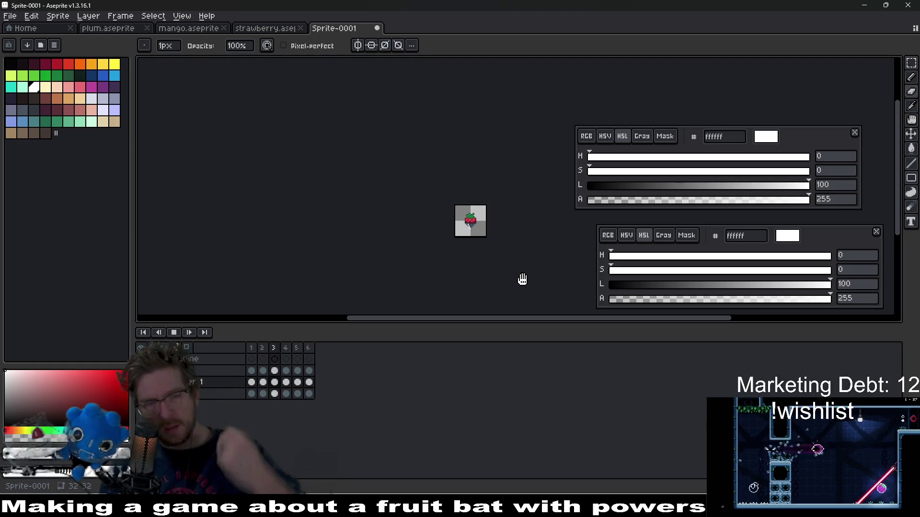
{"action": "scroll", "coordinate": [483, 214], "scroll_direction": "up", "scroll_amount": 5}
{"action": "scroll", "coordinate": [477, 239], "scroll_direction": "up", "scroll_amount": 1}
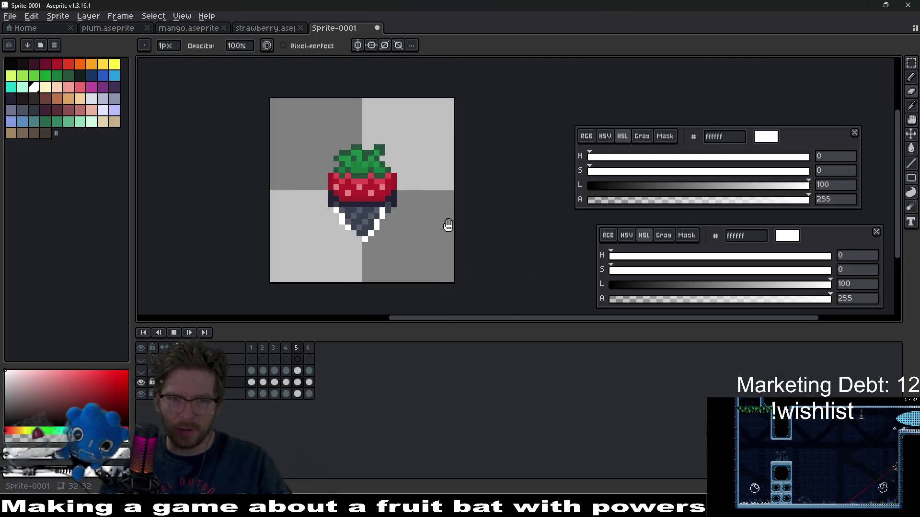
{"action": "scroll", "coordinate": [455, 222], "scroll_direction": "down", "scroll_amount": 2}
{"action": "scroll", "coordinate": [458, 224], "scroll_direction": "down", "scroll_amount": 5}
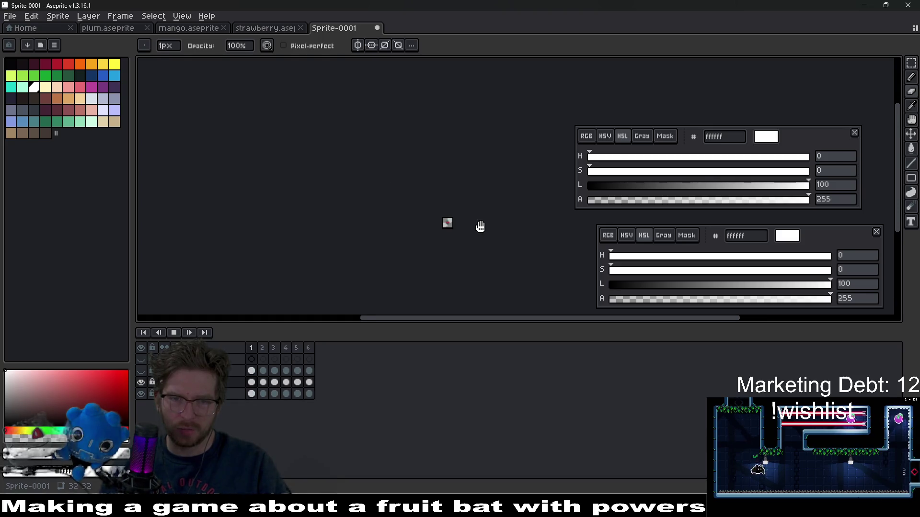
{"action": "scroll", "coordinate": [449, 233], "scroll_direction": "up", "scroll_amount": 1}
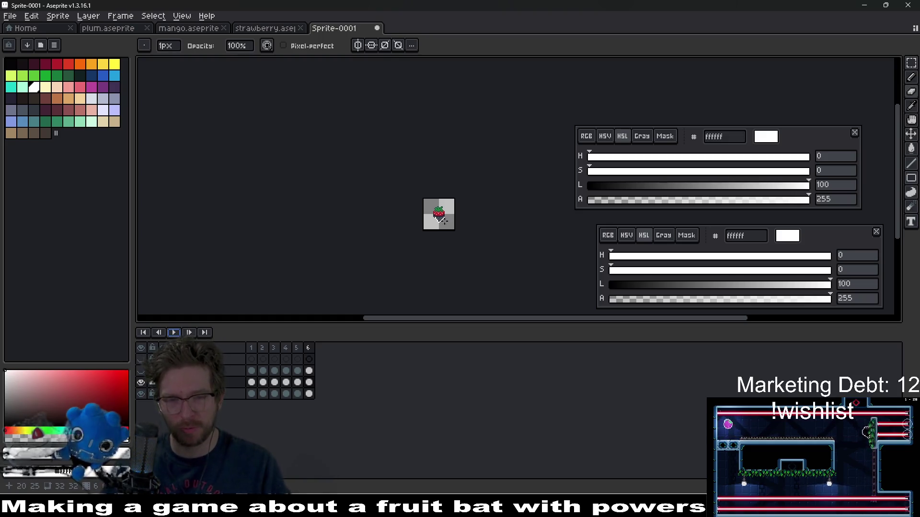
{"action": "scroll", "coordinate": [474, 205], "scroll_direction": "up", "scroll_amount": 7}
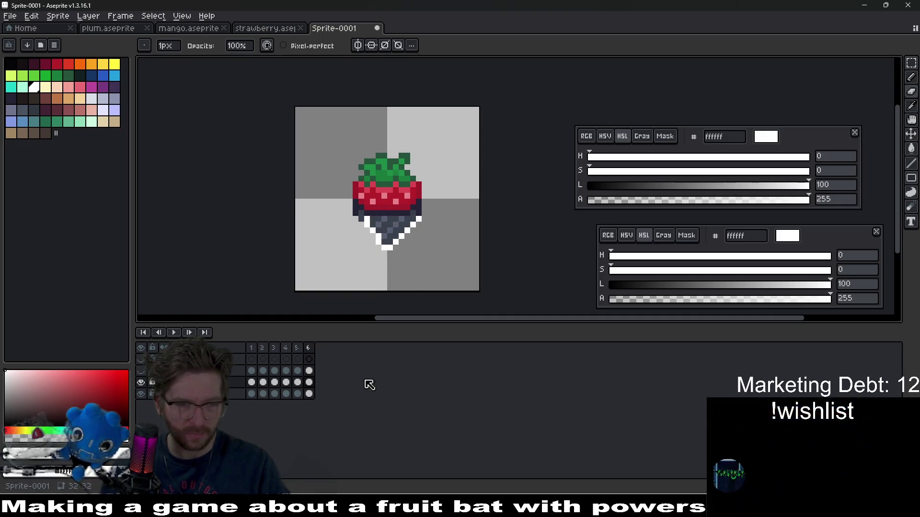
{"action": "left_click_drag", "start_coordinate": [309, 382], "coordinate": [257, 384]}
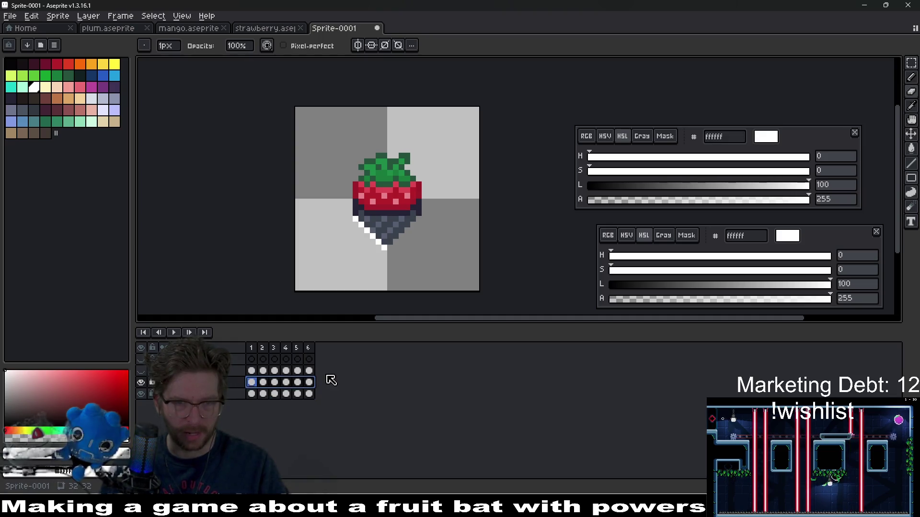
Clear the white outline from all frames, then play and stop the animation.
{"action": "key", "text": "Delete"}
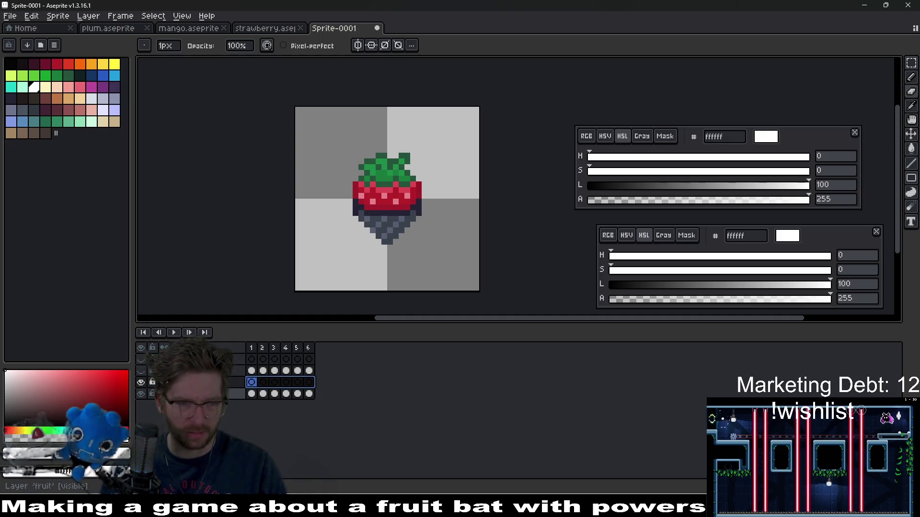
{"action": "left_click", "coordinate": [252, 394]}
{"action": "left_click", "coordinate": [176, 332]}
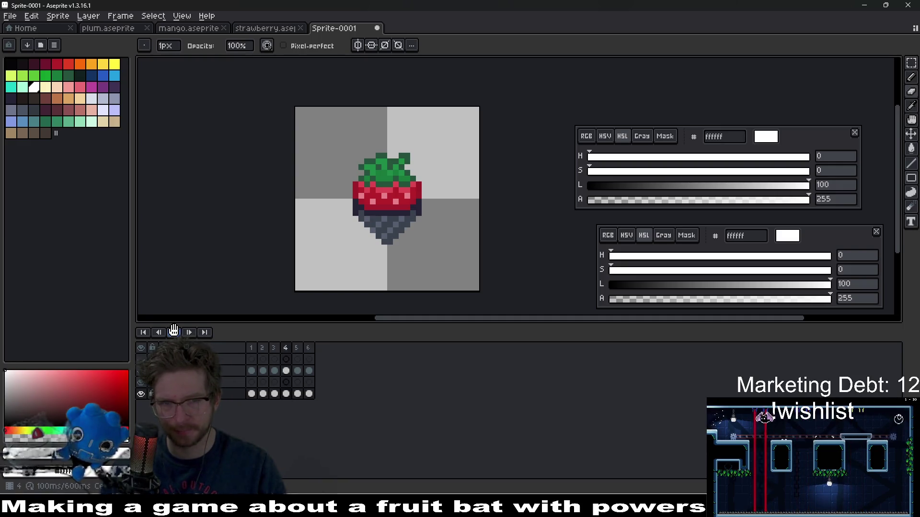
{"action": "left_click", "coordinate": [297, 349]}
Delete the last frames to leave three, preview the playback, and rewind to frame 1.
{"action": "left_click_drag", "start_coordinate": [312, 349], "coordinate": [300, 350]}
{"action": "key", "text": "alt+c"}
{"action": "key", "text": "alt+c"}
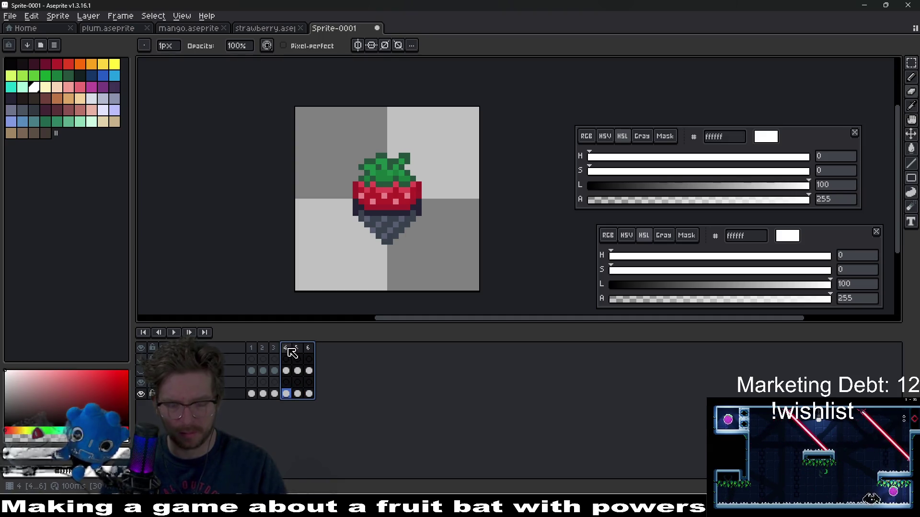
{"action": "left_click", "coordinate": [175, 333]}
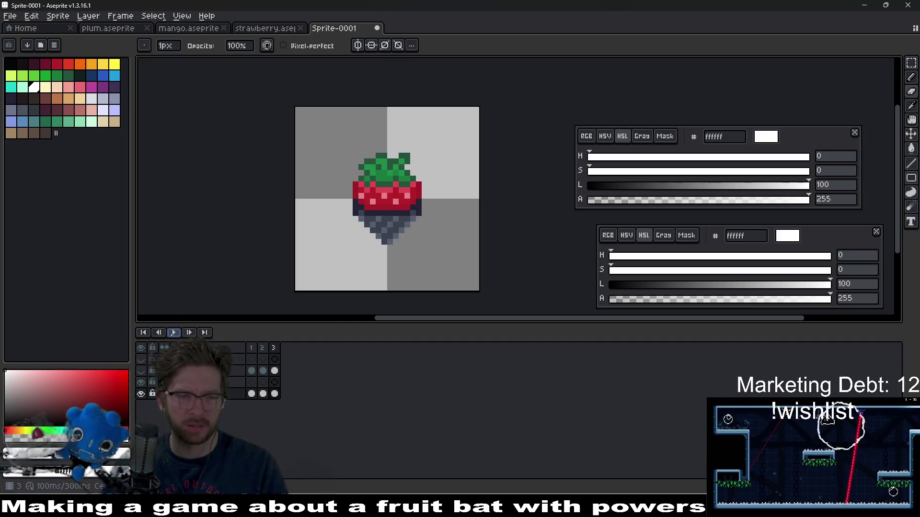
{"action": "scroll", "coordinate": [420, 168], "scroll_direction": "down", "scroll_amount": 1}
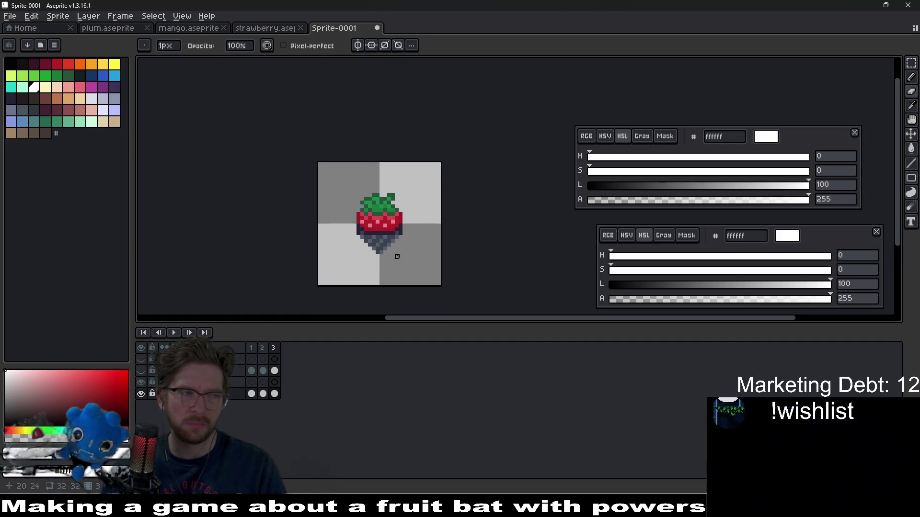
{"action": "left_click", "coordinate": [174, 332]}
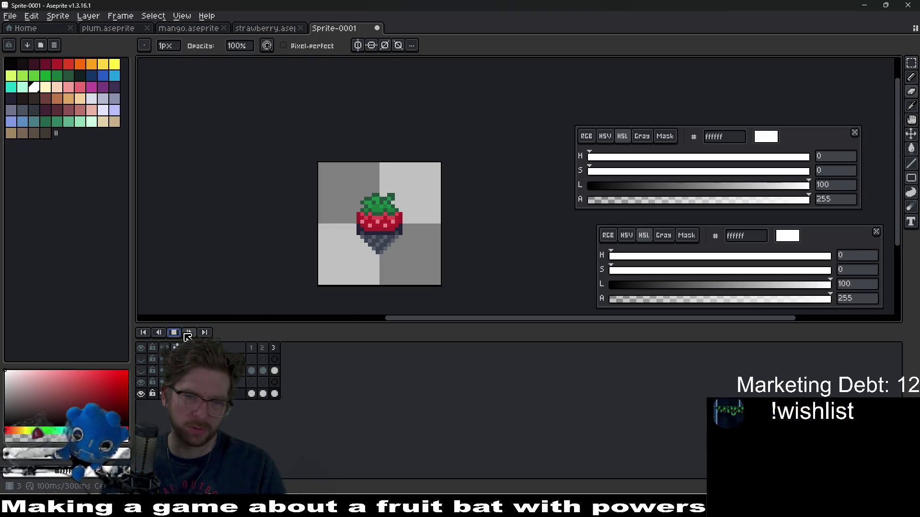
{"action": "left_click", "coordinate": [189, 332]}
{"action": "scroll", "coordinate": [363, 234], "scroll_direction": "up", "scroll_amount": 2}
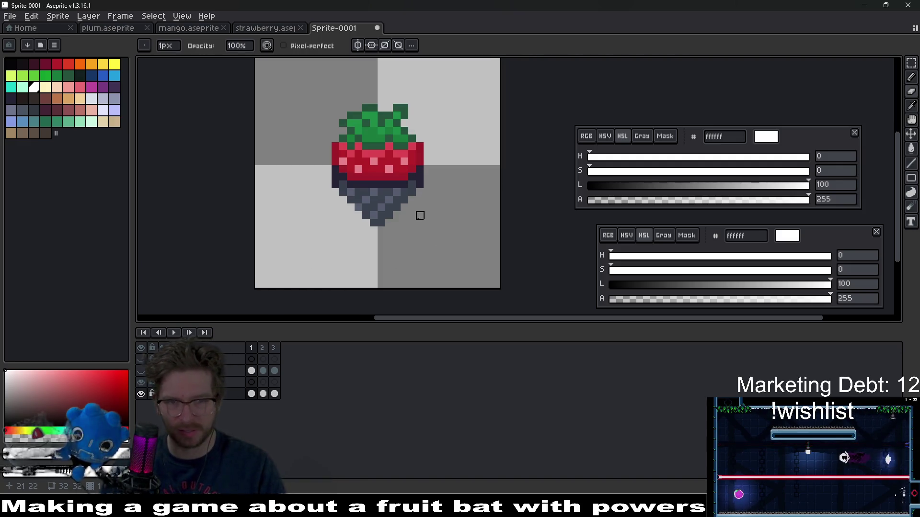
Try painting white glint pixels on the dark underside, then undo those strokes.
{"action": "left_click_drag", "start_coordinate": [412, 231], "coordinate": [409, 246]}
{"action": "left_click_drag", "start_coordinate": [424, 214], "coordinate": [423, 227]}
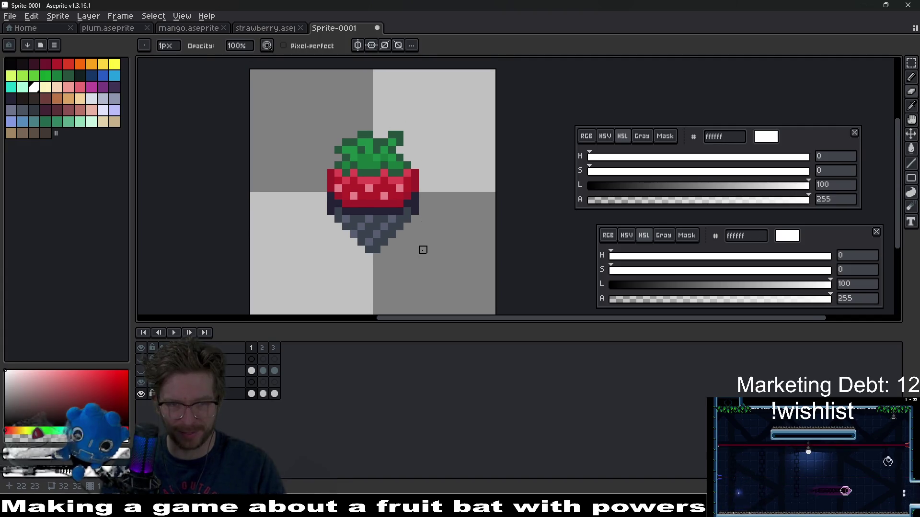
{"action": "scroll", "coordinate": [390, 246], "scroll_direction": "up", "scroll_amount": 1}
{"action": "scroll", "coordinate": [374, 292], "scroll_direction": "up", "scroll_amount": 1}
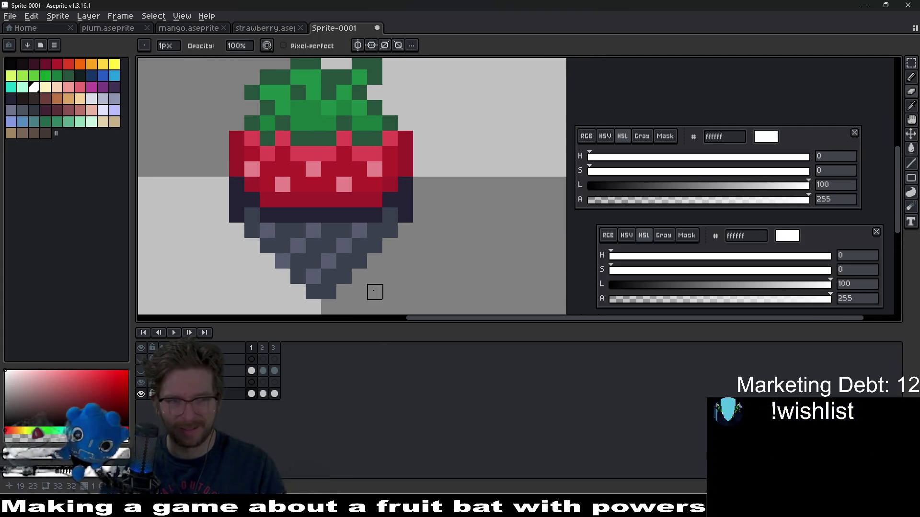
{"action": "key", "text": "b"}
{"action": "left_click_drag", "start_coordinate": [295, 271], "coordinate": [316, 211]}
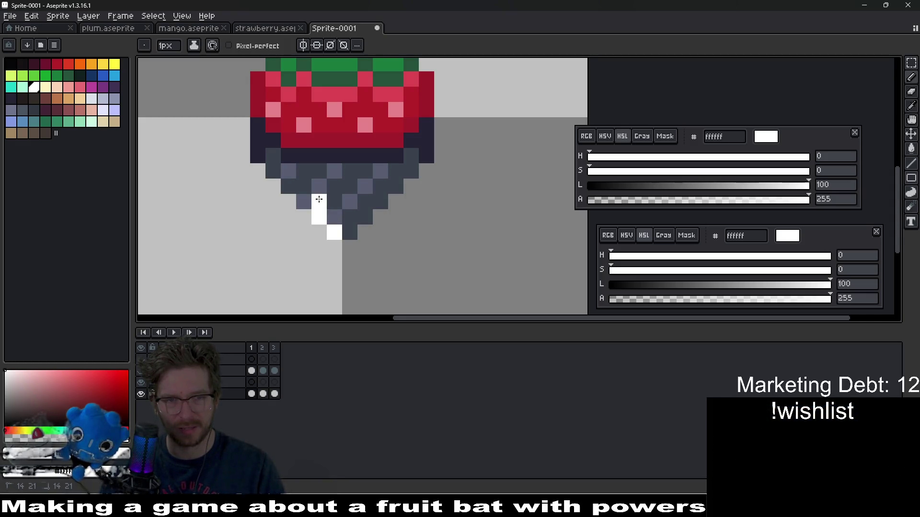
{"action": "left_click", "coordinate": [305, 171]}
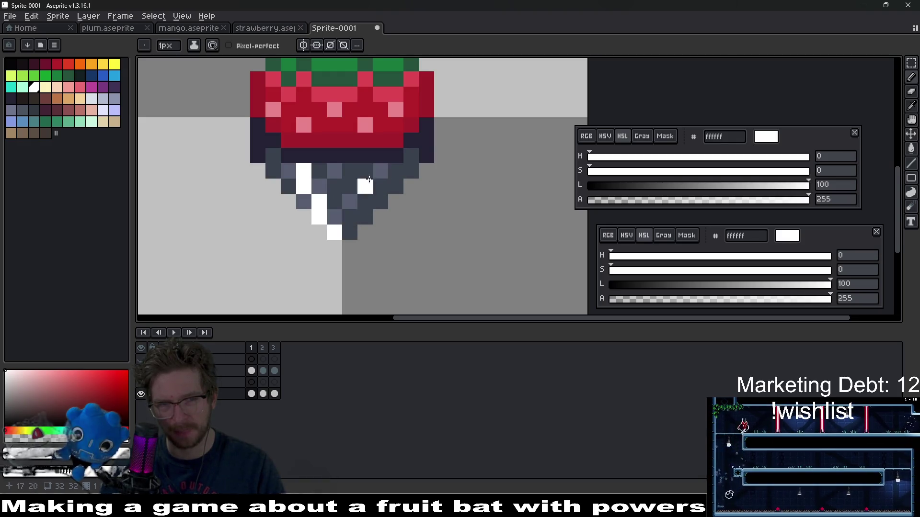
{"action": "key", "text": "v"}
{"action": "key", "text": "ctrl+z"}
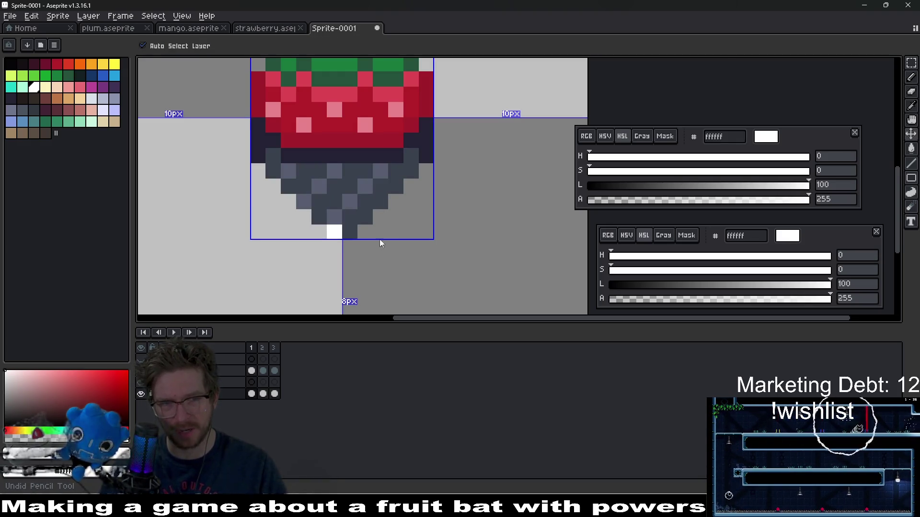
{"action": "key", "text": "b"}
Show the bottom layer and eyedrop the lighter underside grey and the darker grey as second colour.
{"action": "scroll", "coordinate": [376, 199], "scroll_direction": "up", "scroll_amount": 3}
{"action": "scroll", "coordinate": [359, 278], "scroll_direction": "down", "scroll_amount": 1}
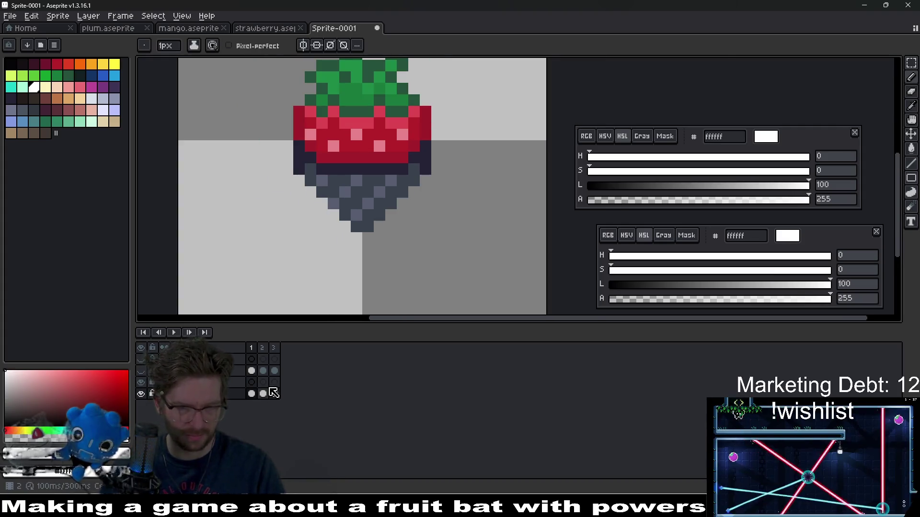
{"action": "left_click_drag", "start_coordinate": [380, 195], "coordinate": [367, 222]}
{"action": "left_click", "coordinate": [354, 291]}
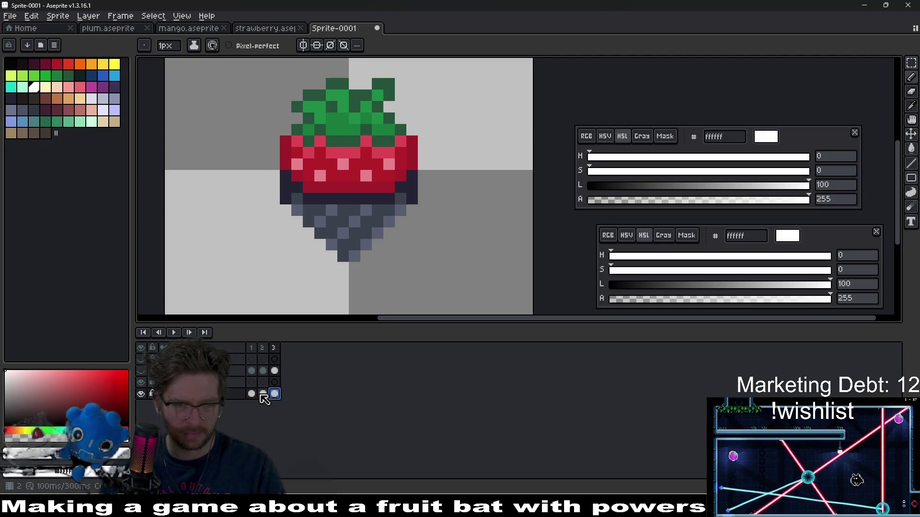
{"action": "left_click", "coordinate": [253, 393]}
{"action": "scroll", "coordinate": [329, 254], "scroll_direction": "up", "scroll_amount": 3}
{"action": "scroll", "coordinate": [397, 258], "scroll_direction": "down", "scroll_amount": 1}
{"action": "key", "text": "i"}
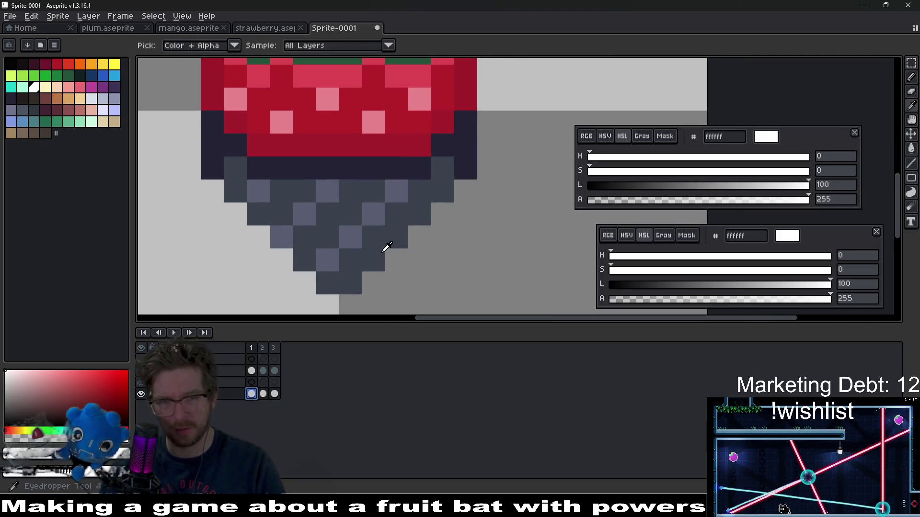
{"action": "left_click", "coordinate": [379, 216]}
{"action": "right_click", "coordinate": [388, 234]}
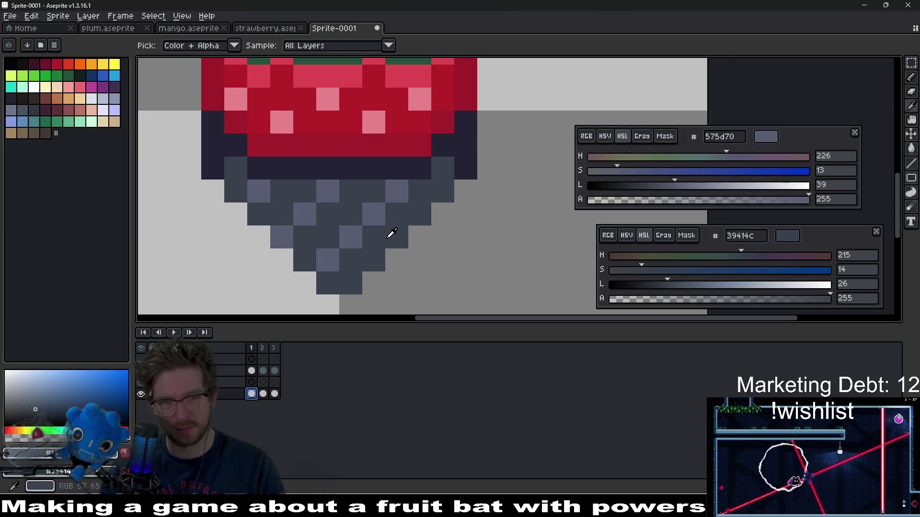
Replace the lighter grey with dark grey on the bottom layer across frames 1 to 3.
{"action": "left_click_drag", "start_coordinate": [275, 394], "coordinate": [252, 394]}
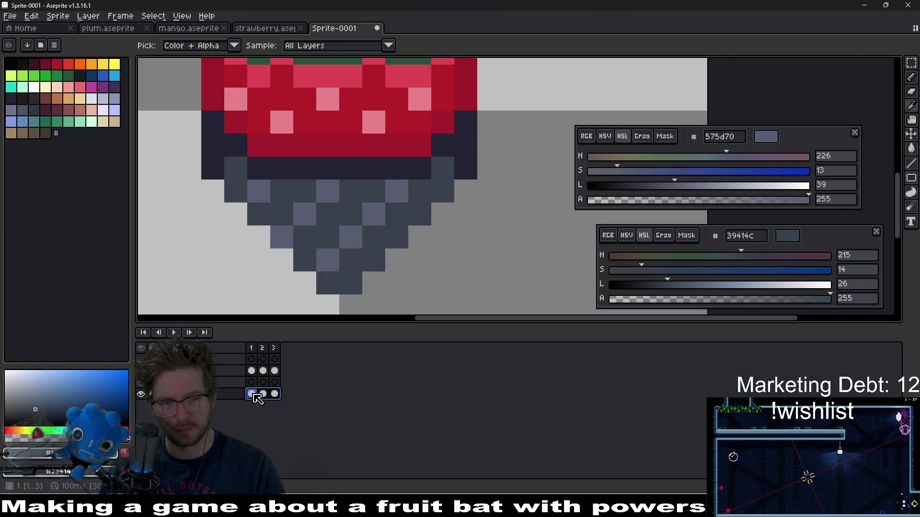
{"action": "key", "text": "shift+r"}
{"action": "key", "text": "Return"}
{"action": "scroll", "coordinate": [322, 236], "scroll_direction": "down", "scroll_amount": 2}
{"action": "scroll", "coordinate": [326, 240], "scroll_direction": "up", "scroll_amount": 1}
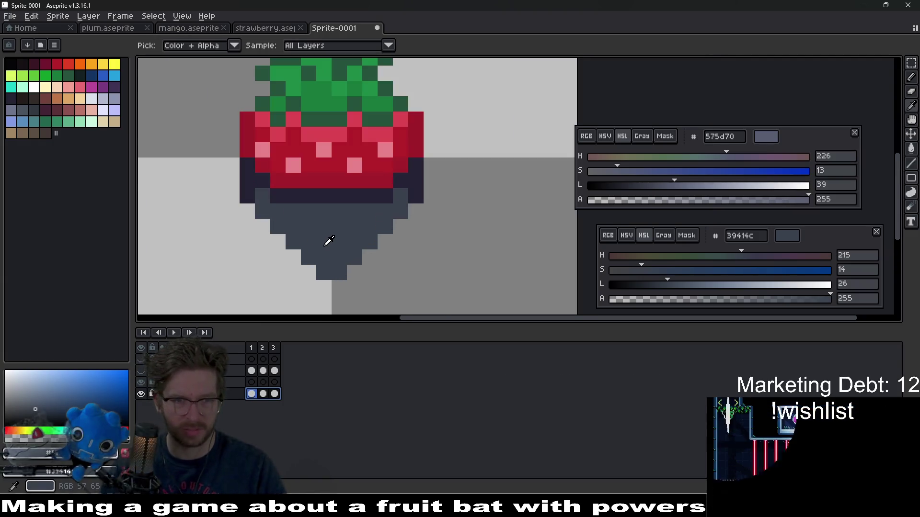
Draw a white diagonal glint across the underside in frame 1.
{"action": "left_click", "coordinate": [251, 382]}
{"action": "key", "text": "b"}
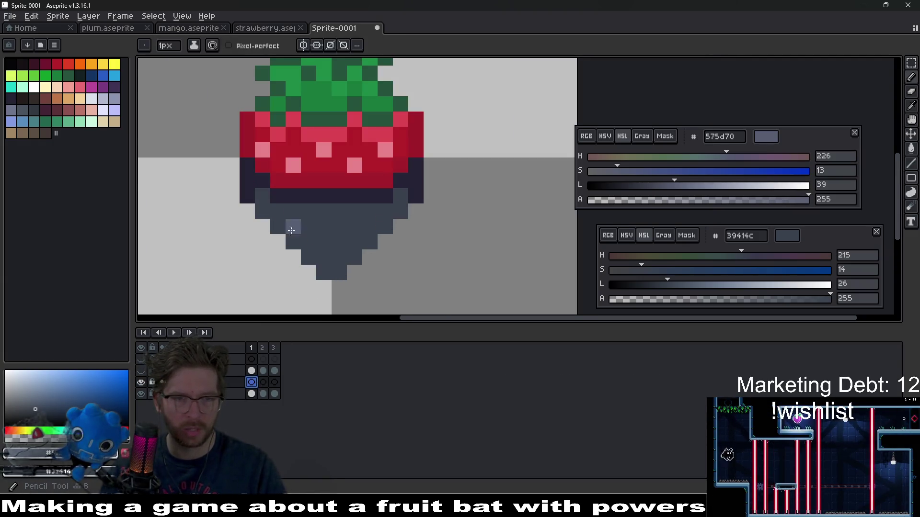
{"action": "left_click", "coordinate": [33, 88]}
{"action": "scroll", "coordinate": [290, 272], "scroll_direction": "up", "scroll_amount": 2}
{"action": "mouse_move", "coordinate": [333, 273]}
{"action": "left_mouse_down"}
{"action": "mouse_move", "coordinate": [328, 251]}
{"action": "mouse_move", "coordinate": [311, 249]}
{"action": "mouse_move", "coordinate": [240, 185]}
{"action": "mouse_move", "coordinate": [239, 169]}
{"action": "left_mouse_up"}
{"action": "scroll", "coordinate": [336, 220], "scroll_direction": "down", "scroll_amount": 3}
{"action": "scroll", "coordinate": [338, 230], "scroll_direction": "up", "scroll_amount": 1}
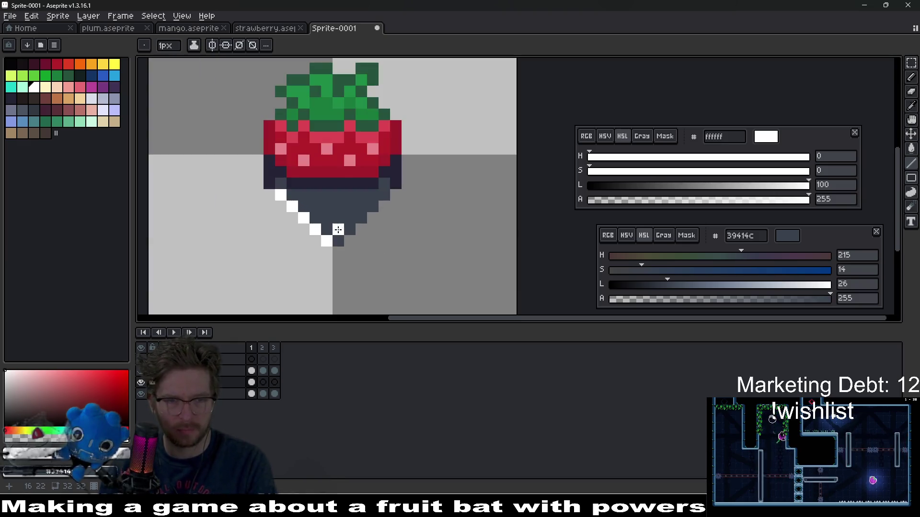
In frame 2, draw a white diagonal streak up from the bottom tip and fix a stray pixel.
{"action": "key", "text": "Right"}
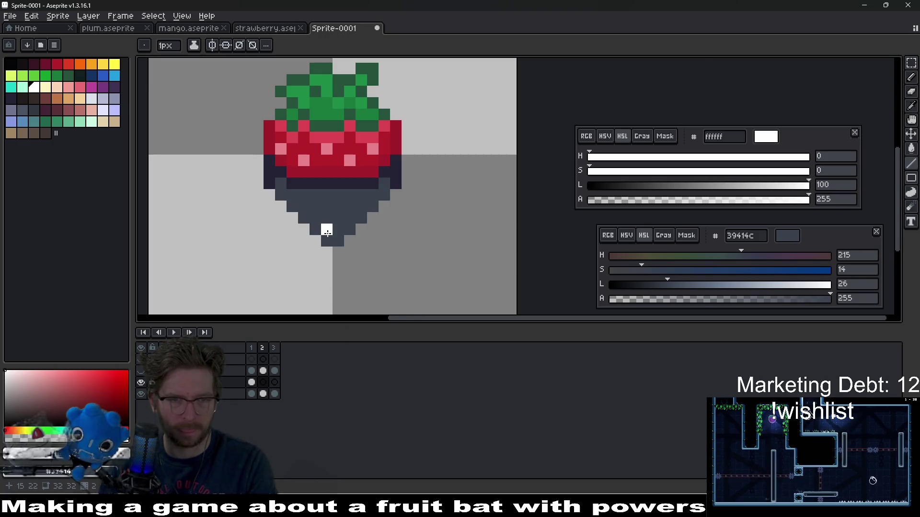
{"action": "scroll", "coordinate": [328, 232], "scroll_direction": "up", "scroll_amount": 2}
{"action": "mouse_move", "coordinate": [326, 239]}
{"action": "left_mouse_down"}
{"action": "mouse_move", "coordinate": [281, 203]}
{"action": "mouse_move", "coordinate": [277, 176]}
{"action": "mouse_move", "coordinate": [255, 168]}
{"action": "left_mouse_up"}
{"action": "mouse_move", "coordinate": [298, 200]}
{"action": "left_mouse_down"}
{"action": "mouse_move", "coordinate": [273, 179]}
{"action": "mouse_move", "coordinate": [274, 165]}
{"action": "left_mouse_up"}
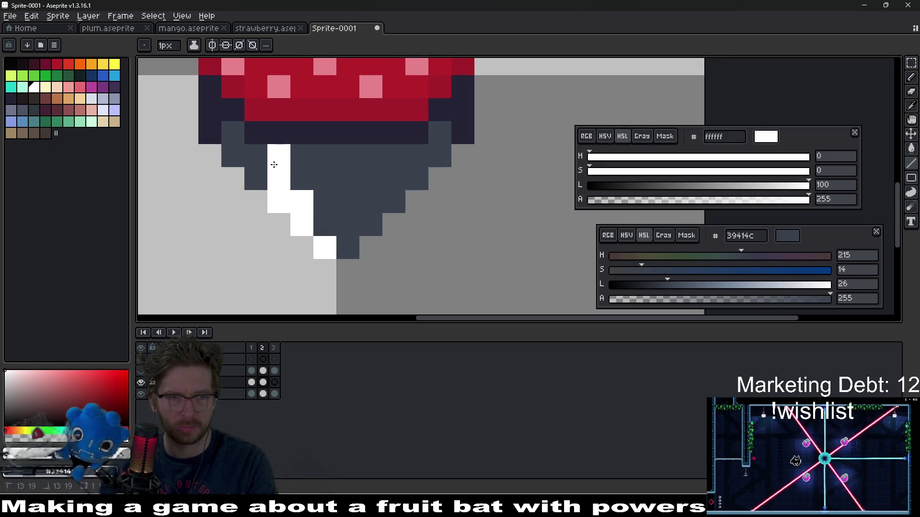
{"action": "right_click", "coordinate": [279, 201]}
{"action": "scroll", "coordinate": [325, 243], "scroll_direction": "down", "scroll_amount": 3}
{"action": "scroll", "coordinate": [339, 235], "scroll_direction": "up", "scroll_amount": 2}
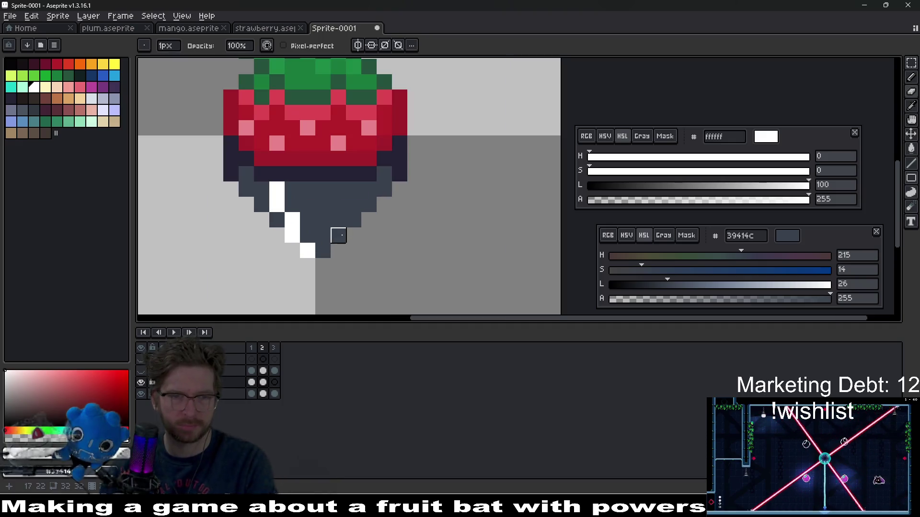
In frame 3, draw white glint pixels up from the bottom tip along the streak.
{"action": "key", "text": "Right"}
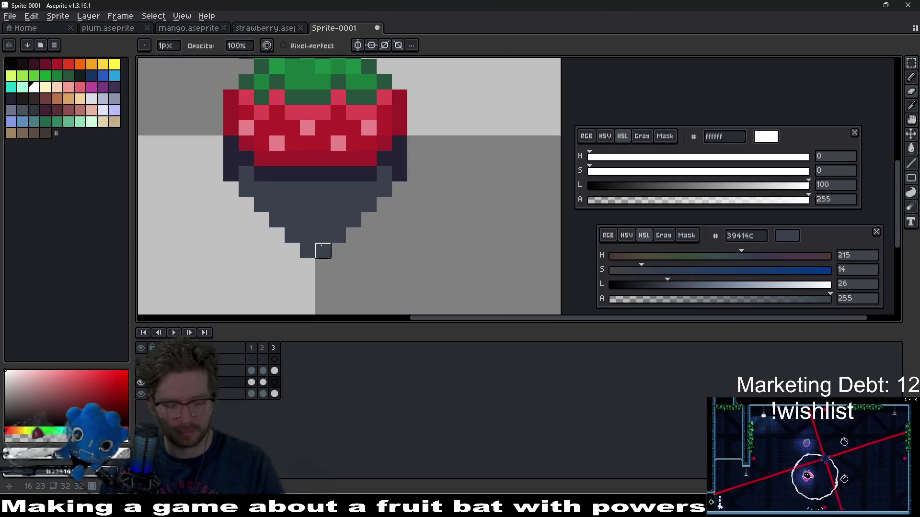
{"action": "key", "text": "b"}
{"action": "mouse_move", "coordinate": [322, 251]}
{"action": "left_mouse_down"}
{"action": "mouse_move", "coordinate": [318, 220]}
{"action": "mouse_move", "coordinate": [293, 190]}
{"action": "left_mouse_up"}
{"action": "scroll", "coordinate": [371, 219], "scroll_direction": "down", "scroll_amount": 8}
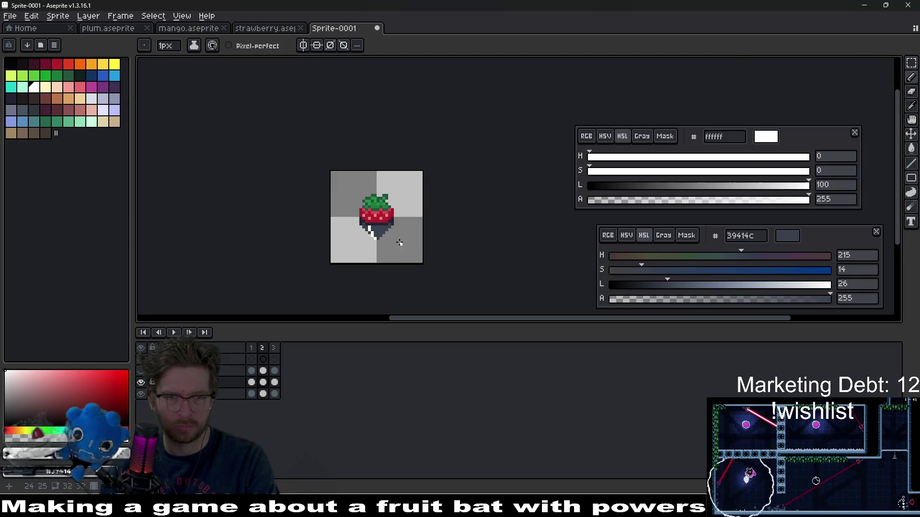
{"action": "scroll", "coordinate": [397, 248], "scroll_direction": "up", "scroll_amount": 2}
{"action": "scroll", "coordinate": [398, 248], "scroll_direction": "up", "scroll_amount": 6}
{"action": "left_click", "coordinate": [340, 177]}
{"action": "mouse_move", "coordinate": [322, 159]}
{"action": "left_mouse_down"}
{"action": "mouse_move", "coordinate": [335, 157]}
{"action": "mouse_move", "coordinate": [363, 199]}
{"action": "left_mouse_up"}
Darken three stray white pixels in frame 3 and add white at the streak's upper end.
{"action": "right_click", "coordinate": [335, 139]}
{"action": "right_click", "coordinate": [304, 169]}
{"action": "right_click", "coordinate": [274, 139]}
{"action": "scroll", "coordinate": [410, 206], "scroll_direction": "down", "scroll_amount": 6}
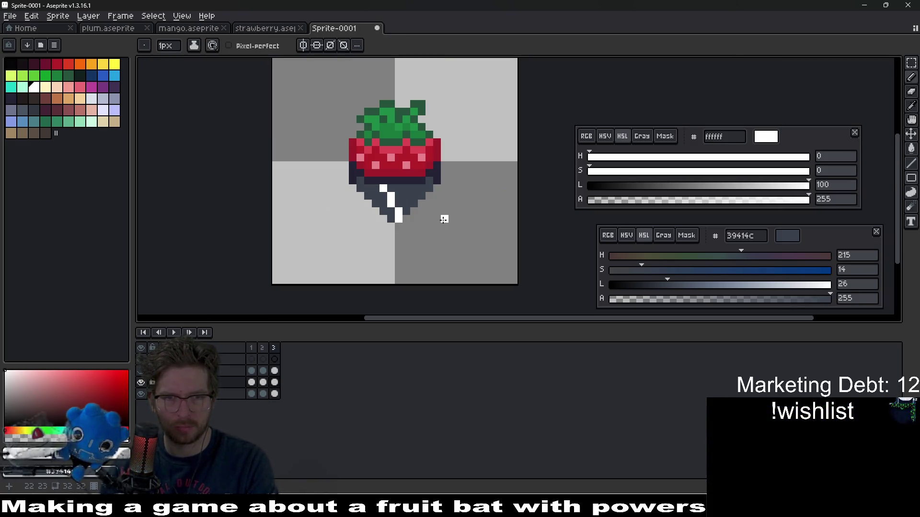
{"action": "scroll", "coordinate": [392, 202], "scroll_direction": "up", "scroll_amount": 4}
{"action": "left_click", "coordinate": [375, 190]}
Extend the white streak up-left and tidy the top glint pixels, darkening the top-left one.
{"action": "left_click_drag", "start_coordinate": [360, 160], "coordinate": [358, 167]}
{"action": "key", "text": "r"}
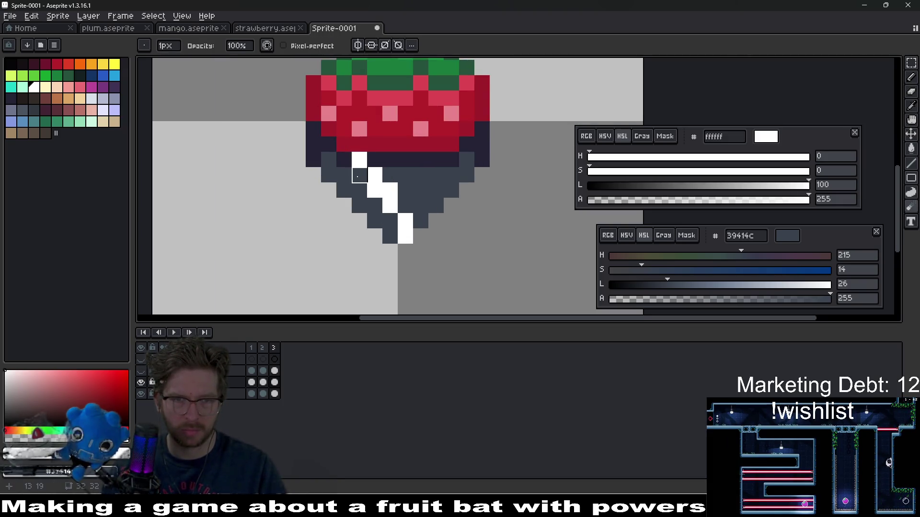
{"action": "key", "text": "e"}
{"action": "left_click", "coordinate": [373, 175]}
{"action": "key", "text": "b"}
{"action": "right_click", "coordinate": [374, 190]}
{"action": "left_click", "coordinate": [374, 175]}
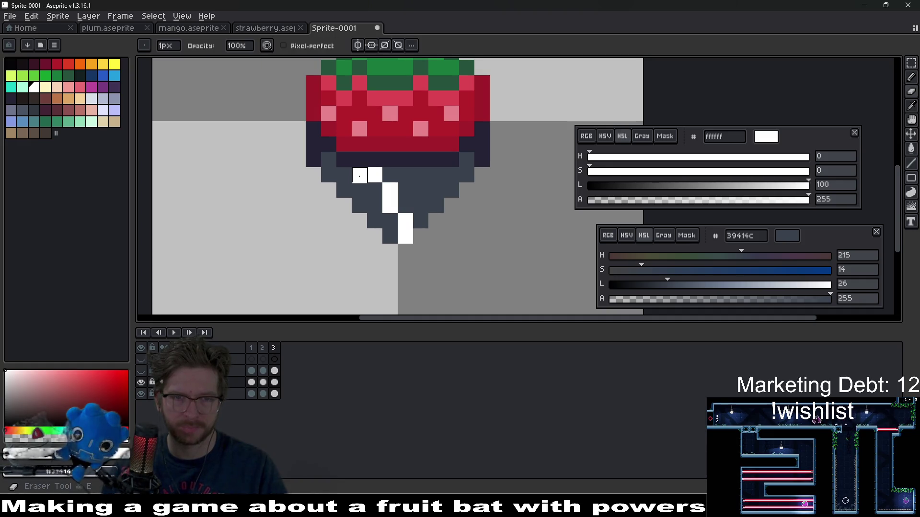
{"action": "right_click", "coordinate": [357, 176]}
{"action": "scroll", "coordinate": [464, 238], "scroll_direction": "down", "scroll_amount": 7}
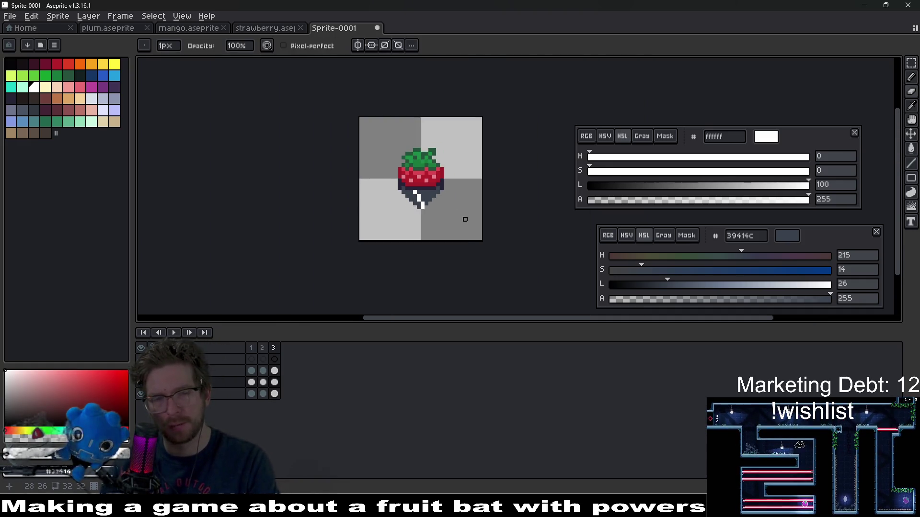
Back on frame 1, darken stray white pixels near the tip and shift the tip pixel right.
{"action": "key", "text": "ctrl+z"}
{"action": "scroll", "coordinate": [426, 196], "scroll_direction": "up", "scroll_amount": 1}
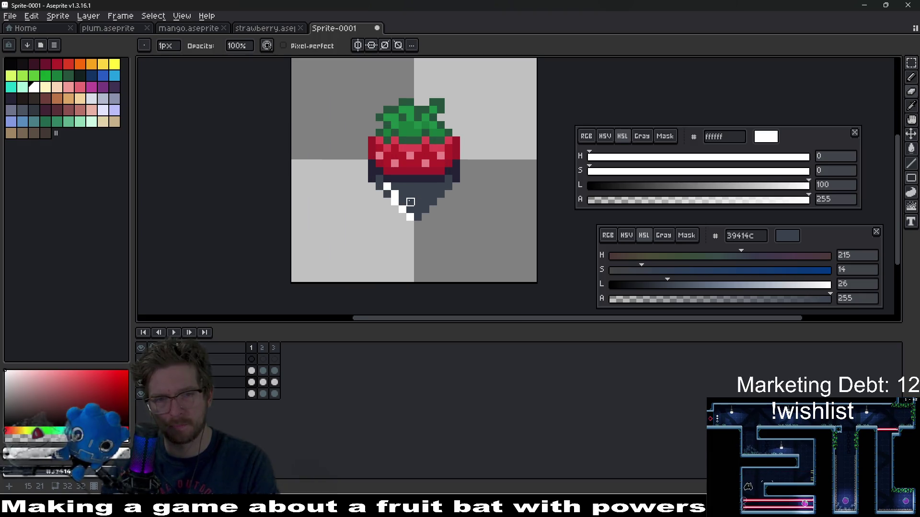
{"action": "scroll", "coordinate": [416, 200], "scroll_direction": "up", "scroll_amount": 5}
{"action": "right_click", "coordinate": [387, 201]}
{"action": "scroll", "coordinate": [451, 202], "scroll_direction": "down", "scroll_amount": 5}
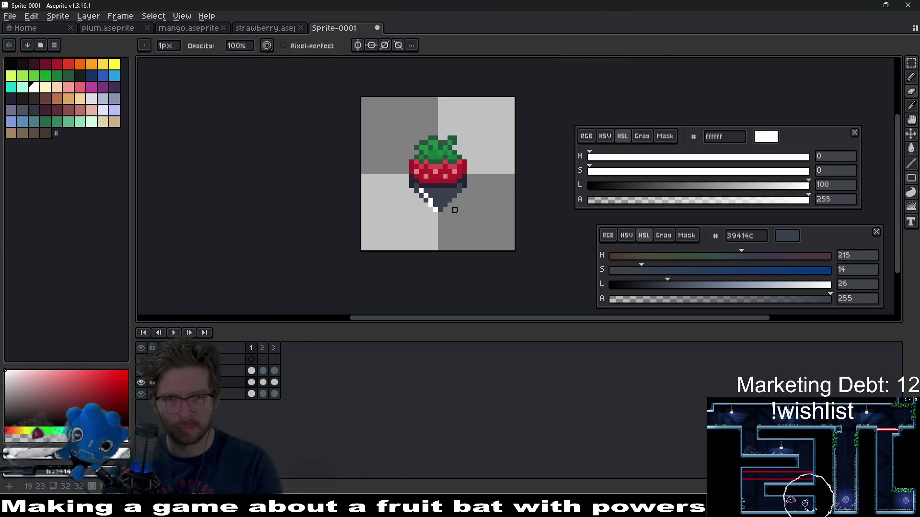
{"action": "scroll", "coordinate": [430, 202], "scroll_direction": "up", "scroll_amount": 4}
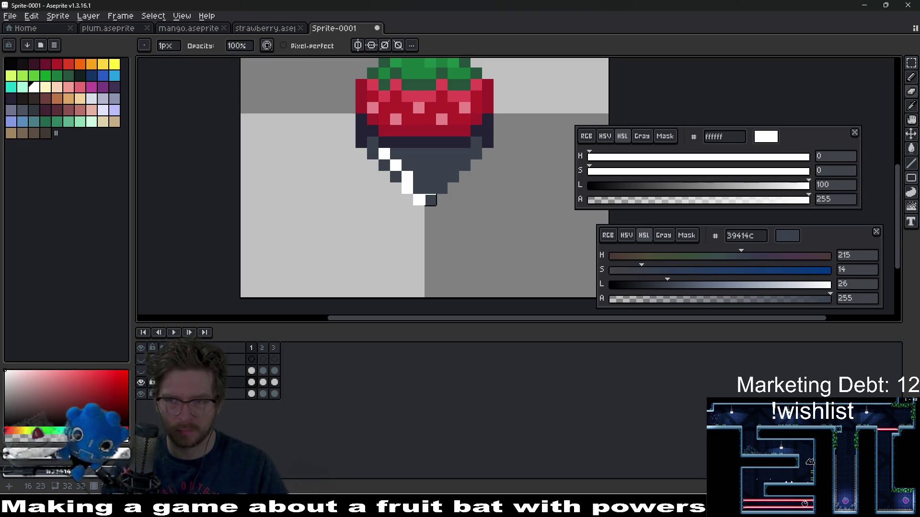
{"action": "right_click", "coordinate": [383, 154]}
{"action": "left_click", "coordinate": [395, 154]}
{"action": "key", "text": "ctrl+z"}
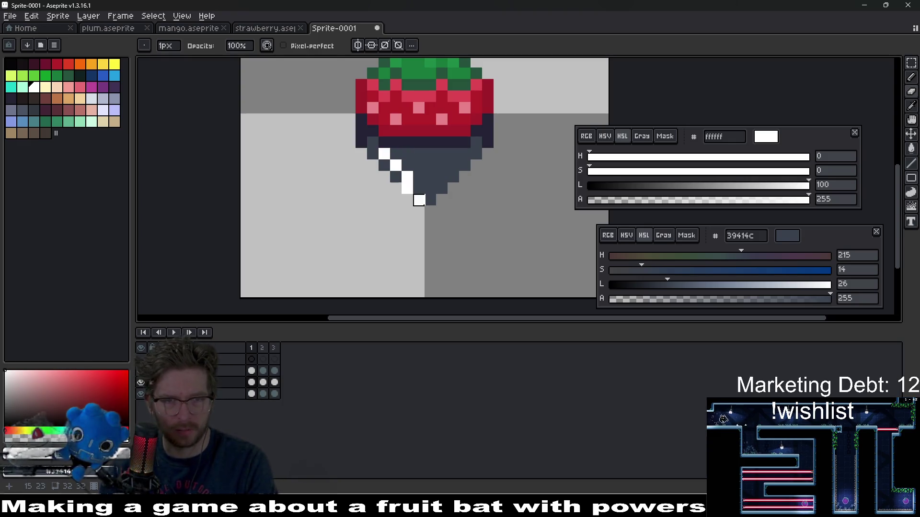
{"action": "key", "text": "ctrl+y"}
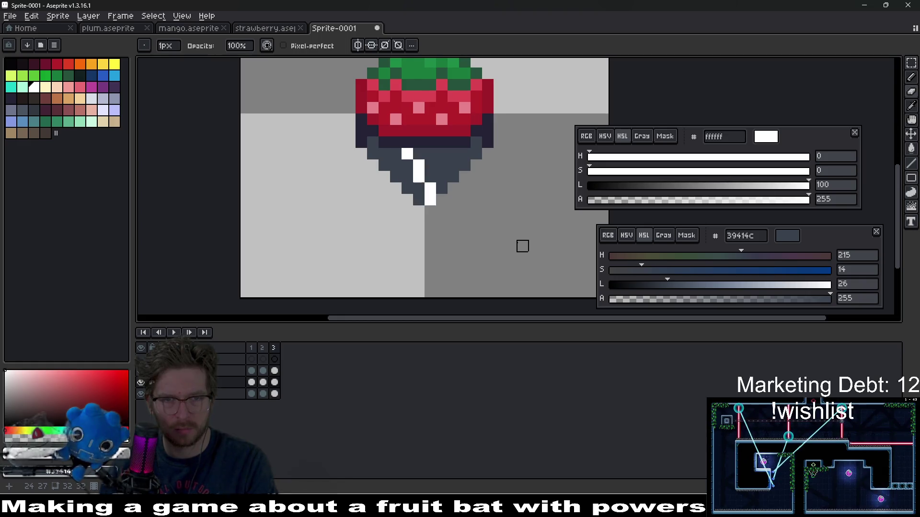
Paint a white tip pixel, erase stray streak pixels, and adjust the remaining glint pixels.
{"action": "scroll", "coordinate": [407, 166], "scroll_direction": "up", "scroll_amount": 3}
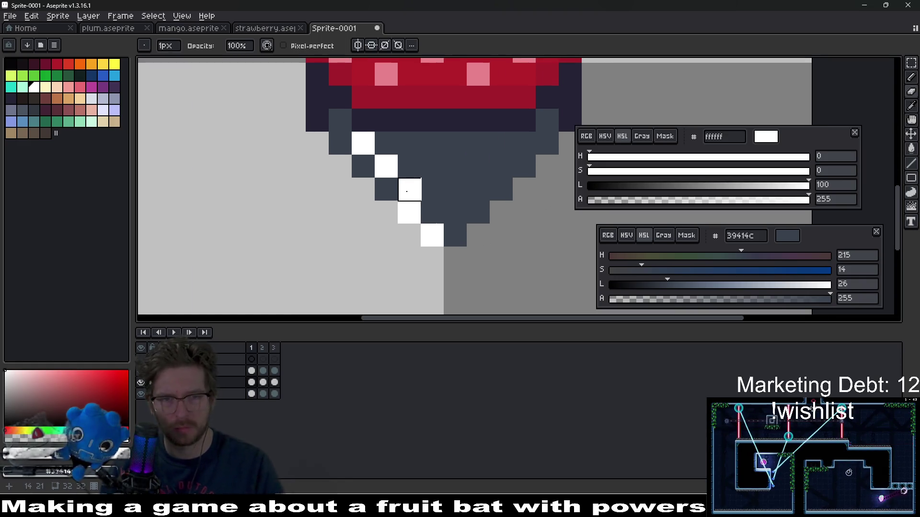
{"action": "left_click", "coordinate": [354, 163]}
{"action": "key", "text": "e"}
{"action": "left_click", "coordinate": [409, 189]}
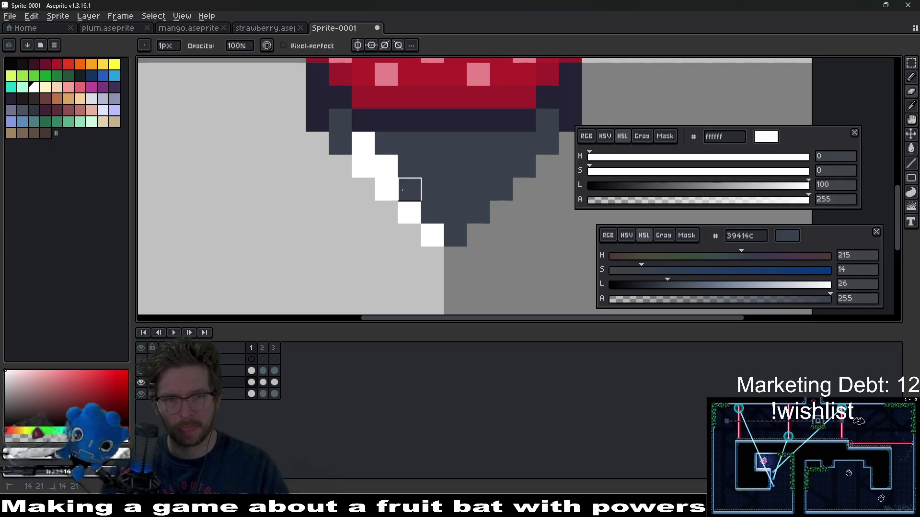
{"action": "left_click", "coordinate": [364, 166]}
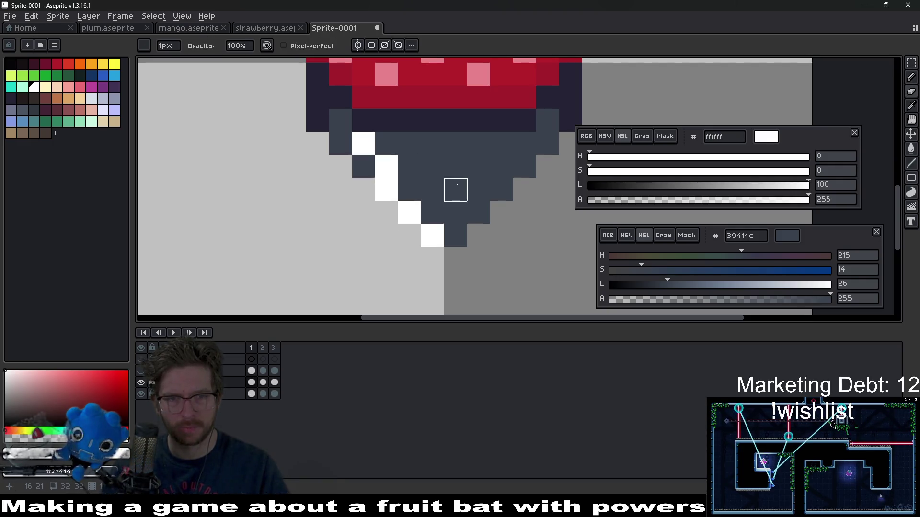
{"action": "scroll", "coordinate": [479, 209], "scroll_direction": "down", "scroll_amount": 4}
{"action": "scroll", "coordinate": [436, 174], "scroll_direction": "up", "scroll_amount": 4}
{"action": "key", "text": "b"}
{"action": "left_click", "coordinate": [485, 172]}
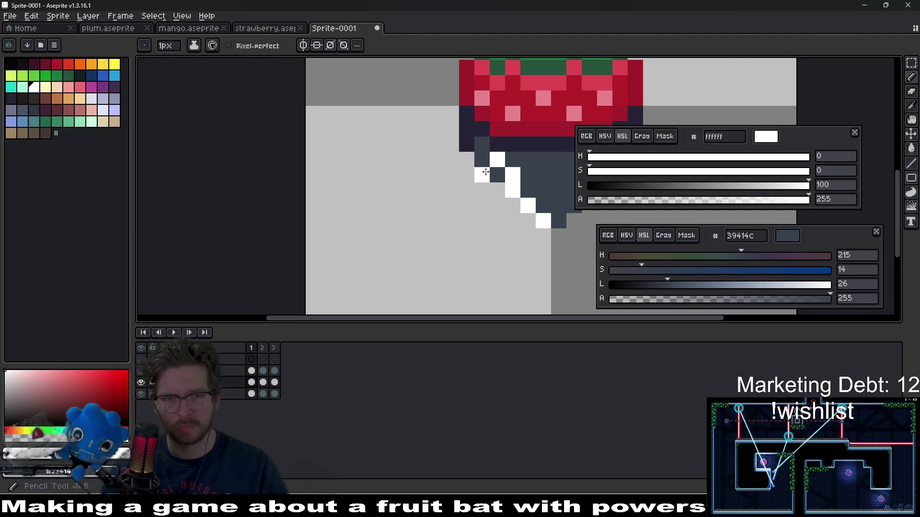
{"action": "key", "text": "e"}
{"action": "left_click", "coordinate": [509, 175]}
{"action": "scroll", "coordinate": [542, 188], "scroll_direction": "down", "scroll_amount": 4}
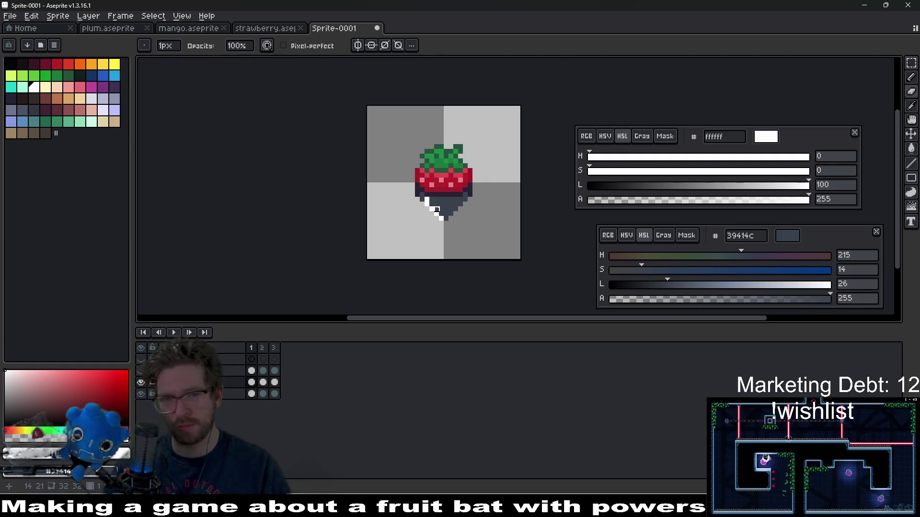
{"action": "scroll", "coordinate": [437, 209], "scroll_direction": "up", "scroll_amount": 5}
Step forward through the frames and preview the glint animation back to frame 1.
{"action": "left_click_drag", "start_coordinate": [393, 209], "coordinate": [392, 211]}
{"action": "key", "text": "Right"}
{"action": "key", "text": "Right"}
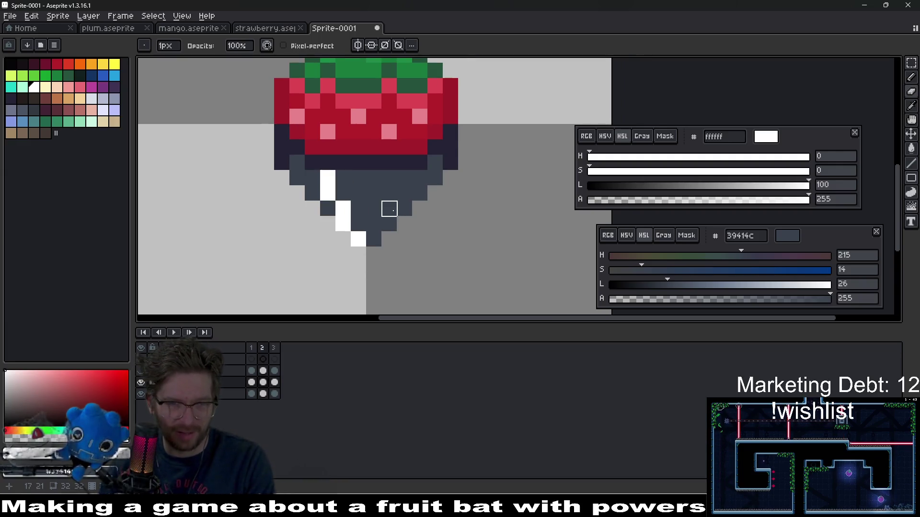
{"action": "scroll", "coordinate": [405, 193], "scroll_direction": "down", "scroll_amount": 5}
{"action": "key", "text": "Return"}
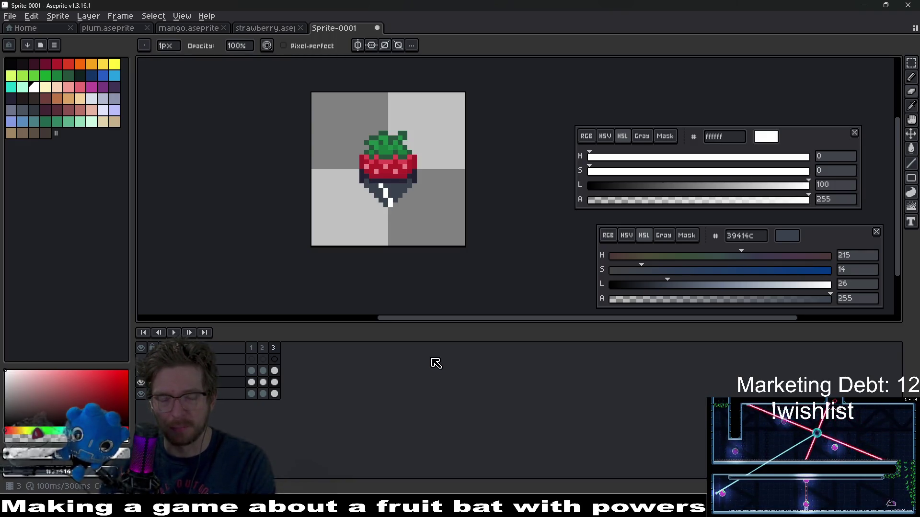
{"action": "scroll", "coordinate": [390, 252], "scroll_direction": "up", "scroll_amount": 1}
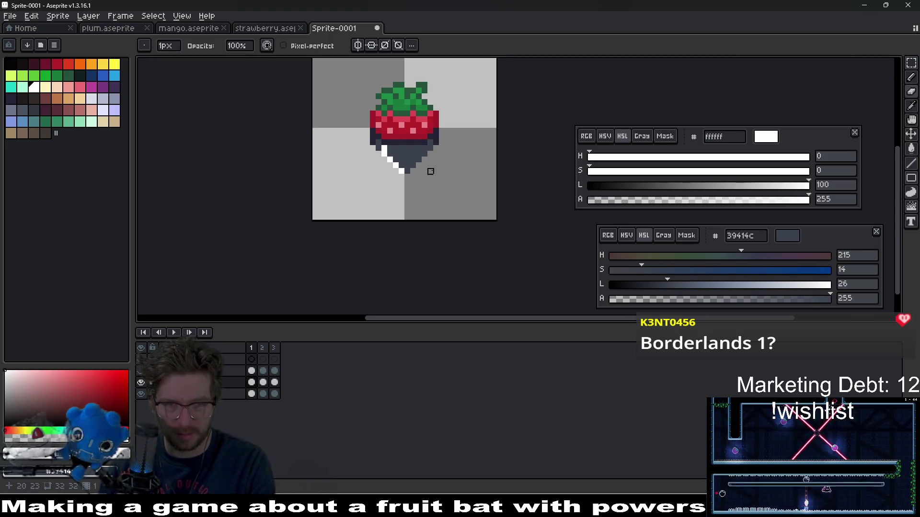
Switch to the Steam window and show its game library.
{"action": "left_click_drag", "start_coordinate": [430, 171], "coordinate": [420, 221]}
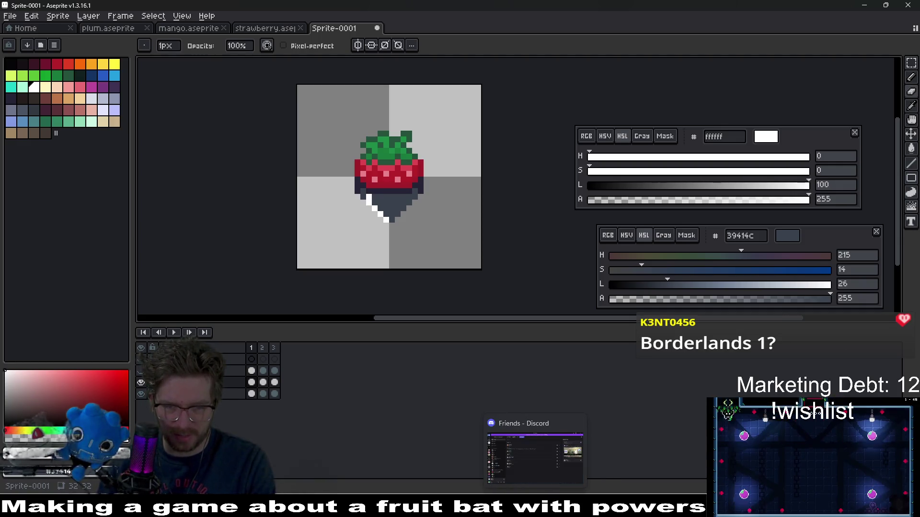
{"action": "left_click", "coordinate": [534, 460]}
{"action": "left_click", "coordinate": [93, 25]}
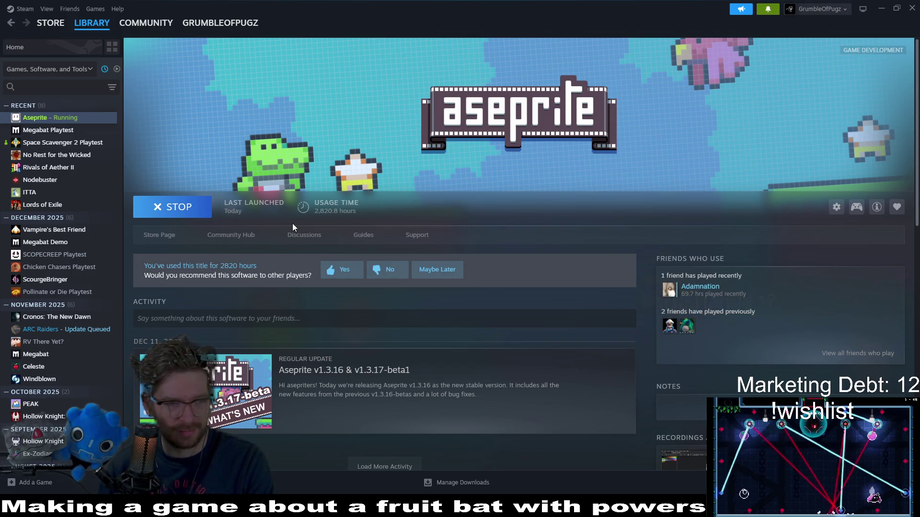
Open the No Rest for the Wicked page and read its co-op update news article.
{"action": "left_click", "coordinate": [82, 157]}
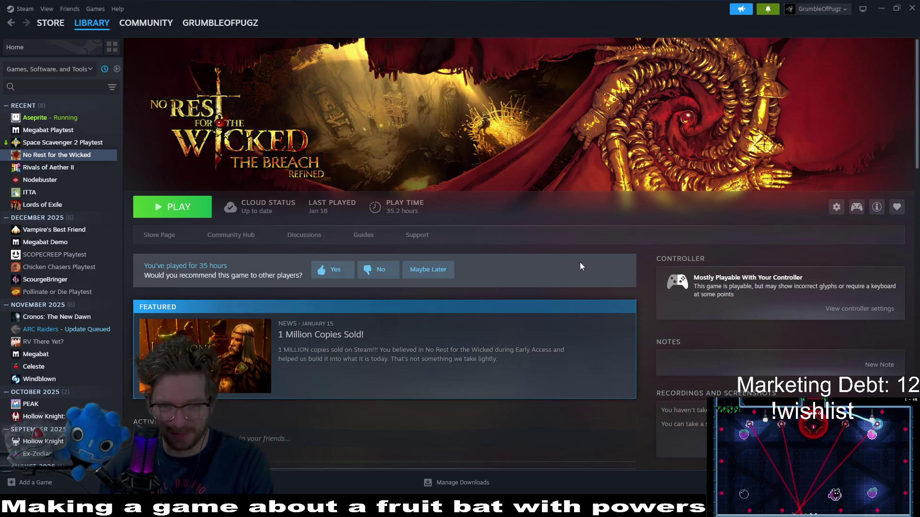
{"action": "scroll", "coordinate": [644, 268], "scroll_direction": "down", "scroll_amount": 5}
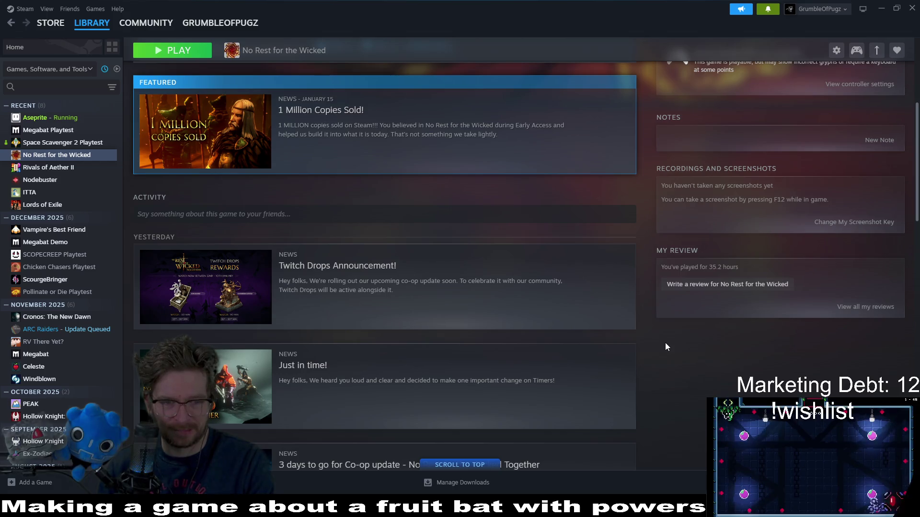
{"action": "scroll", "coordinate": [671, 373], "scroll_direction": "down", "scroll_amount": 1}
{"action": "scroll", "coordinate": [686, 345], "scroll_direction": "down", "scroll_amount": 4}
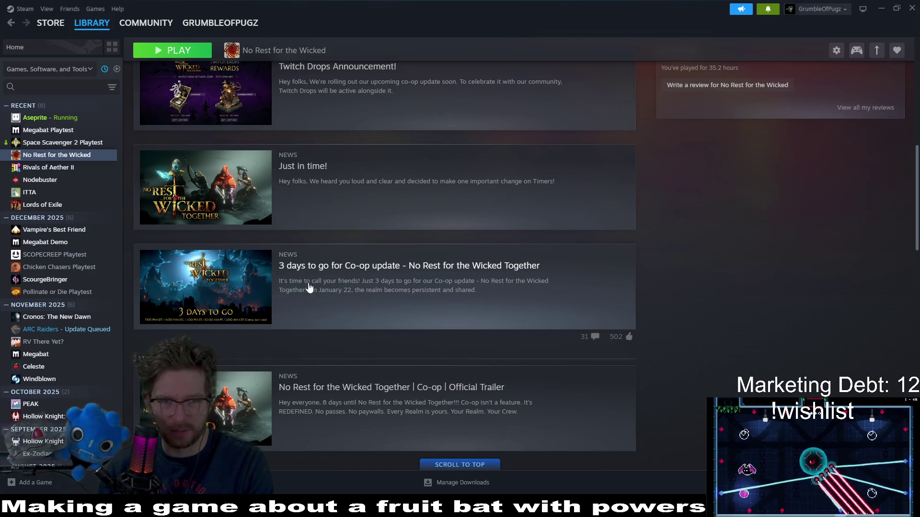
{"action": "left_click", "coordinate": [451, 302]}
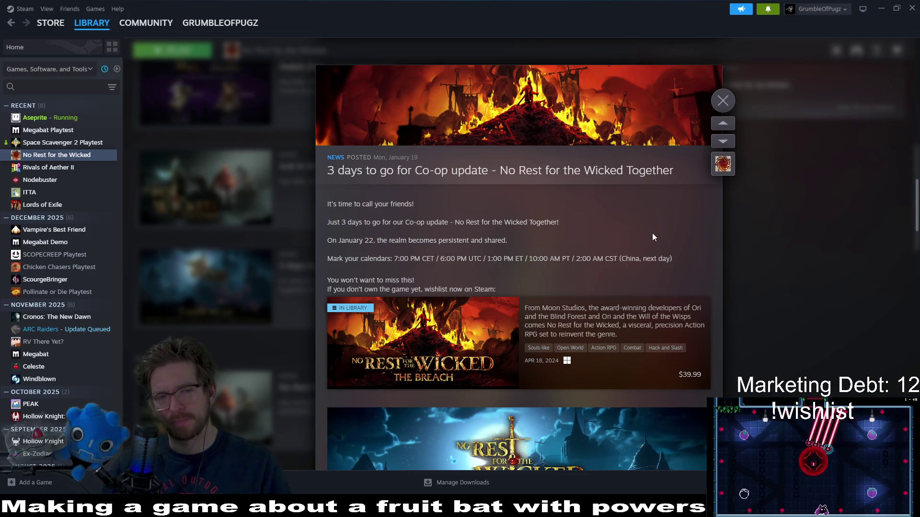
{"action": "scroll", "coordinate": [714, 228], "scroll_direction": "down", "scroll_amount": 10}
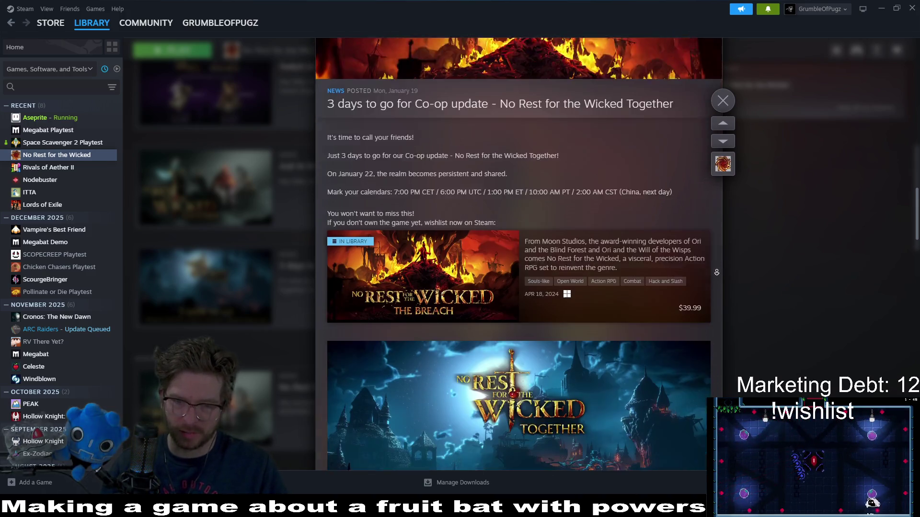
{"action": "scroll", "coordinate": [717, 274], "scroll_direction": "up", "scroll_amount": 8}
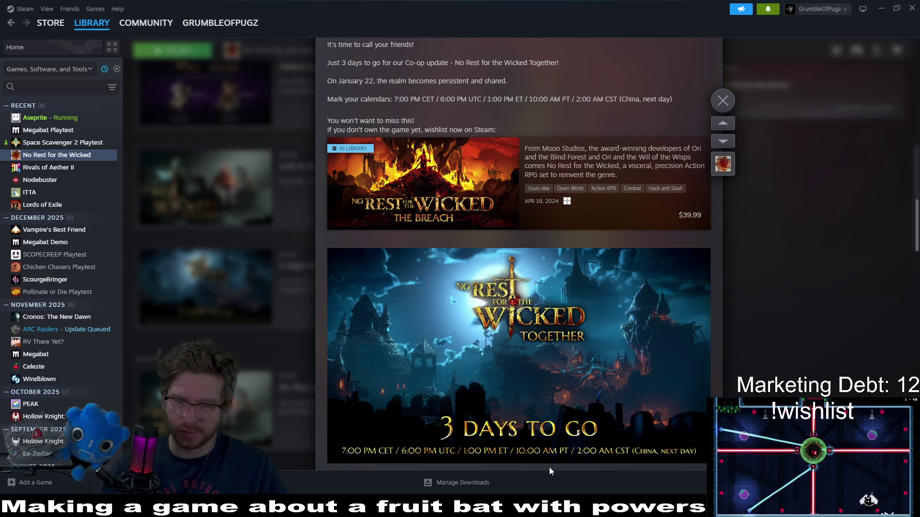
Close the news article and minimize Steam to return to Aseprite.
{"action": "left_click", "coordinate": [726, 97]}
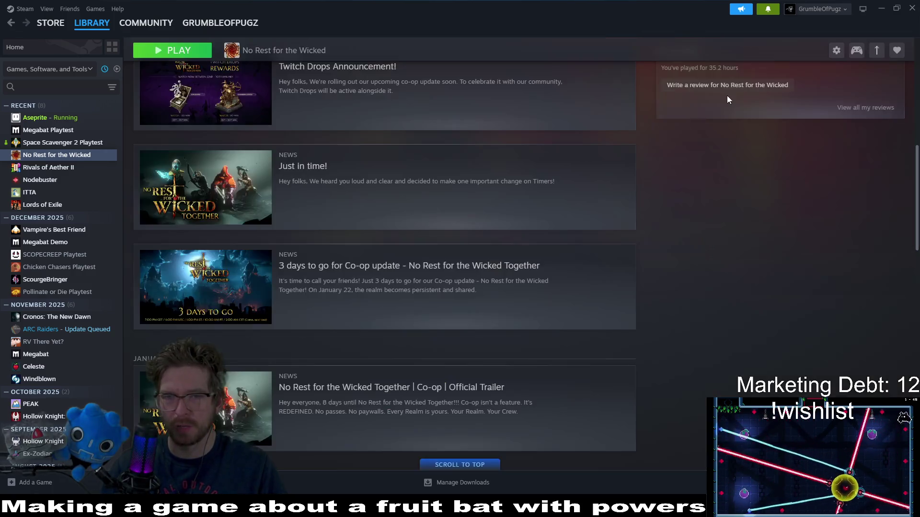
{"action": "scroll", "coordinate": [667, 259], "scroll_direction": "up", "scroll_amount": 15}
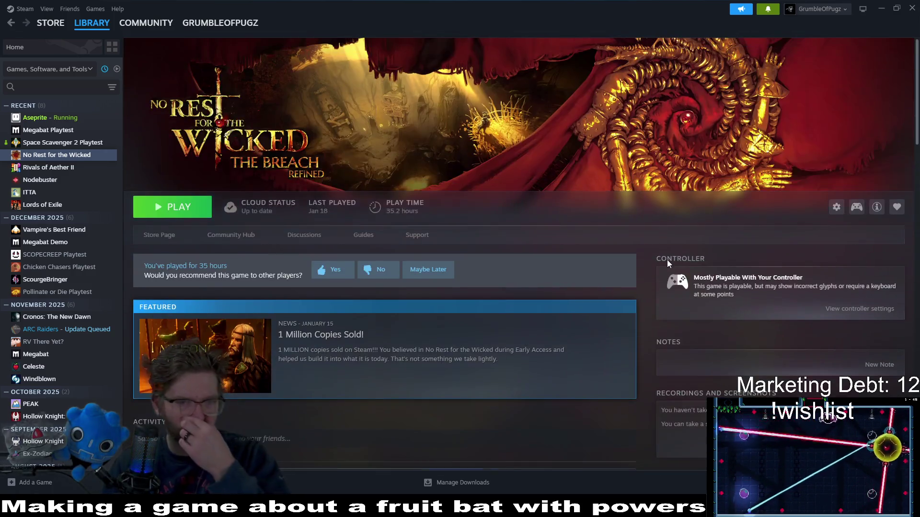
{"action": "left_click", "coordinate": [882, 9]}
Zoom in and remove a stray white pixel from the glint.
{"action": "scroll", "coordinate": [467, 247], "scroll_direction": "up", "scroll_amount": 3}
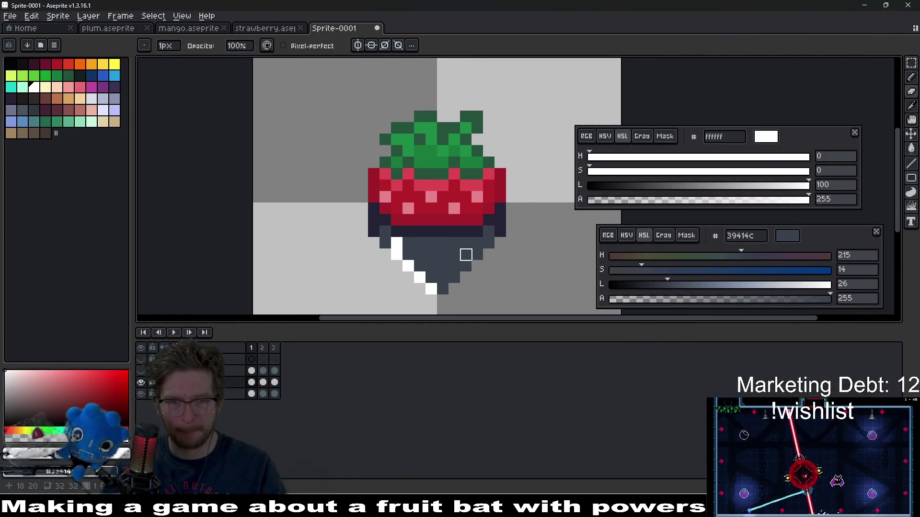
{"action": "key", "text": "alt"}
{"action": "scroll", "coordinate": [421, 232], "scroll_direction": "up", "scroll_amount": 1}
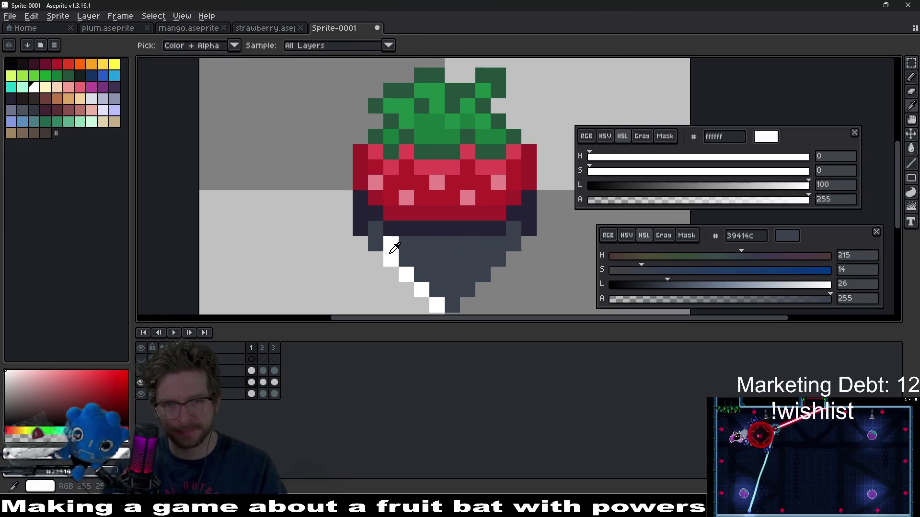
{"action": "scroll", "coordinate": [423, 227], "scroll_direction": "up", "scroll_amount": 1}
{"action": "left_click", "coordinate": [423, 227]}
{"action": "right_click", "coordinate": [423, 226]}
{"action": "scroll", "coordinate": [423, 227], "scroll_direction": "down", "scroll_amount": 7}
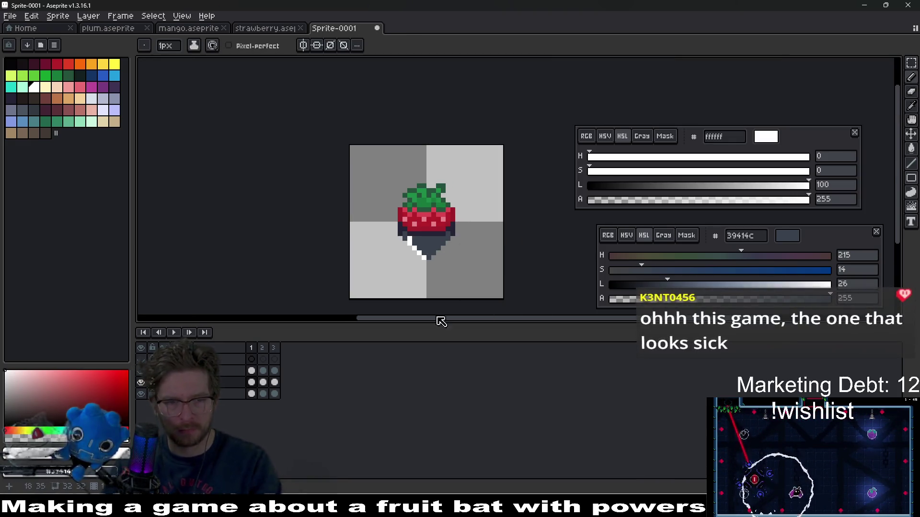
{"action": "scroll", "coordinate": [437, 294], "scroll_direction": "up", "scroll_amount": 2}
On frame 3, move the top layer down to fourth place in the timeline.
{"action": "key", "text": "Right"}
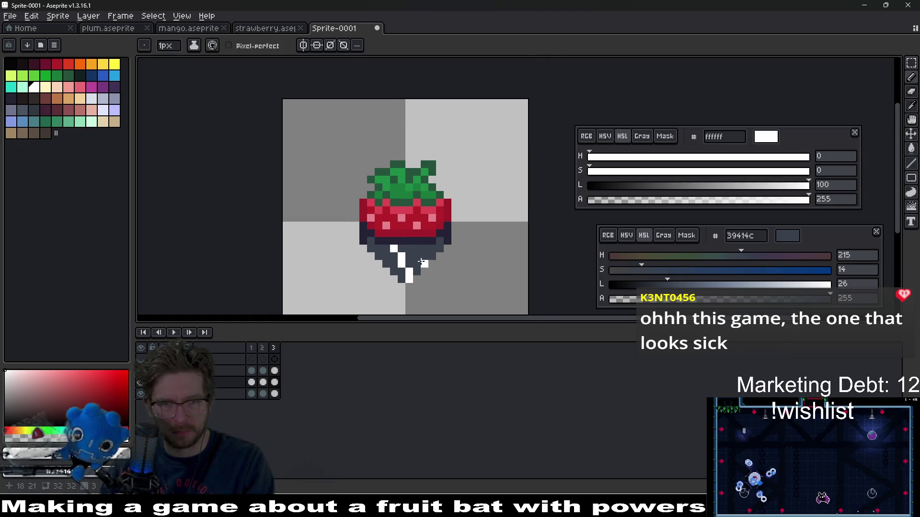
{"action": "left_click", "coordinate": [276, 385]}
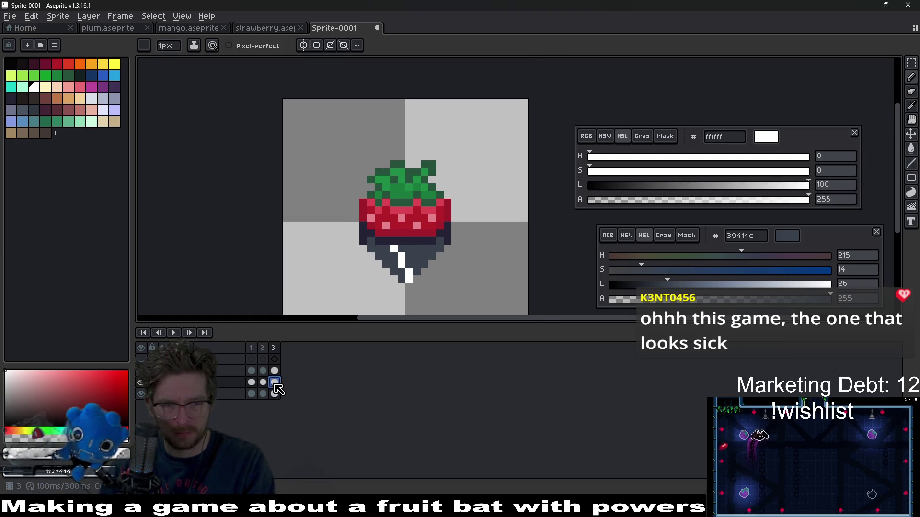
{"action": "left_click", "coordinate": [273, 347]}
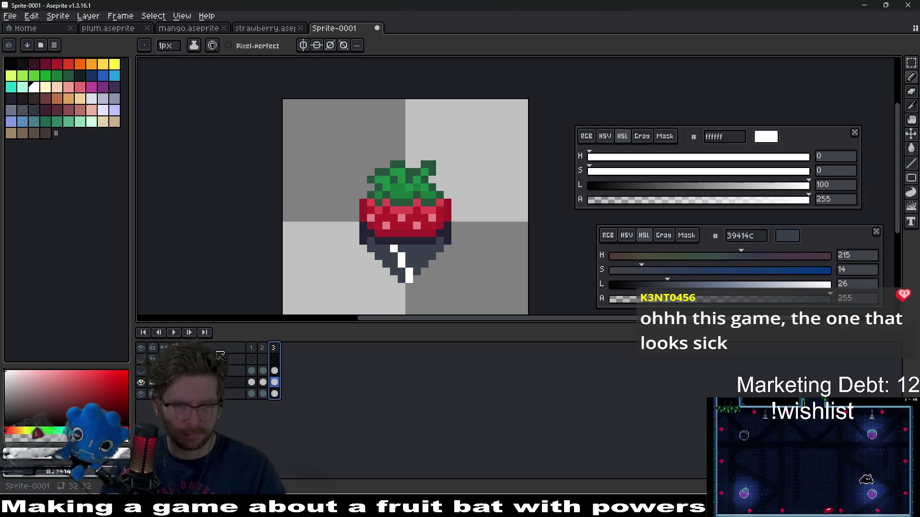
{"action": "left_click", "coordinate": [274, 382]}
{"action": "left_click_drag", "start_coordinate": [224, 397], "coordinate": [243, 396]}
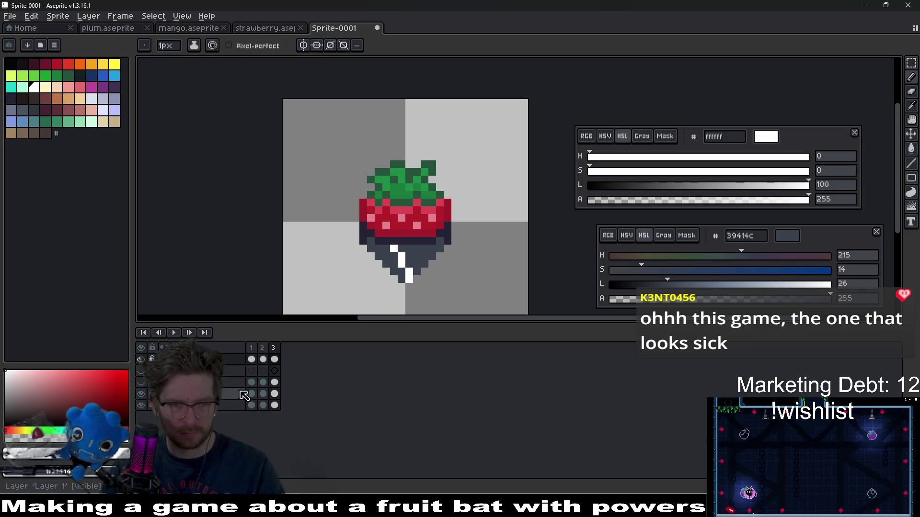
{"action": "left_click", "coordinate": [274, 359]}
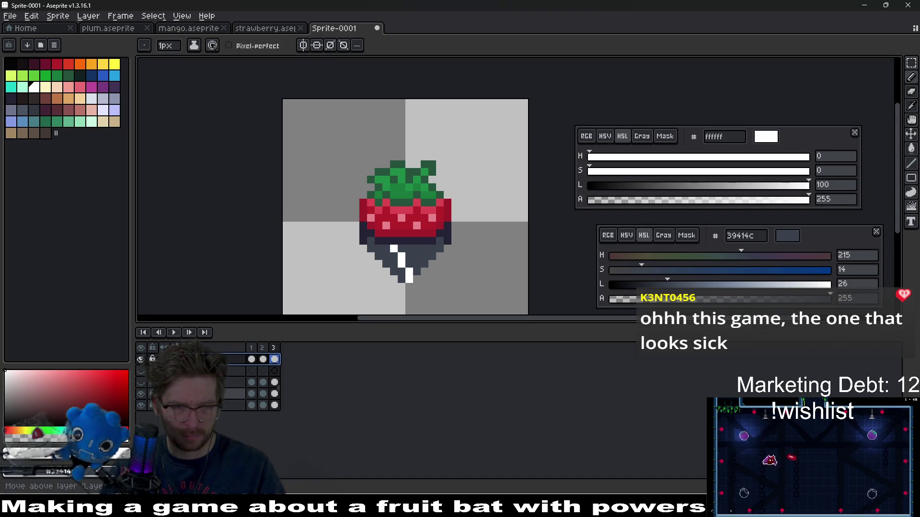
{"action": "left_click_drag", "start_coordinate": [230, 402], "coordinate": [235, 407]}
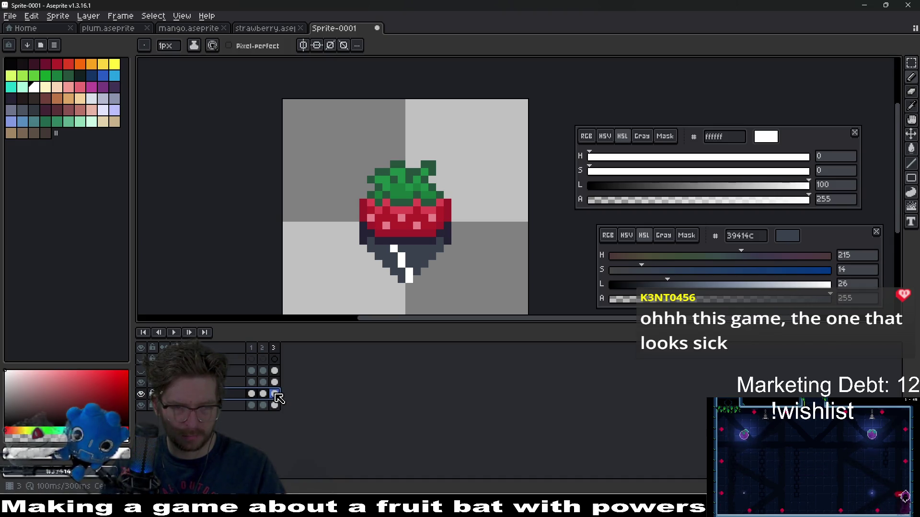
Rename Layer 1 to 'l' and the layer below it to 'line'.
{"action": "left_click", "coordinate": [251, 382]}
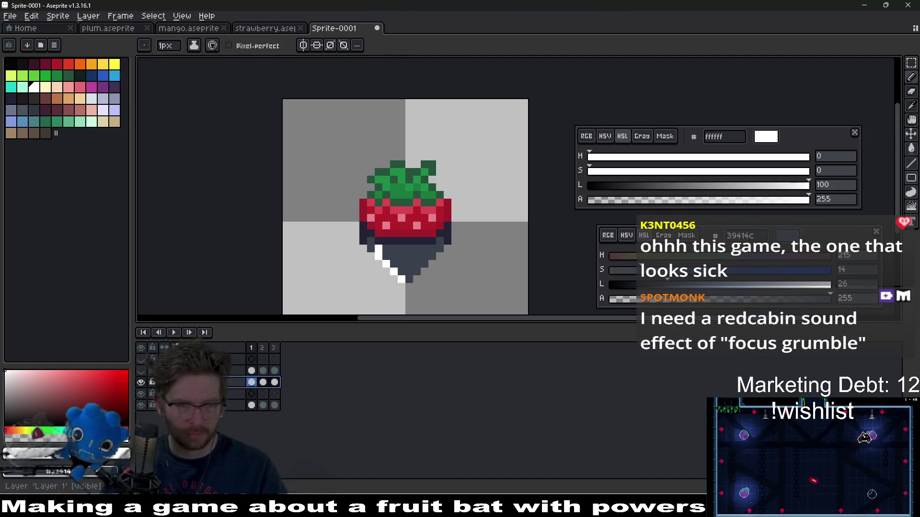
{"action": "double_click", "coordinate": [210, 382]}
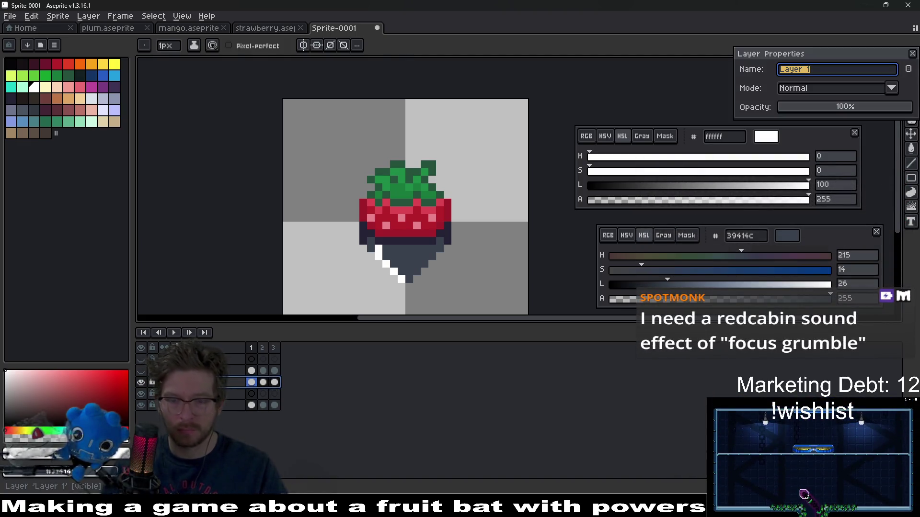
{"action": "type", "text": "l"}
{"action": "key", "text": "Return"}
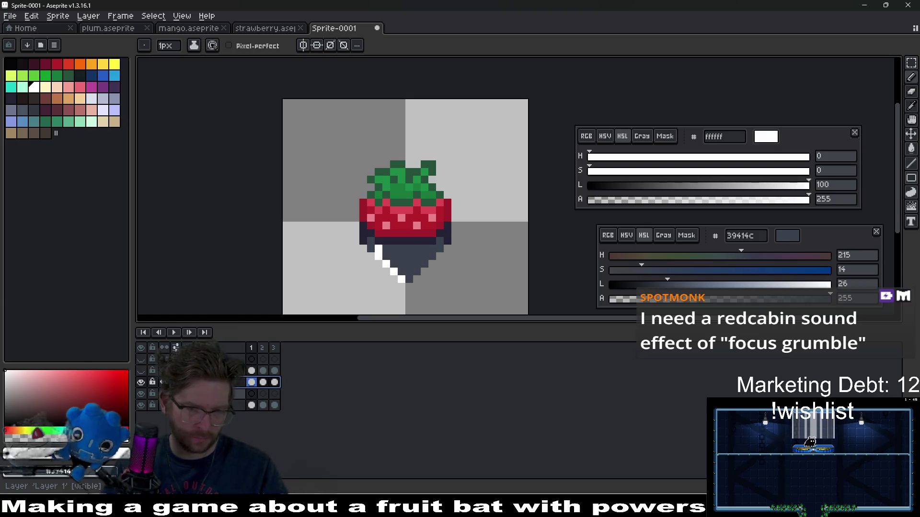
{"action": "double_click", "coordinate": [211, 393]}
{"action": "type", "text": "line"}
{"action": "key", "text": "Return"}
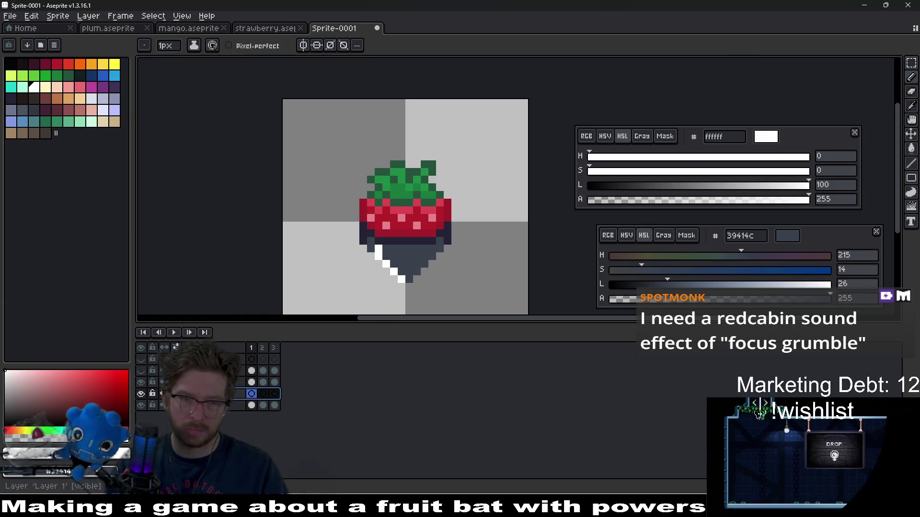
On the layer above, draw a white pixel on the underside and centre the strawberry's lower half.
{"action": "left_click", "coordinate": [252, 383]}
{"action": "scroll", "coordinate": [392, 290], "scroll_direction": "up", "scroll_amount": 3}
{"action": "left_click", "coordinate": [391, 290]}
{"action": "left_click_drag", "start_coordinate": [460, 231], "coordinate": [389, 253]}
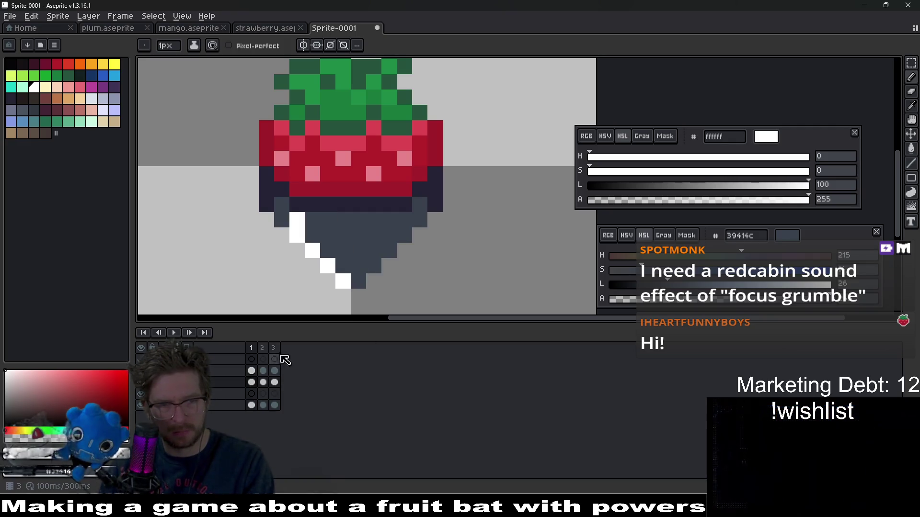
Add frame 4 with Alt+N, redraw its glint pixels, and preview the animation.
{"action": "left_click", "coordinate": [275, 350]}
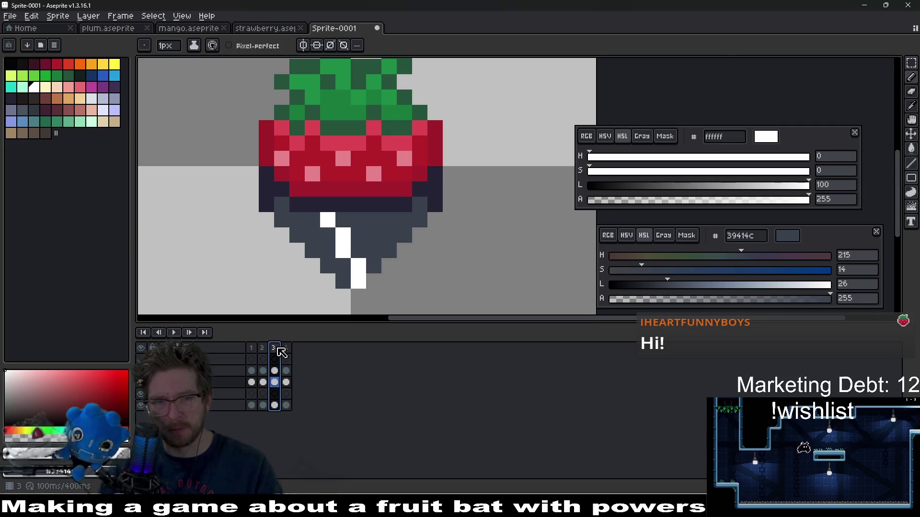
{"action": "key", "text": "alt+n"}
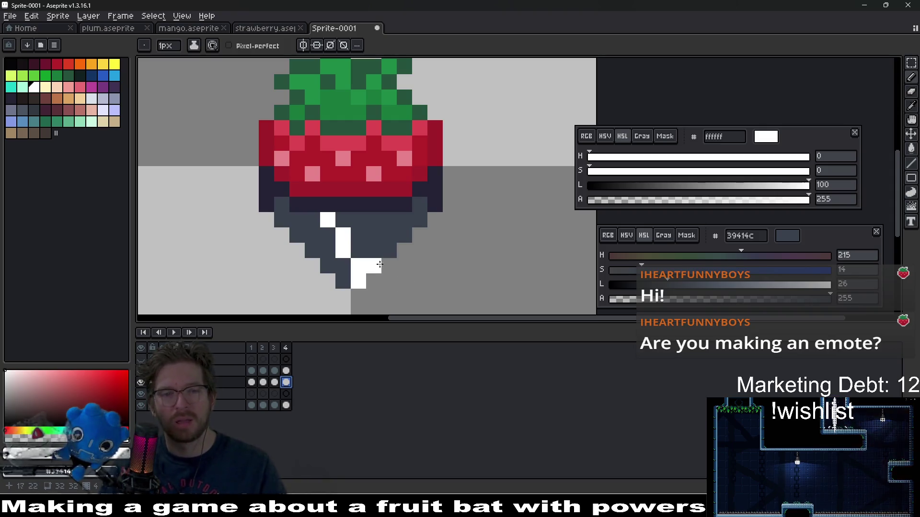
{"action": "left_click", "coordinate": [373, 266]}
{"action": "left_click", "coordinate": [378, 245]}
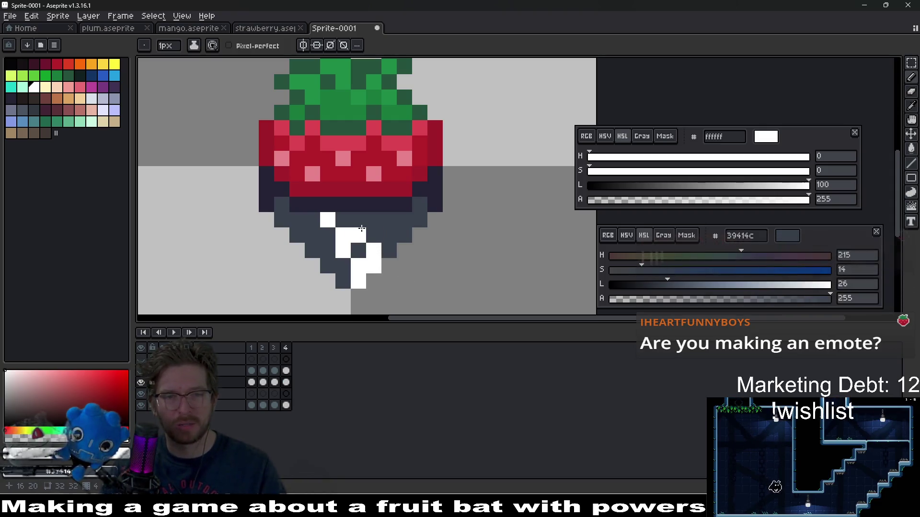
{"action": "key", "text": "e"}
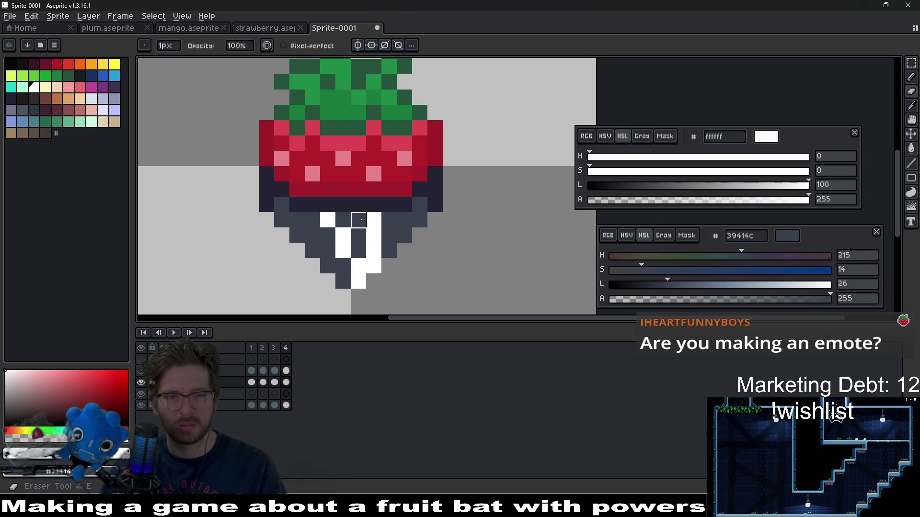
{"action": "key", "text": "b"}
{"action": "left_click", "coordinate": [359, 220]}
{"action": "key", "text": "e"}
{"action": "left_click", "coordinate": [373, 220]}
{"action": "left_click_drag", "start_coordinate": [344, 251], "coordinate": [343, 235]}
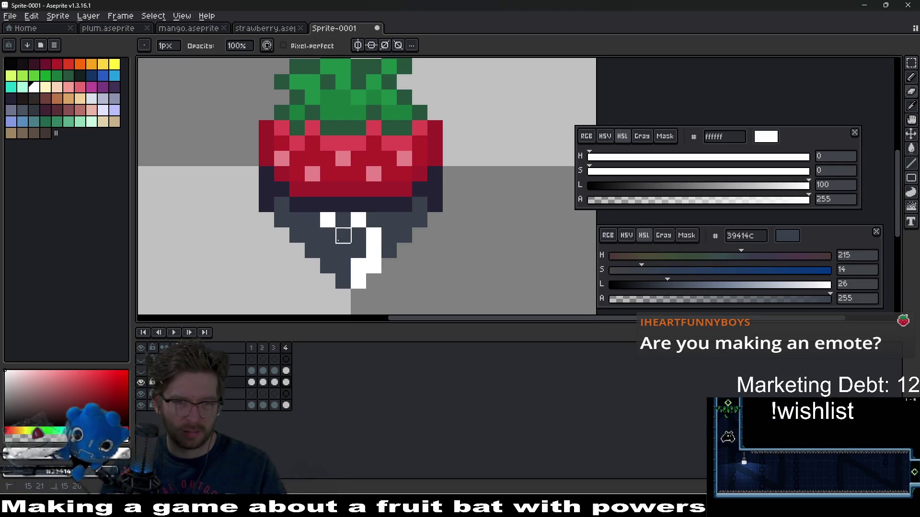
{"action": "scroll", "coordinate": [392, 254], "scroll_direction": "down", "scroll_amount": 3}
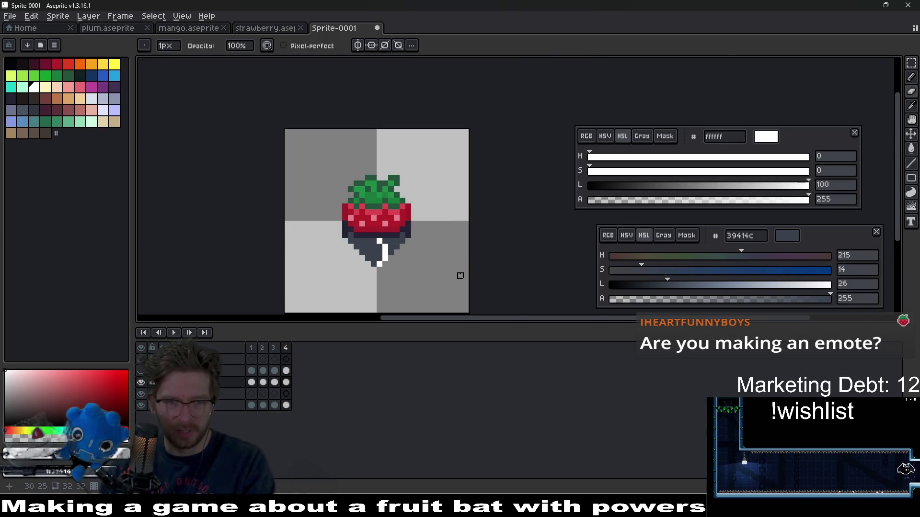
{"action": "left_click_drag", "start_coordinate": [403, 270], "coordinate": [393, 238]}
{"action": "key", "text": "Return"}
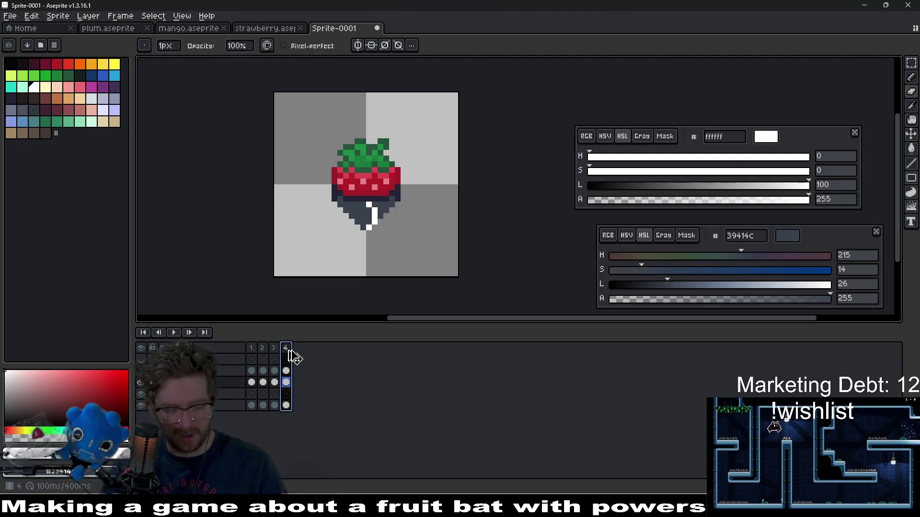
Add frame 5 and move its glint down the diagonal, erasing the top pixel.
{"action": "key", "text": "alt+n"}
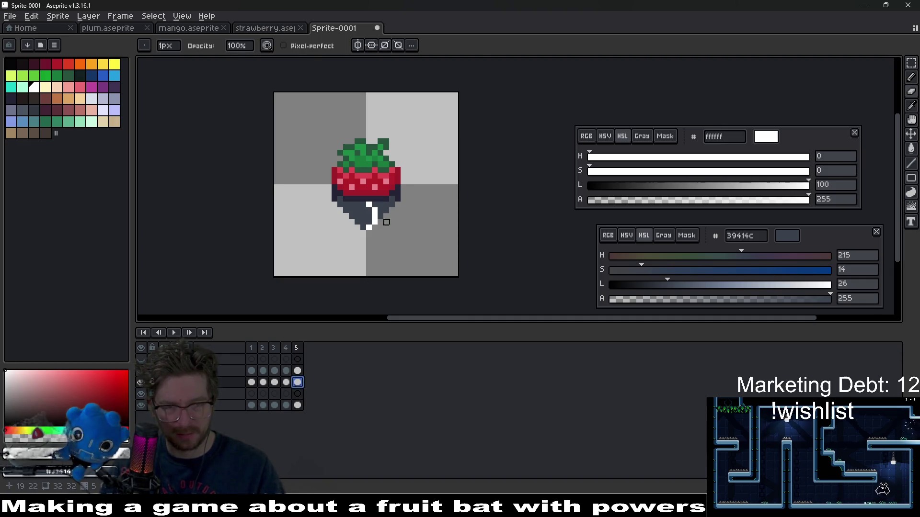
{"action": "scroll", "coordinate": [386, 221], "scroll_direction": "up", "scroll_amount": 3}
{"action": "key", "text": "b"}
{"action": "key", "text": "e"}
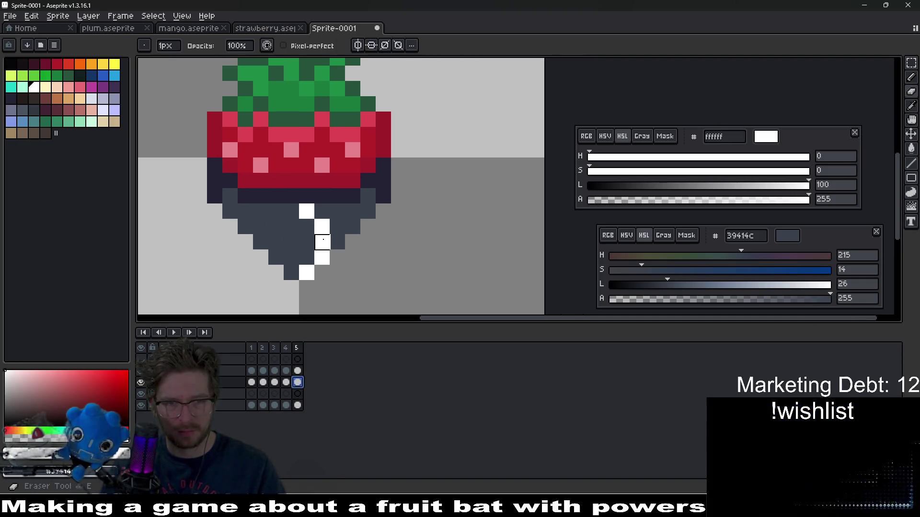
{"action": "left_click", "coordinate": [306, 211]}
{"action": "key", "text": "b"}
{"action": "left_click", "coordinate": [344, 244]}
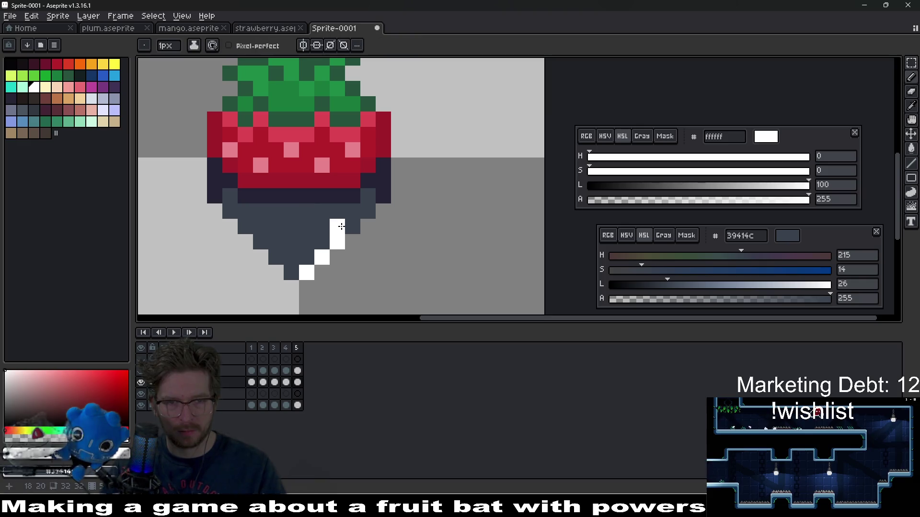
{"action": "left_click", "coordinate": [298, 351]}
Add frame 6 and draw its glint from the bottom tip diagonally up the right edge.
{"action": "key", "text": "alt+n"}
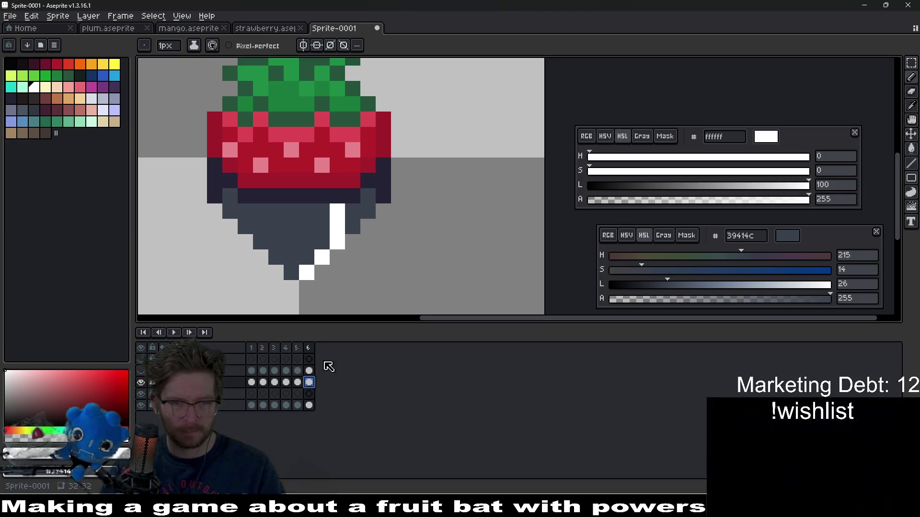
{"action": "key", "text": "Left"}
{"action": "key", "text": "Left"}
{"action": "key", "text": "Left"}
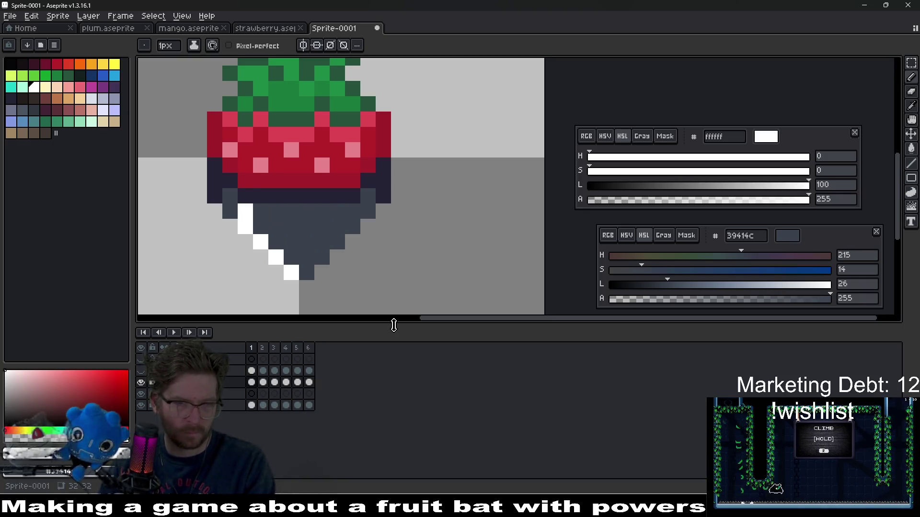
{"action": "key", "text": "Right"}
{"action": "key", "text": "Right"}
{"action": "key", "text": "Right"}
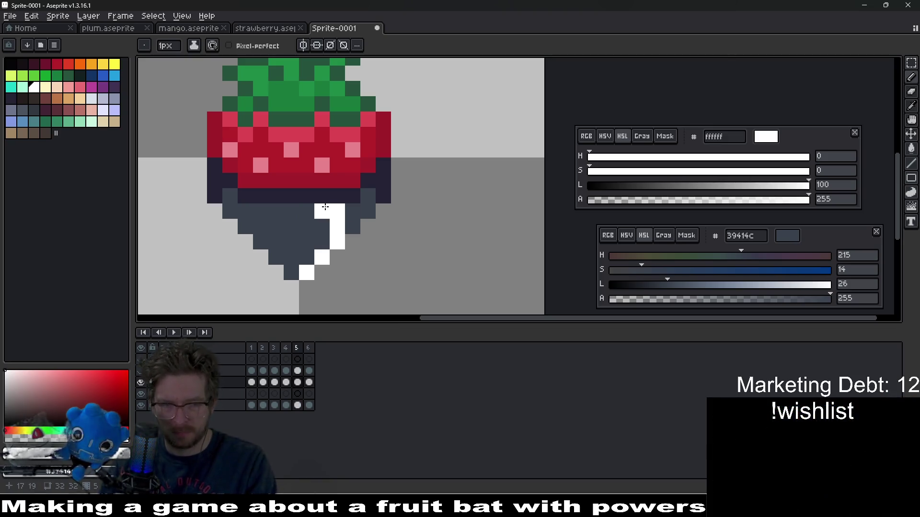
{"action": "key", "text": "Right"}
{"action": "key", "text": "e"}
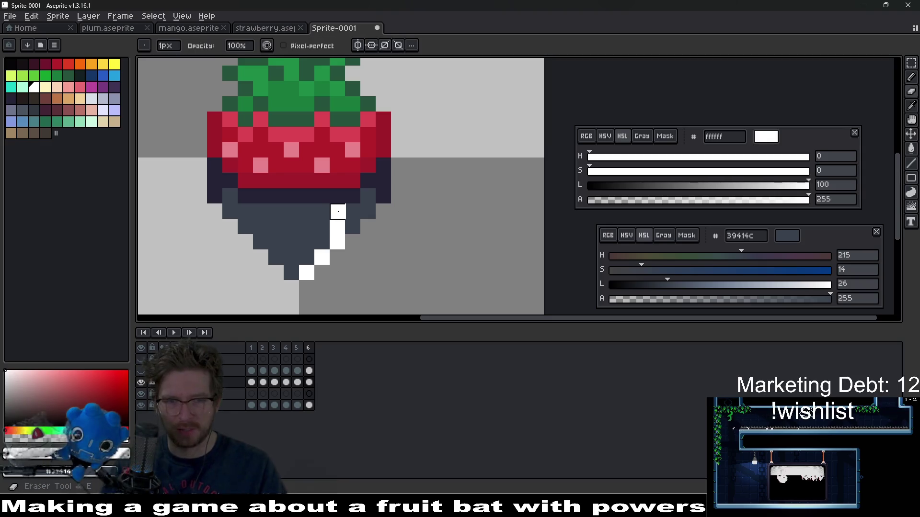
{"action": "key", "text": "b"}
{"action": "left_click", "coordinate": [306, 273]}
{"action": "left_click", "coordinate": [323, 257]}
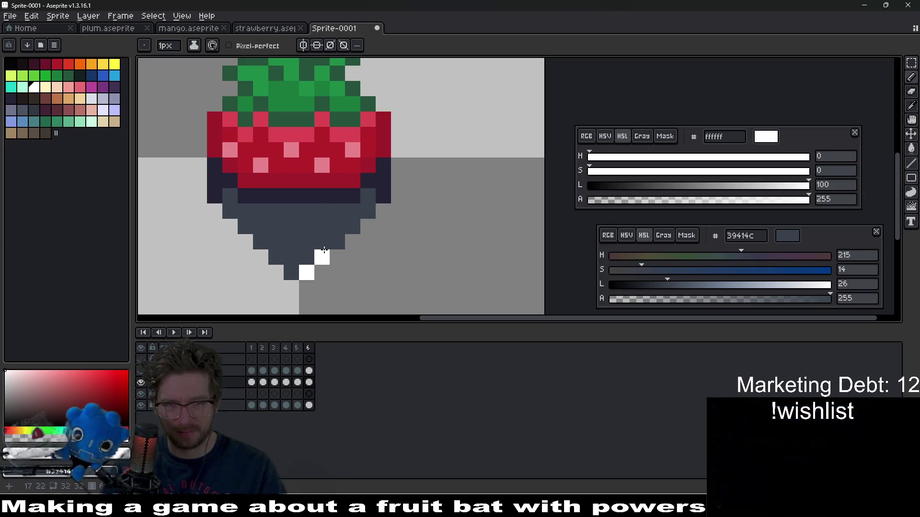
{"action": "left_click", "coordinate": [354, 211]}
{"action": "scroll", "coordinate": [397, 249], "scroll_direction": "down", "scroll_amount": 6}
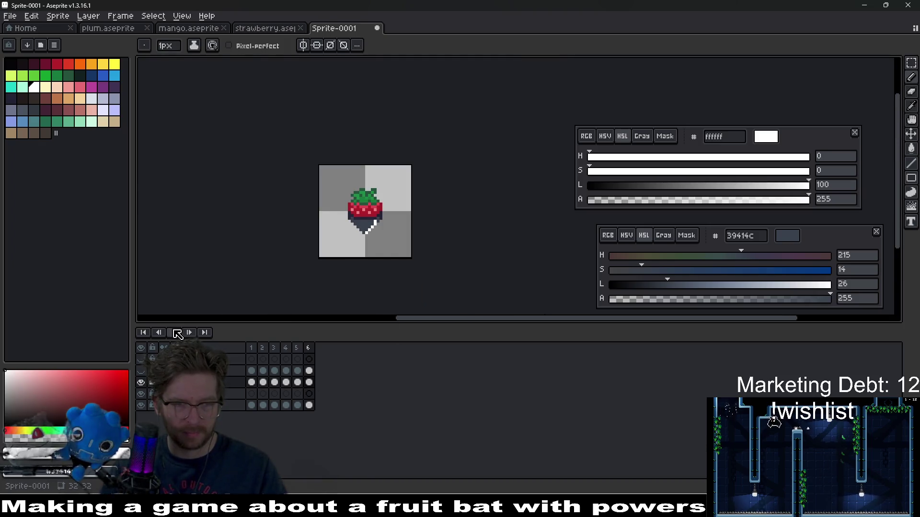
{"action": "scroll", "coordinate": [405, 235], "scroll_direction": "down", "scroll_amount": 2}
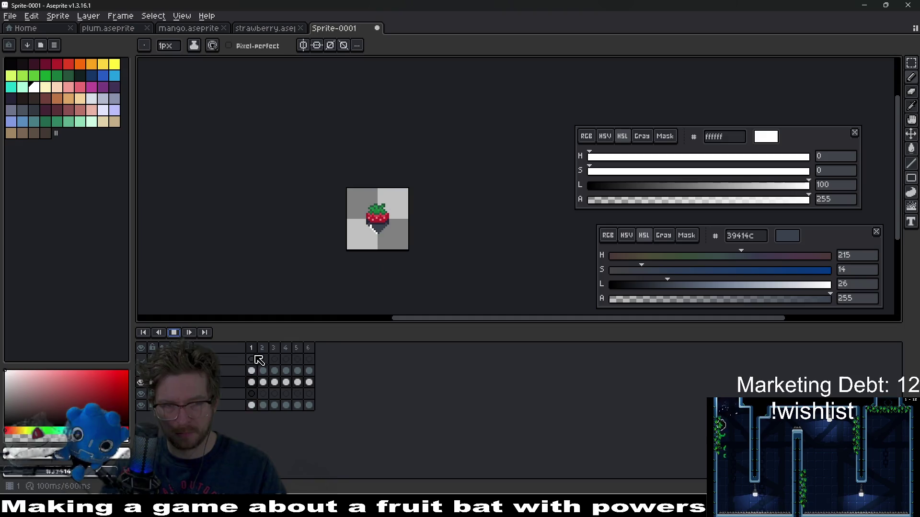
{"action": "left_click", "coordinate": [174, 333]}
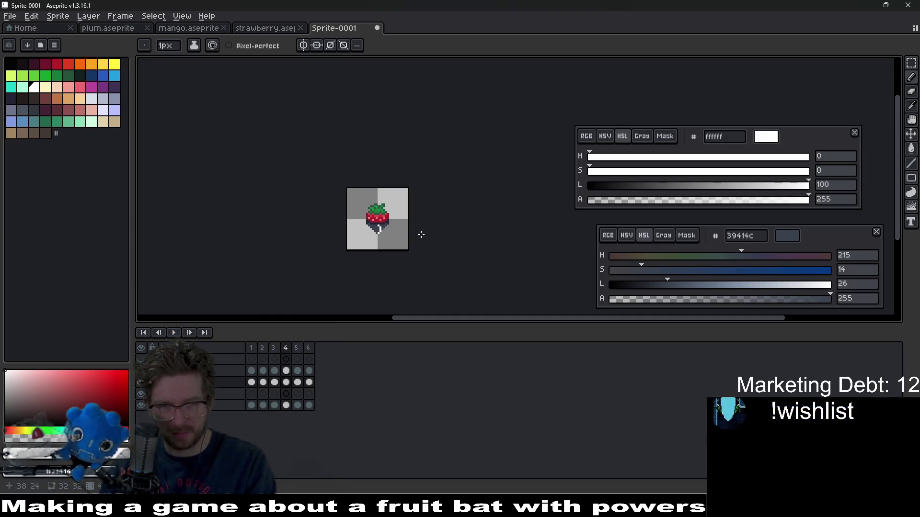
{"action": "scroll", "coordinate": [364, 218], "scroll_direction": "up", "scroll_amount": 6}
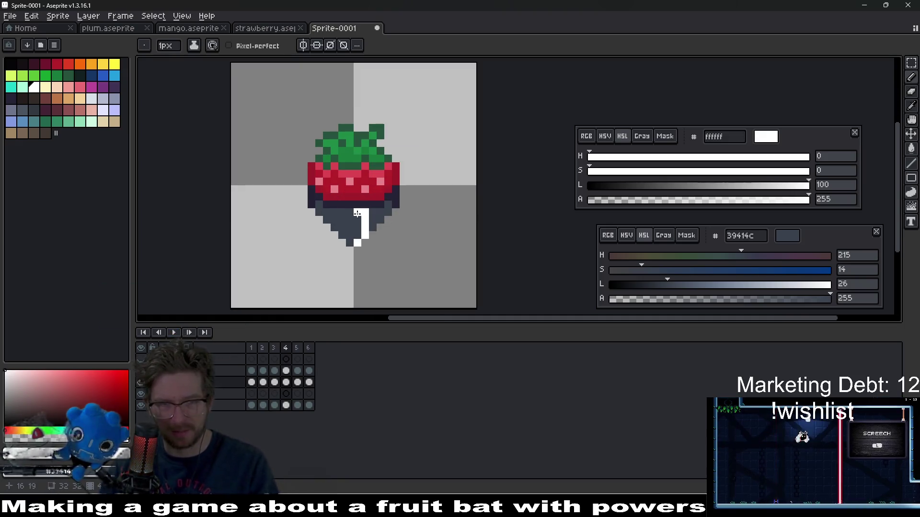
{"action": "key", "text": "Right"}
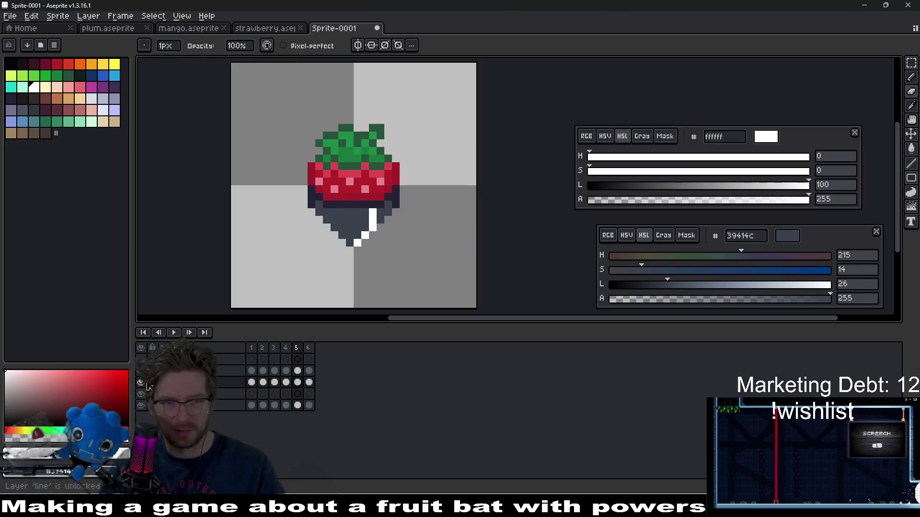
{"action": "left_click", "coordinate": [175, 331]}
{"action": "scroll", "coordinate": [477, 267], "scroll_direction": "down", "scroll_amount": 2}
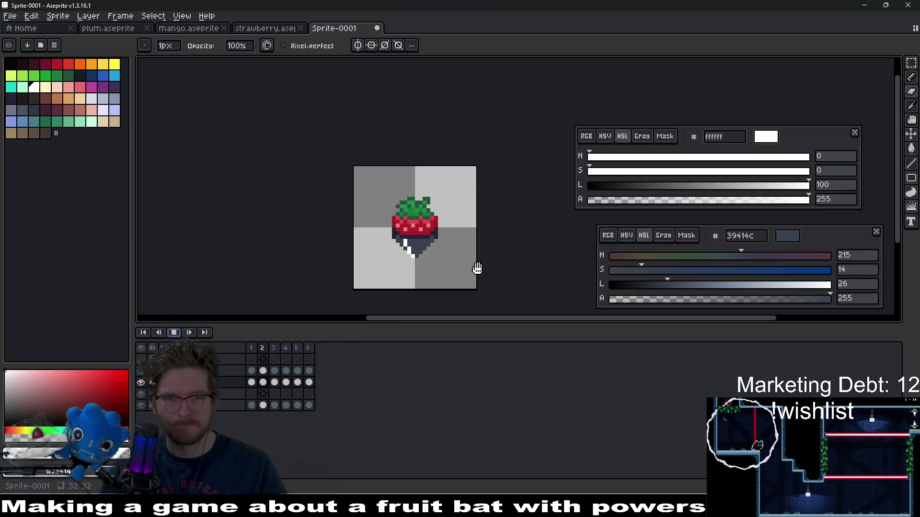
{"action": "key", "text": "Return"}
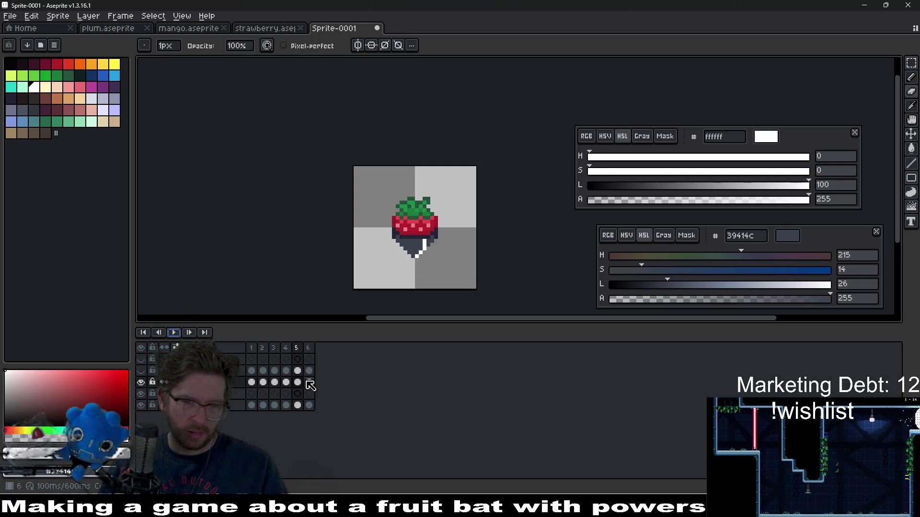
{"action": "mouse_move", "coordinate": [287, 383]}
{"action": "left_mouse_down"}
{"action": "mouse_move", "coordinate": [299, 383]}
{"action": "mouse_move", "coordinate": [274, 383]}
{"action": "left_mouse_up"}
{"action": "left_click", "coordinate": [252, 394]}
{"action": "left_click", "coordinate": [286, 394]}
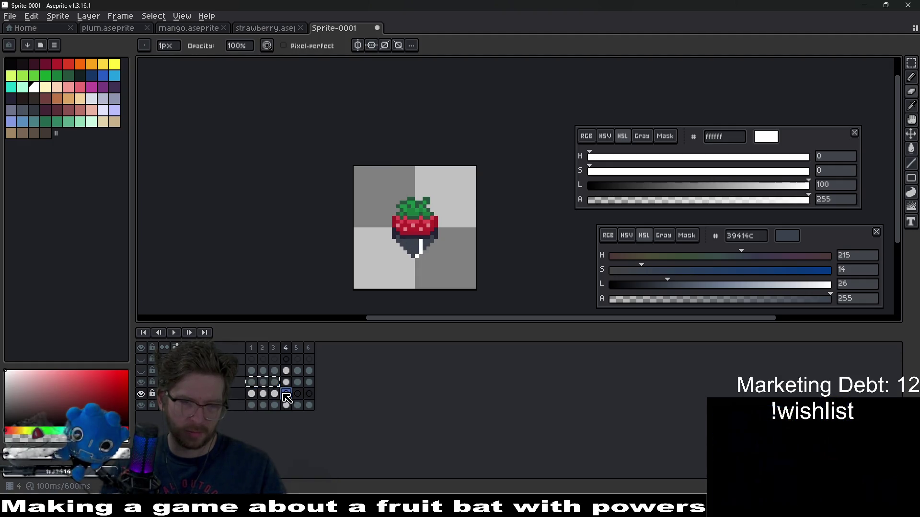
{"action": "left_click", "coordinate": [174, 333]}
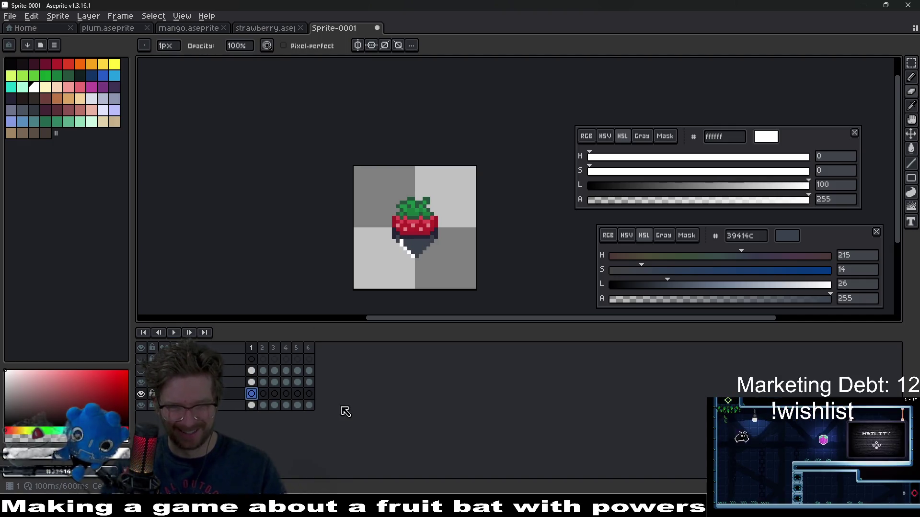
{"action": "left_click_drag", "start_coordinate": [257, 384], "coordinate": [309, 383]}
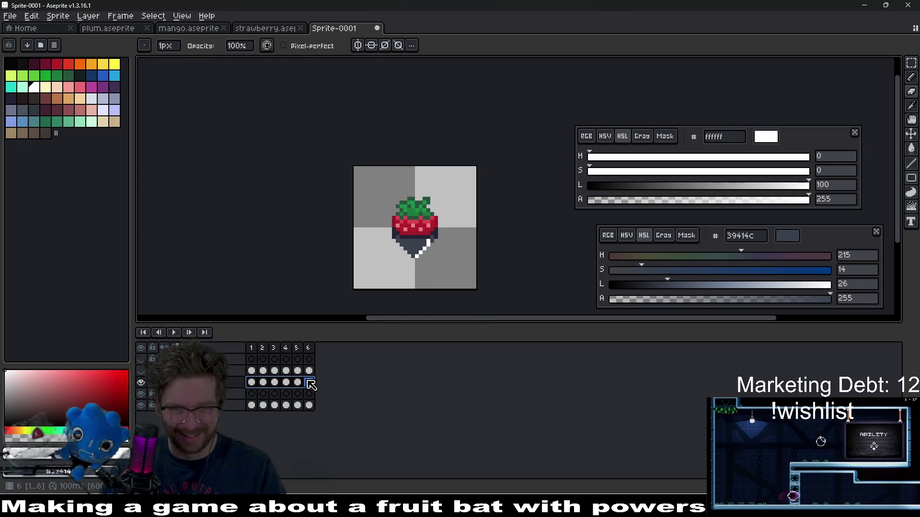
{"action": "left_click", "coordinate": [263, 383]}
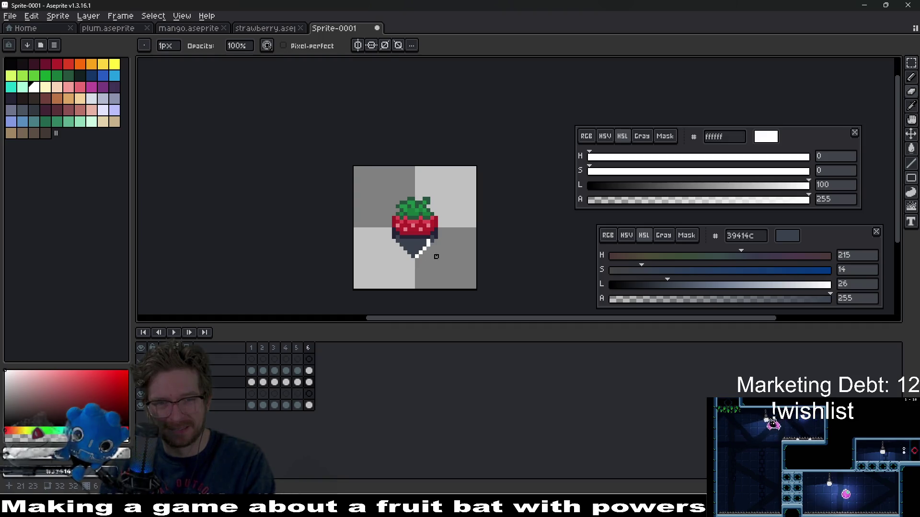
{"action": "key", "text": "End"}
{"action": "left_click_drag", "start_coordinate": [436, 253], "coordinate": [424, 213]}
{"action": "scroll", "coordinate": [408, 214], "scroll_direction": "down", "scroll_amount": 1}
{"action": "scroll", "coordinate": [384, 254], "scroll_direction": "up", "scroll_amount": 3}
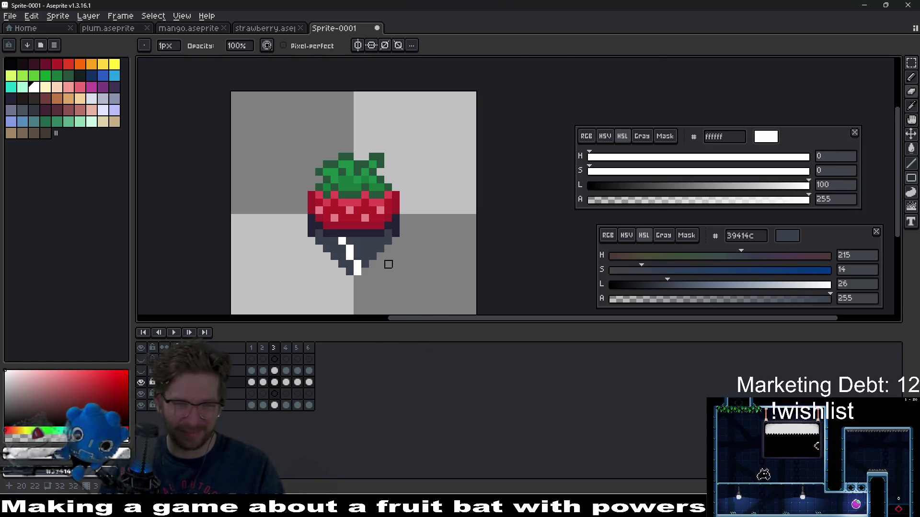
{"action": "scroll", "coordinate": [388, 264], "scroll_direction": "up", "scroll_amount": 4}
{"action": "key", "text": "Right"}
{"action": "key", "text": "Right"}
{"action": "key", "text": "Right"}
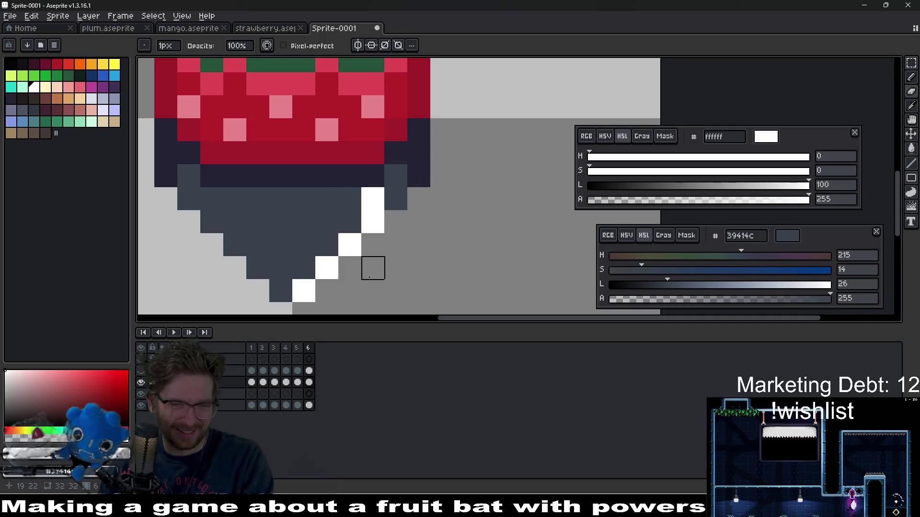
{"action": "key", "text": "Left"}
{"action": "scroll", "coordinate": [374, 268], "scroll_direction": "down", "scroll_amount": 4}
{"action": "key", "text": "Left"}
{"action": "key", "text": "Left"}
{"action": "key", "text": "Left"}
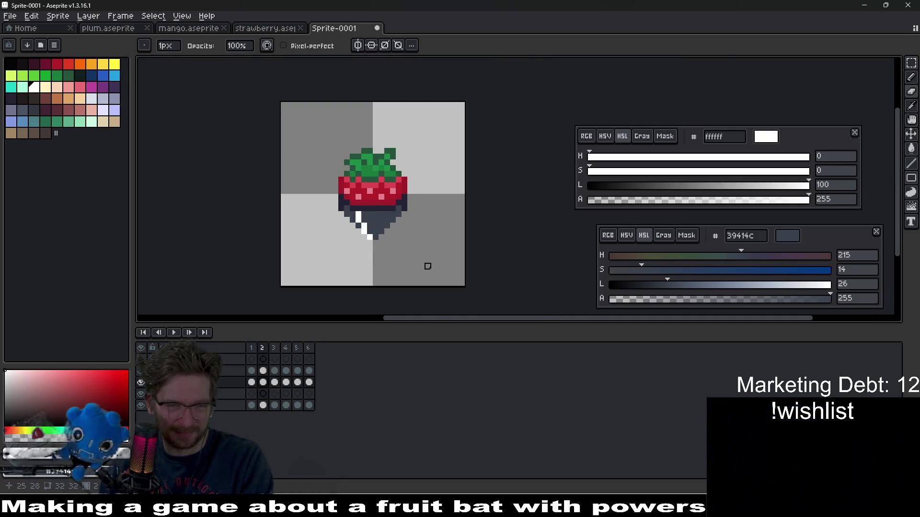
{"action": "key", "text": "Right"}
{"action": "key", "text": "Right"}
{"action": "key", "text": "Right"}
{"action": "key", "text": "Right"}
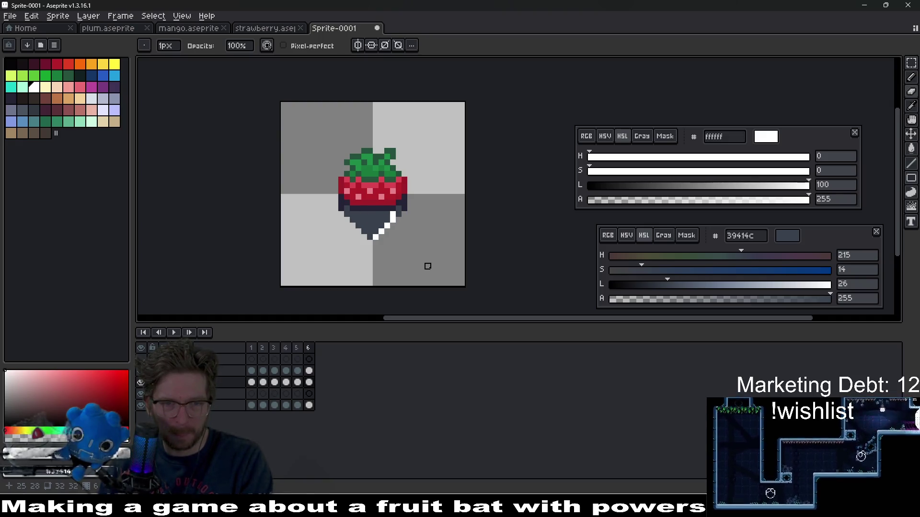
{"action": "key", "text": "Right"}
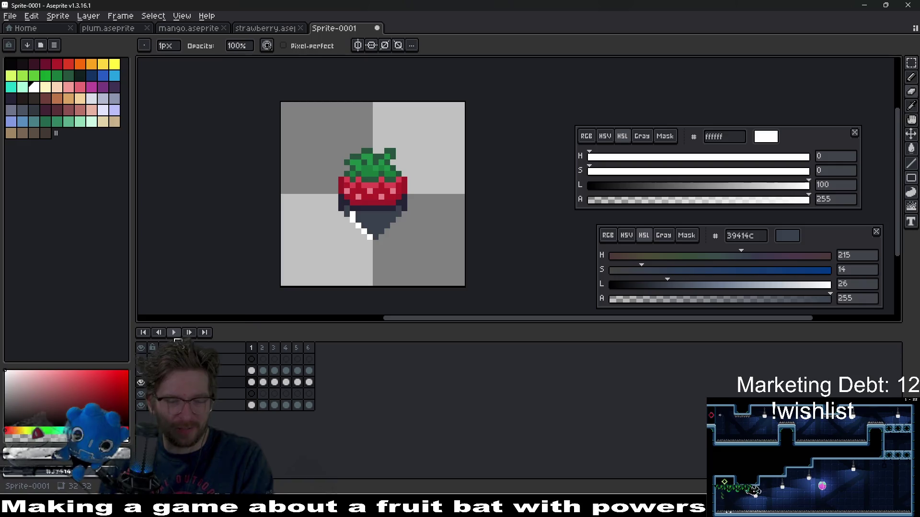
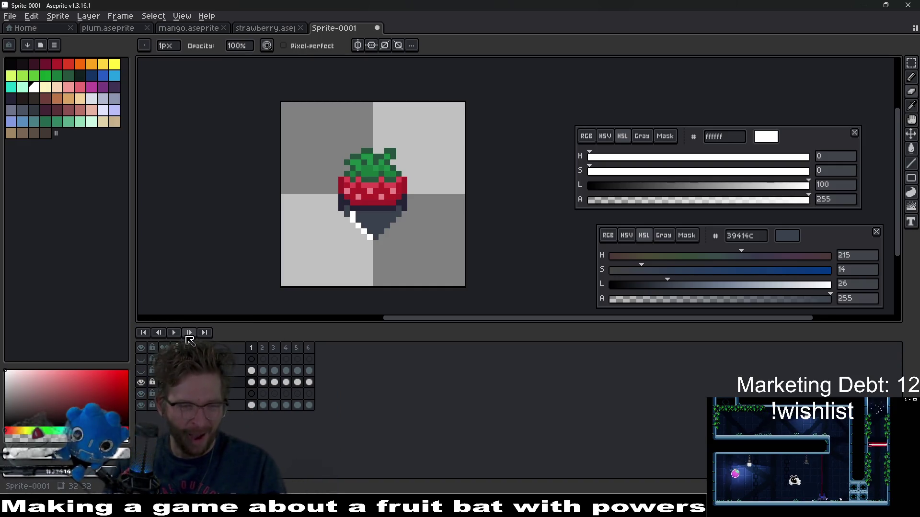
Play back the white shine animation, stop it, and select the shine layer's cels on frames 1–6.
{"action": "left_click", "coordinate": [174, 333]}
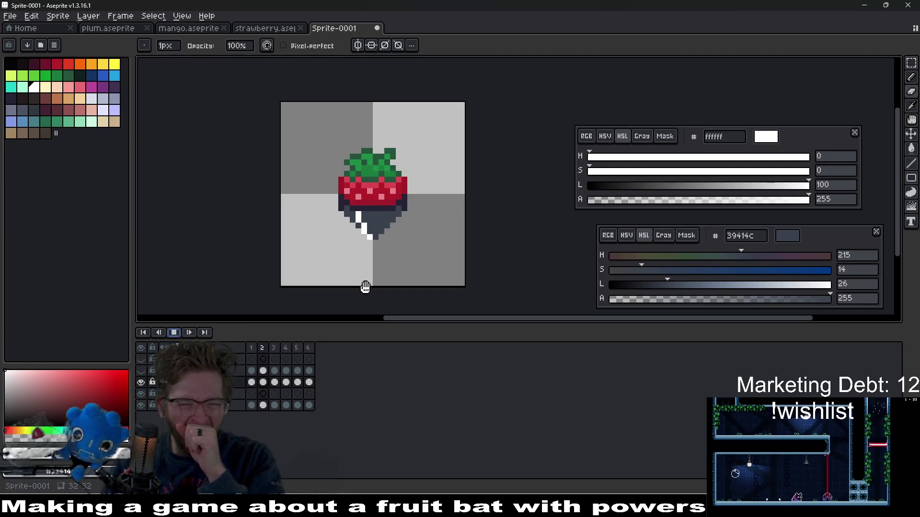
{"action": "left_click", "coordinate": [190, 332]}
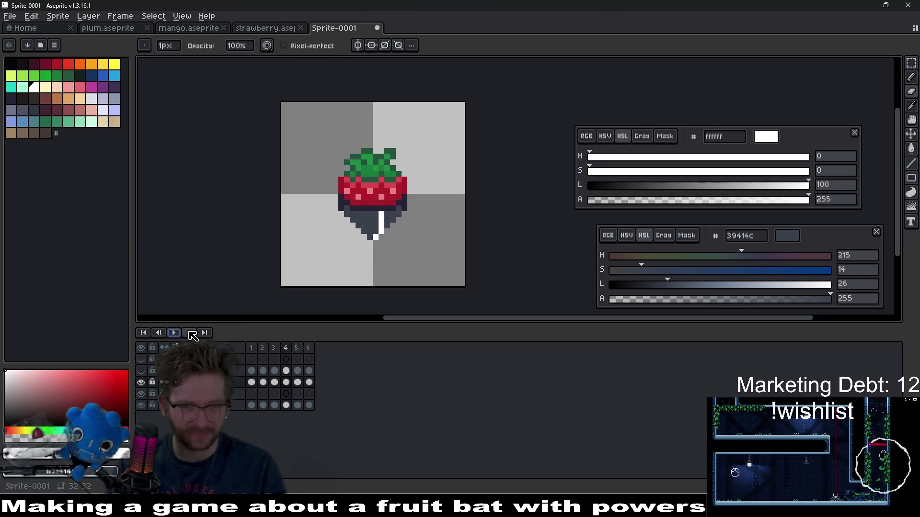
{"action": "scroll", "coordinate": [399, 243], "scroll_direction": "down", "scroll_amount": 3}
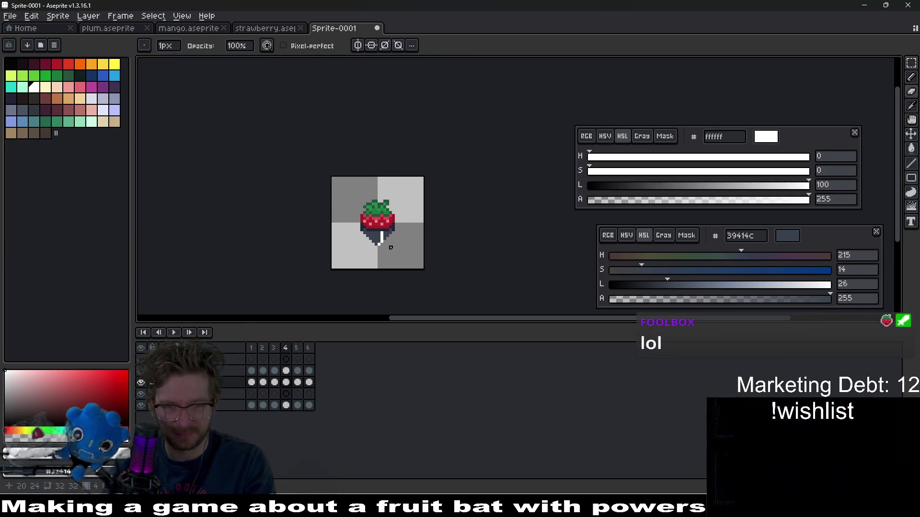
{"action": "key", "text": "Right"}
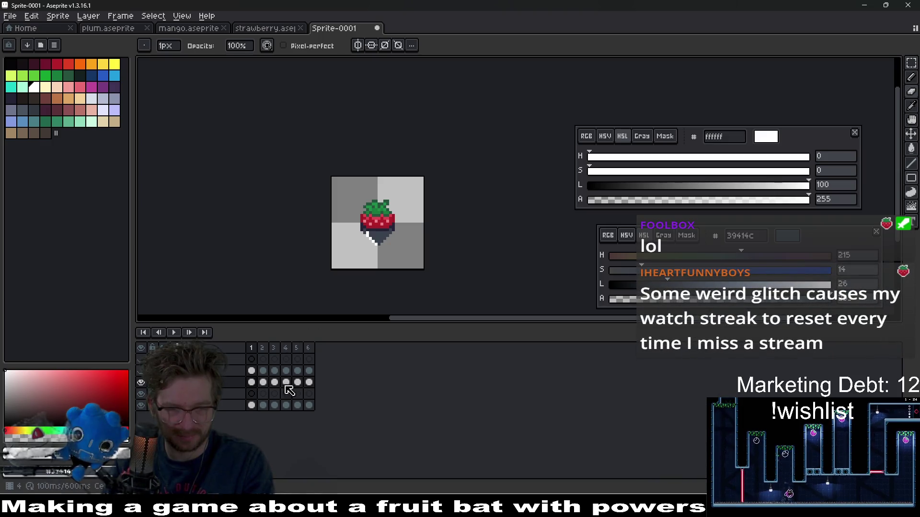
{"action": "left_click_drag", "start_coordinate": [309, 383], "coordinate": [257, 383]}
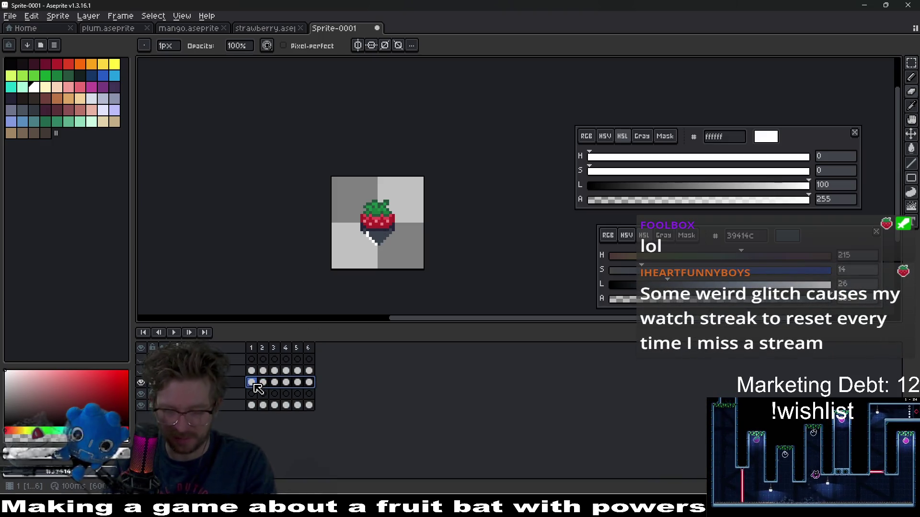
Delete the old shine and paint a white diagonal along the lower-left edge on frame 1.
{"action": "key", "text": "Delete"}
{"action": "scroll", "coordinate": [418, 245], "scroll_direction": "up", "scroll_amount": 1}
{"action": "mouse_move", "coordinate": [419, 246]}
{"action": "left_mouse_down"}
{"action": "mouse_move", "coordinate": [390, 206]}
{"action": "mouse_move", "coordinate": [335, 248]}
{"action": "mouse_move", "coordinate": [316, 215]}
{"action": "left_mouse_up"}
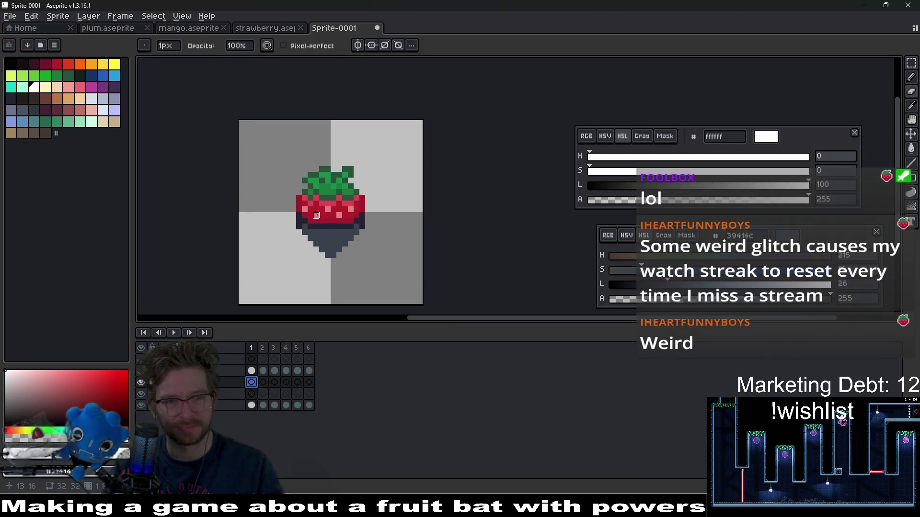
{"action": "scroll", "coordinate": [328, 238], "scroll_direction": "up", "scroll_amount": 1}
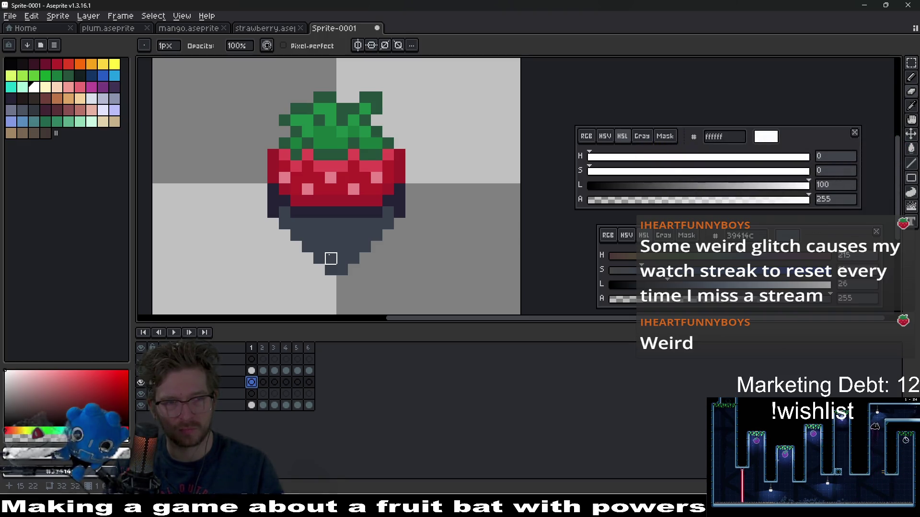
{"action": "mouse_move", "coordinate": [330, 259]}
{"action": "left_mouse_down"}
{"action": "mouse_move", "coordinate": [347, 271]}
{"action": "mouse_move", "coordinate": [351, 206]}
{"action": "left_mouse_up"}
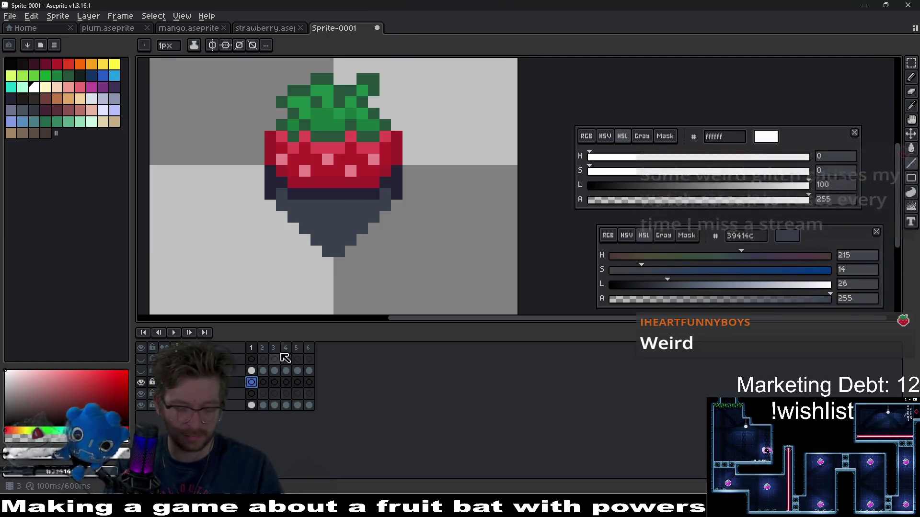
{"action": "left_click_drag", "start_coordinate": [328, 251], "coordinate": [282, 197]}
{"action": "right_click", "coordinate": [326, 244]}
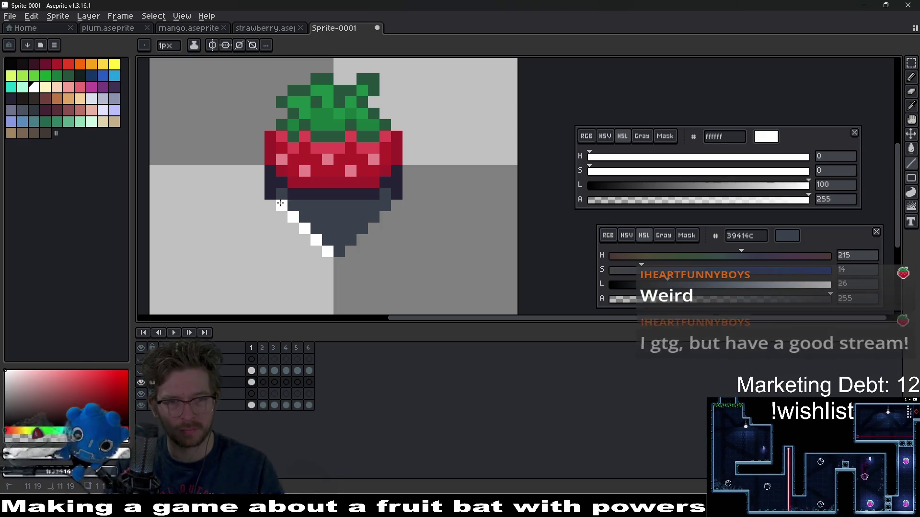
{"action": "left_click_drag", "start_coordinate": [326, 244], "coordinate": [282, 198]}
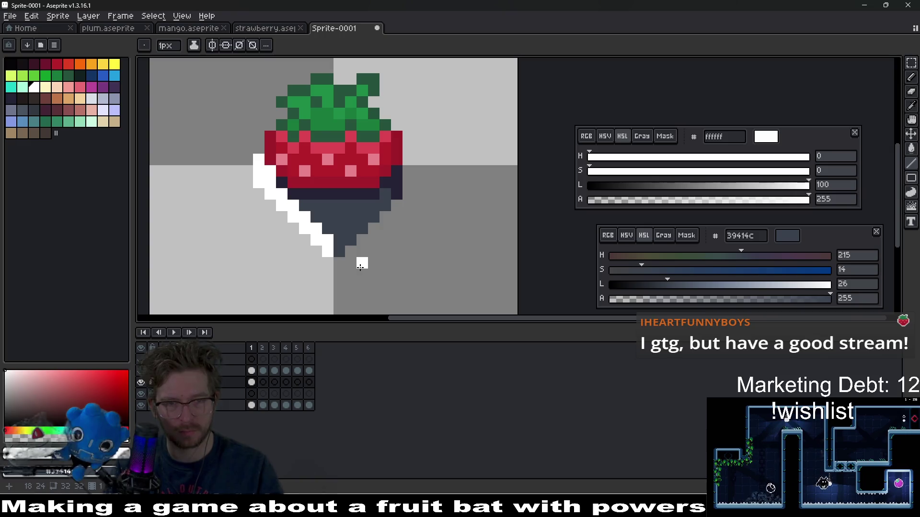
On frame 2, paint a white band up-left from the bottom tip along the lower-left edge.
{"action": "left_click", "coordinate": [263, 382]}
{"action": "left_click_drag", "start_coordinate": [326, 252], "coordinate": [281, 167]}
{"action": "mouse_move", "coordinate": [334, 228]}
{"action": "left_mouse_down"}
{"action": "mouse_move", "coordinate": [327, 239]}
{"action": "mouse_move", "coordinate": [309, 202]}
{"action": "left_mouse_up"}
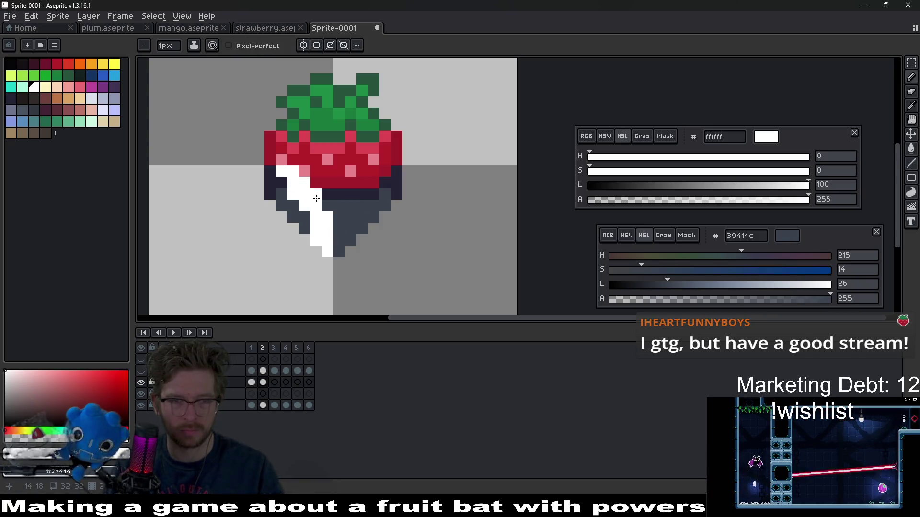
{"action": "scroll", "coordinate": [363, 217], "scroll_direction": "down", "scroll_amount": 1}
{"action": "scroll", "coordinate": [363, 217], "scroll_direction": "down", "scroll_amount": 2}
{"action": "scroll", "coordinate": [314, 192], "scroll_direction": "up", "scroll_amount": 4}
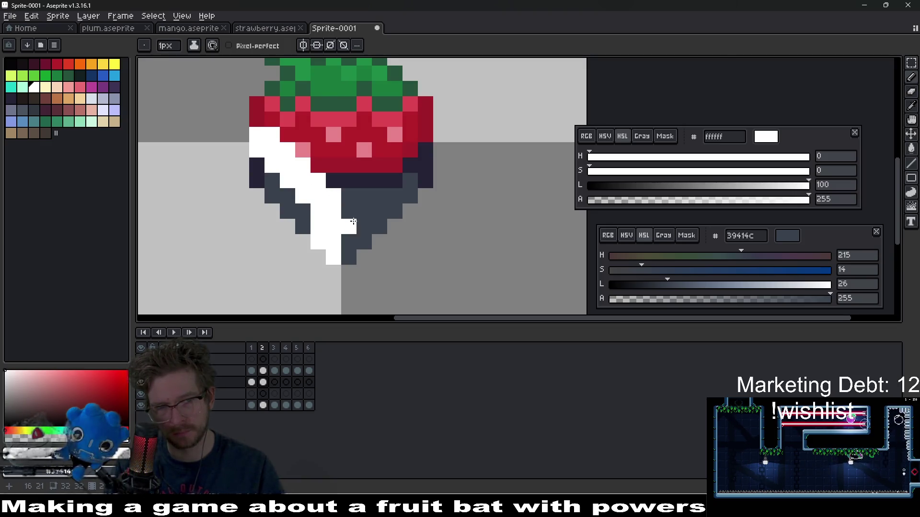
{"action": "scroll", "coordinate": [353, 221], "scroll_direction": "down", "scroll_amount": 4}
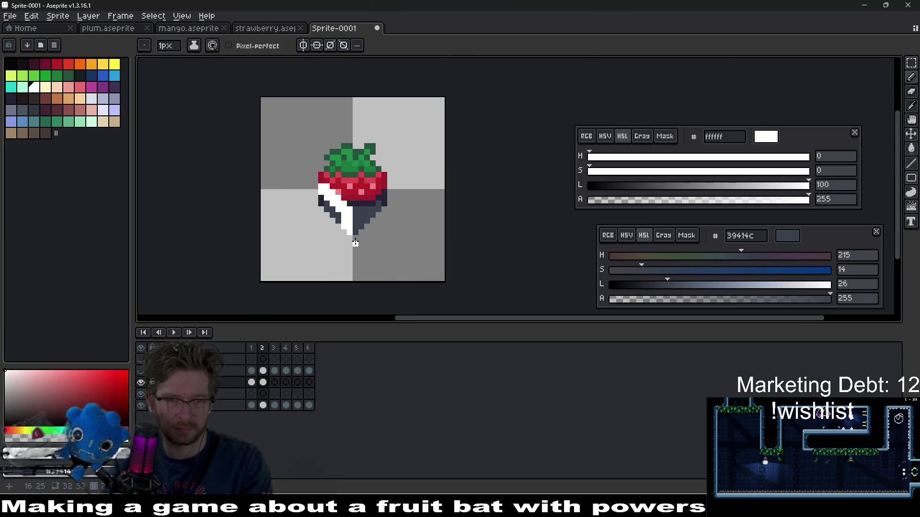
{"action": "scroll", "coordinate": [355, 243], "scroll_direction": "up", "scroll_amount": 3}
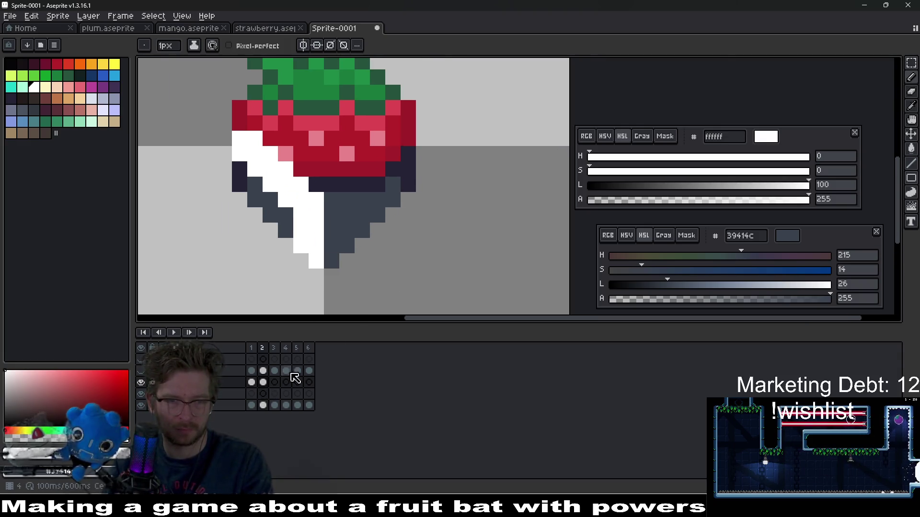
On frame 3, paint a white block above the strawberry's tip with pixels beside and above it.
{"action": "key", "text": "Right"}
{"action": "left_click", "coordinate": [332, 261]}
{"action": "left_click", "coordinate": [332, 246]}
{"action": "left_click", "coordinate": [317, 246]}
{"action": "left_click", "coordinate": [332, 230]}
{"action": "left_click", "coordinate": [316, 230]}
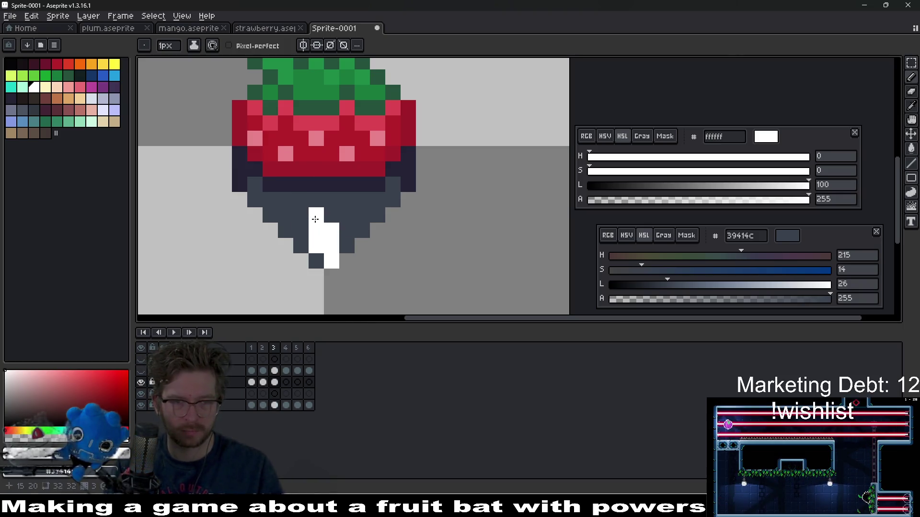
{"action": "left_click_drag", "start_coordinate": [301, 170], "coordinate": [301, 185]}
{"action": "left_click", "coordinate": [287, 155]}
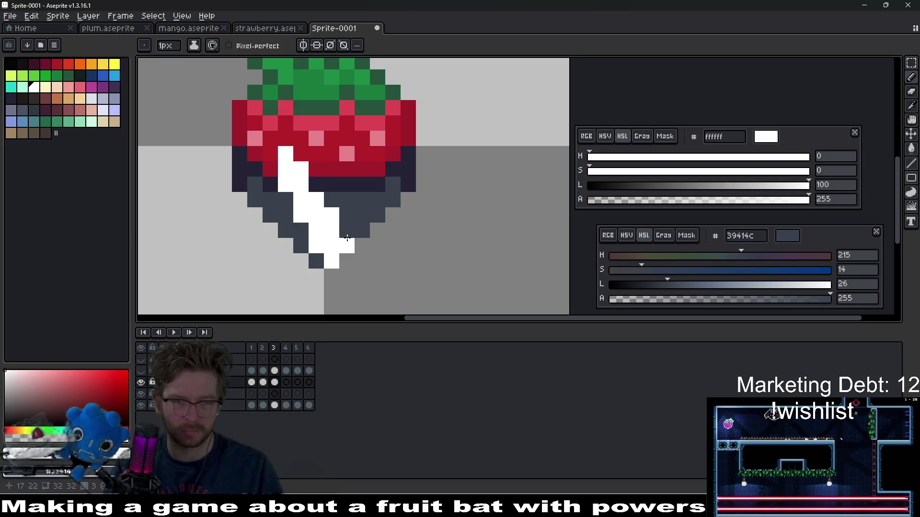
{"action": "scroll", "coordinate": [347, 238], "scroll_direction": "down", "scroll_amount": 5}
{"action": "scroll", "coordinate": [320, 203], "scroll_direction": "up", "scroll_amount": 4}
Extend frame 3's white streak diagonally up-left, undoing one stray top-left pixel.
{"action": "left_click", "coordinate": [320, 204]}
{"action": "key", "text": "ctrl+z"}
{"action": "left_click", "coordinate": [328, 221]}
{"action": "left_click", "coordinate": [328, 210]}
{"action": "left_click", "coordinate": [316, 210]}
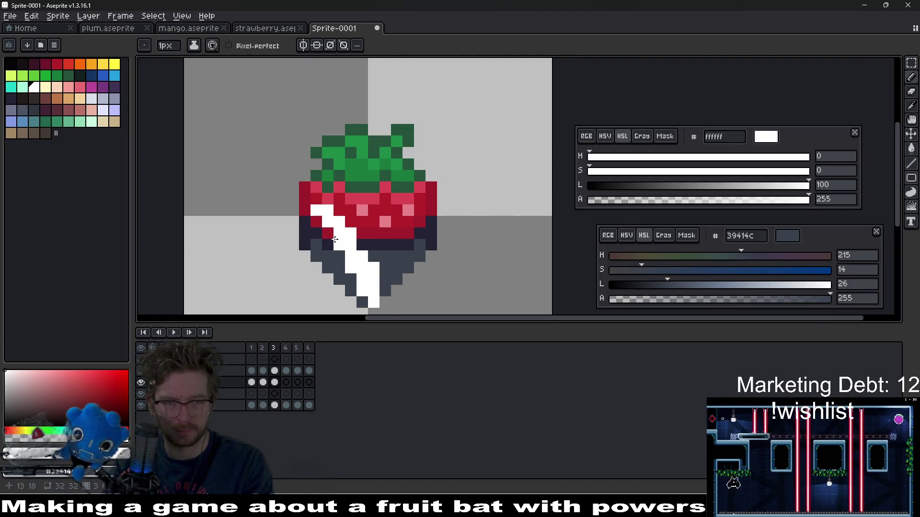
{"action": "left_click", "coordinate": [319, 223]}
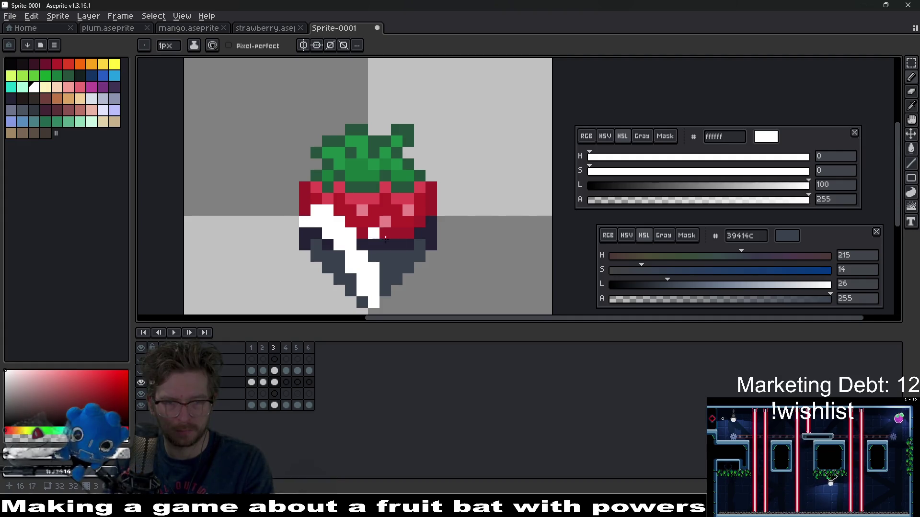
{"action": "scroll", "coordinate": [386, 238], "scroll_direction": "down", "scroll_amount": 2}
{"action": "scroll", "coordinate": [381, 246], "scroll_direction": "down", "scroll_amount": 3}
Compare frames 3 and 4, undo the last pencil stroke, and select the shine cels on frames 1–3.
{"action": "key", "text": "period"}
{"action": "key", "text": "comma"}
{"action": "key", "text": "period"}
{"action": "key", "text": "comma"}
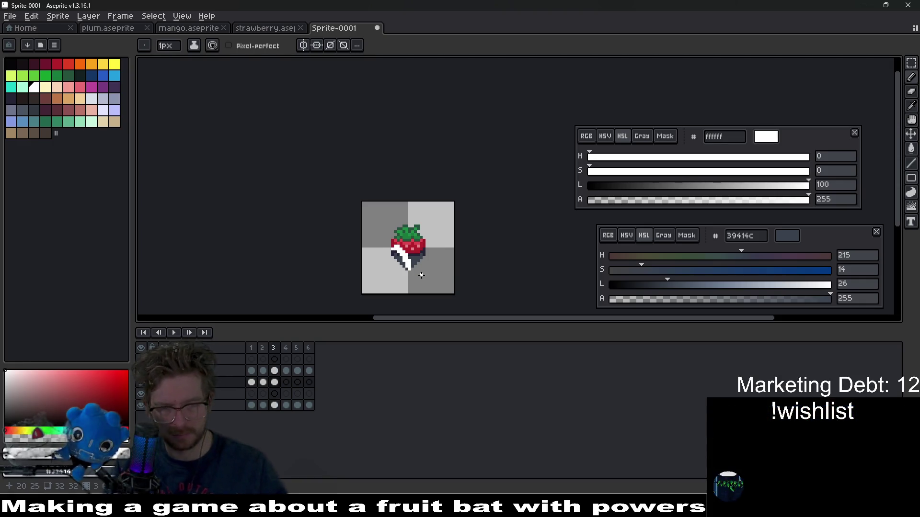
{"action": "key", "text": "ctrl+z"}
{"action": "key", "text": "ctrl+z"}
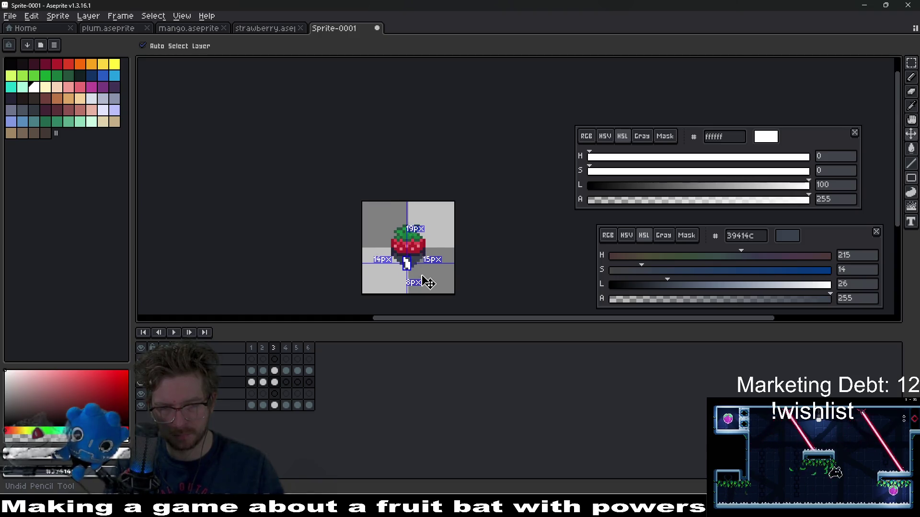
{"action": "left_click_drag", "start_coordinate": [275, 384], "coordinate": [254, 381]}
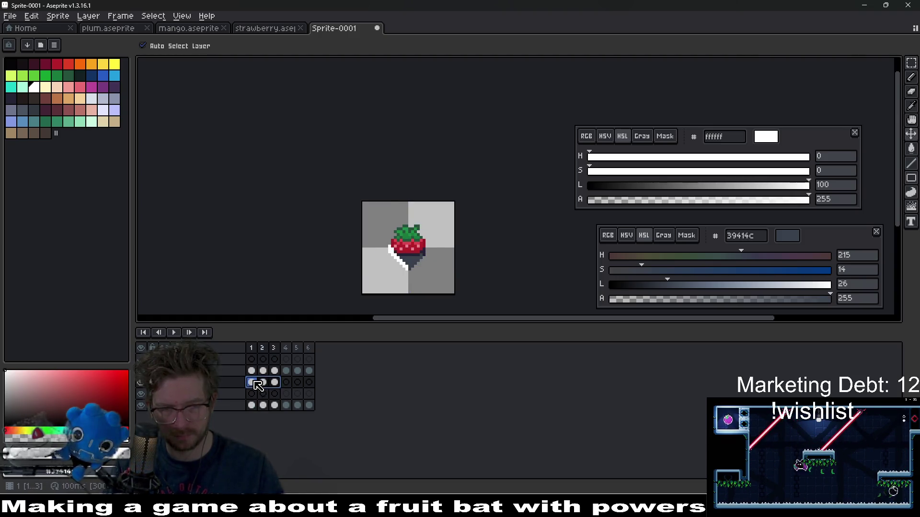
Draw a white diagonal shine line up the strawberry's left side on frame 1.
{"action": "left_click", "coordinate": [254, 385]}
{"action": "scroll", "coordinate": [408, 268], "scroll_direction": "up", "scroll_amount": 5}
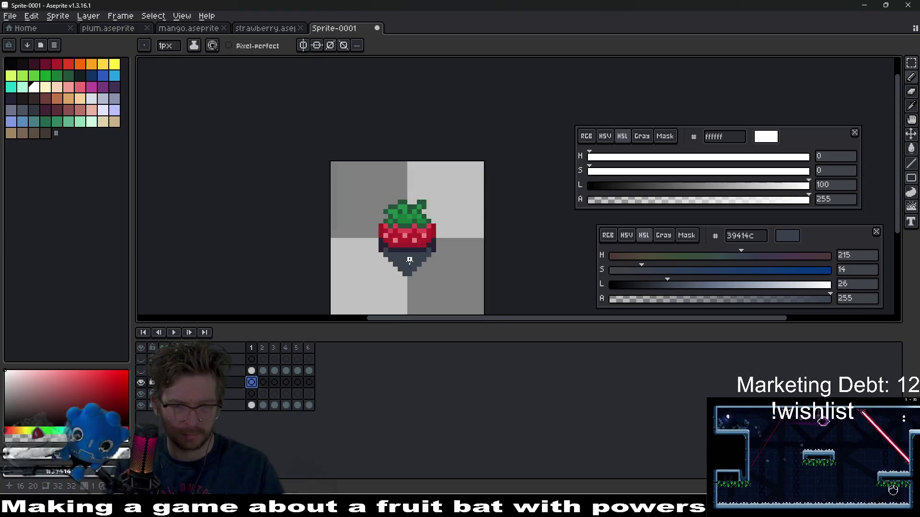
{"action": "left_click_drag", "start_coordinate": [407, 238], "coordinate": [395, 259]}
{"action": "scroll", "coordinate": [394, 254], "scroll_direction": "up", "scroll_amount": 1}
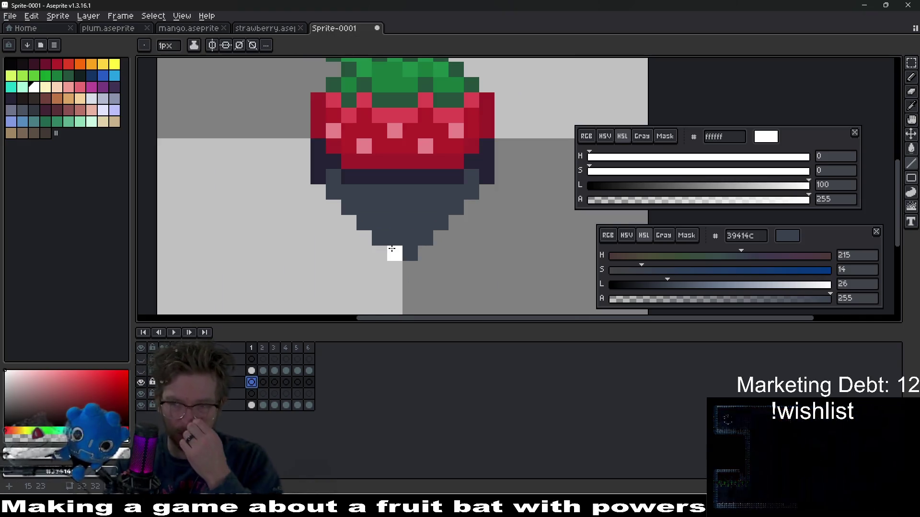
{"action": "mouse_move", "coordinate": [398, 247]}
{"action": "left_mouse_down"}
{"action": "mouse_move", "coordinate": [345, 160]}
{"action": "mouse_move", "coordinate": [314, 142]}
{"action": "mouse_move", "coordinate": [293, 90]}
{"action": "left_mouse_up"}
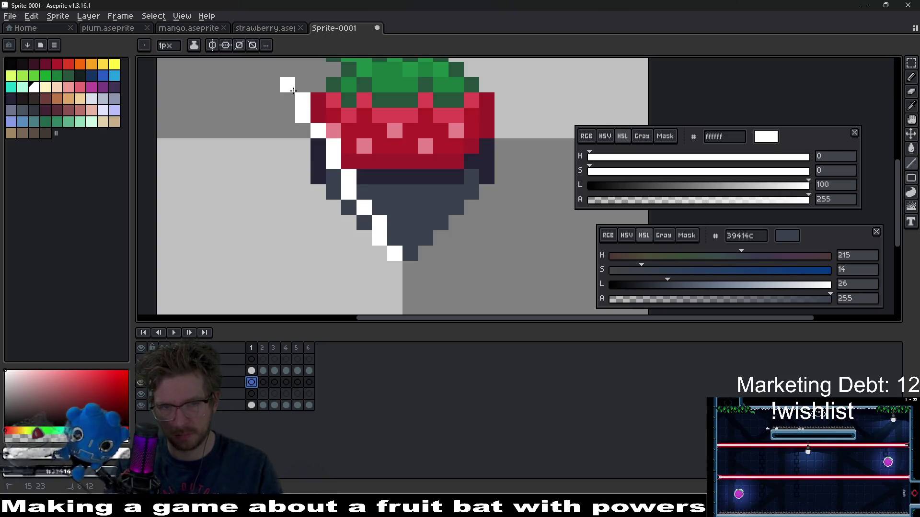
{"action": "left_click_drag", "start_coordinate": [293, 90], "coordinate": [294, 90]}
Draw a white shine line on each of frames 2–5, moving progressively rightward toward the leaves.
{"action": "key", "text": "period"}
{"action": "mouse_move", "coordinate": [410, 253]}
{"action": "left_mouse_down"}
{"action": "mouse_move", "coordinate": [404, 221]}
{"action": "mouse_move", "coordinate": [315, 91]}
{"action": "left_mouse_up"}
{"action": "key", "text": "period"}
{"action": "mouse_move", "coordinate": [425, 238]}
{"action": "left_mouse_down"}
{"action": "mouse_move", "coordinate": [409, 165]}
{"action": "mouse_move", "coordinate": [355, 77]}
{"action": "left_mouse_up"}
{"action": "key", "text": "period"}
{"action": "mouse_move", "coordinate": [439, 222]}
{"action": "left_mouse_down"}
{"action": "mouse_move", "coordinate": [395, 95]}
{"action": "mouse_move", "coordinate": [379, 81]}
{"action": "left_mouse_up"}
{"action": "key", "text": "period"}
{"action": "left_click_drag", "start_coordinate": [457, 206], "coordinate": [430, 77]}
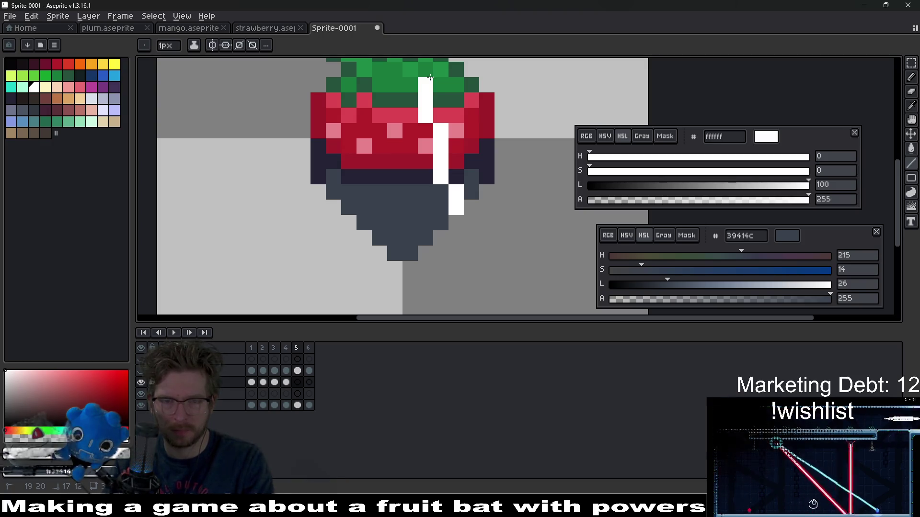
Shift frame 5's line end one pixel left and erase two stray white pixels.
{"action": "left_click_drag", "start_coordinate": [441, 235], "coordinate": [422, 240]}
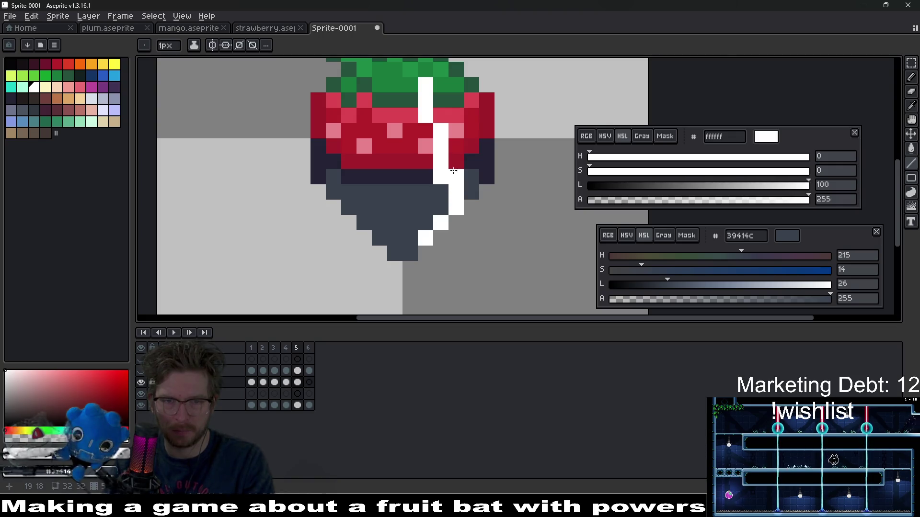
{"action": "key", "text": "e"}
{"action": "left_click_drag", "start_coordinate": [441, 177], "coordinate": [440, 163]}
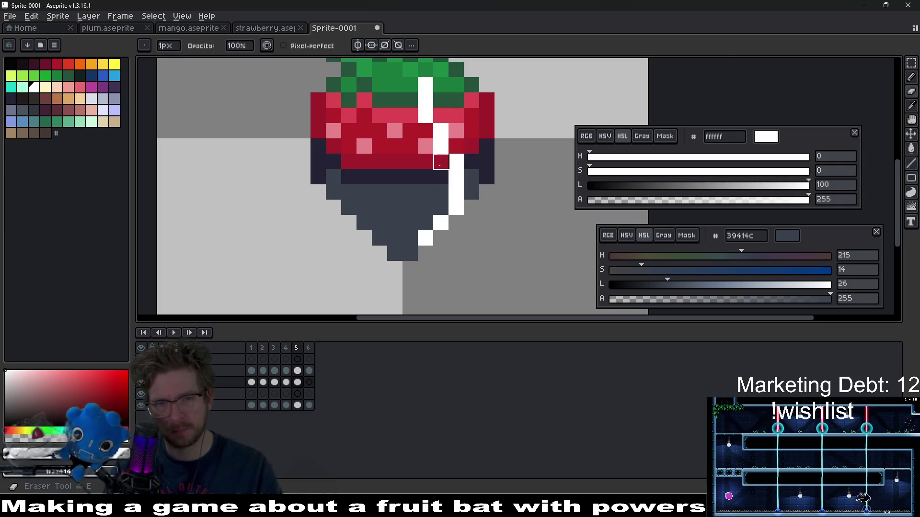
{"action": "scroll", "coordinate": [472, 192], "scroll_direction": "down", "scroll_amount": 6}
{"action": "scroll", "coordinate": [439, 146], "scroll_direction": "up", "scroll_amount": 5}
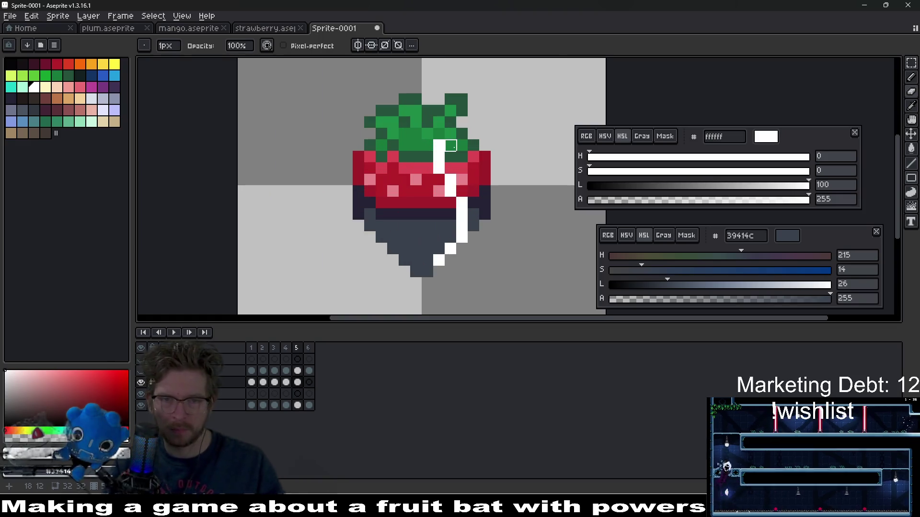
{"action": "scroll", "coordinate": [499, 190], "scroll_direction": "down", "scroll_amount": 3}
{"action": "key", "text": "Left"}
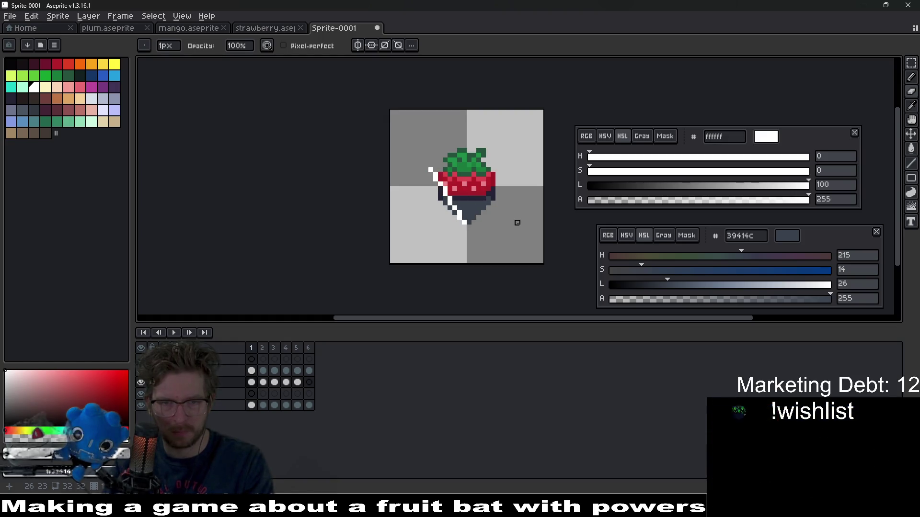
{"action": "scroll", "coordinate": [476, 217], "scroll_direction": "up", "scroll_amount": 3}
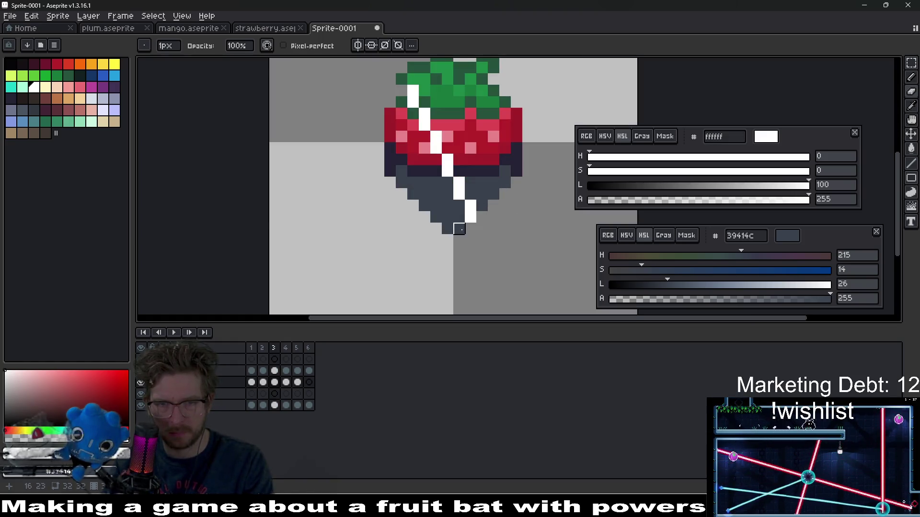
On frame 4, paint a white column up from the lower streak and erase pixels beside it.
{"action": "mouse_move", "coordinate": [471, 206]}
{"action": "left_mouse_down"}
{"action": "mouse_move", "coordinate": [467, 144]}
{"action": "mouse_move", "coordinate": [459, 136]}
{"action": "mouse_move", "coordinate": [463, 174]}
{"action": "mouse_move", "coordinate": [448, 171]}
{"action": "mouse_move", "coordinate": [408, 101]}
{"action": "mouse_move", "coordinate": [436, 160]}
{"action": "mouse_move", "coordinate": [459, 171]}
{"action": "left_mouse_up"}
{"action": "key", "text": "e"}
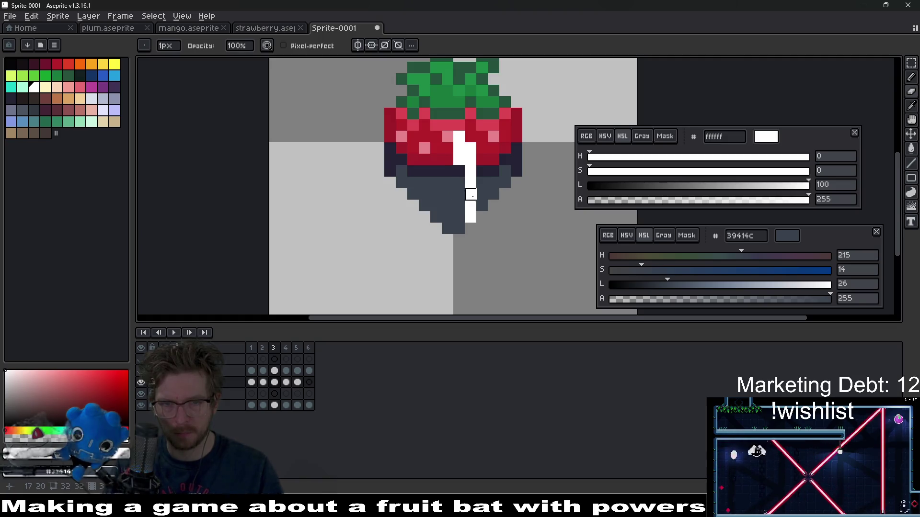
{"action": "key", "text": "b"}
{"action": "key", "text": "e"}
{"action": "left_click_drag", "start_coordinate": [462, 155], "coordinate": [459, 144]}
{"action": "scroll", "coordinate": [472, 219], "scroll_direction": "down", "scroll_amount": 5}
{"action": "key", "text": "comma"}
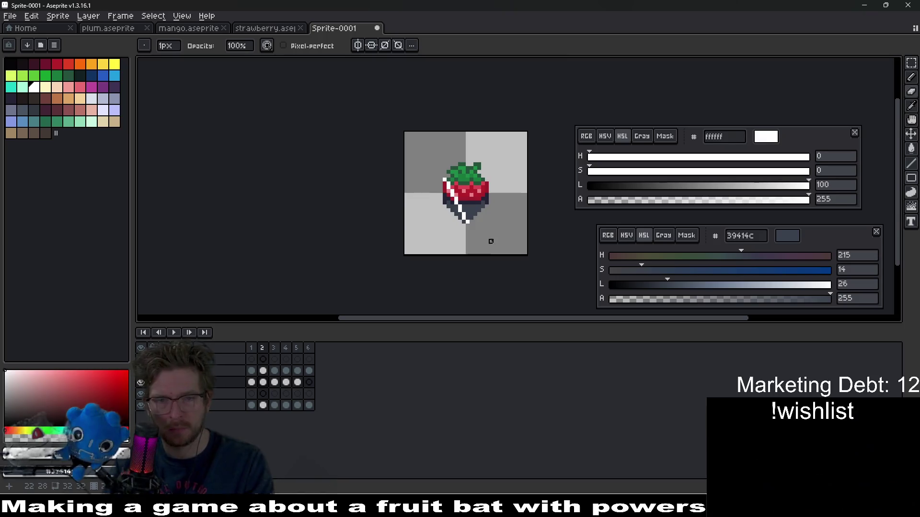
Redraw frame 2's white shine as a line from the leaves down the strawberry.
{"action": "scroll", "coordinate": [491, 237], "scroll_direction": "up", "scroll_amount": 1}
{"action": "key", "text": "ctrl+z"}
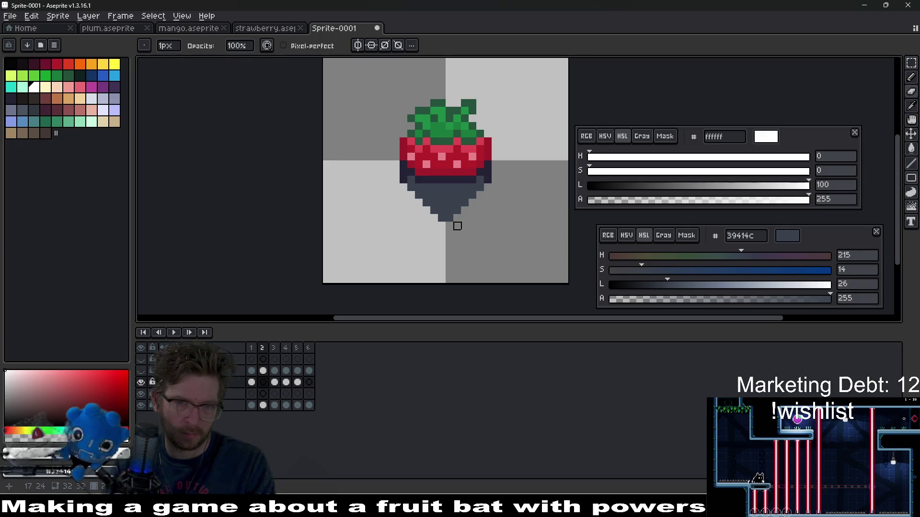
{"action": "key", "text": "comma"}
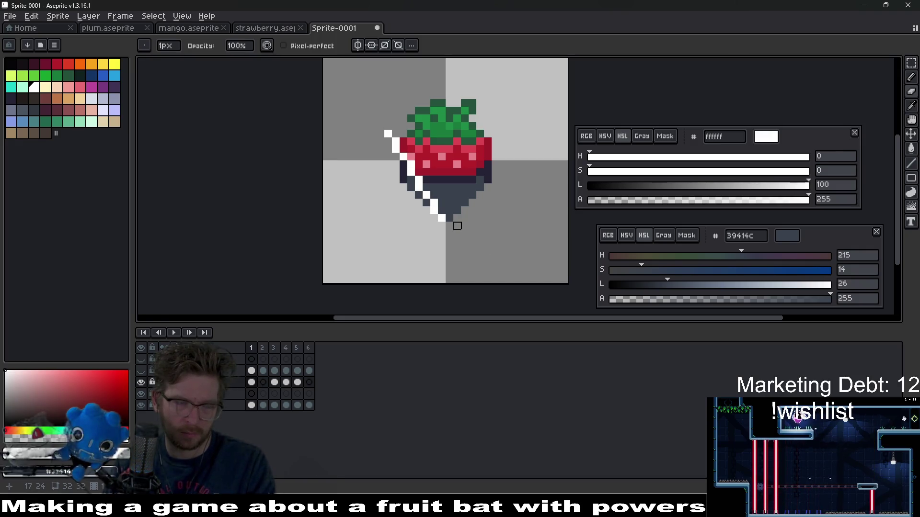
{"action": "key", "text": "period"}
{"action": "key", "text": "l"}
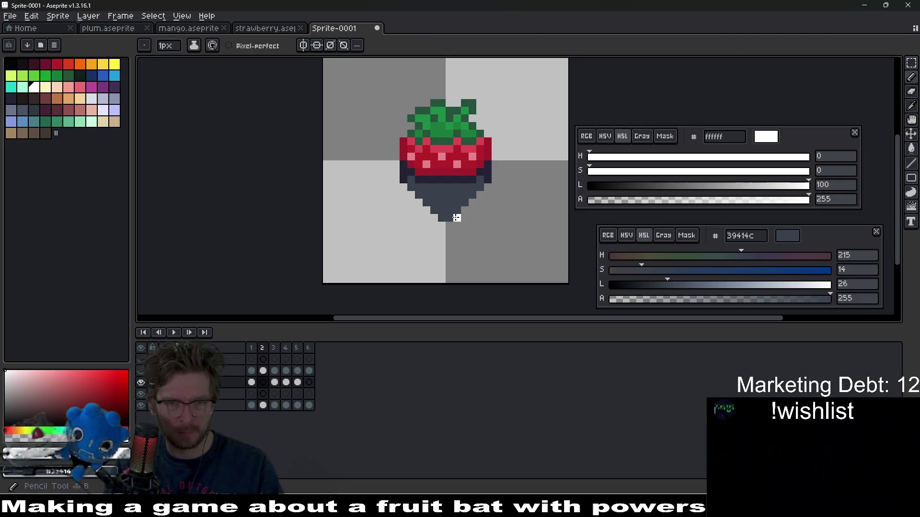
{"action": "left_click_drag", "start_coordinate": [441, 221], "coordinate": [444, 193]}
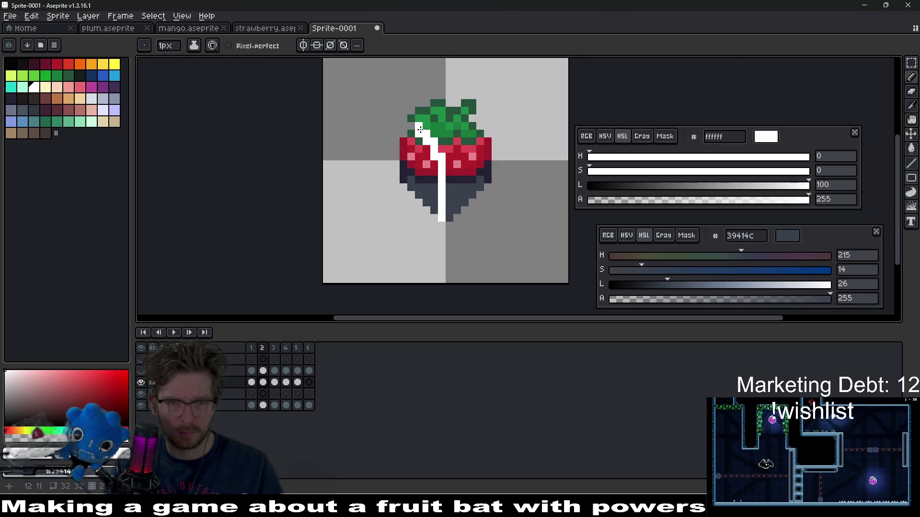
{"action": "key", "text": "ctrl+z"}
{"action": "key", "text": "l"}
{"action": "mouse_move", "coordinate": [430, 159]}
{"action": "left_mouse_down"}
{"action": "mouse_move", "coordinate": [419, 130]}
{"action": "mouse_move", "coordinate": [383, 128]}
{"action": "mouse_move", "coordinate": [418, 130]}
{"action": "left_mouse_up"}
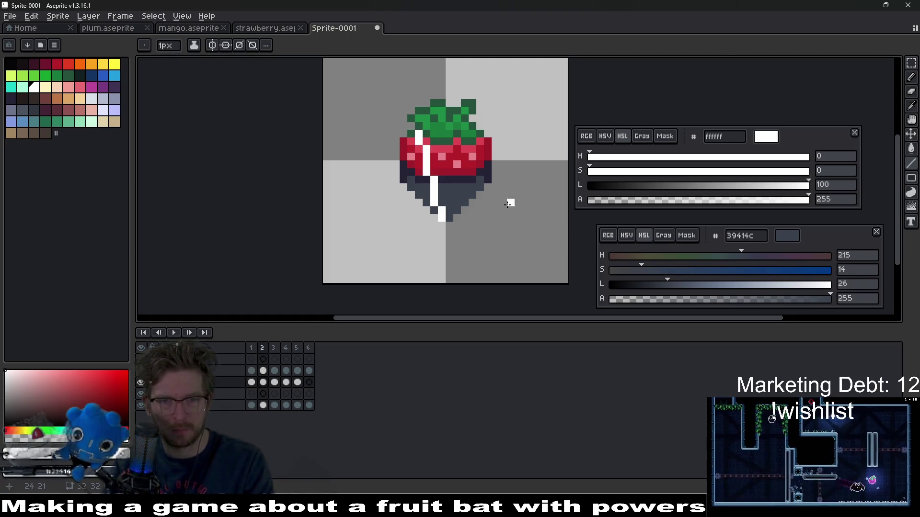
Review the shine on frames 3 and 4, switching between Pencil and Eraser.
{"action": "key", "text": "."}
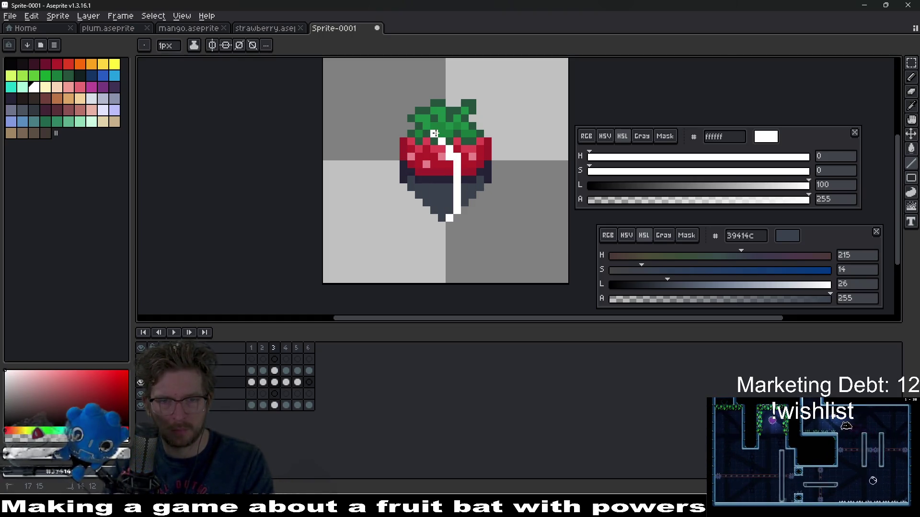
{"action": "key", "text": "b"}
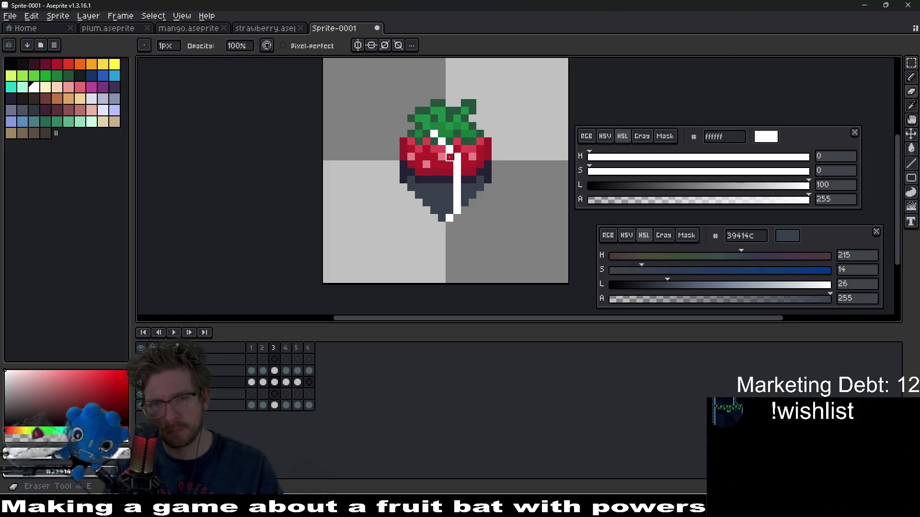
{"action": "scroll", "coordinate": [486, 179], "scroll_direction": "down", "scroll_amount": 3}
{"action": "key", "text": "."}
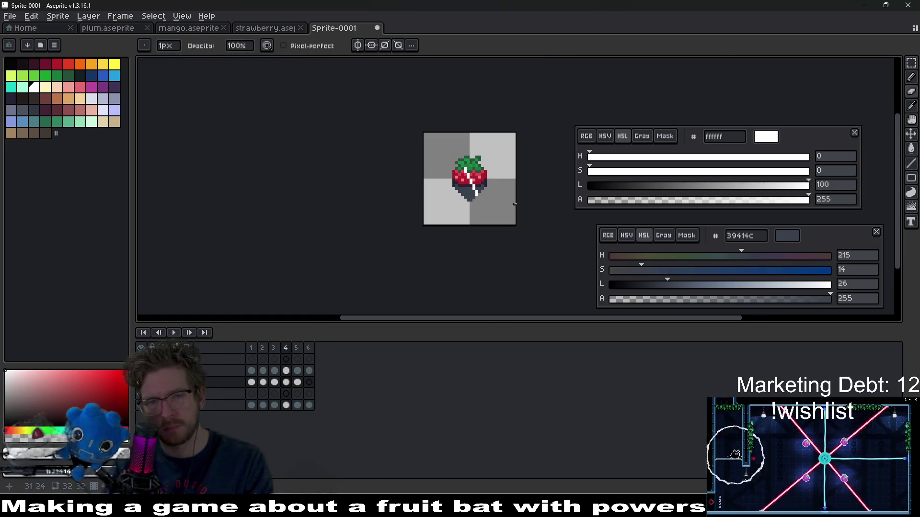
{"action": "scroll", "coordinate": [479, 192], "scroll_direction": "up", "scroll_amount": 3}
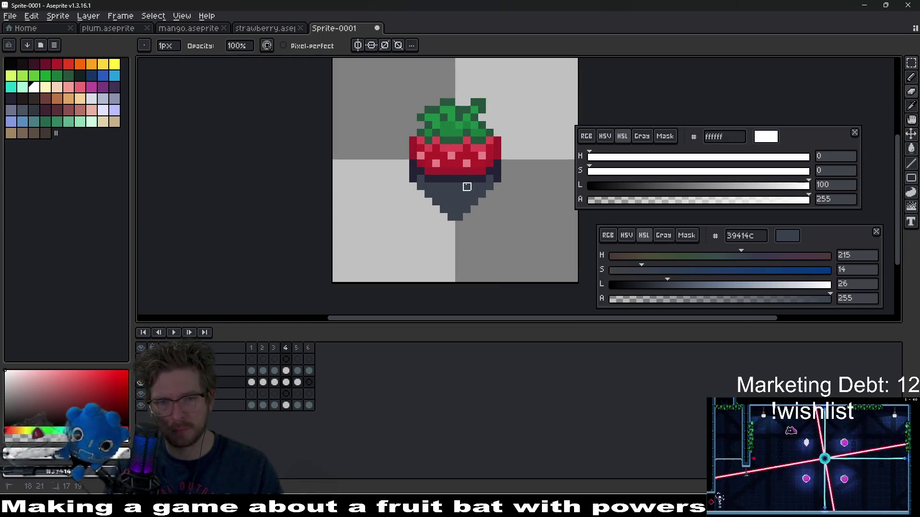
{"action": "key", "text": "b"}
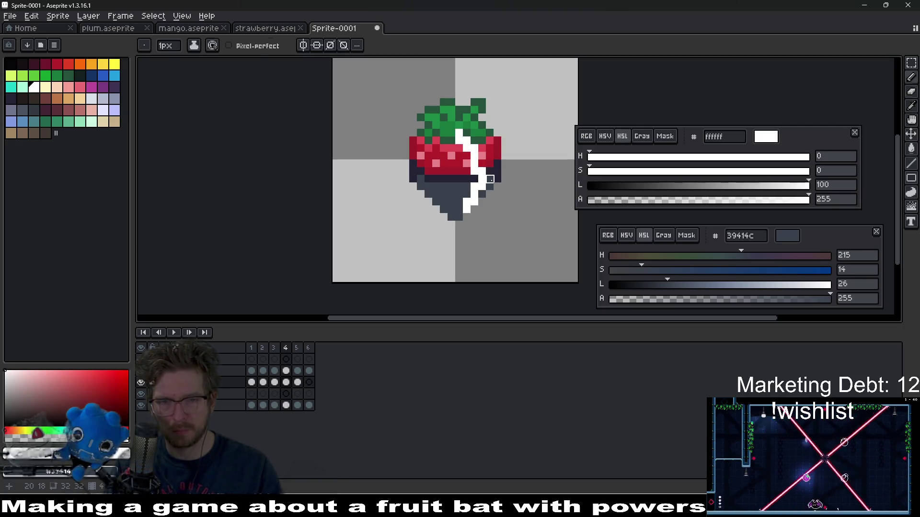
{"action": "key", "text": "e"}
{"action": "scroll", "coordinate": [474, 194], "scroll_direction": "up", "scroll_amount": 2}
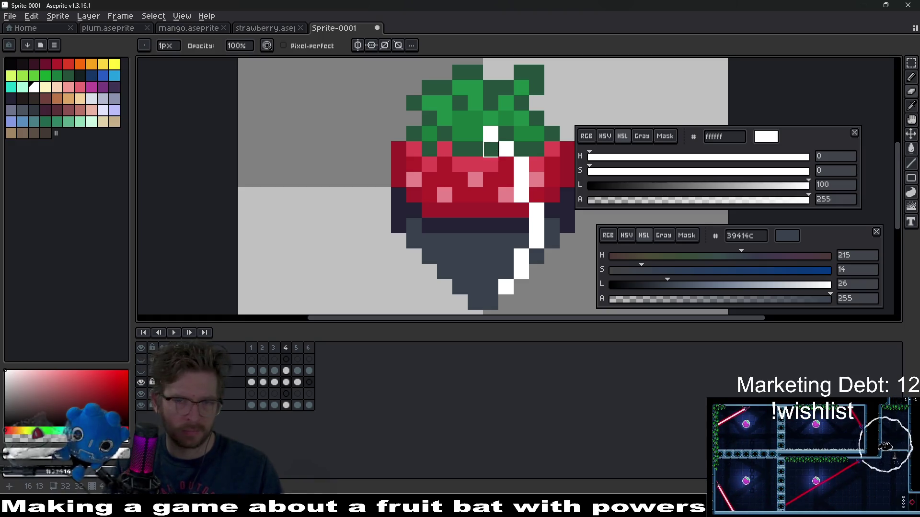
{"action": "scroll", "coordinate": [499, 176], "scroll_direction": "down", "scroll_amount": 3}
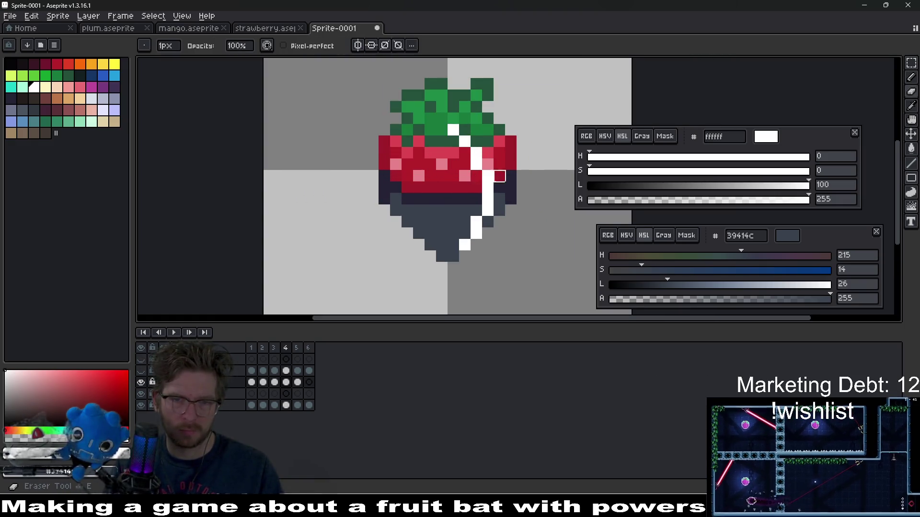
{"action": "scroll", "coordinate": [498, 176], "scroll_direction": "down", "scroll_amount": 2}
Clear frame 5's old shine and draw a new vertical white shine stripe.
{"action": "key", "text": "Right"}
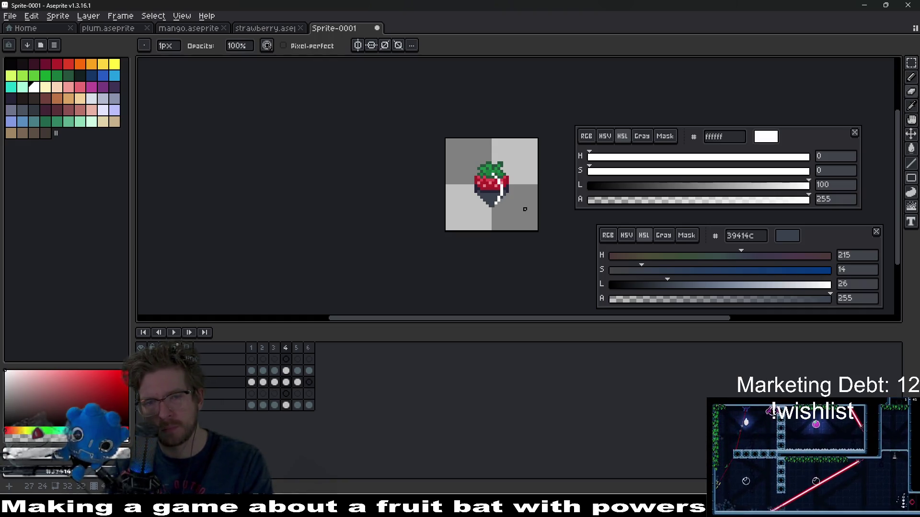
{"action": "scroll", "coordinate": [520, 192], "scroll_direction": "up", "scroll_amount": 1}
{"action": "scroll", "coordinate": [519, 192], "scroll_direction": "up", "scroll_amount": 1}
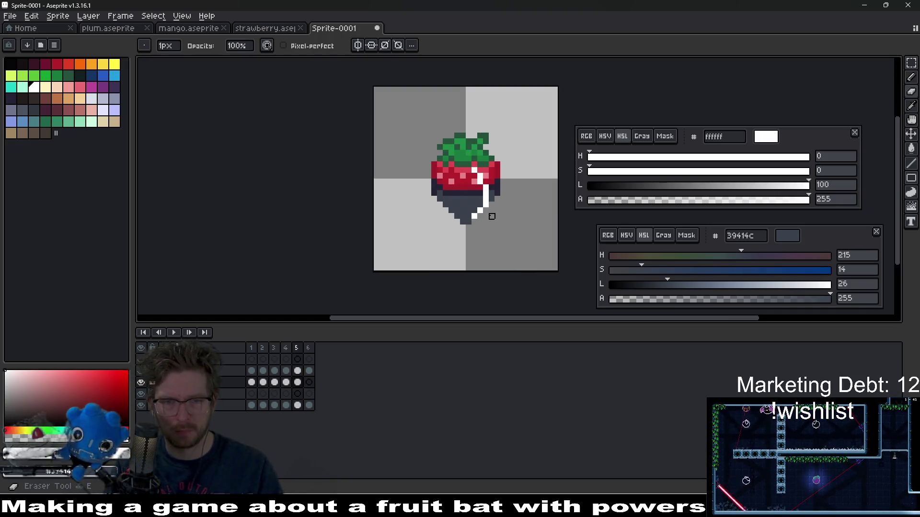
{"action": "key", "text": "ctrl+z"}
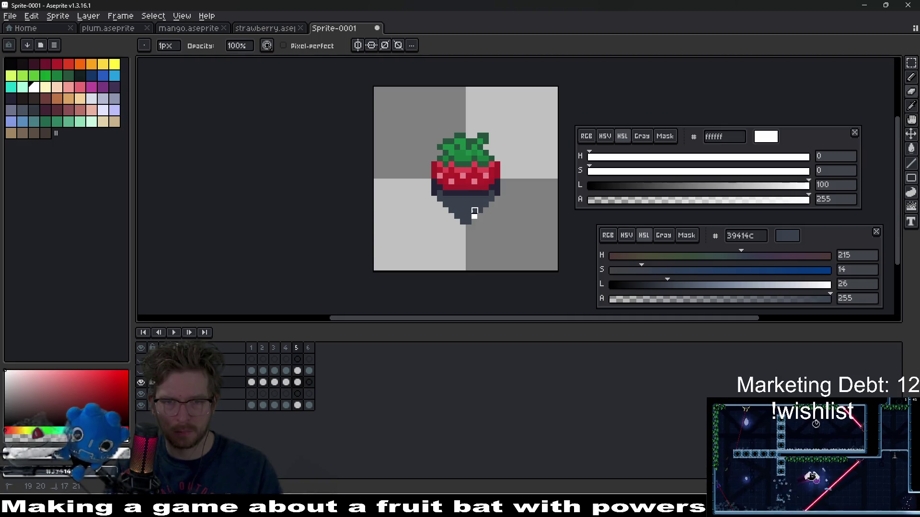
{"action": "key", "text": "ctrl+z"}
{"action": "key", "text": "e"}
{"action": "left_click_drag", "start_coordinate": [484, 204], "coordinate": [479, 163]}
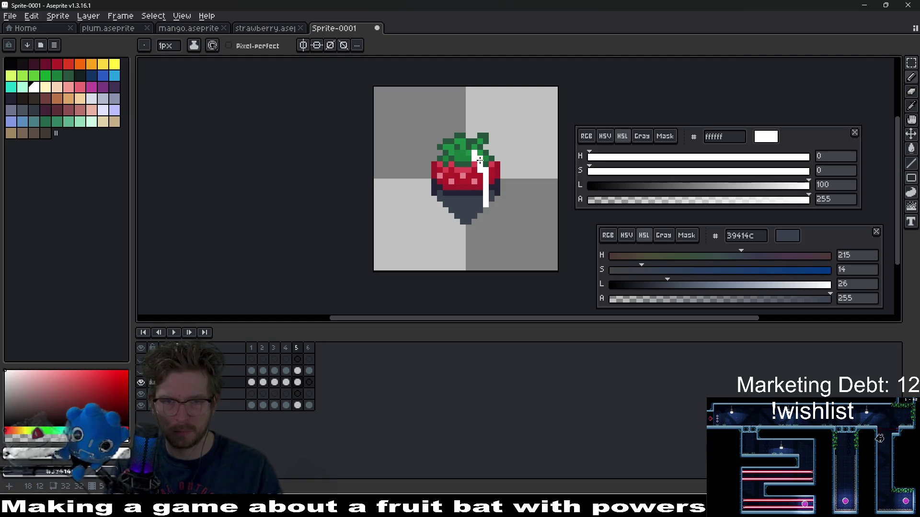
{"action": "key", "text": "e"}
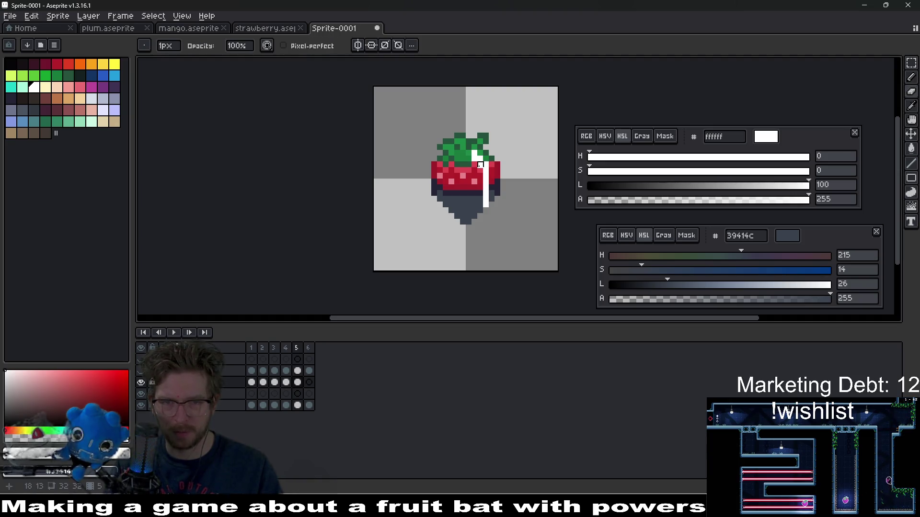
{"action": "scroll", "coordinate": [492, 182], "scroll_direction": "down", "scroll_amount": 1}
{"action": "scroll", "coordinate": [479, 192], "scroll_direction": "up", "scroll_amount": 1}
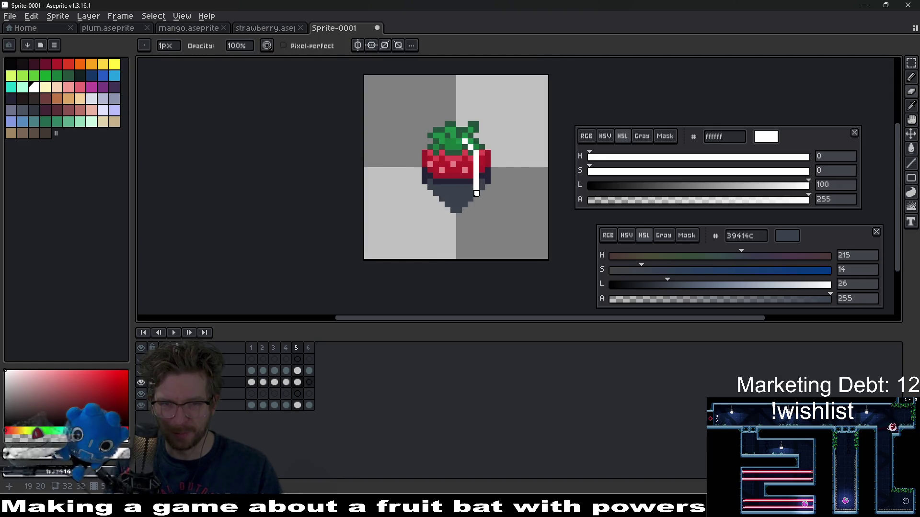
{"action": "key", "text": "b"}
{"action": "scroll", "coordinate": [471, 193], "scroll_direction": "up", "scroll_amount": 2}
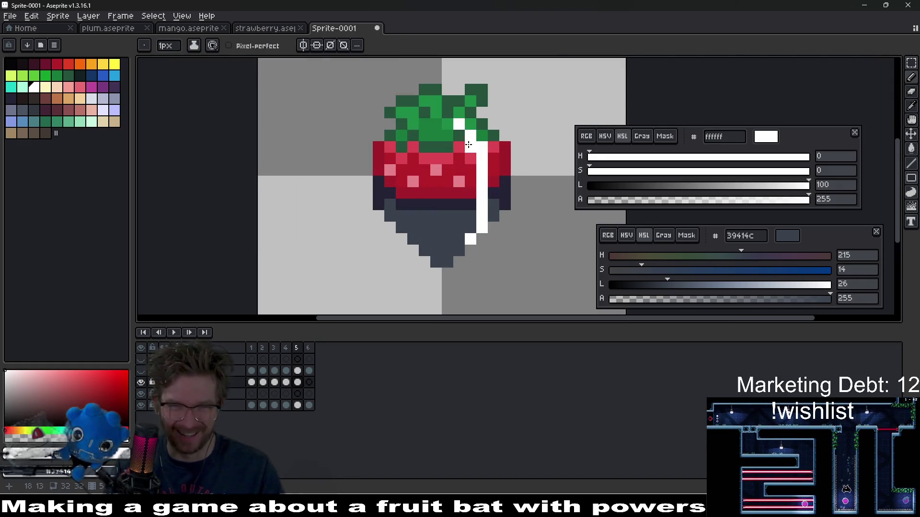
{"action": "key", "text": "e"}
{"action": "scroll", "coordinate": [516, 171], "scroll_direction": "down", "scroll_amount": 2}
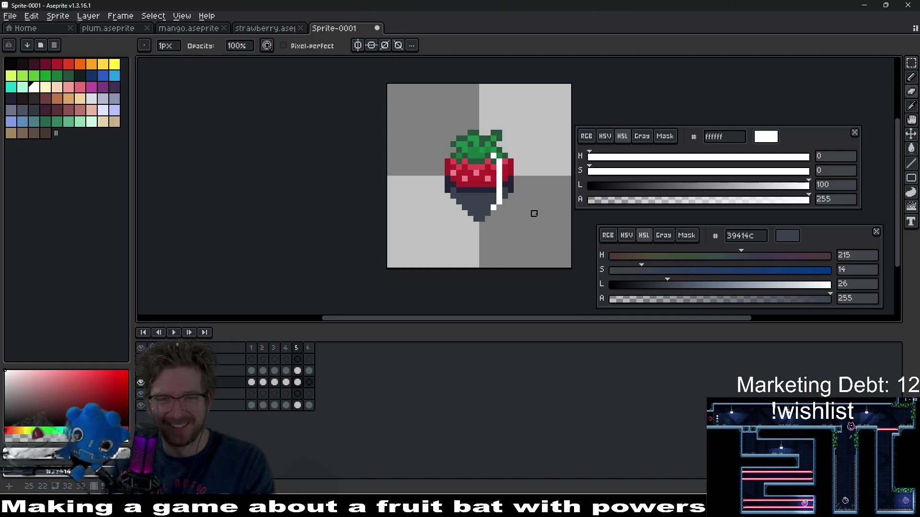
Check frame 6, then extend frame 5's white stripe two pixels downward.
{"action": "key", "text": "Right"}
{"action": "key", "text": "Left"}
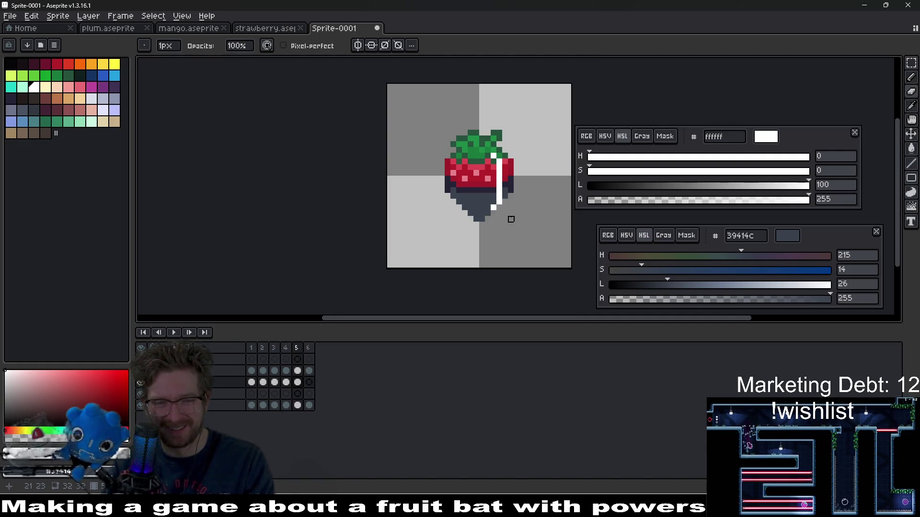
{"action": "scroll", "coordinate": [506, 206], "scroll_direction": "up", "scroll_amount": 2}
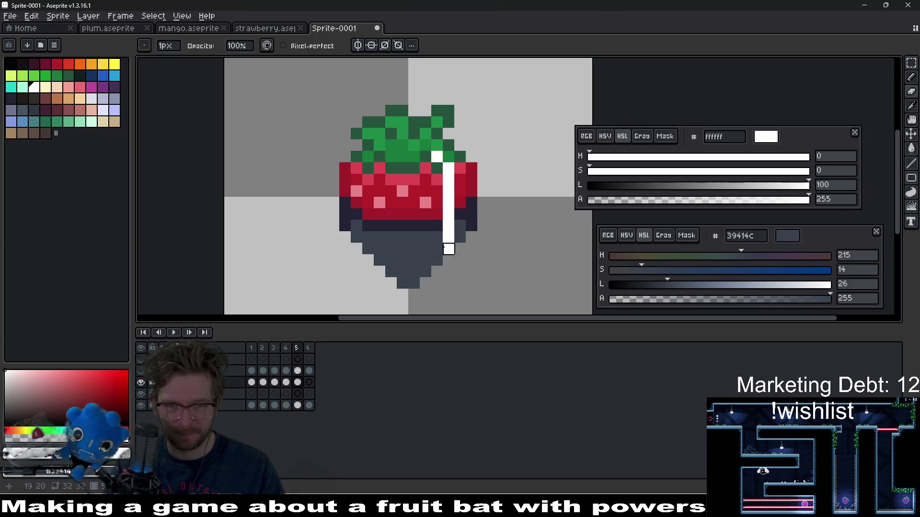
{"action": "key", "text": "b"}
{"action": "mouse_move", "coordinate": [452, 237]}
{"action": "left_mouse_down"}
{"action": "mouse_move", "coordinate": [450, 247]}
{"action": "mouse_move", "coordinate": [449, 191]}
{"action": "left_mouse_up"}
{"action": "key", "text": "e"}
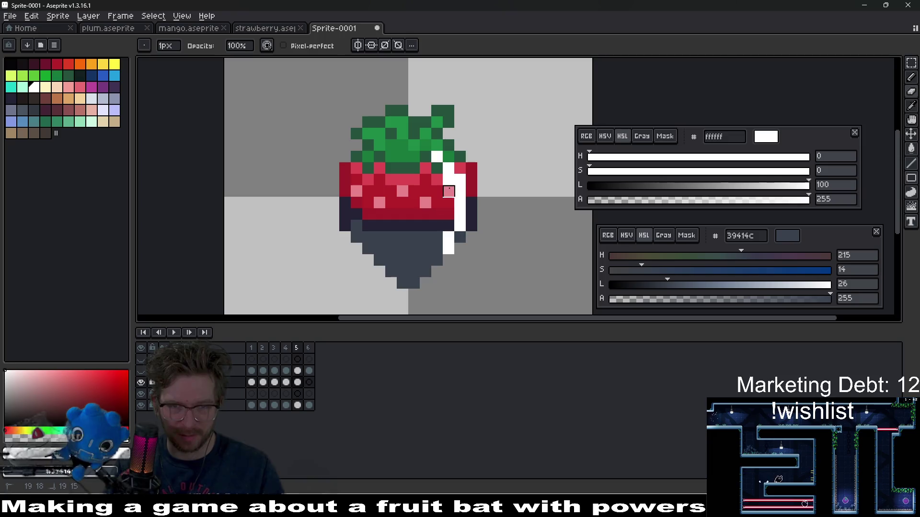
{"action": "scroll", "coordinate": [472, 191], "scroll_direction": "down", "scroll_amount": 4}
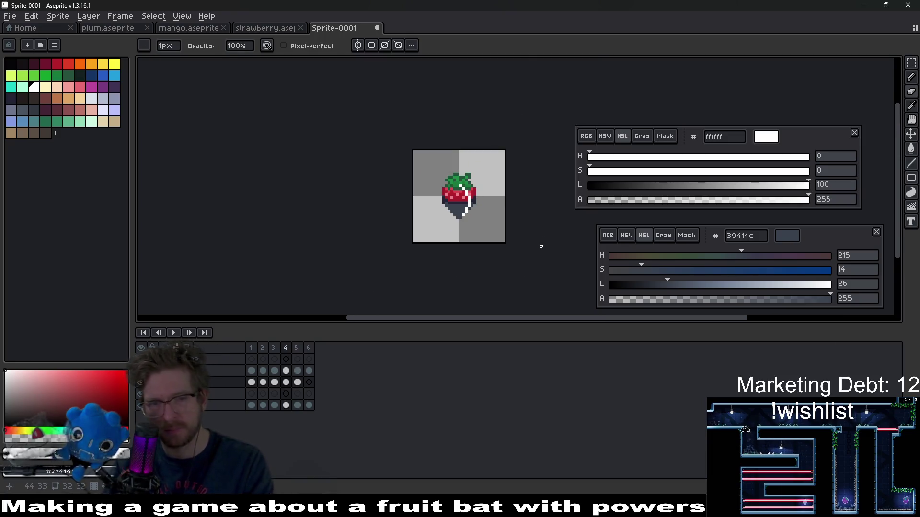
On frame 6, draw a white shine up the strawberry's right edge.
{"action": "left_click", "coordinate": [309, 382]}
{"action": "key", "text": "e"}
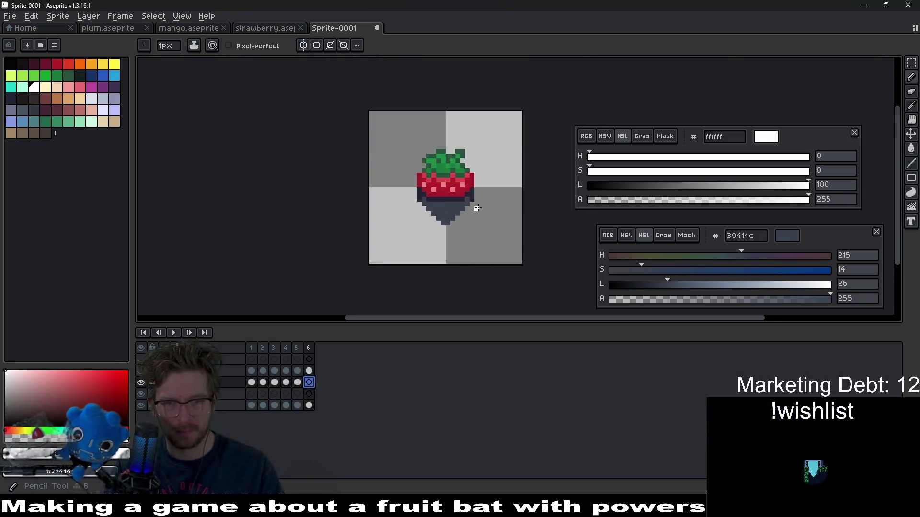
{"action": "scroll", "coordinate": [472, 203], "scroll_direction": "up", "scroll_amount": 4}
{"action": "mouse_move", "coordinate": [436, 223]}
{"action": "left_mouse_down"}
{"action": "mouse_move", "coordinate": [434, 156]}
{"action": "mouse_move", "coordinate": [421, 141]}
{"action": "left_mouse_up"}
{"action": "scroll", "coordinate": [476, 210], "scroll_direction": "down", "scroll_amount": 4}
{"action": "scroll", "coordinate": [428, 187], "scroll_direction": "up", "scroll_amount": 2}
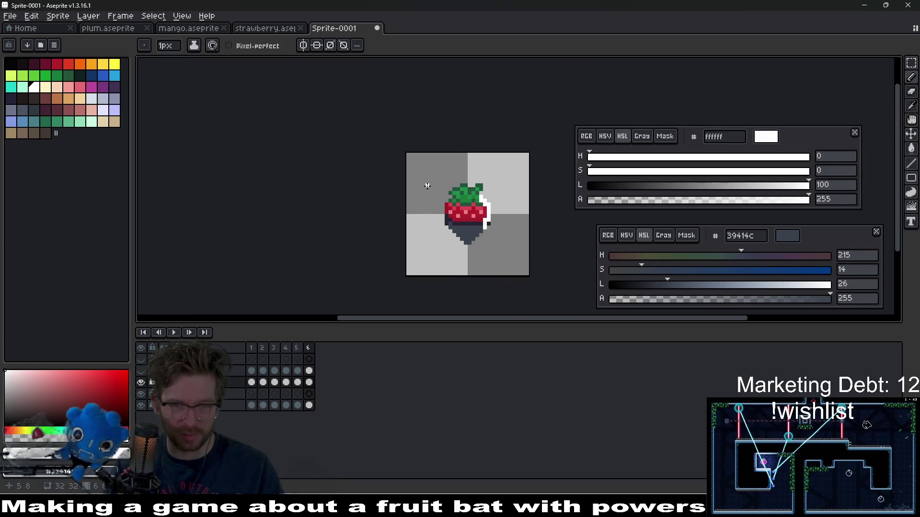
{"action": "scroll", "coordinate": [527, 192], "scroll_direction": "down", "scroll_amount": 8}
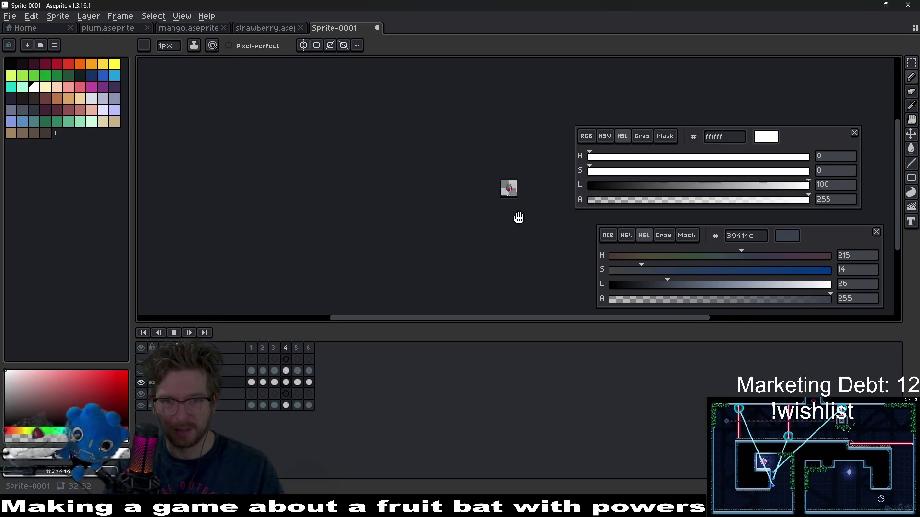
Stop playback, select the shine layer's cels, and delete the shine from all six frames.
{"action": "scroll", "coordinate": [518, 218], "scroll_direction": "up", "scroll_amount": 7}
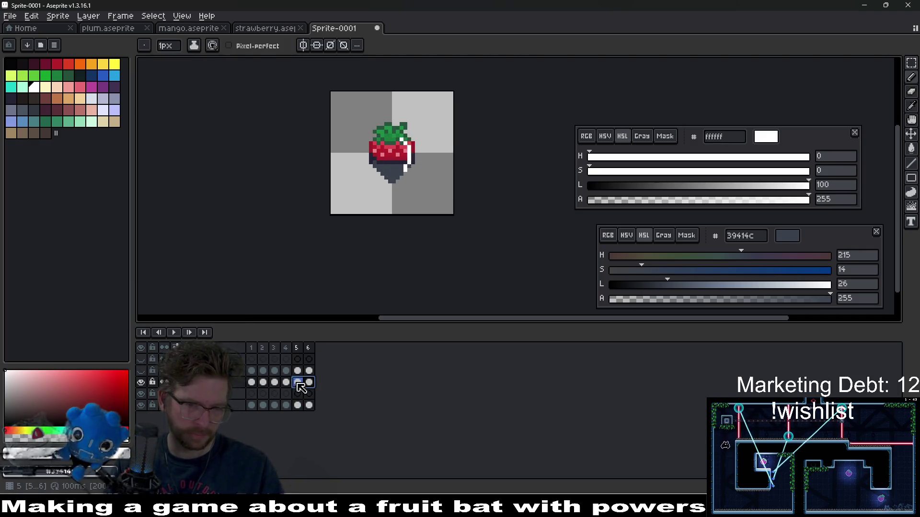
{"action": "left_click", "coordinate": [252, 383]}
{"action": "key", "text": "Delete"}
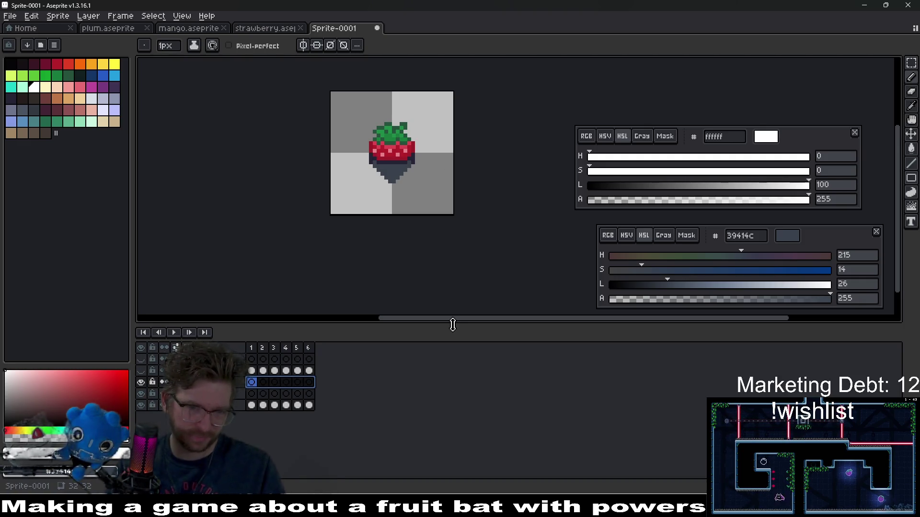
Show the ref layer's reference strawberry briefly, then hide it again.
{"action": "left_click", "coordinate": [144, 374]}
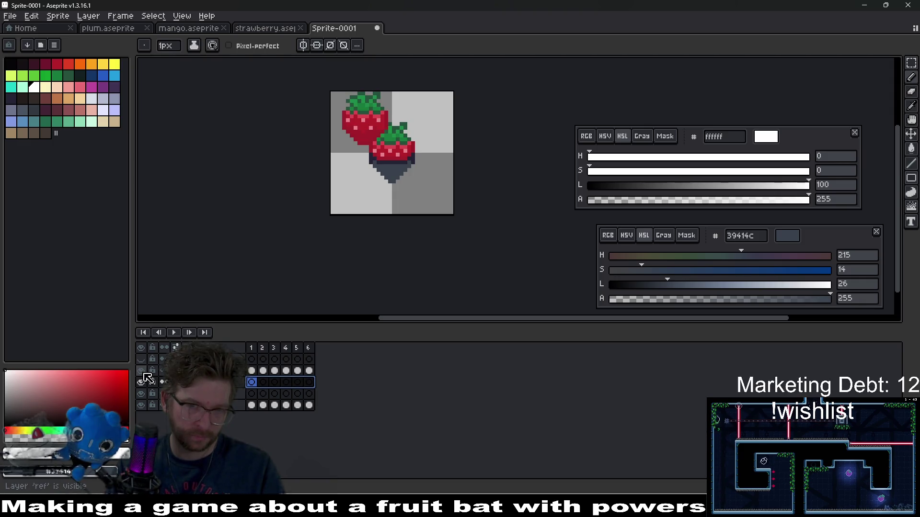
{"action": "left_click", "coordinate": [144, 374]}
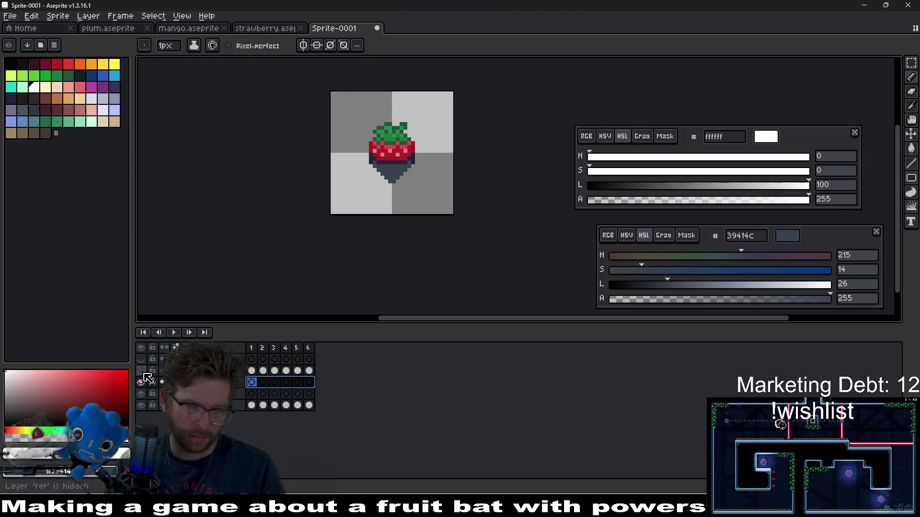
{"action": "scroll", "coordinate": [388, 182], "scroll_direction": "up", "scroll_amount": 3}
{"action": "scroll", "coordinate": [287, 184], "scroll_direction": "right", "scroll_amount": 2}
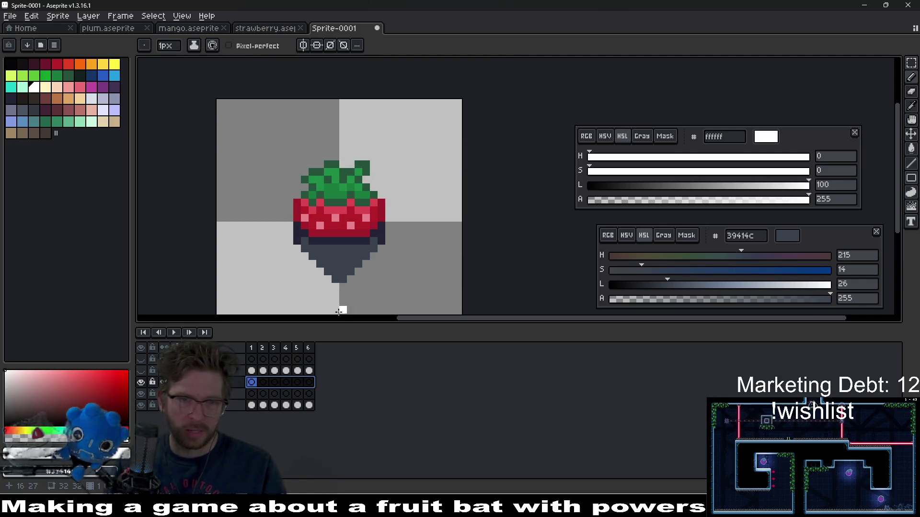
Choose white and place shine pixels on the chocolate, undoing the first diagonal attempt.
{"action": "left_click", "coordinate": [68, 122]}
{"action": "left_click", "coordinate": [36, 87]}
{"action": "scroll", "coordinate": [286, 195], "scroll_direction": "up", "scroll_amount": 2}
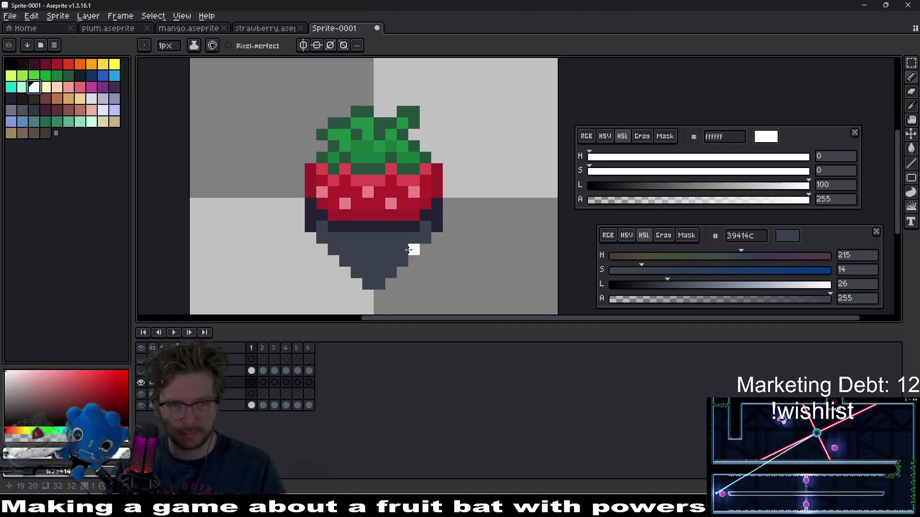
{"action": "scroll", "coordinate": [286, 195], "scroll_direction": "down", "scroll_amount": 2}
{"action": "scroll", "coordinate": [287, 195], "scroll_direction": "right", "scroll_amount": 1}
{"action": "left_click", "coordinate": [328, 224]}
{"action": "left_click", "coordinate": [324, 215]}
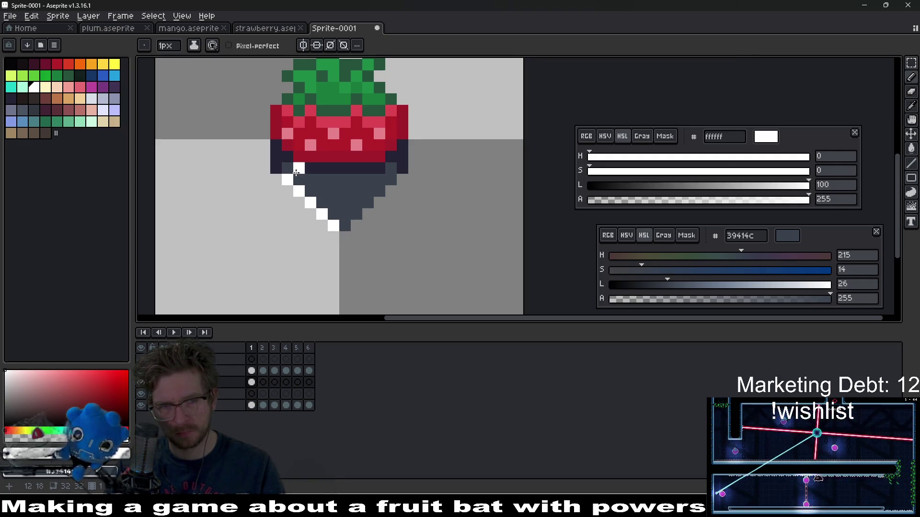
{"action": "scroll", "coordinate": [311, 201], "scroll_direction": "up", "scroll_amount": 1}
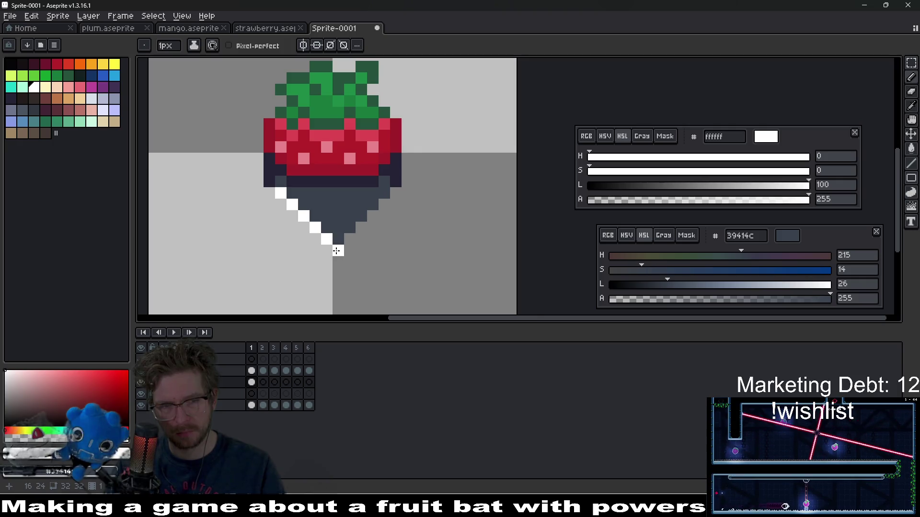
{"action": "key", "text": "ctrl+z"}
{"action": "key", "text": "ctrl+z"}
{"action": "key", "text": "ctrl+z"}
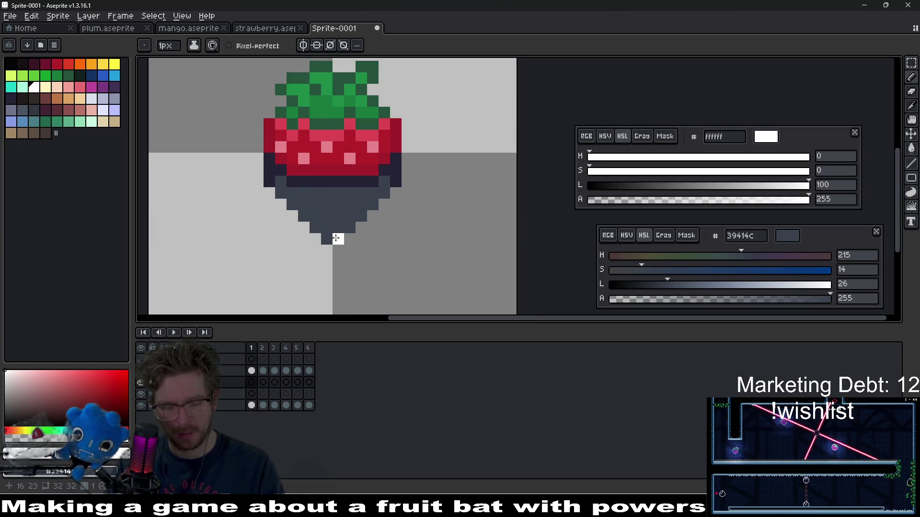
{"action": "left_click", "coordinate": [327, 239]}
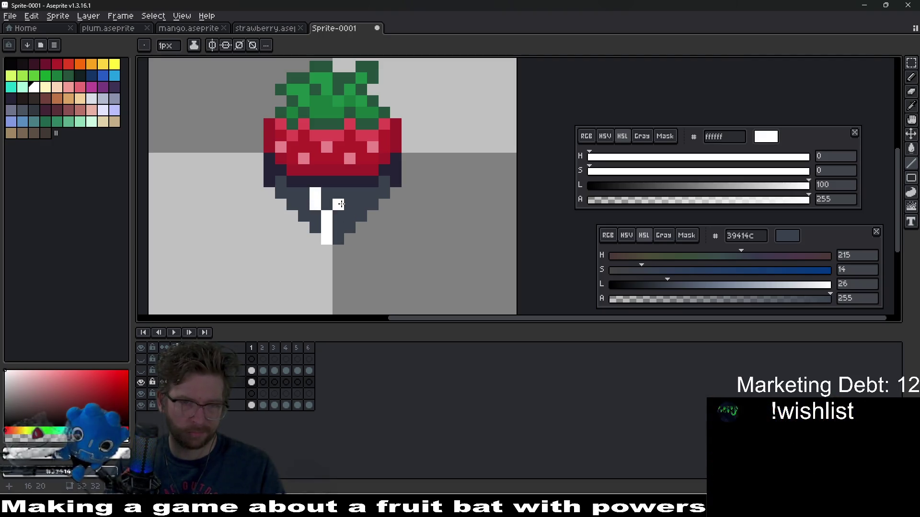
{"action": "scroll", "coordinate": [297, 206], "scroll_direction": "up", "scroll_amount": 2}
{"action": "left_click", "coordinate": [262, 192]}
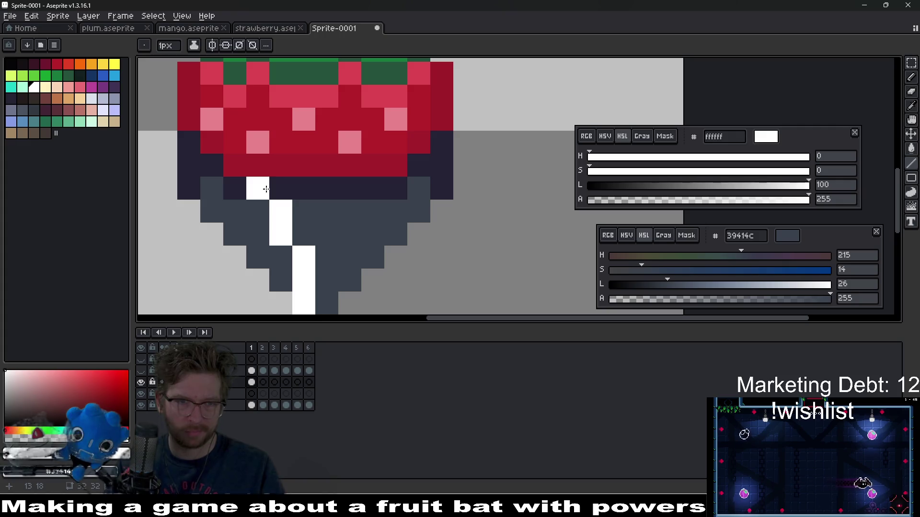
Sample grey-blue 39414c and repaint the dark chocolate row with it.
{"action": "key", "text": "alt"}
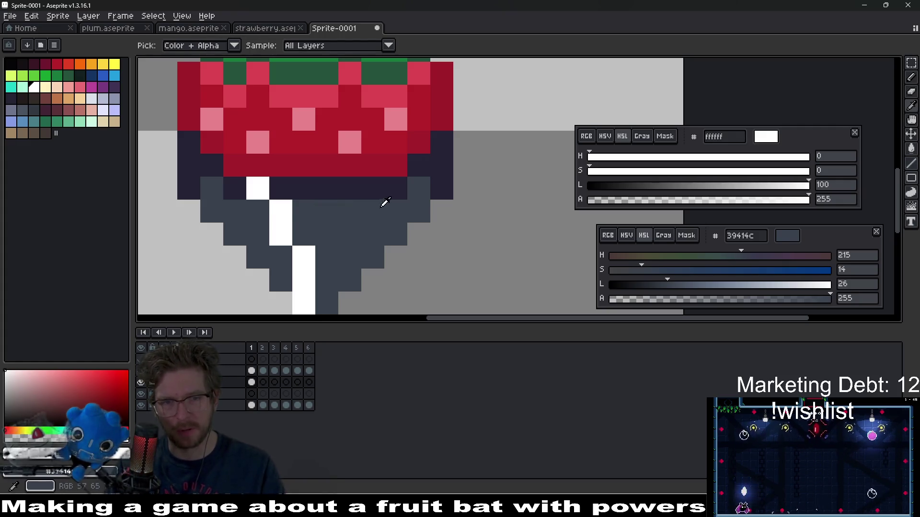
{"action": "left_click", "coordinate": [385, 202]}
{"action": "left_click_drag", "start_coordinate": [385, 191], "coordinate": [241, 186]}
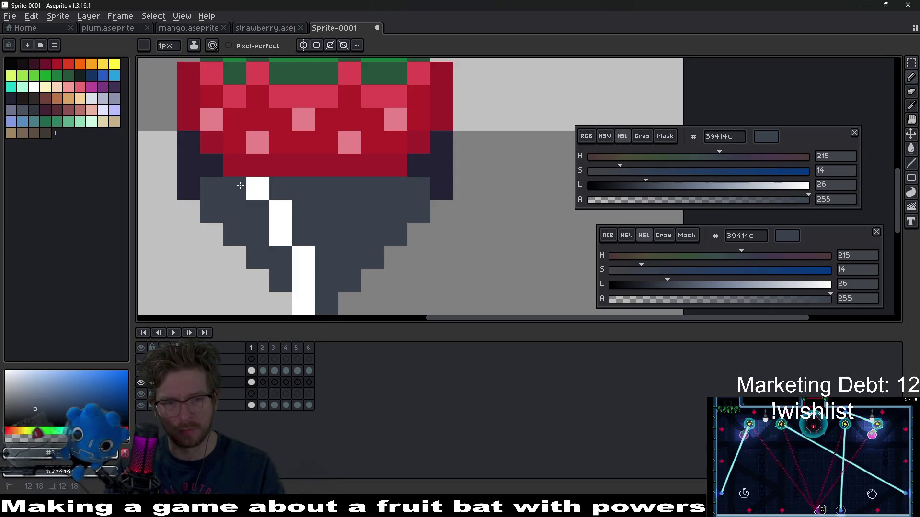
{"action": "scroll", "coordinate": [336, 216], "scroll_direction": "down", "scroll_amount": 3}
{"action": "key", "text": "ctrl"}
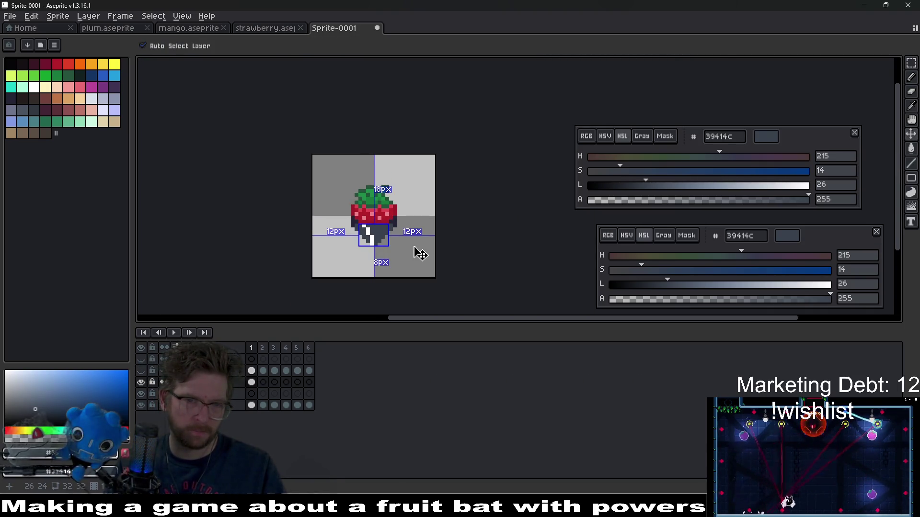
{"action": "scroll", "coordinate": [377, 250], "scroll_direction": "up", "scroll_amount": 2}
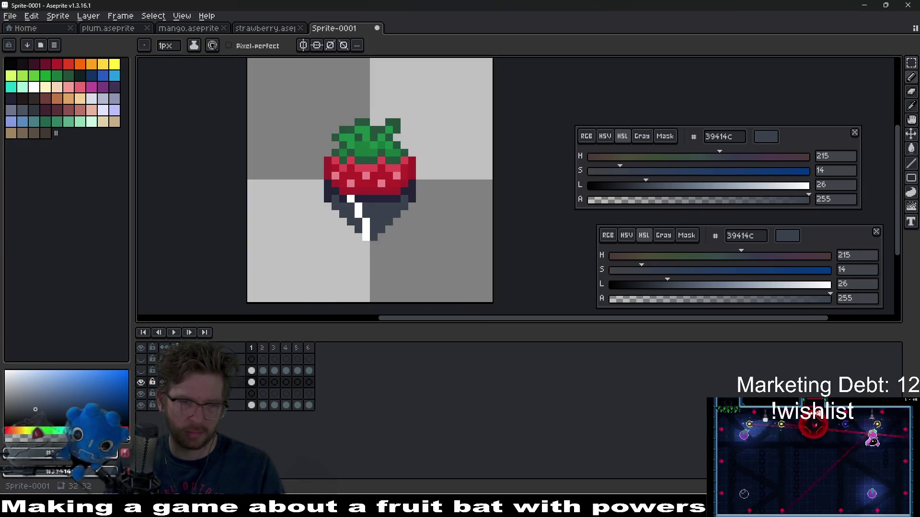
Link the bottom layer's cels across frames 1–6.
{"action": "left_click_drag", "start_coordinate": [309, 406], "coordinate": [252, 407]}
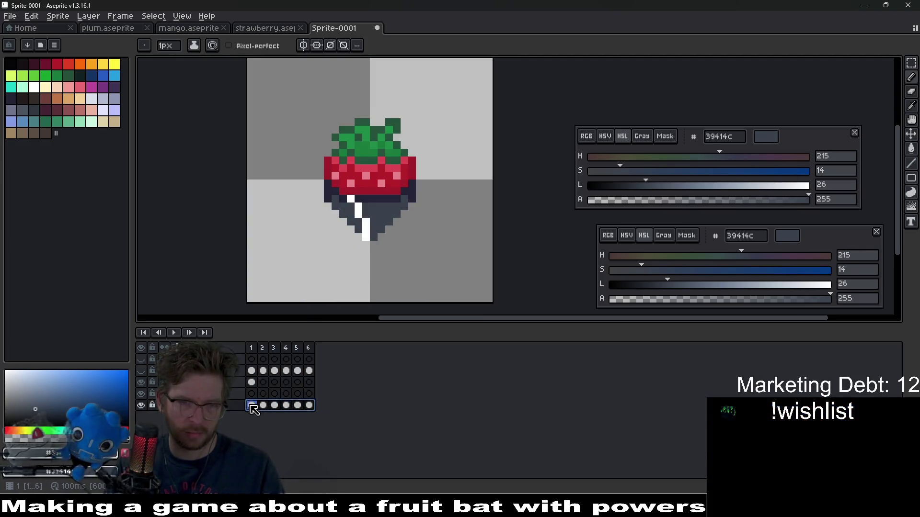
{"action": "right_click", "coordinate": [275, 405]}
{"action": "left_click", "coordinate": [353, 446]}
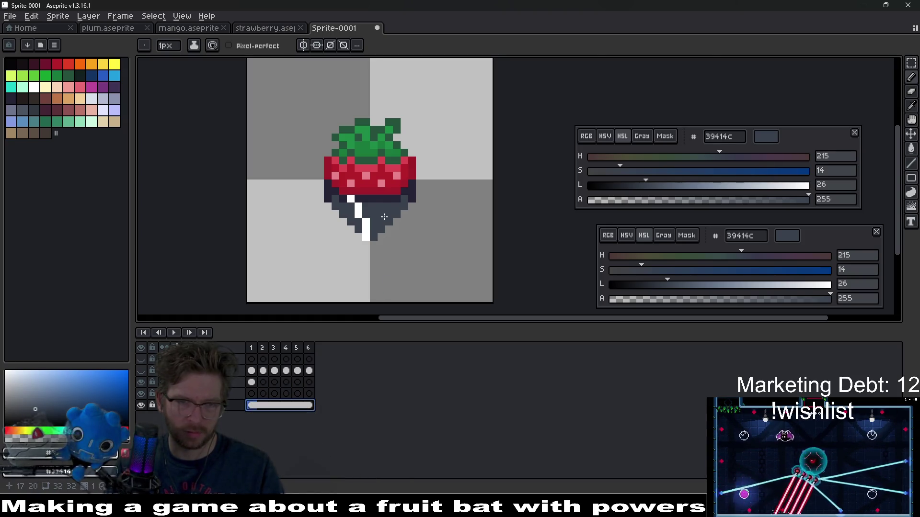
{"action": "scroll", "coordinate": [406, 203], "scroll_direction": "up", "scroll_amount": 2}
Repaint the dark row grey-blue around the shine and paint the lowest crimson row navy 242234.
{"action": "mouse_move", "coordinate": [406, 203]}
{"action": "left_mouse_down"}
{"action": "mouse_move", "coordinate": [415, 201]}
{"action": "mouse_move", "coordinate": [301, 203]}
{"action": "left_mouse_up"}
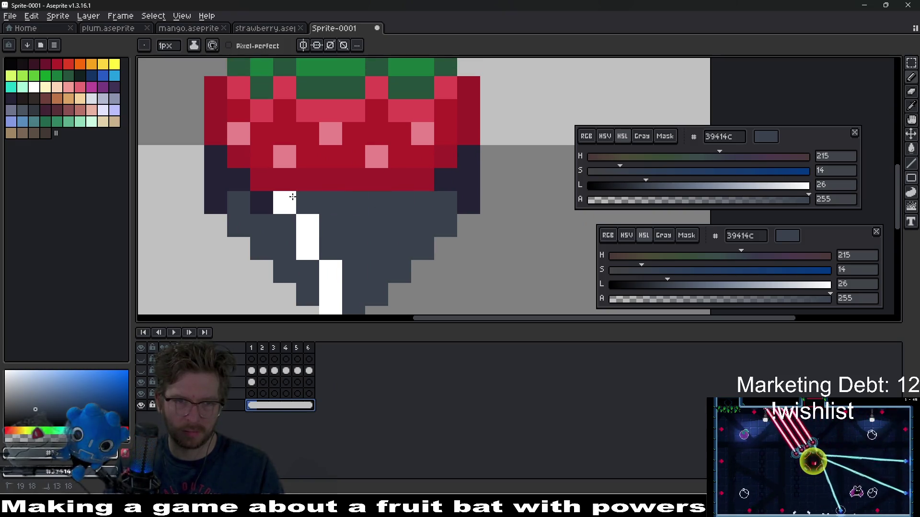
{"action": "left_click", "coordinate": [262, 202]}
{"action": "left_click", "coordinate": [447, 175], "text": "alt"}
{"action": "left_click_drag", "start_coordinate": [451, 180], "coordinate": [262, 176]}
{"action": "scroll", "coordinate": [407, 181], "scroll_direction": "down", "scroll_amount": 5}
{"action": "scroll", "coordinate": [419, 187], "scroll_direction": "up", "scroll_amount": 2}
{"action": "scroll", "coordinate": [418, 187], "scroll_direction": "up", "scroll_amount": 2}
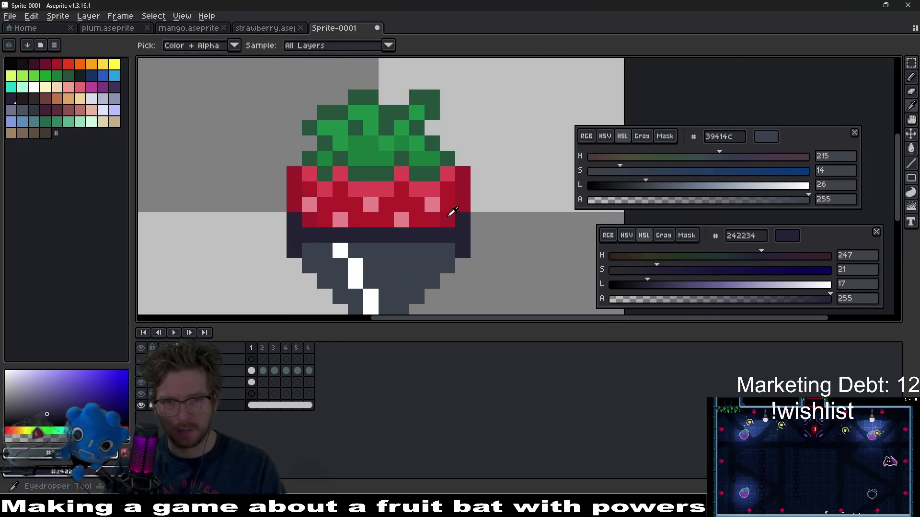
{"action": "left_click", "coordinate": [426, 221], "text": "alt"}
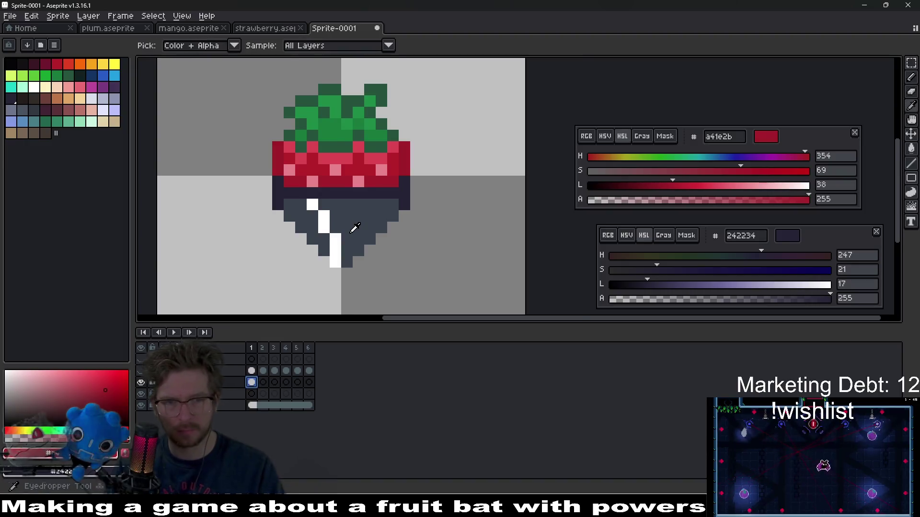
On the shine layer, add a white shine pixel in frame 2 and erase a stray one.
{"action": "left_click", "coordinate": [343, 255], "text": "alt"}
{"action": "left_click", "coordinate": [336, 261], "text": "alt"}
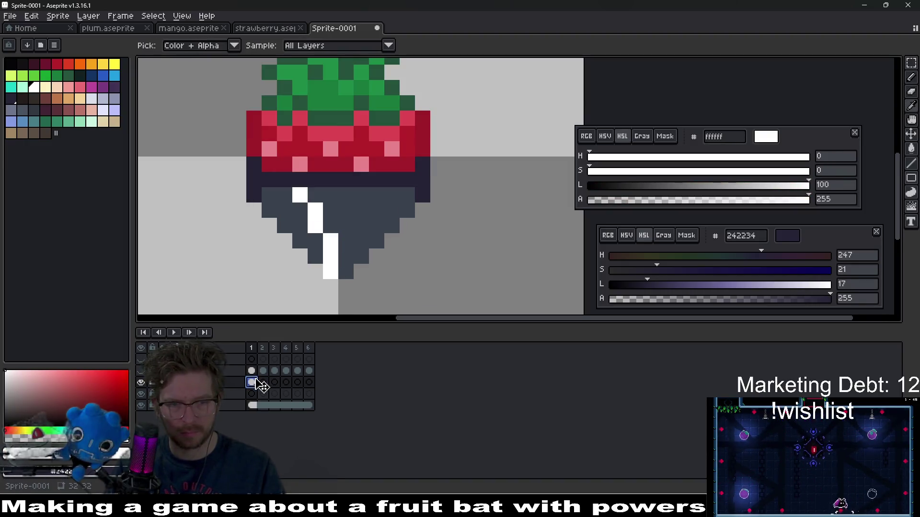
{"action": "key", "text": "Right"}
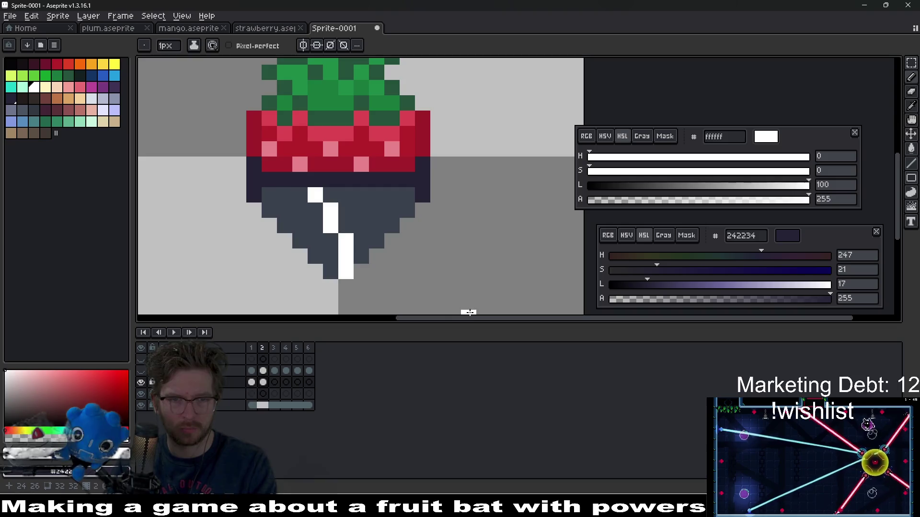
{"action": "left_click", "coordinate": [346, 226]}
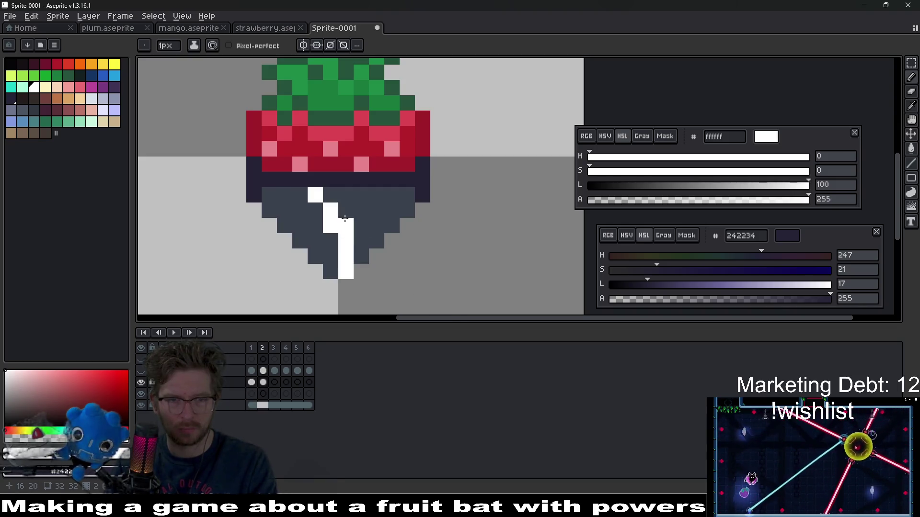
{"action": "key", "text": "e"}
{"action": "left_click", "coordinate": [331, 226]}
{"action": "scroll", "coordinate": [393, 245], "scroll_direction": "down", "scroll_amount": 3}
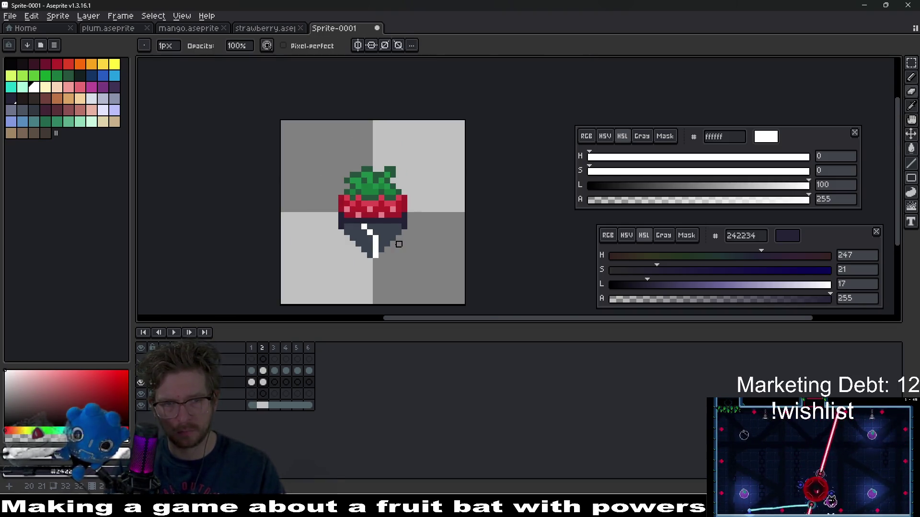
{"action": "scroll", "coordinate": [379, 239], "scroll_direction": "up", "scroll_amount": 3}
{"action": "key", "text": "b"}
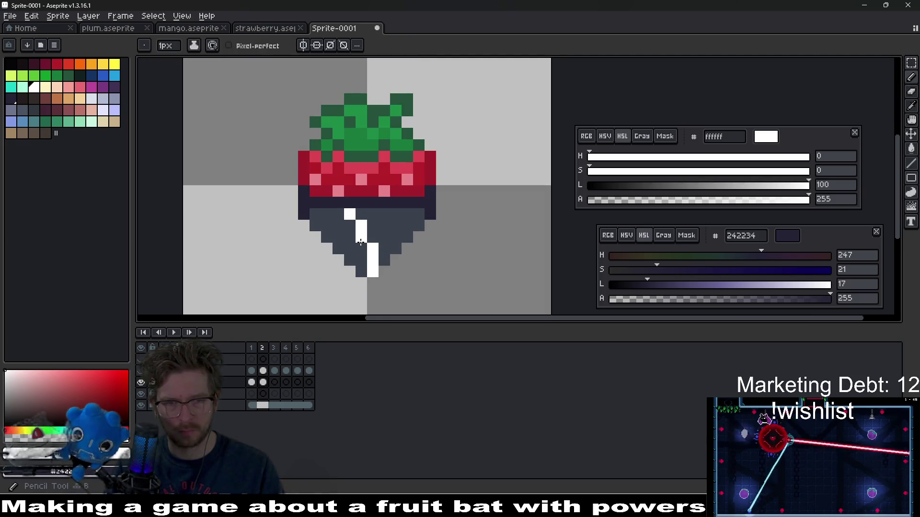
{"action": "scroll", "coordinate": [420, 256], "scroll_direction": "down", "scroll_amount": 4}
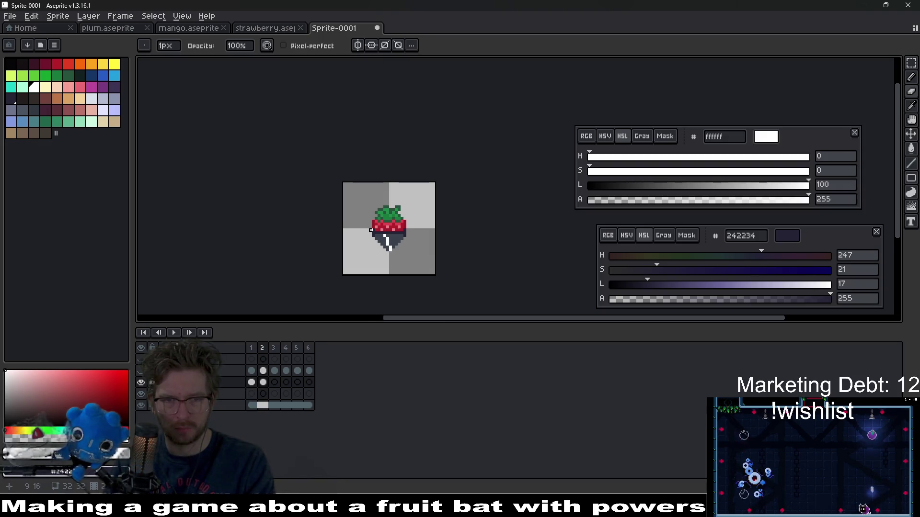
{"action": "scroll", "coordinate": [370, 230], "scroll_direction": "up", "scroll_amount": 4}
Draw frame 3's short white shine stroke near the strawberry tip.
{"action": "key", "text": "Right"}
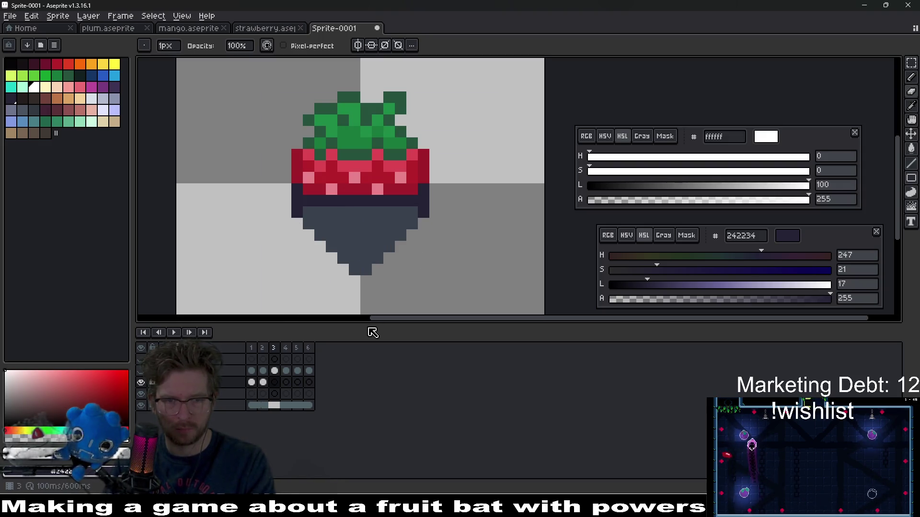
{"action": "left_click", "coordinate": [374, 261]}
{"action": "left_click_drag", "start_coordinate": [366, 266], "coordinate": [367, 255]}
{"action": "key", "text": "b"}
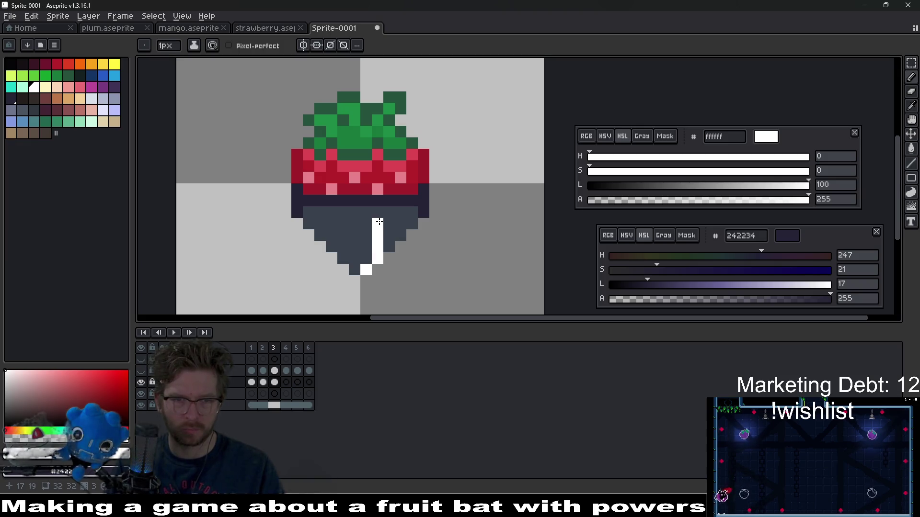
{"action": "scroll", "coordinate": [424, 242], "scroll_direction": "down", "scroll_amount": 3}
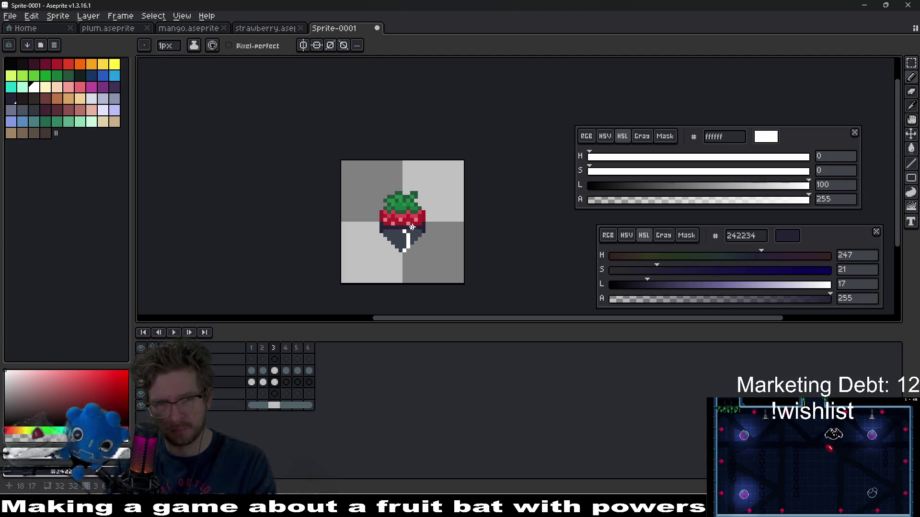
{"action": "scroll", "coordinate": [412, 227], "scroll_direction": "up", "scroll_amount": 2}
{"action": "key", "text": "e"}
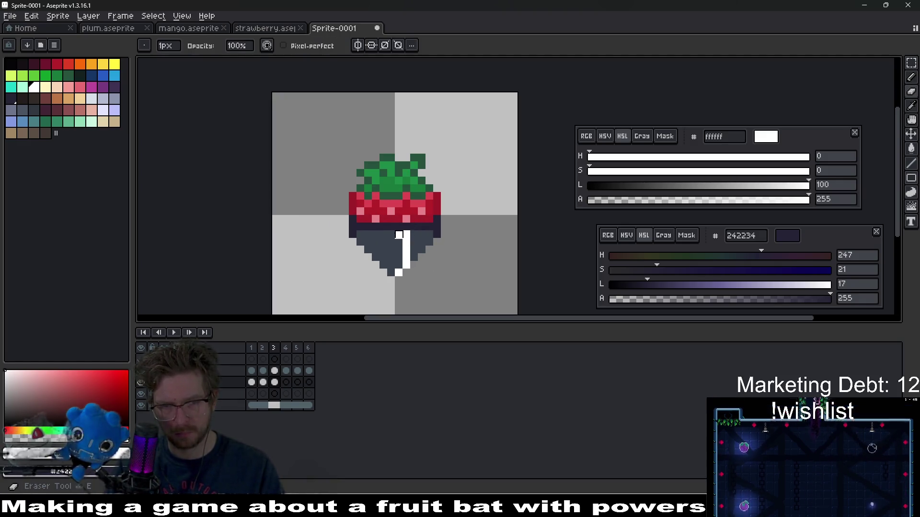
{"action": "left_click", "coordinate": [274, 382]}
Draw frame 4's white diagonal shine rising from the bottom tip.
{"action": "left_click", "coordinate": [286, 382]}
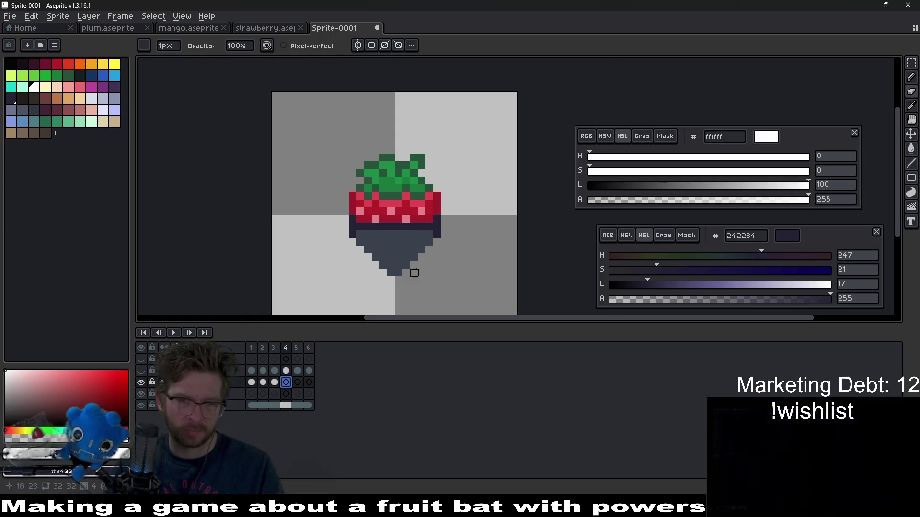
{"action": "scroll", "coordinate": [376, 273], "scroll_direction": "up", "scroll_amount": 3}
{"action": "key", "text": "b"}
{"action": "mouse_move", "coordinate": [373, 272]}
{"action": "left_mouse_down"}
{"action": "mouse_move", "coordinate": [407, 231]}
{"action": "mouse_move", "coordinate": [408, 200]}
{"action": "left_mouse_up"}
{"action": "scroll", "coordinate": [484, 245], "scroll_direction": "down", "scroll_amount": 2}
{"action": "scroll", "coordinate": [484, 245], "scroll_direction": "down", "scroll_amount": 1}
Compare frames 1–3 and add two white pixels beside frame 3's stroke.
{"action": "key", "text": "comma"}
{"action": "key", "text": "comma"}
{"action": "key", "text": "comma"}
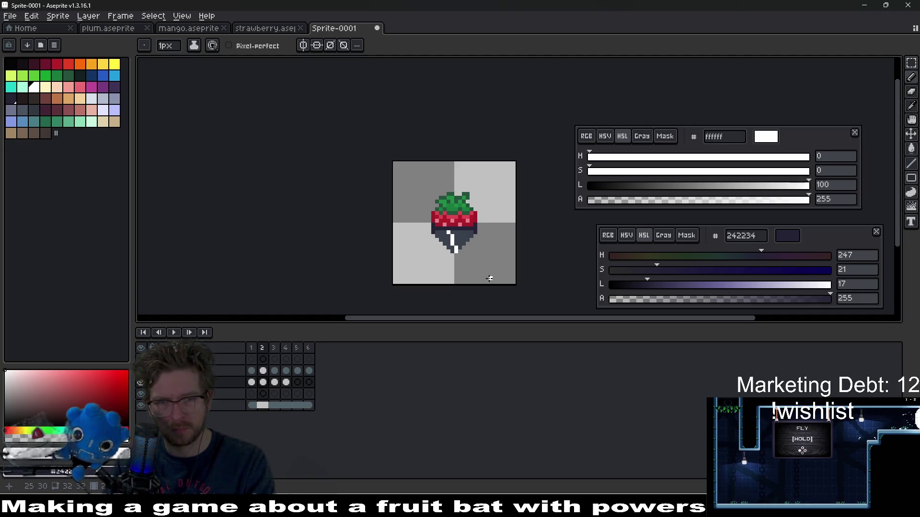
{"action": "key", "text": "period"}
{"action": "scroll", "coordinate": [472, 247], "scroll_direction": "up", "scroll_amount": 3}
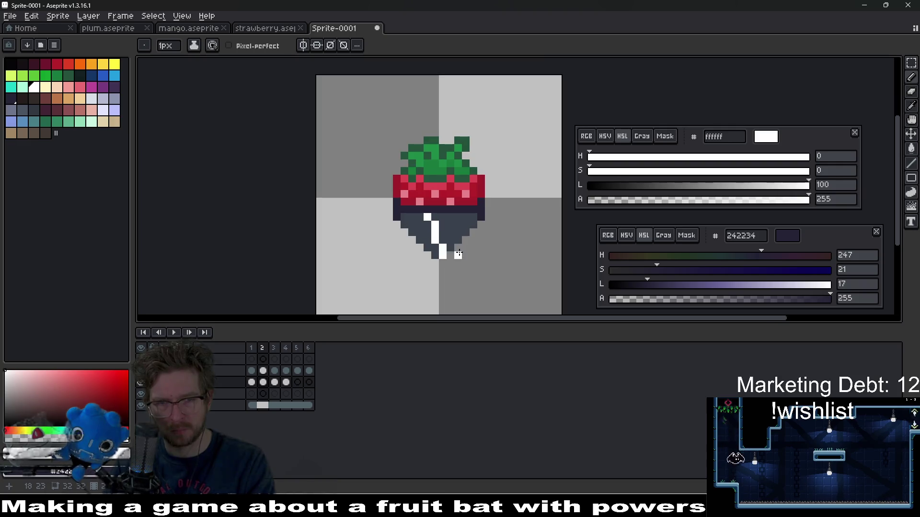
{"action": "key", "text": "period"}
{"action": "scroll", "coordinate": [465, 252], "scroll_direction": "up", "scroll_amount": 1}
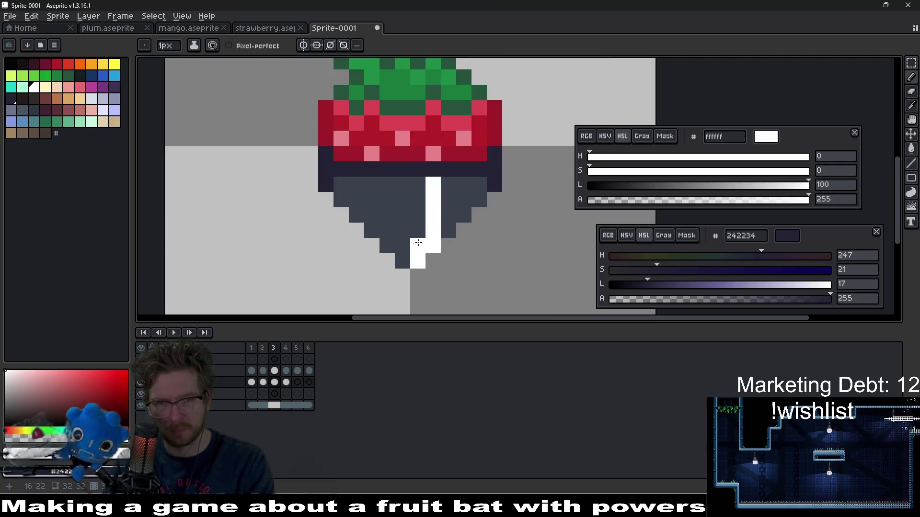
{"action": "left_click", "coordinate": [417, 246]}
{"action": "left_click", "coordinate": [417, 230]}
{"action": "key", "text": "e"}
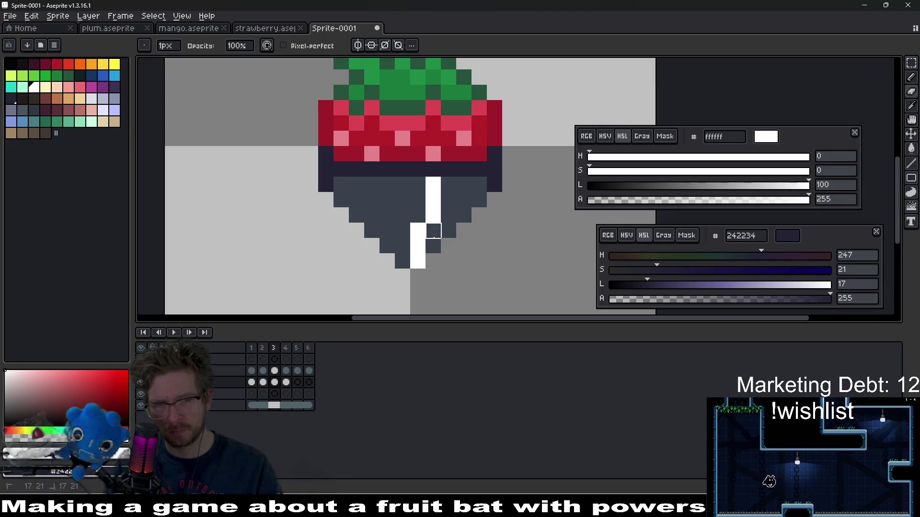
Step to frame 6 and draw a white diagonal line along the chocolate's lower-right edge.
{"action": "scroll", "coordinate": [450, 230], "scroll_direction": "down", "scroll_amount": 5}
{"action": "key", "text": "period"}
{"action": "key", "text": "period"}
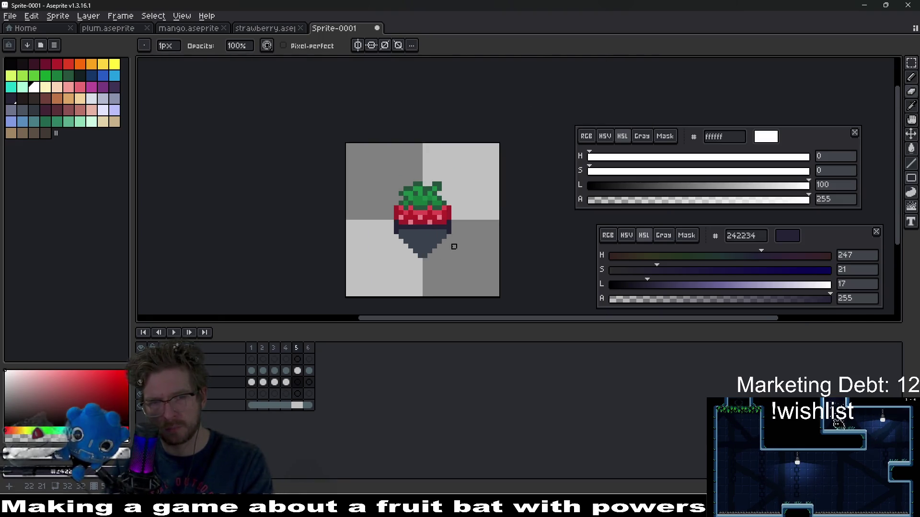
{"action": "scroll", "coordinate": [467, 225], "scroll_direction": "up", "scroll_amount": 2}
{"action": "key", "text": "b"}
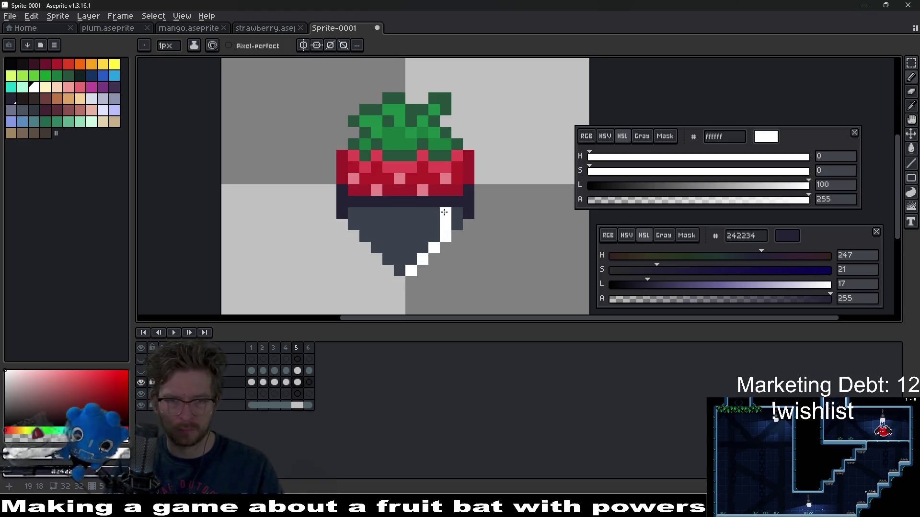
{"action": "scroll", "coordinate": [491, 235], "scroll_direction": "down", "scroll_amount": 3}
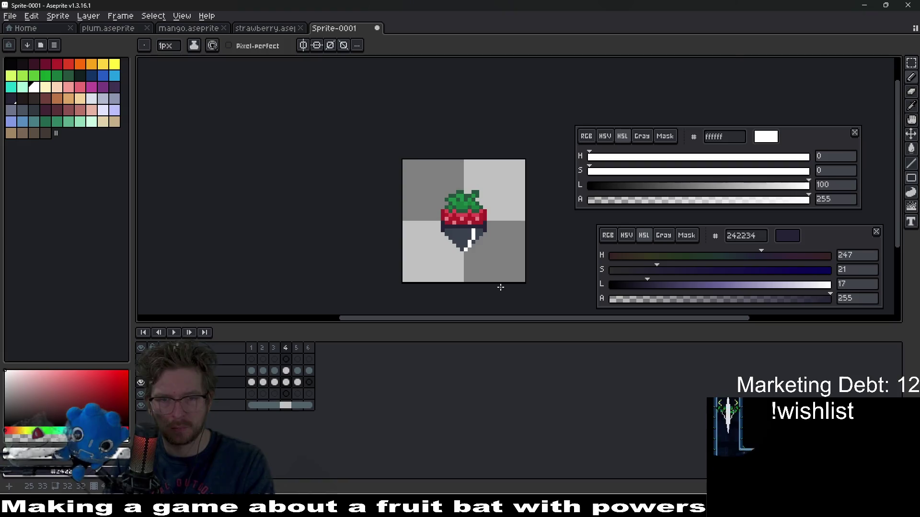
{"action": "key", "text": "period"}
{"action": "scroll", "coordinate": [476, 254], "scroll_direction": "up", "scroll_amount": 2}
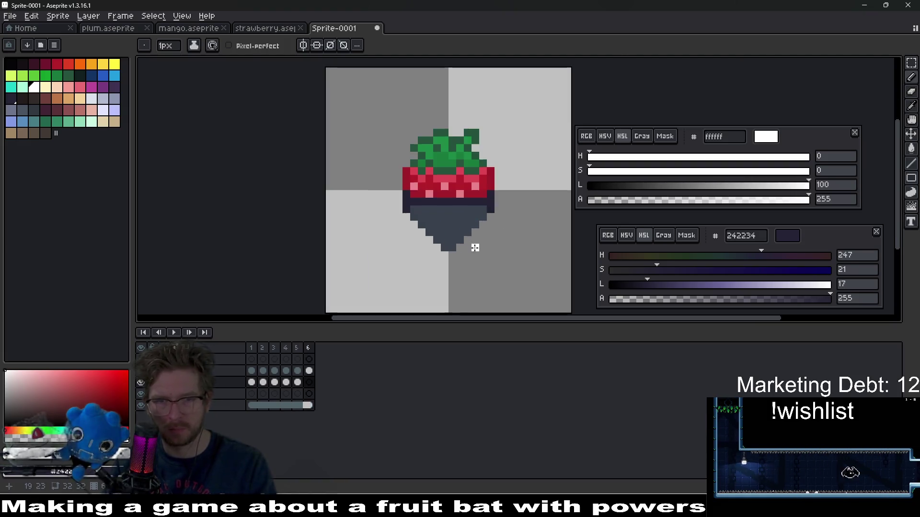
{"action": "scroll", "coordinate": [460, 247], "scroll_direction": "up", "scroll_amount": 2}
{"action": "key", "text": "l"}
{"action": "left_click_drag", "start_coordinate": [433, 249], "coordinate": [475, 209]}
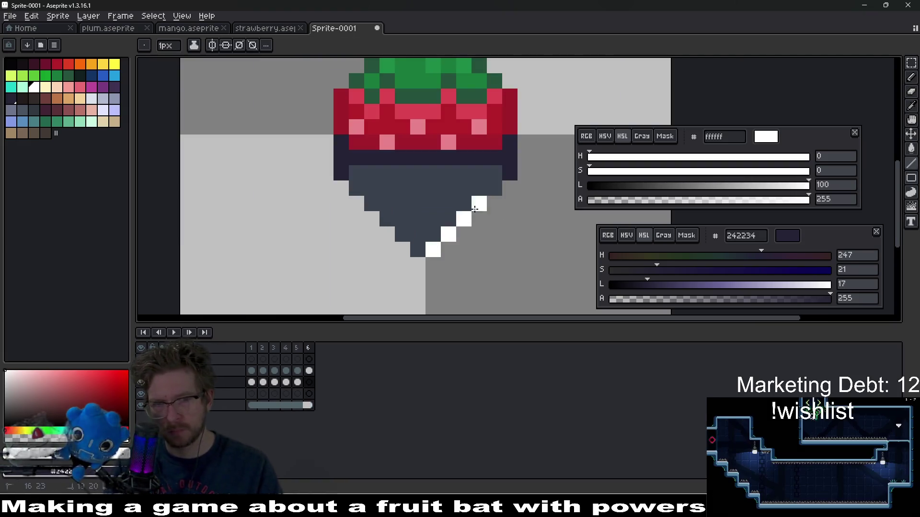
Add a white pixel atop frame 6's shine, preview the animation, then extend the stripe further.
{"action": "left_click", "coordinate": [493, 188]}
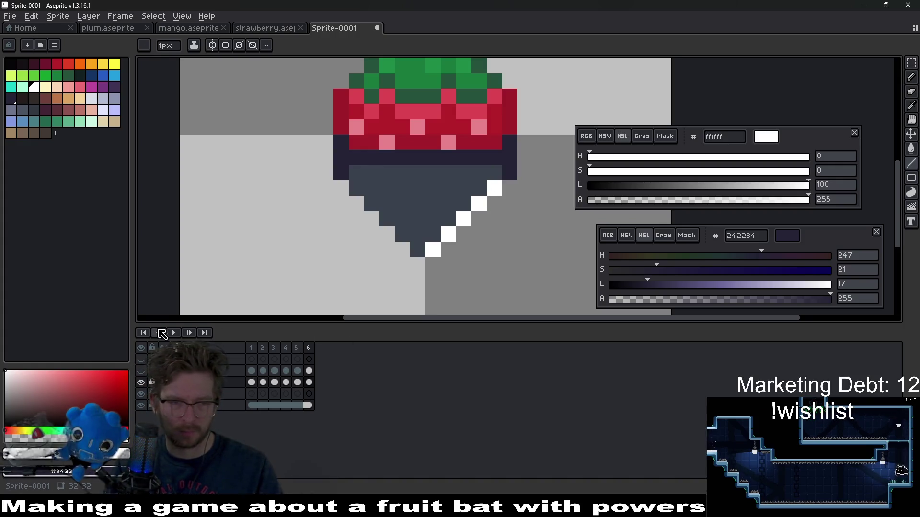
{"action": "left_click", "coordinate": [176, 332]}
{"action": "scroll", "coordinate": [460, 211], "scroll_direction": "down", "scroll_amount": 4}
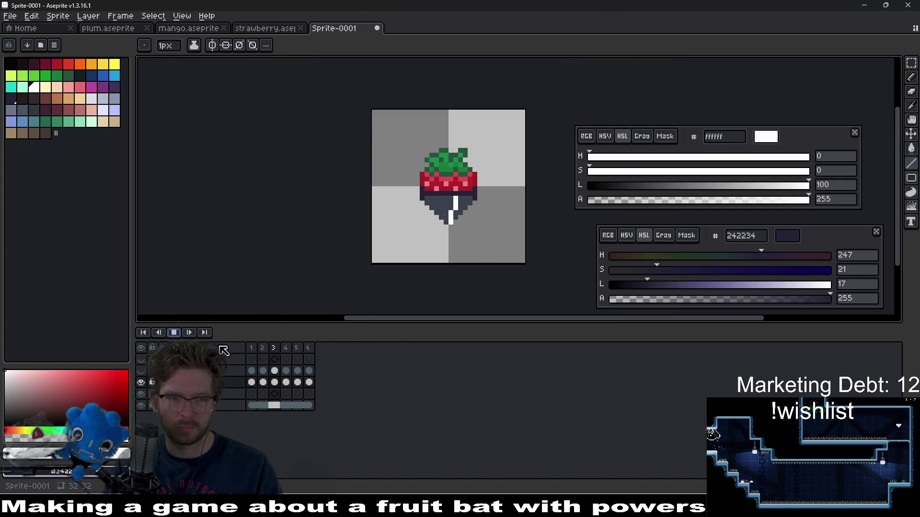
{"action": "left_click", "coordinate": [253, 383]}
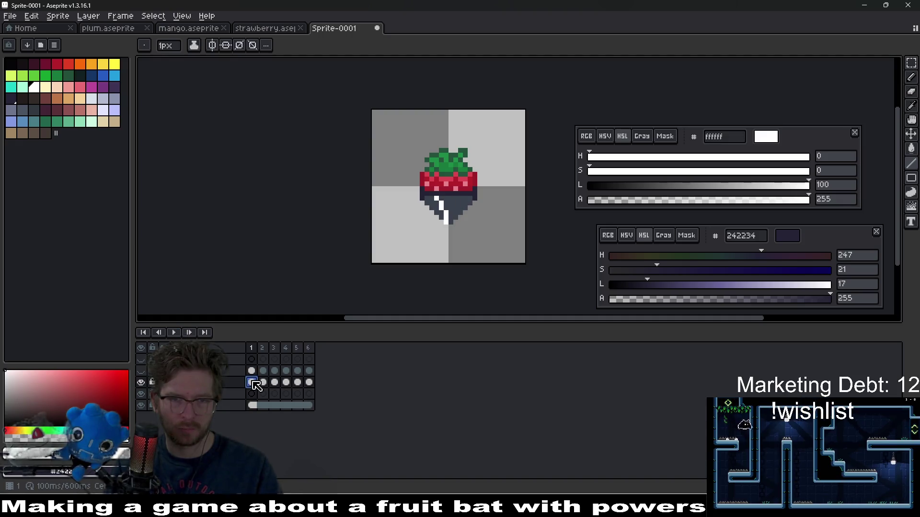
{"action": "scroll", "coordinate": [449, 234], "scroll_direction": "up", "scroll_amount": 4}
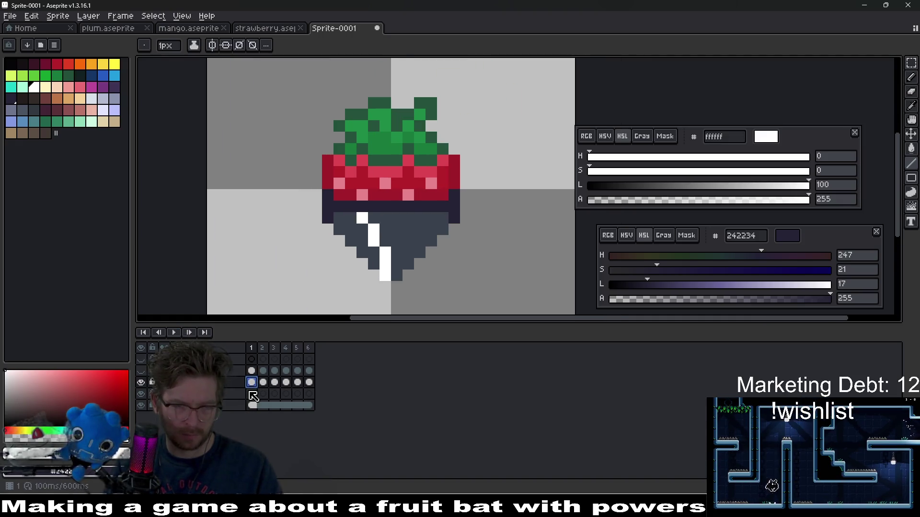
{"action": "left_click", "coordinate": [309, 383]}
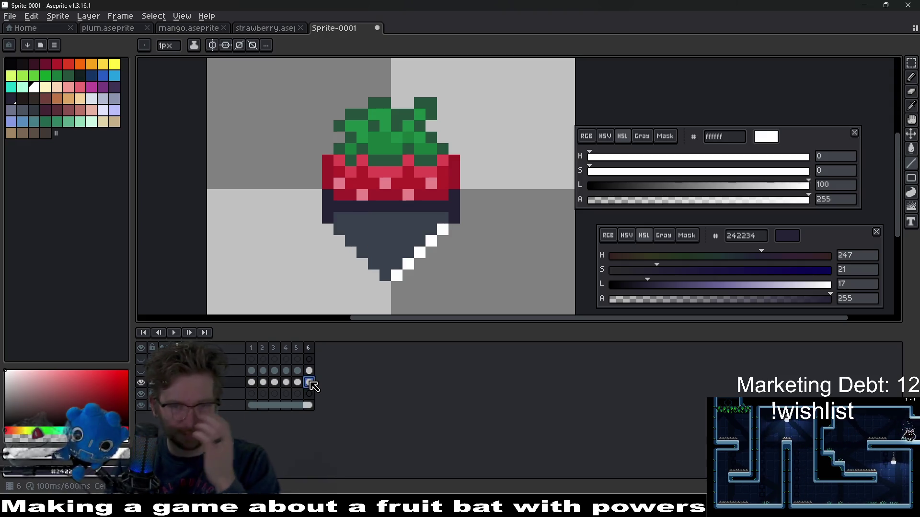
{"action": "scroll", "coordinate": [409, 301], "scroll_direction": "up", "scroll_amount": 1}
{"action": "left_click", "coordinate": [386, 298]}
Erase frame 6's stripe and redraw it as a straight white line along the lower-left edge.
{"action": "key", "text": "e"}
{"action": "mouse_move", "coordinate": [386, 298]}
{"action": "left_mouse_down"}
{"action": "mouse_move", "coordinate": [376, 269]}
{"action": "mouse_move", "coordinate": [436, 224]}
{"action": "left_mouse_up"}
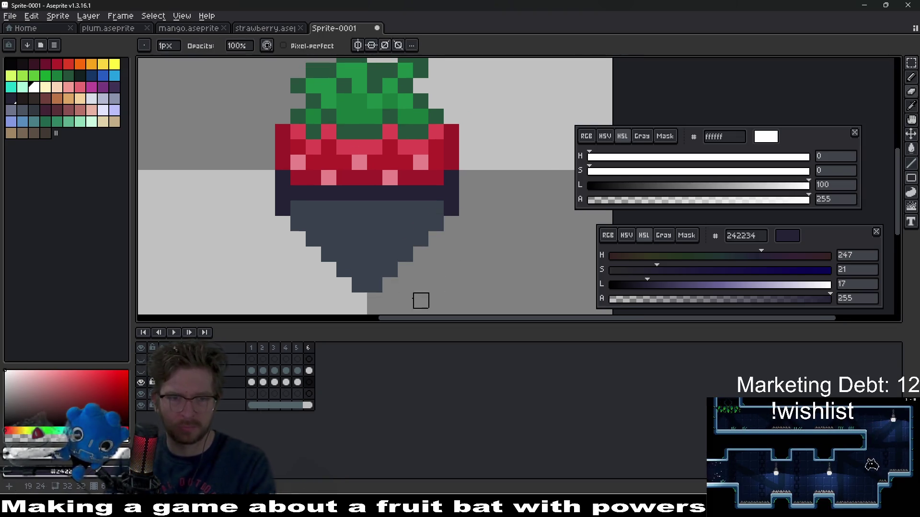
{"action": "key", "text": "b"}
{"action": "left_click", "coordinate": [359, 285]}
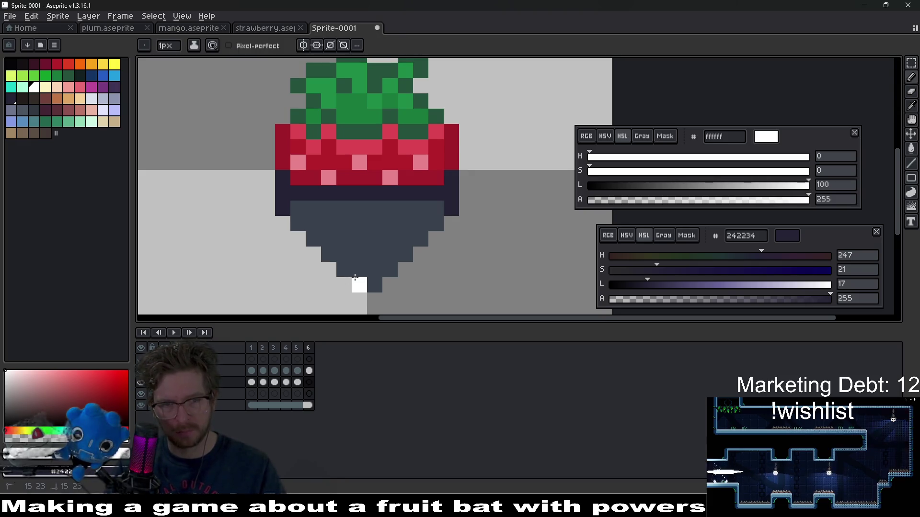
{"action": "left_click_drag", "start_coordinate": [360, 285], "coordinate": [302, 226]}
{"action": "key", "text": "ctrl+z"}
{"action": "key", "text": "l"}
{"action": "left_click_drag", "start_coordinate": [361, 286], "coordinate": [298, 223]}
Preview the animation, then add two white pixels to frame 2's streak.
{"action": "scroll", "coordinate": [398, 262], "scroll_direction": "down", "scroll_amount": 4}
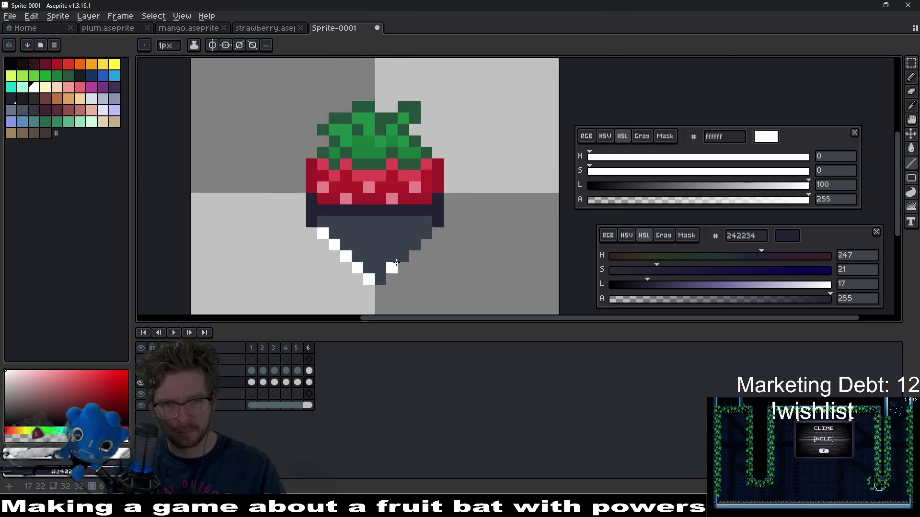
{"action": "left_click", "coordinate": [173, 332]}
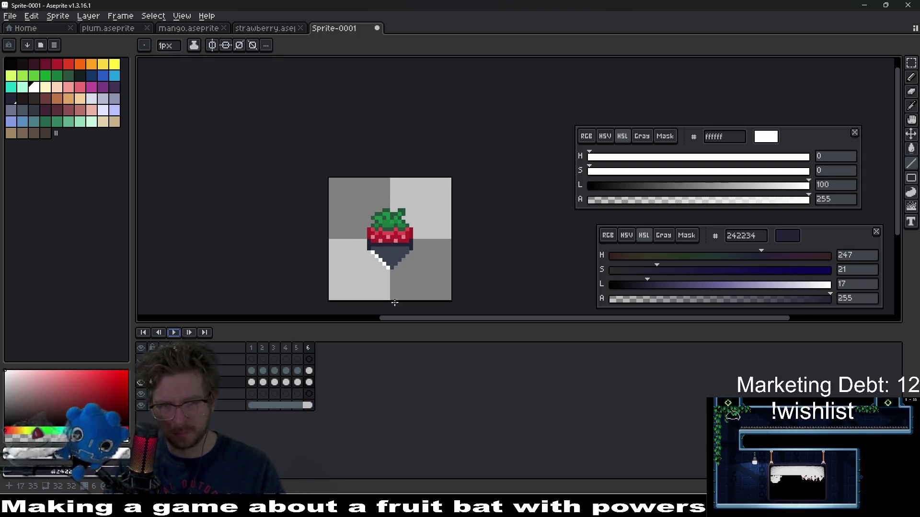
{"action": "scroll", "coordinate": [385, 251], "scroll_direction": "up", "scroll_amount": 3}
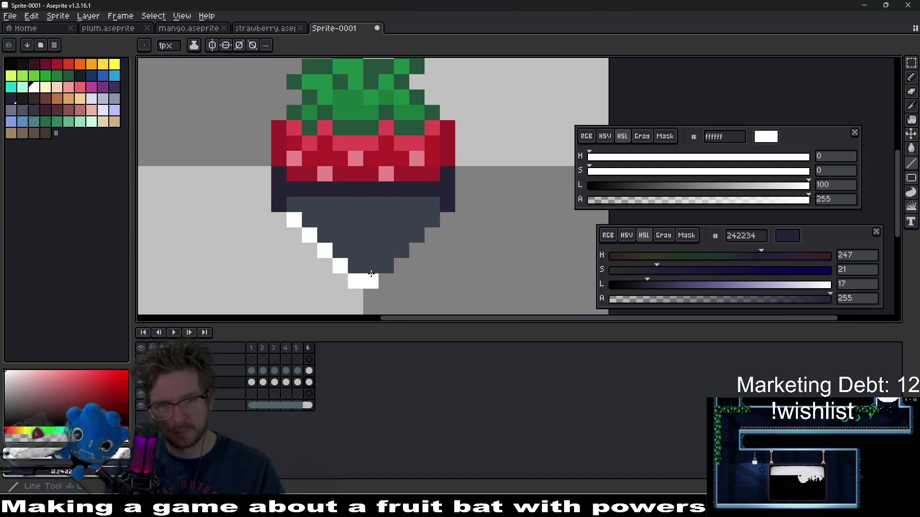
{"action": "key", "text": "Return"}
{"action": "key", "text": "Right"}
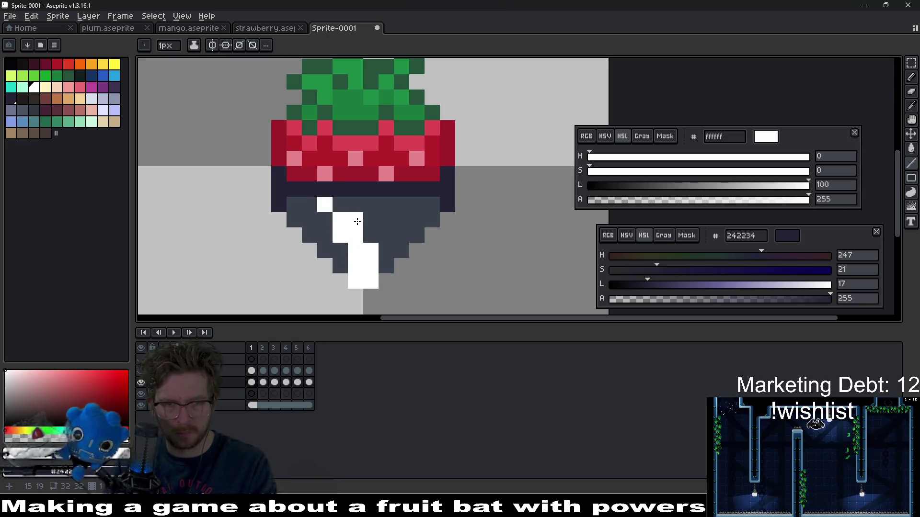
{"action": "key", "text": "Right"}
{"action": "left_click", "coordinate": [372, 250]}
{"action": "left_click", "coordinate": [355, 204]}
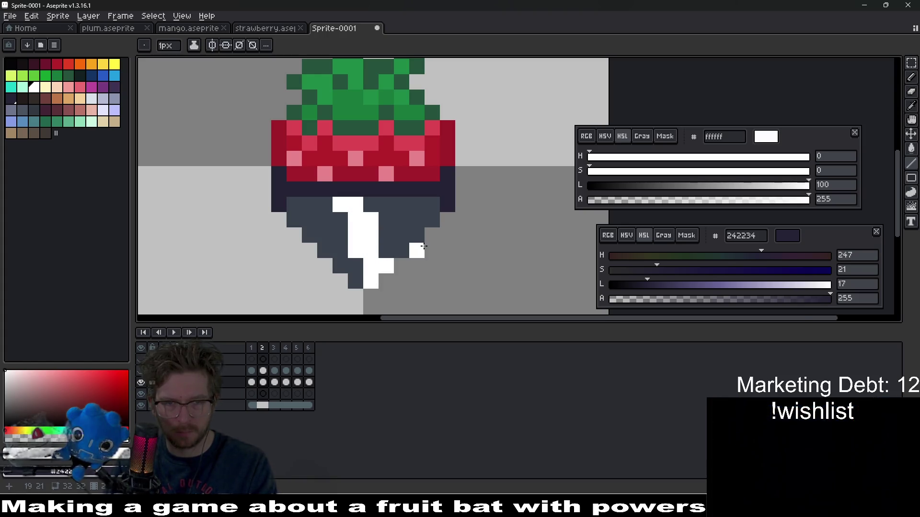
Review frames 3 and 6 of the shine layer and pick mint 92dcba as the drawing colour.
{"action": "scroll", "coordinate": [419, 253], "scroll_direction": "down", "scroll_amount": 5}
{"action": "scroll", "coordinate": [422, 252], "scroll_direction": "up", "scroll_amount": 4}
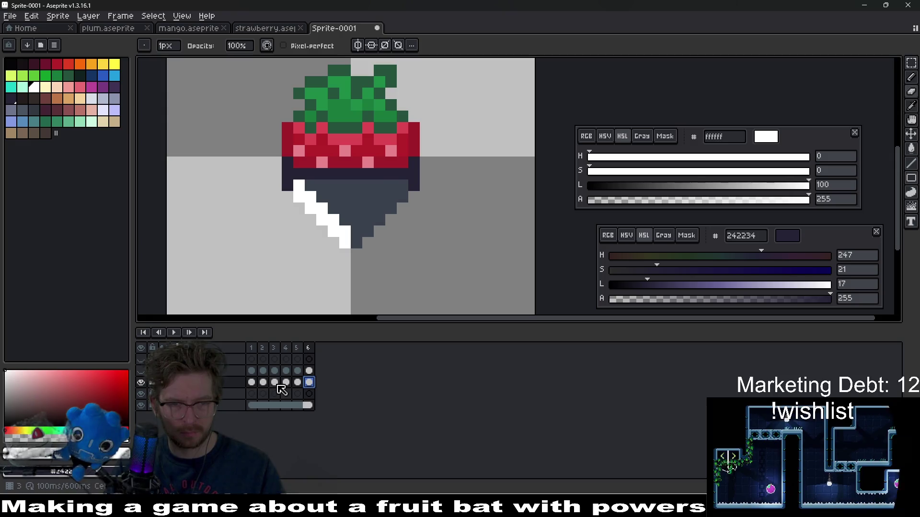
{"action": "left_click", "coordinate": [277, 384]}
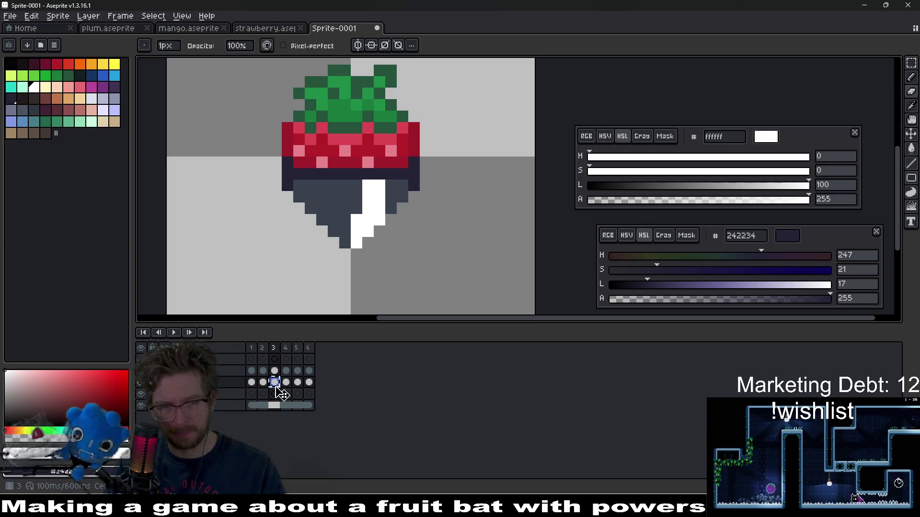
{"action": "left_click", "coordinate": [309, 394]}
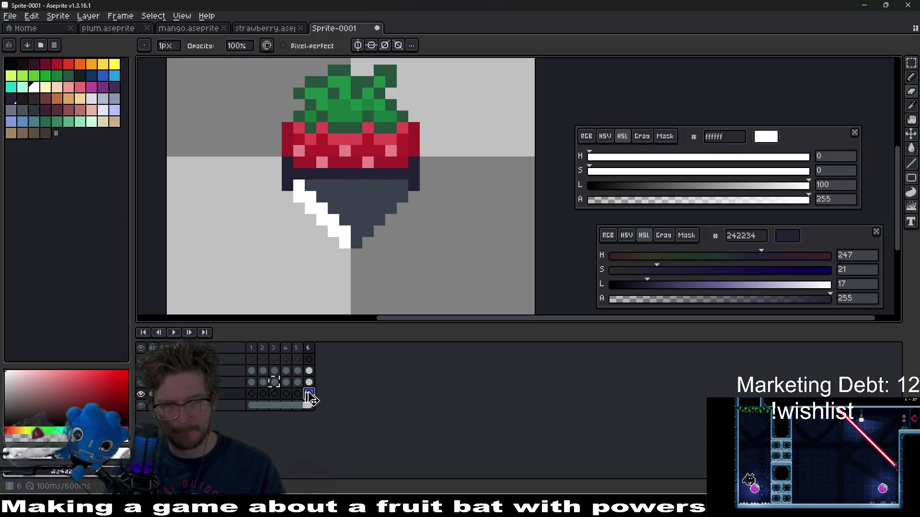
{"action": "left_click", "coordinate": [85, 120]}
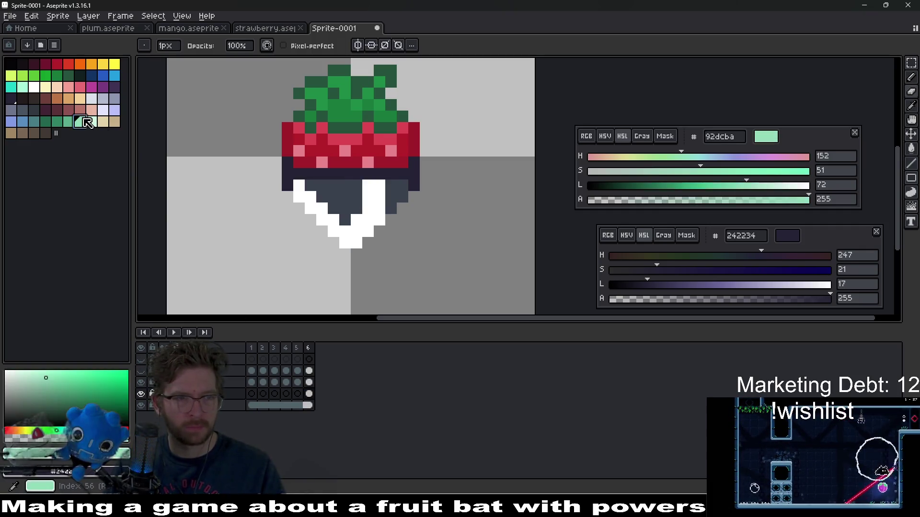
Flood-fill frame 6's right-side white shine with mint and play the animation.
{"action": "key", "text": "g"}
{"action": "left_click", "coordinate": [367, 221]}
{"action": "scroll", "coordinate": [387, 274], "scroll_direction": "down", "scroll_amount": 3}
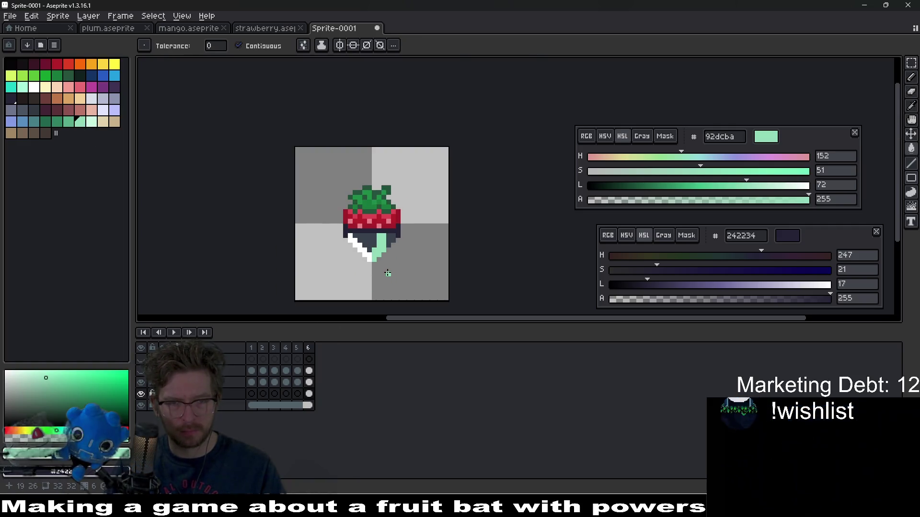
{"action": "scroll", "coordinate": [388, 273], "scroll_direction": "up", "scroll_amount": 4}
{"action": "left_click", "coordinate": [296, 395]}
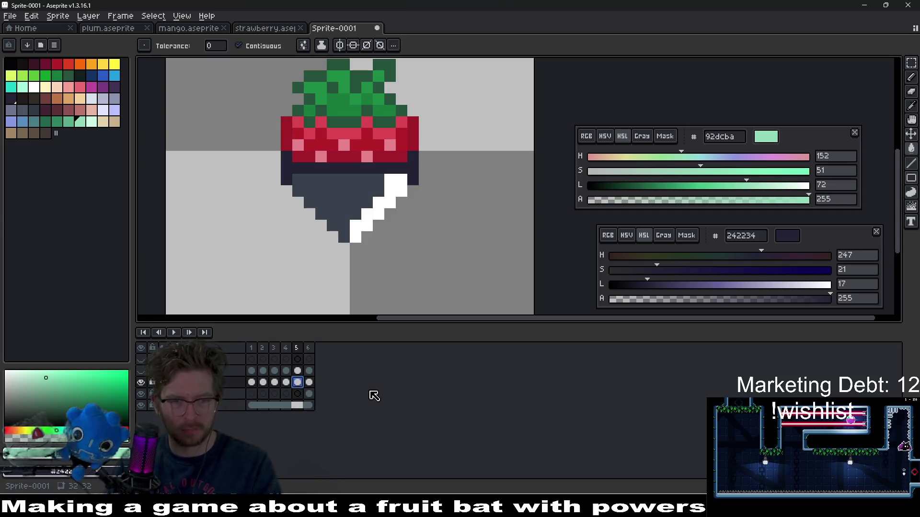
{"action": "key", "text": "Right"}
{"action": "key", "text": "Return"}
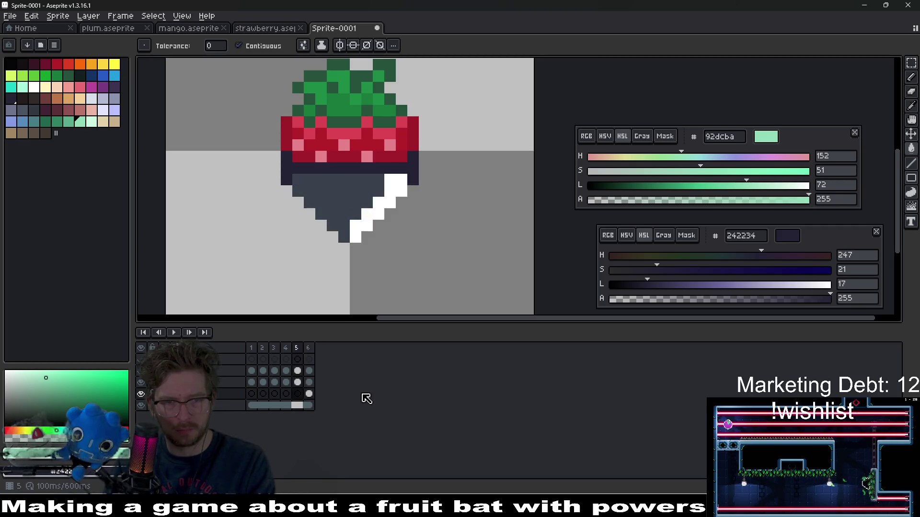
Move shine cels 4–6 to frames 1–3 of the next layer and run Replace Color on them.
{"action": "left_click", "coordinate": [288, 383]}
{"action": "left_click_drag", "start_coordinate": [289, 382], "coordinate": [309, 383]}
{"action": "left_click_drag", "start_coordinate": [252, 394], "coordinate": [274, 394]}
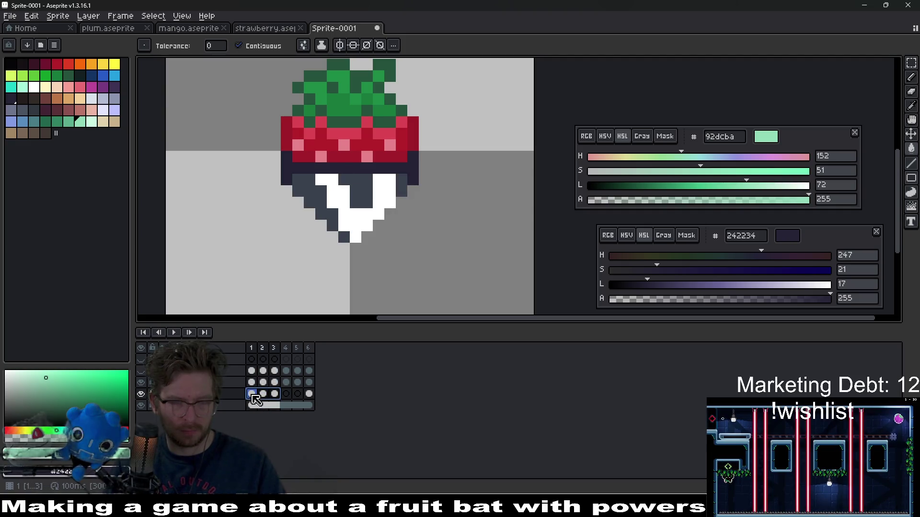
{"action": "key", "text": "i"}
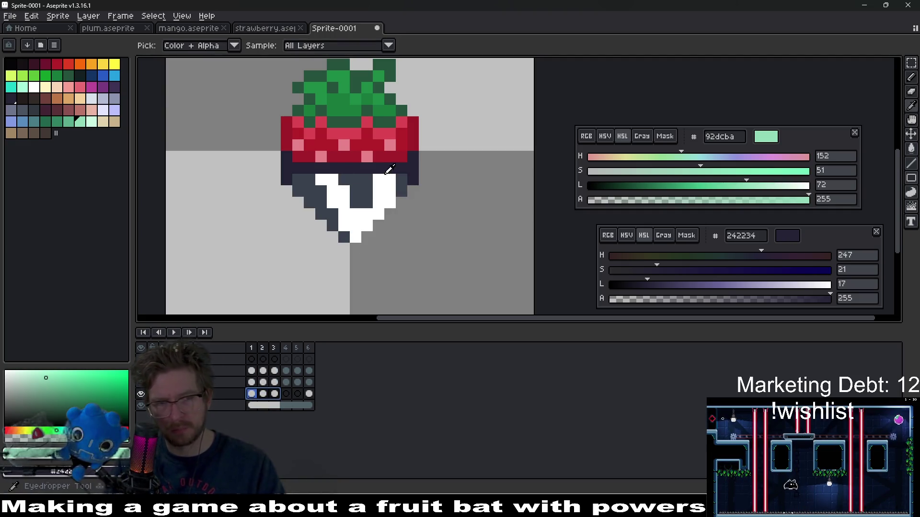
{"action": "left_click", "coordinate": [309, 394]}
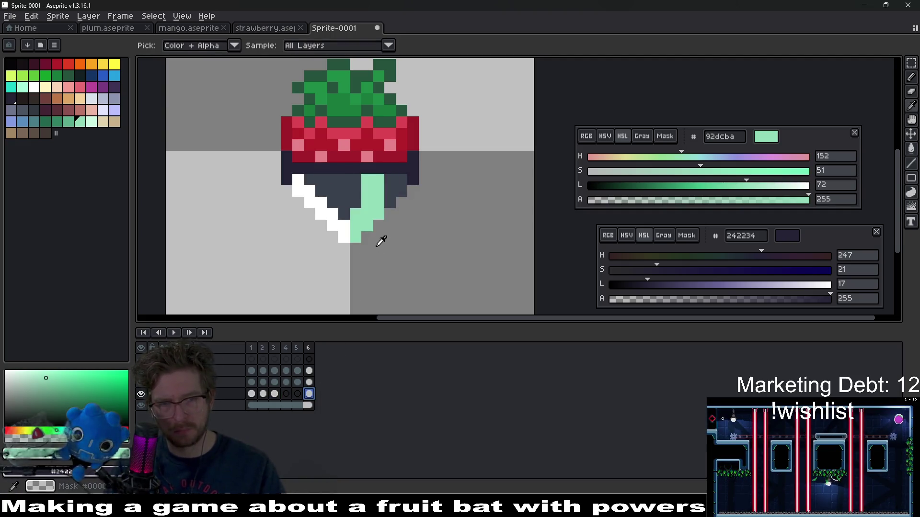
{"action": "right_click", "coordinate": [341, 220]}
{"action": "left_click_drag", "start_coordinate": [274, 395], "coordinate": [251, 395]}
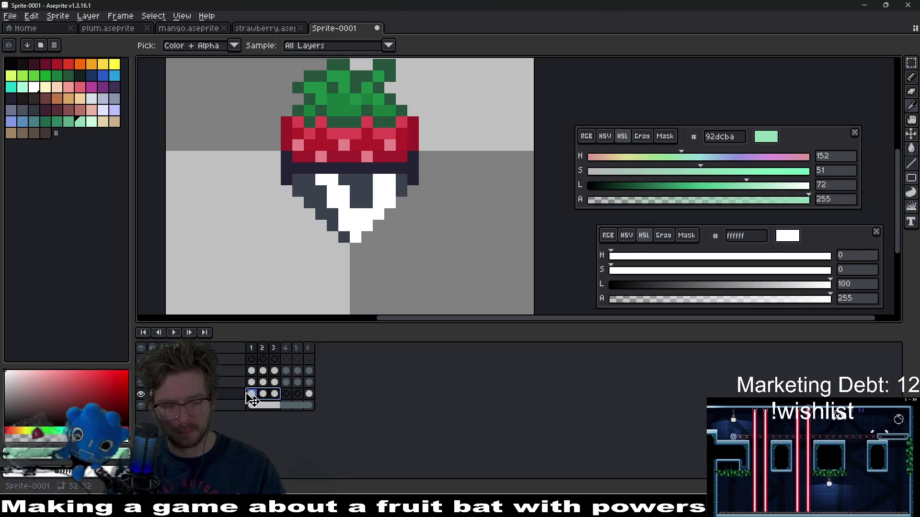
{"action": "key", "text": "shift+r"}
{"action": "key", "text": "Return"}
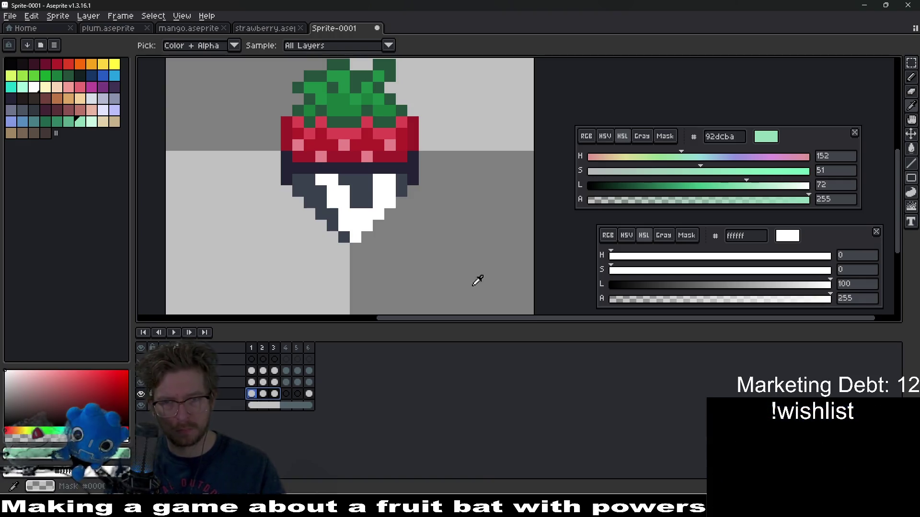
Set white and mint as the colours and recolour frames 1–3's white shine to mint.
{"action": "left_click", "coordinate": [365, 212]}
{"action": "left_click", "coordinate": [310, 395]}
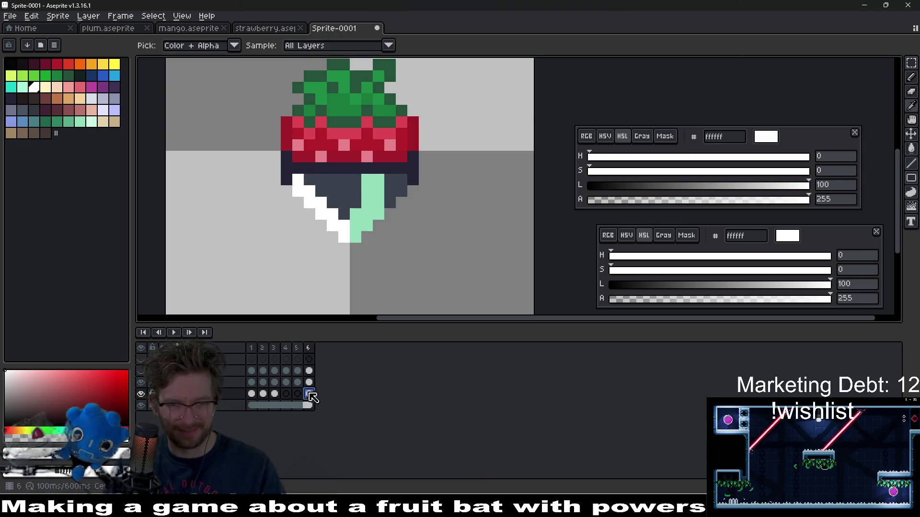
{"action": "right_click", "coordinate": [385, 198]}
{"action": "left_click_drag", "start_coordinate": [274, 394], "coordinate": [252, 394]}
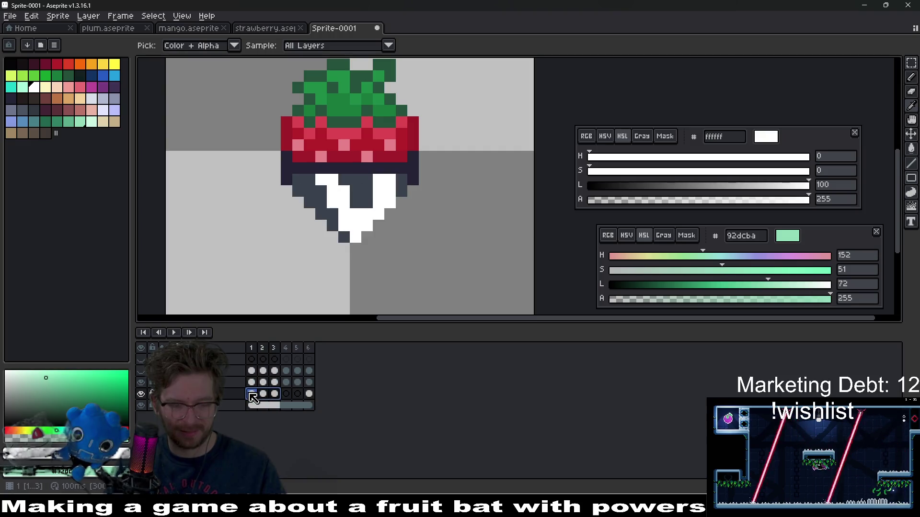
{"action": "key", "text": "shift+r"}
{"action": "key", "text": "Escape"}
{"action": "scroll", "coordinate": [353, 293], "scroll_direction": "down", "scroll_amount": 4}
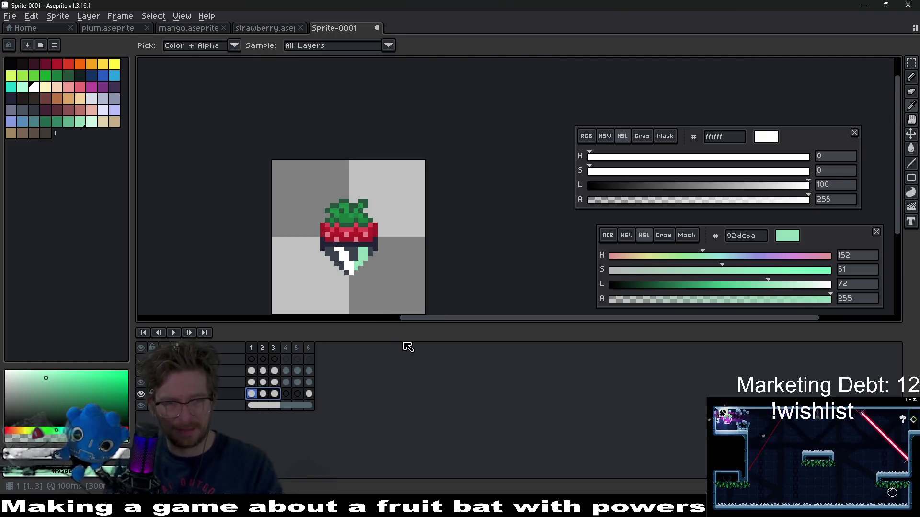
Review the shine in frames 1–6 on the shine layer and the layer below.
{"action": "key", "text": "Right"}
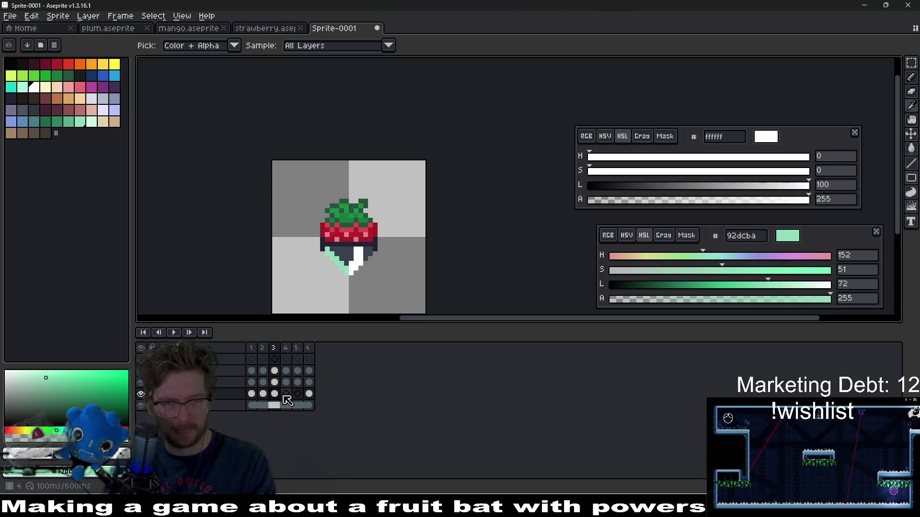
{"action": "left_click", "coordinate": [257, 384]}
{"action": "left_click_drag", "start_coordinate": [259, 387], "coordinate": [311, 386]}
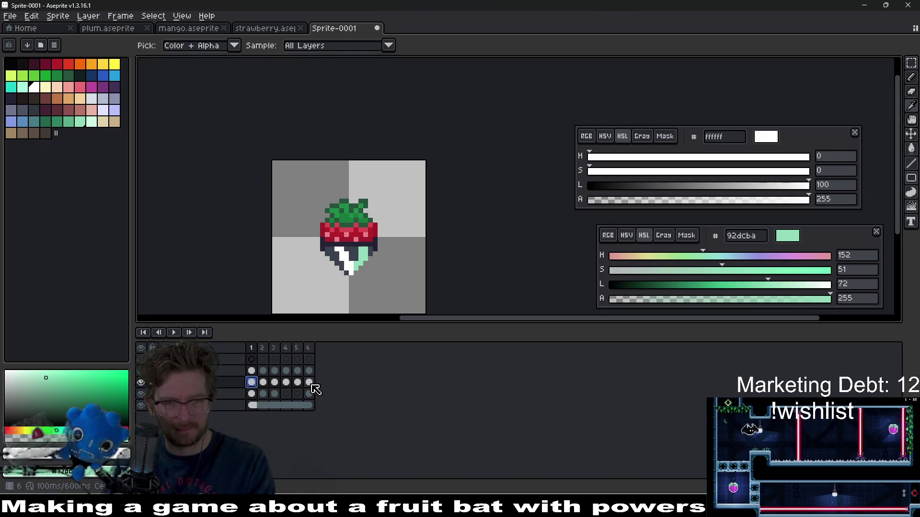
{"action": "key", "text": "Right"}
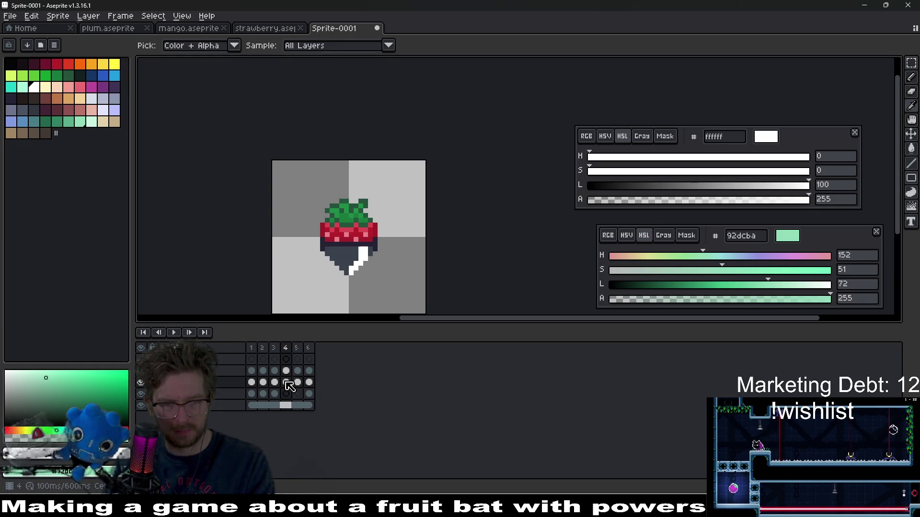
{"action": "key", "text": "Right"}
{"action": "key", "text": "Right"}
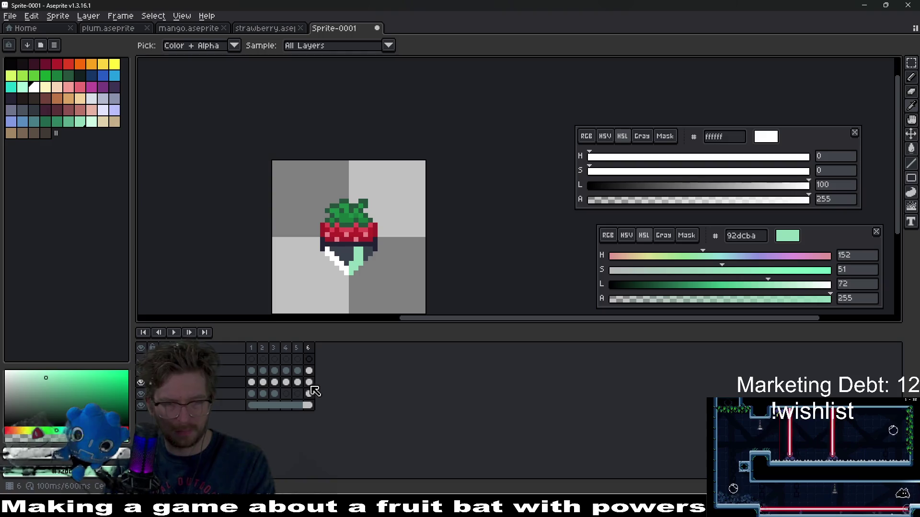
{"action": "left_click", "coordinate": [286, 384]}
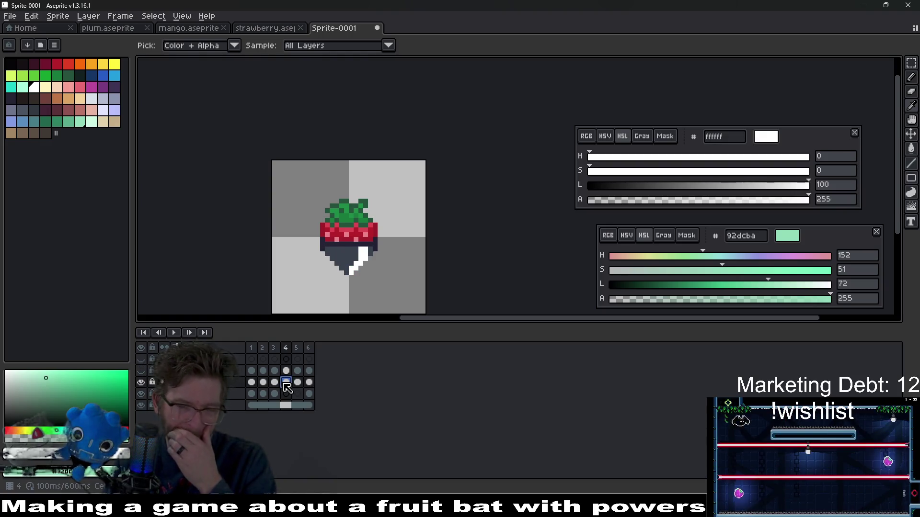
{"action": "left_click", "coordinate": [311, 395]}
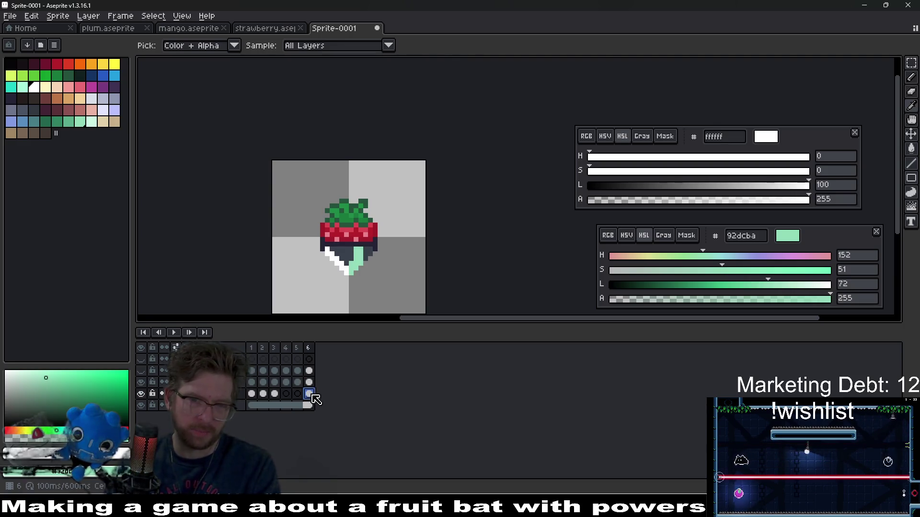
{"action": "left_click", "coordinate": [275, 383]}
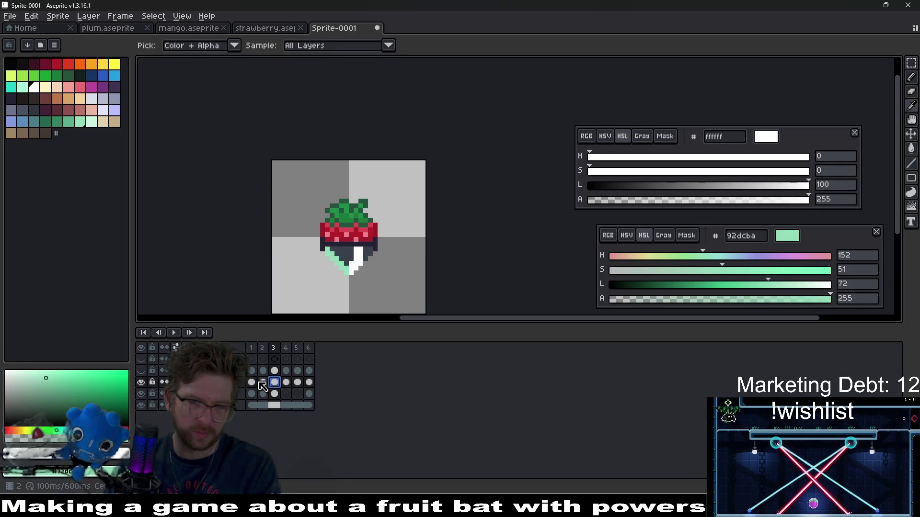
Replace white with mint in the shine cels of frames 1–2 and 4–5.
{"action": "left_click", "coordinate": [253, 383]}
{"action": "left_click_drag", "start_coordinate": [259, 383], "coordinate": [263, 384]}
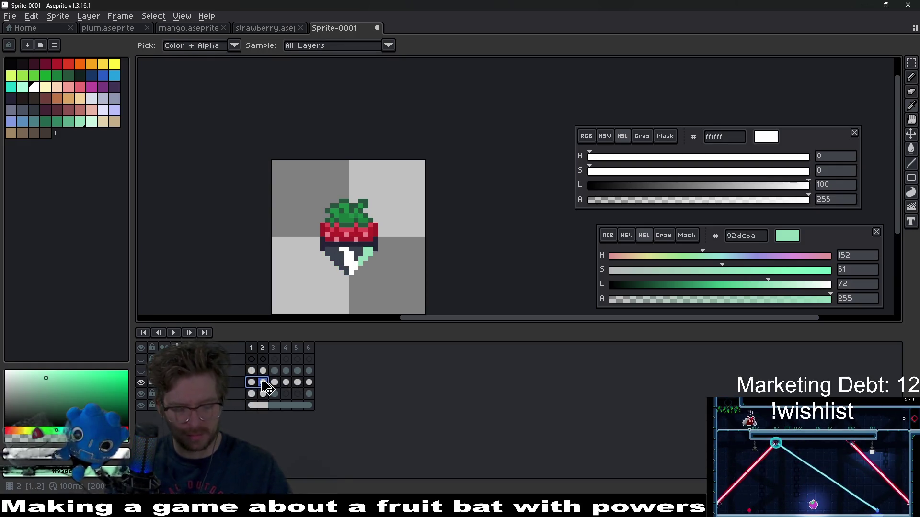
{"action": "left_click", "coordinate": [287, 394]}
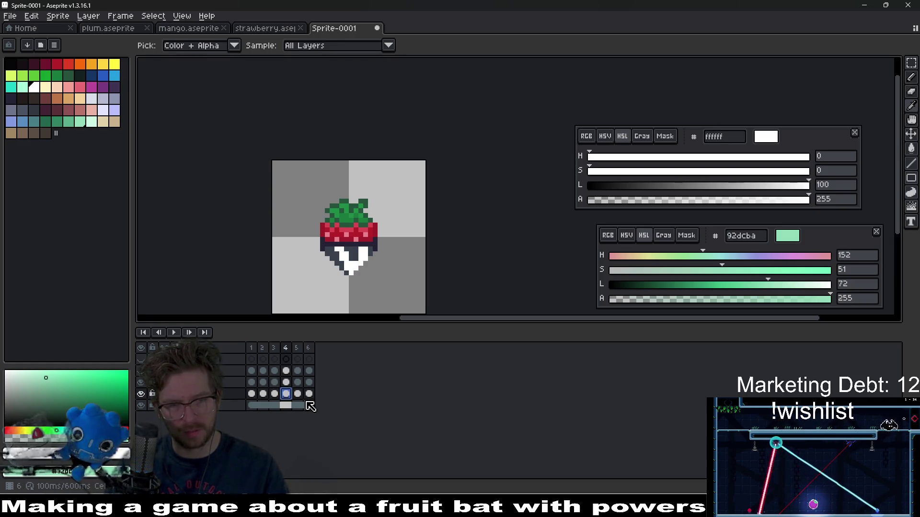
{"action": "left_click", "coordinate": [298, 395]}
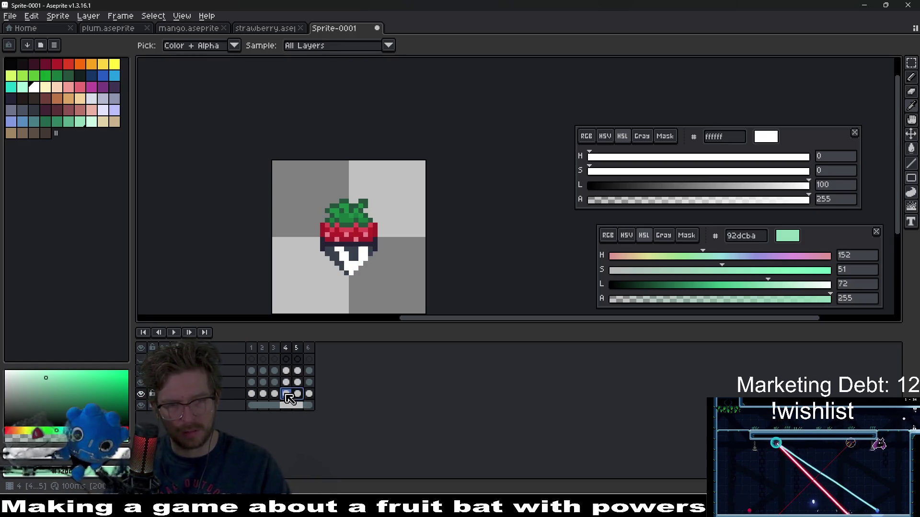
{"action": "key", "text": "shift+r"}
{"action": "key", "text": "Return"}
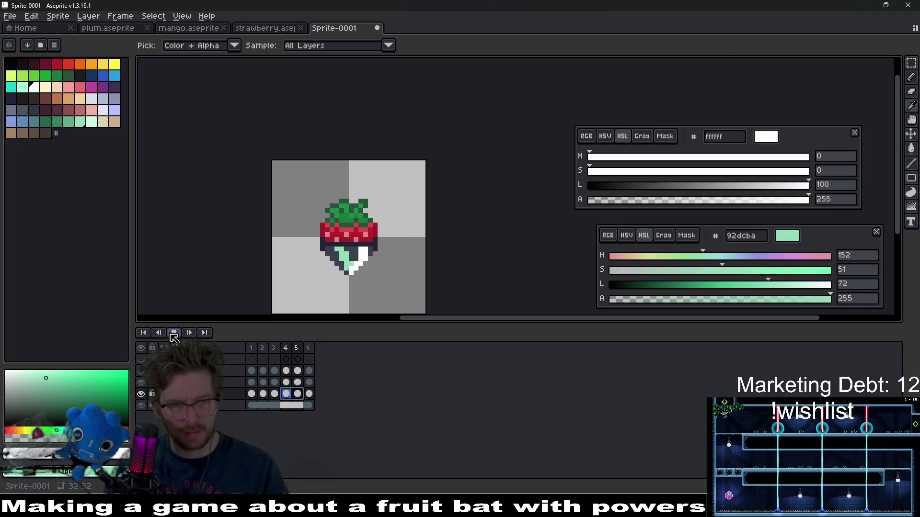
{"action": "scroll", "coordinate": [397, 272], "scroll_direction": "down", "scroll_amount": 5}
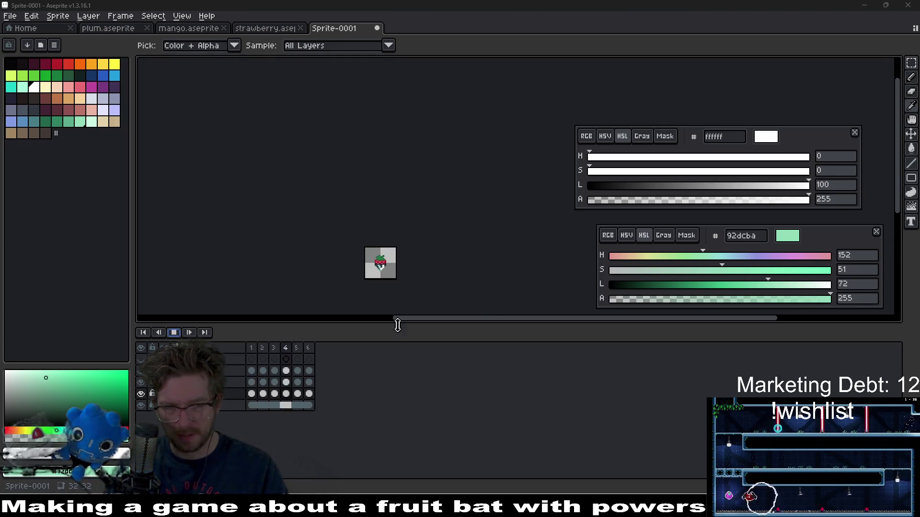
{"action": "scroll", "coordinate": [422, 281], "scroll_direction": "up", "scroll_amount": 4}
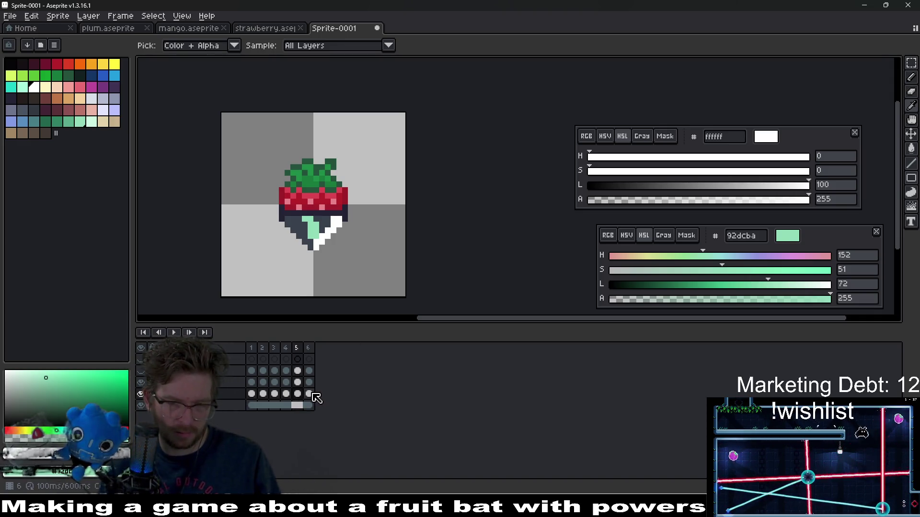
{"action": "left_click_drag", "start_coordinate": [313, 393], "coordinate": [255, 397]}
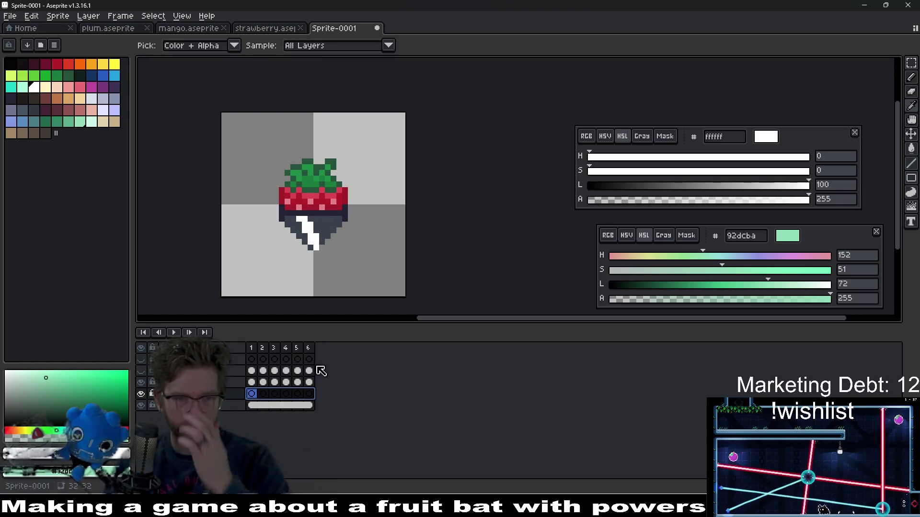
Play the animation to review the current shine timing.
{"action": "left_click", "coordinate": [173, 333]}
{"action": "scroll", "coordinate": [322, 221], "scroll_direction": "down", "scroll_amount": 5}
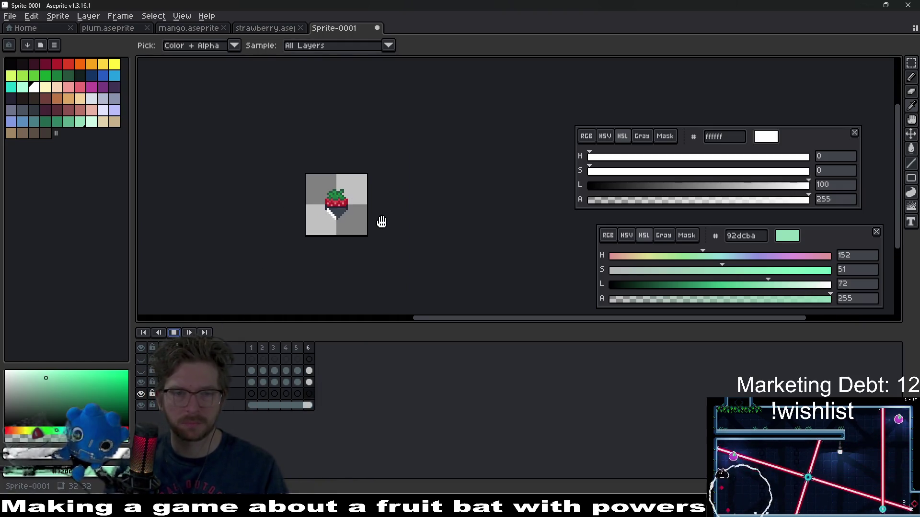
{"action": "left_click", "coordinate": [173, 333]}
{"action": "left_click", "coordinate": [310, 382]}
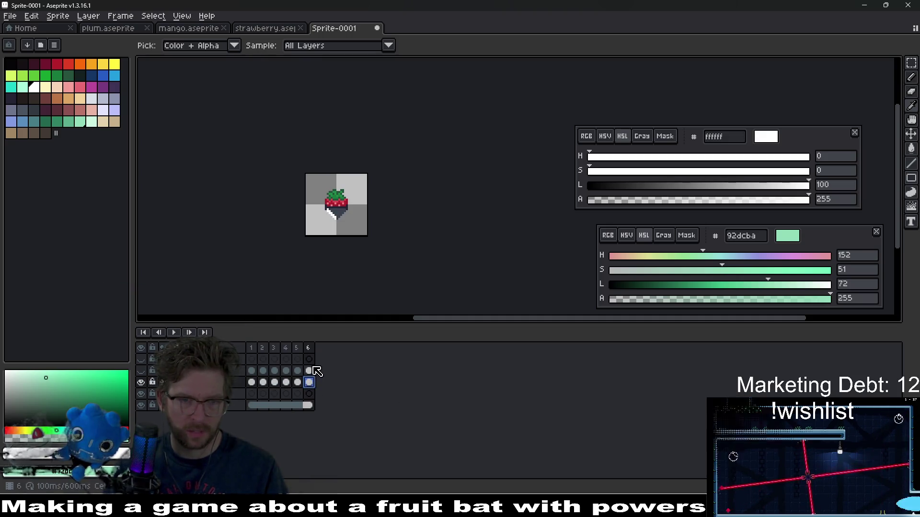
{"action": "left_click", "coordinate": [251, 382]}
{"action": "scroll", "coordinate": [358, 225], "scroll_direction": "up", "scroll_amount": 4}
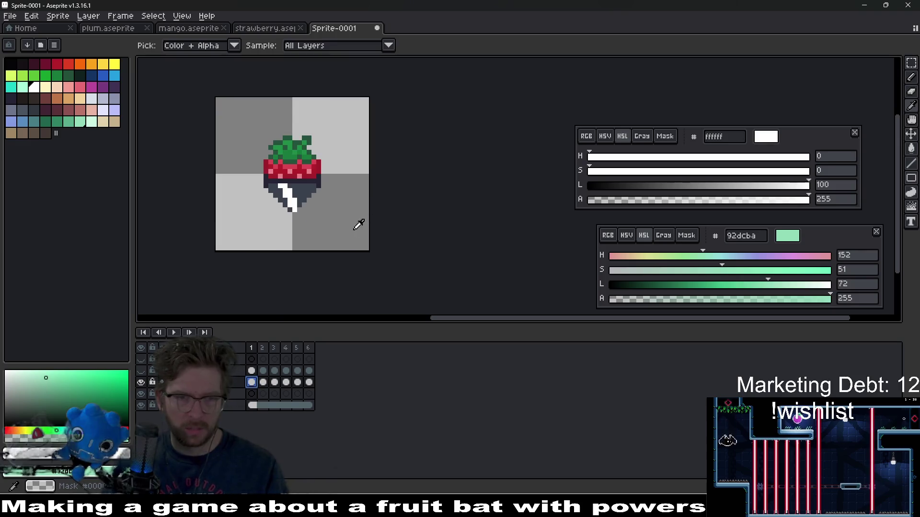
{"action": "key", "text": "Return"}
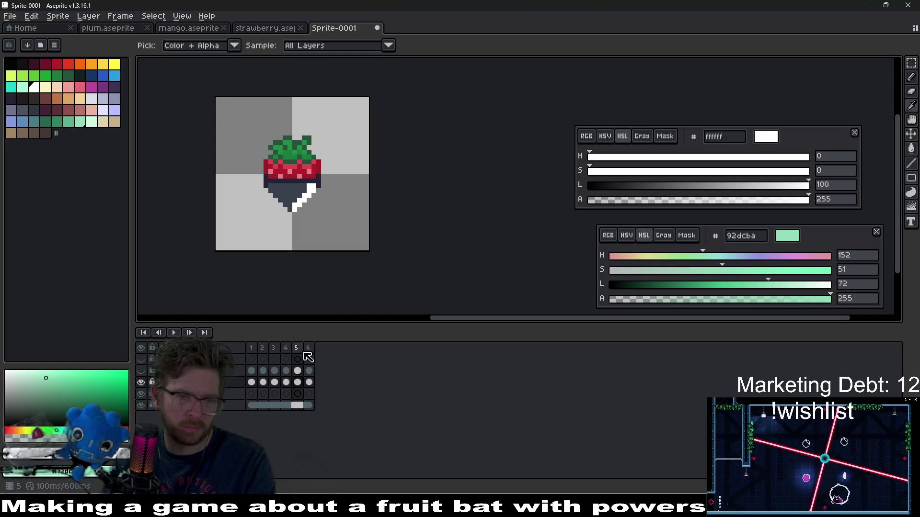
Delete frame 6 and preview the shortened animation.
{"action": "key", "text": "alt+BackSpace"}
{"action": "left_click", "coordinate": [277, 377]}
{"action": "left_click", "coordinate": [175, 334]}
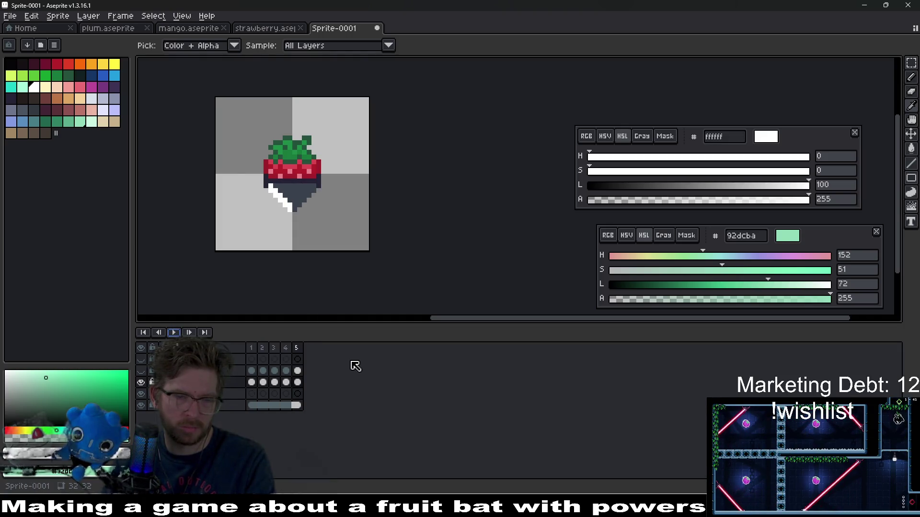
{"action": "key", "text": "Return"}
{"action": "key", "text": "Right"}
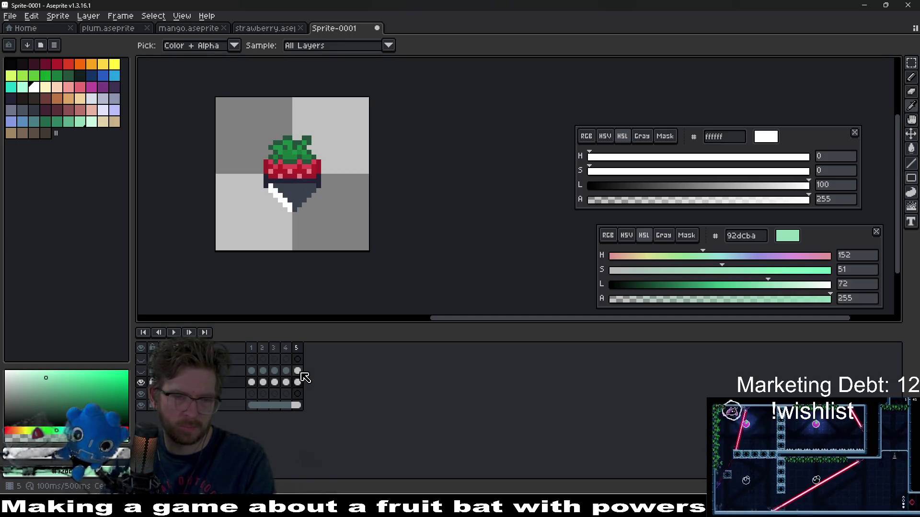
Add a new frame 6 after frame 5, zoom in, and compare the two frames.
{"action": "key", "text": "alt+n"}
{"action": "key", "text": "1"}
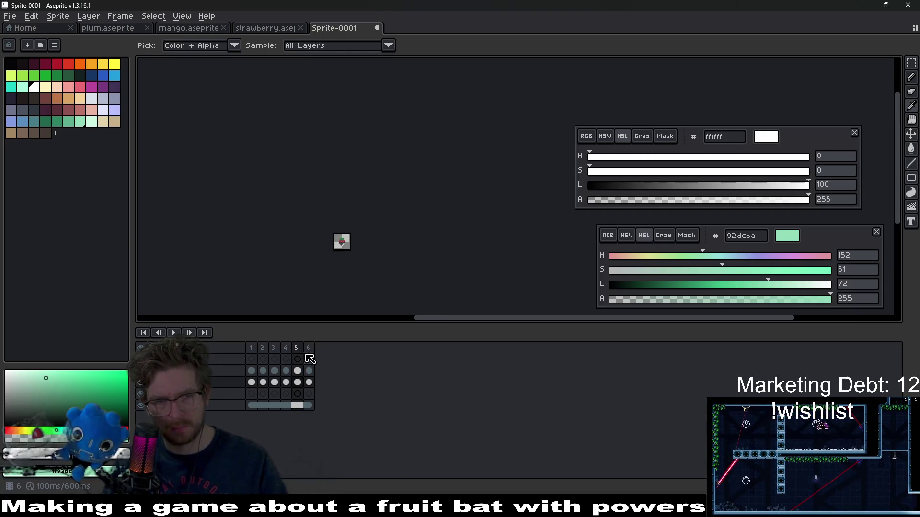
{"action": "key", "text": "4"}
{"action": "key", "text": "plus"}
{"action": "key", "text": "plus"}
{"action": "key", "text": "Return"}
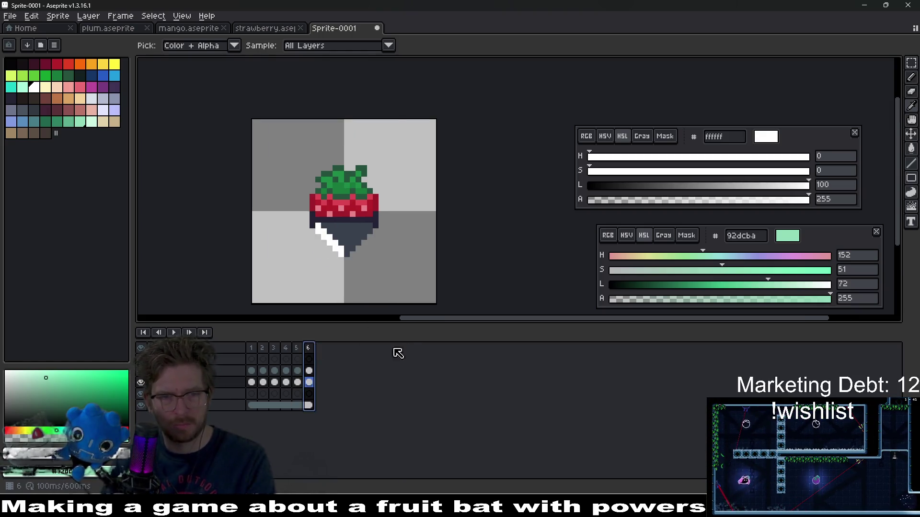
{"action": "key", "text": "Return"}
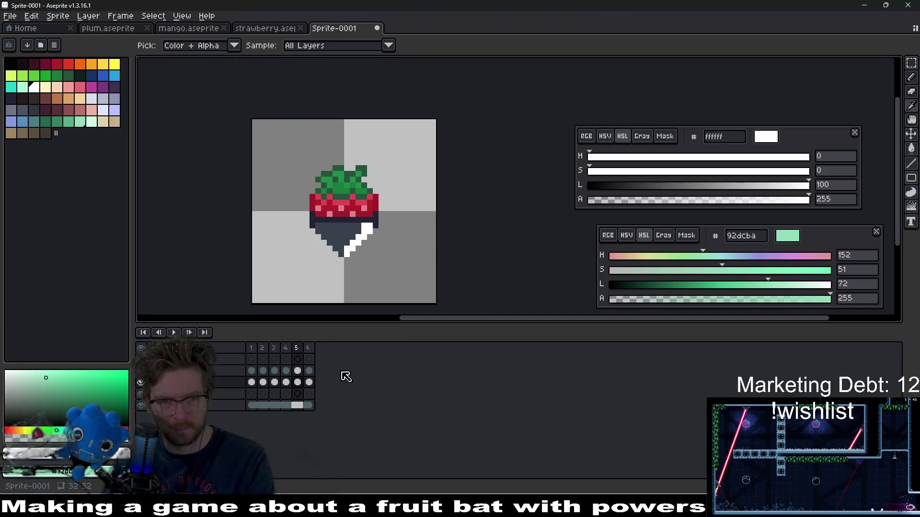
{"action": "left_click", "coordinate": [309, 349]}
{"action": "left_click", "coordinate": [298, 349]}
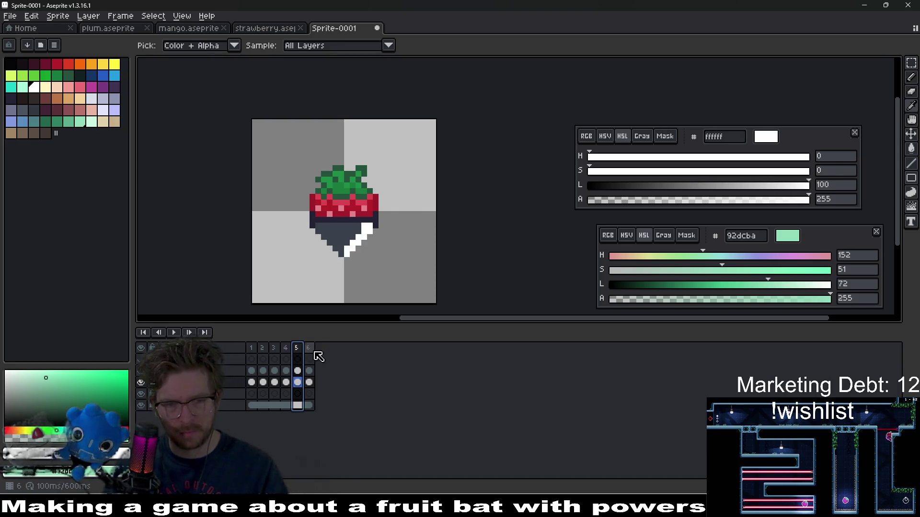
{"action": "left_click", "coordinate": [311, 353]}
{"action": "left_click", "coordinate": [302, 353]}
Add a seventh frame to the animation.
{"action": "key", "text": "alt+n"}
{"action": "left_click", "coordinate": [309, 383]}
{"action": "scroll", "coordinate": [382, 240], "scroll_direction": "up", "scroll_amount": 4}
Paint chocolate over the extra white shine pixels on frame 6 with the Pencil.
{"action": "key", "text": "b"}
{"action": "left_click_drag", "start_coordinate": [309, 268], "coordinate": [324, 238]}
{"action": "left_click_drag", "start_coordinate": [356, 207], "coordinate": [371, 192]}
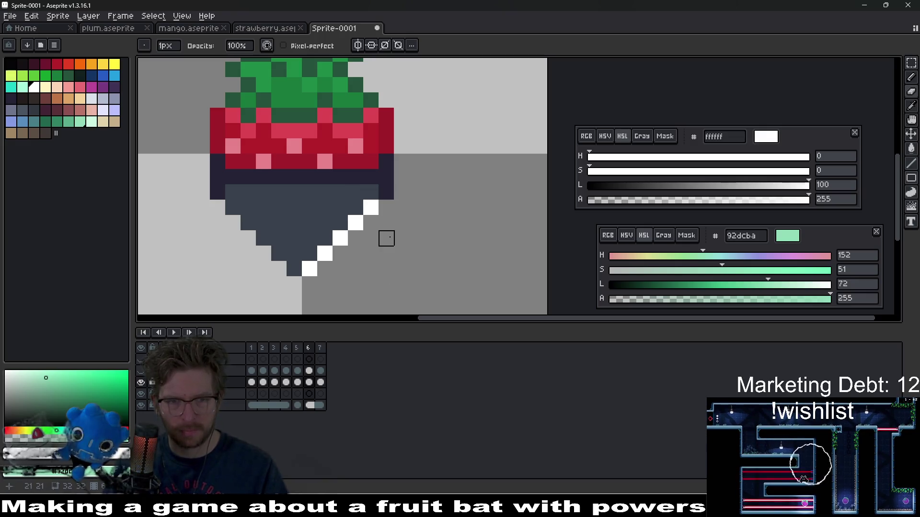
{"action": "scroll", "coordinate": [377, 266], "scroll_direction": "down", "scroll_amount": 4}
Play the animation to check the shortened shine.
{"action": "left_click", "coordinate": [175, 335]}
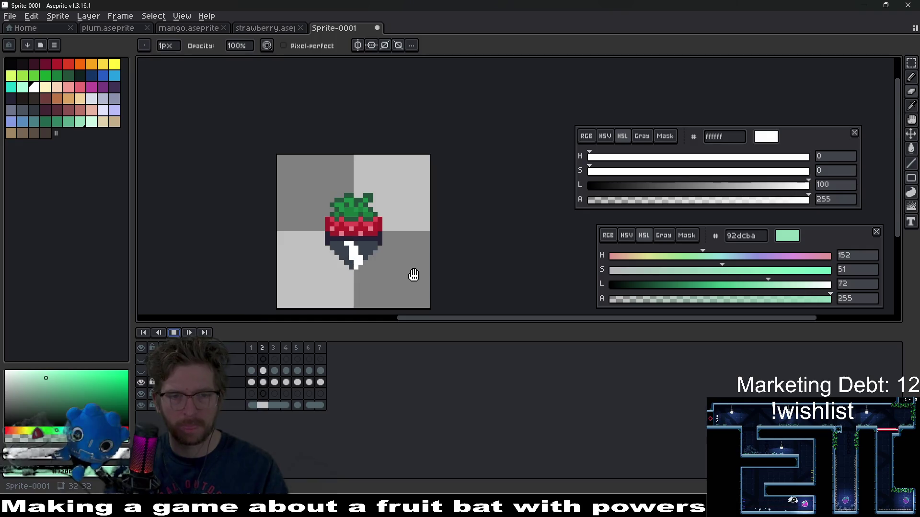
{"action": "scroll", "coordinate": [407, 255], "scroll_direction": "down", "scroll_amount": 7}
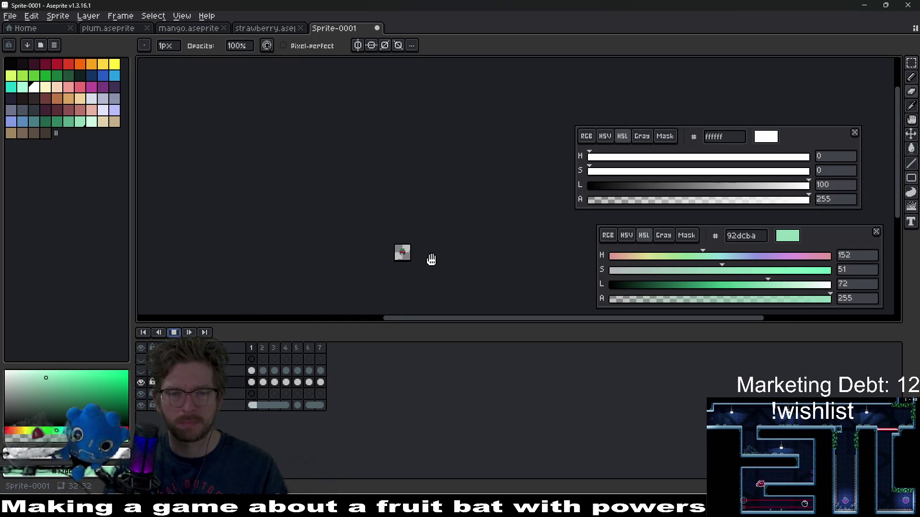
{"action": "scroll", "coordinate": [427, 259], "scroll_direction": "up", "scroll_amount": 4}
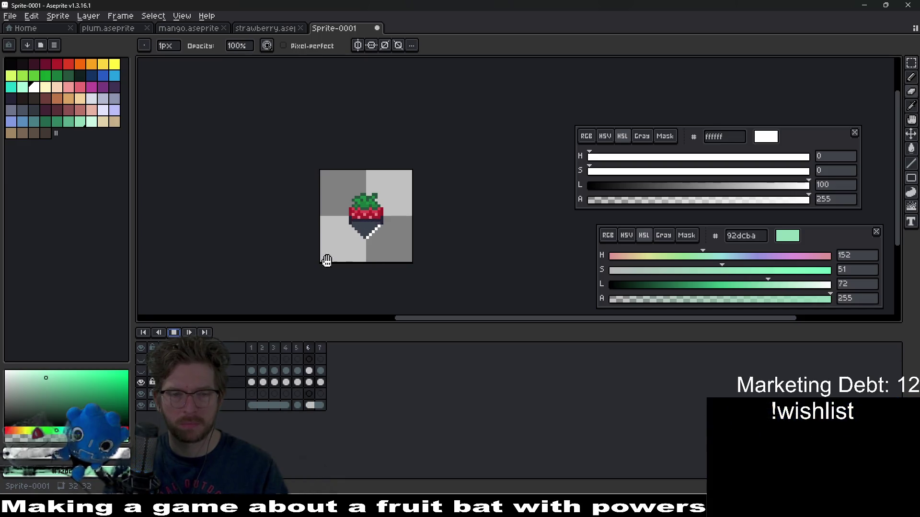
{"action": "left_click", "coordinate": [174, 333]}
{"action": "scroll", "coordinate": [356, 240], "scroll_direction": "up", "scroll_amount": 1}
{"action": "scroll", "coordinate": [355, 240], "scroll_direction": "up", "scroll_amount": 1}
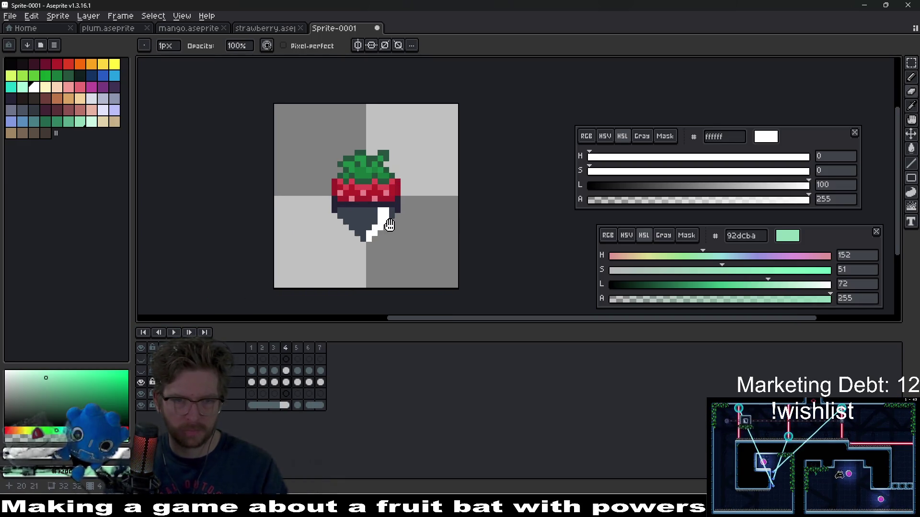
Inspect frame 6's shine, replay the animation, and move to frame 7.
{"action": "key", "text": "Right"}
{"action": "key", "text": "Right"}
{"action": "scroll", "coordinate": [383, 228], "scroll_direction": "up", "scroll_amount": 4}
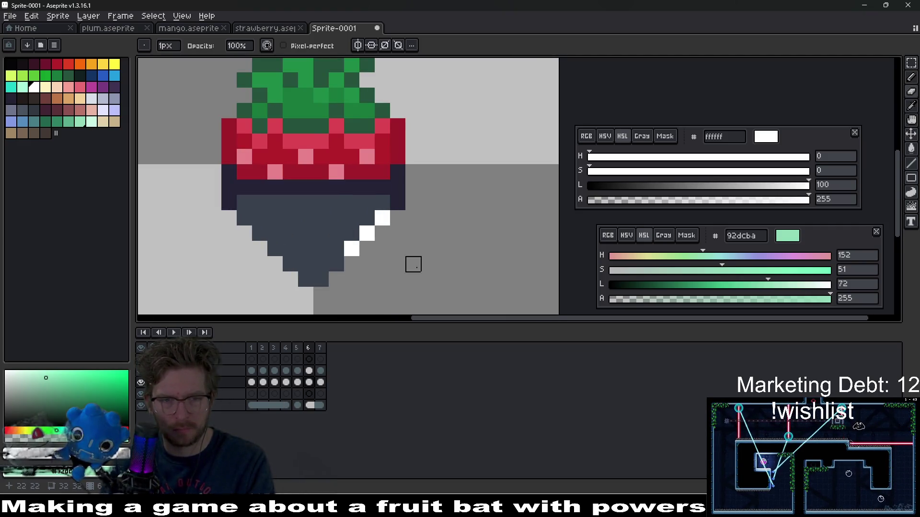
{"action": "scroll", "coordinate": [413, 265], "scroll_direction": "down", "scroll_amount": 5}
{"action": "left_click", "coordinate": [174, 333]}
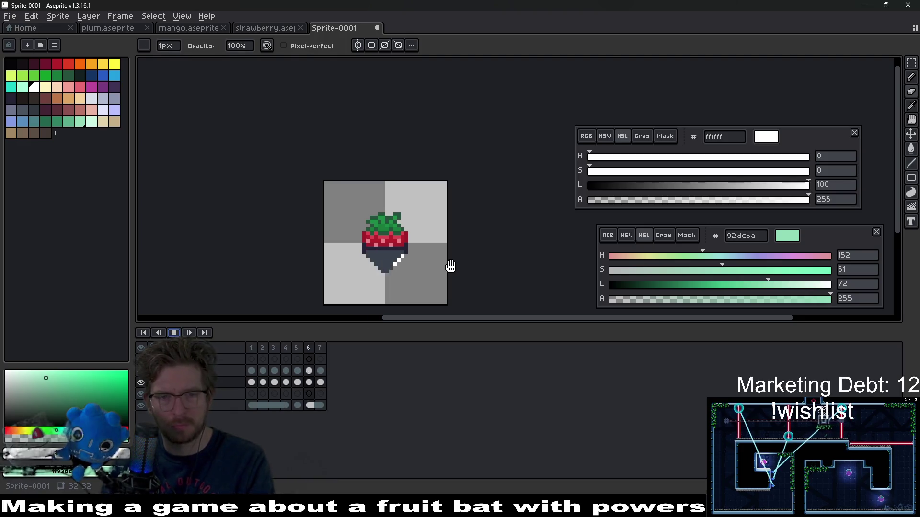
{"action": "scroll", "coordinate": [450, 266], "scroll_direction": "down", "scroll_amount": 3}
{"action": "scroll", "coordinate": [450, 266], "scroll_direction": "down", "scroll_amount": 2}
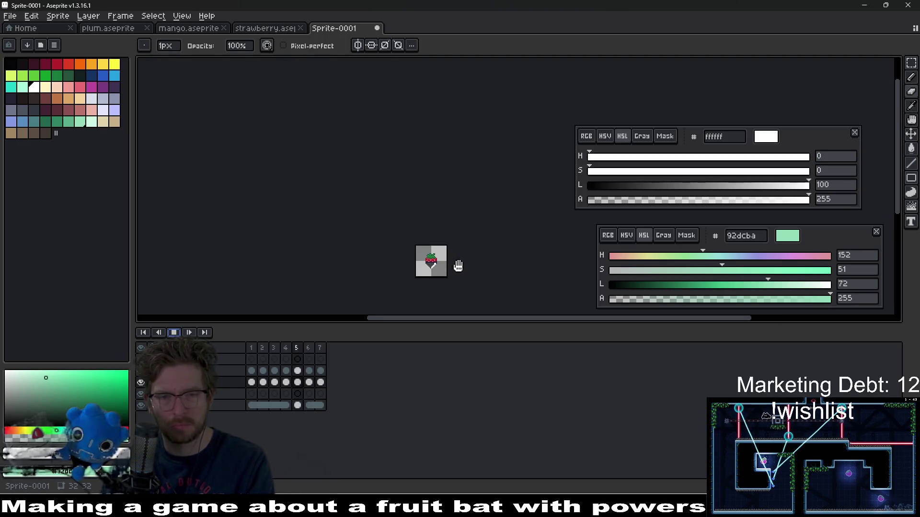
{"action": "left_click", "coordinate": [267, 346]}
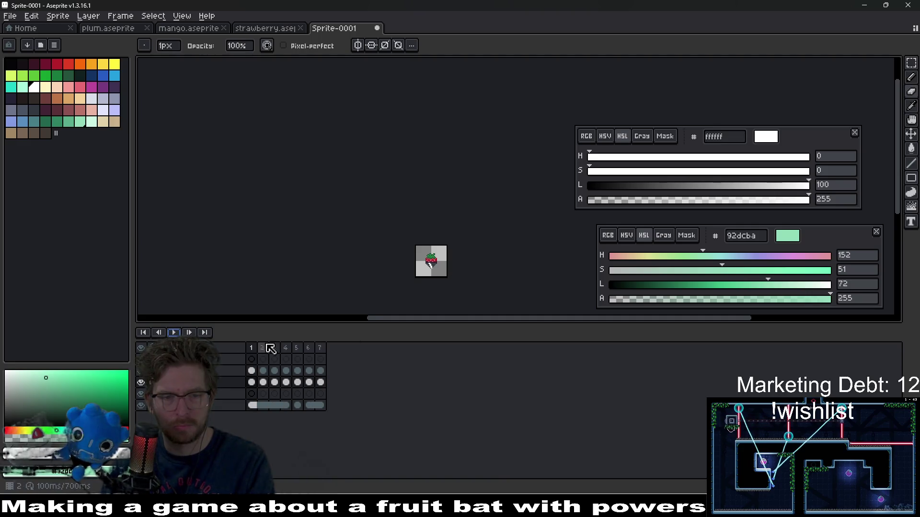
{"action": "key", "text": "Left"}
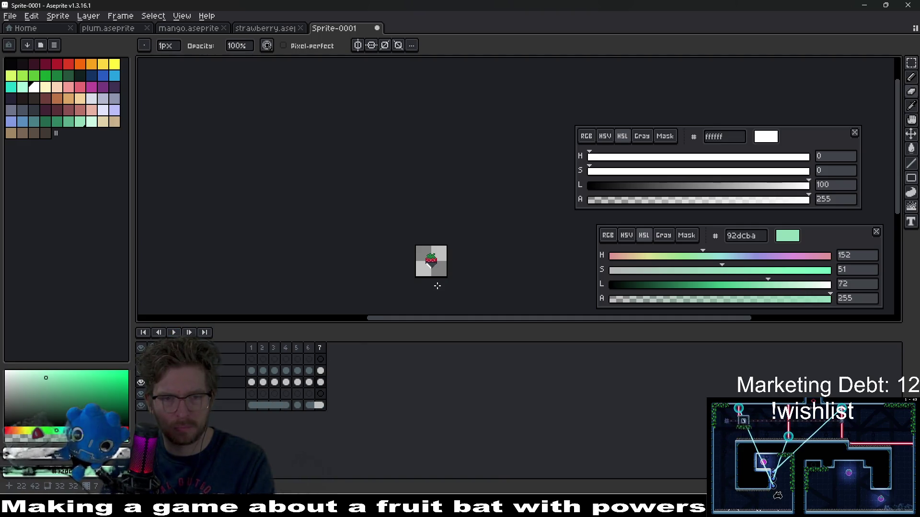
Duplicate frame 7 as a new eighth frame.
{"action": "scroll", "coordinate": [437, 286], "scroll_direction": "up", "scroll_amount": 10}
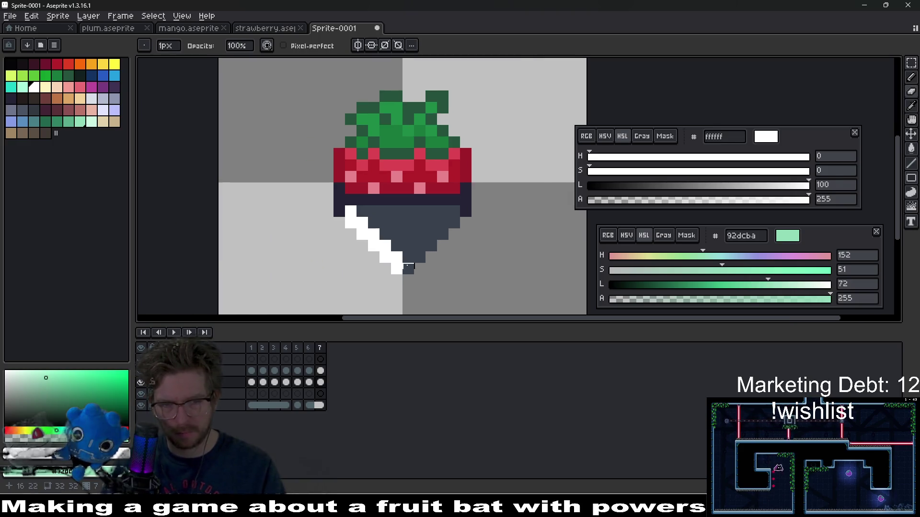
{"action": "left_click", "coordinate": [320, 349]}
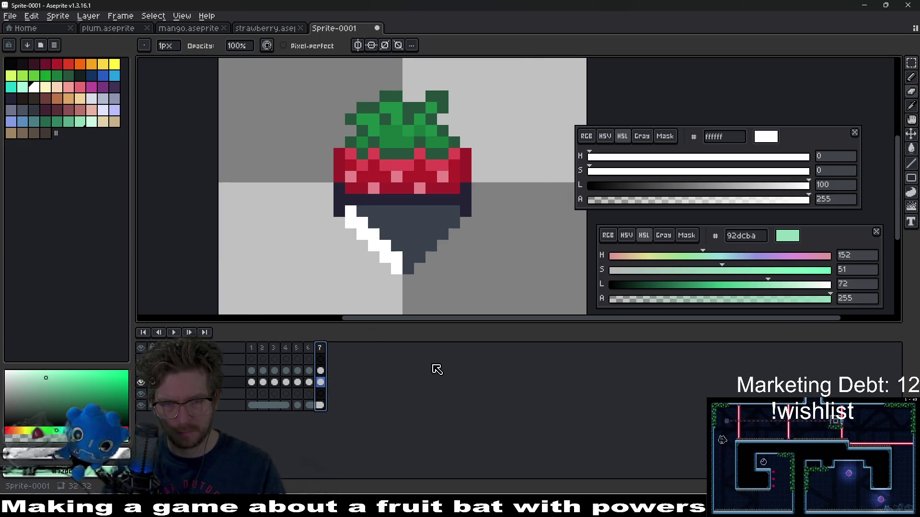
{"action": "key", "text": "ctrl+v"}
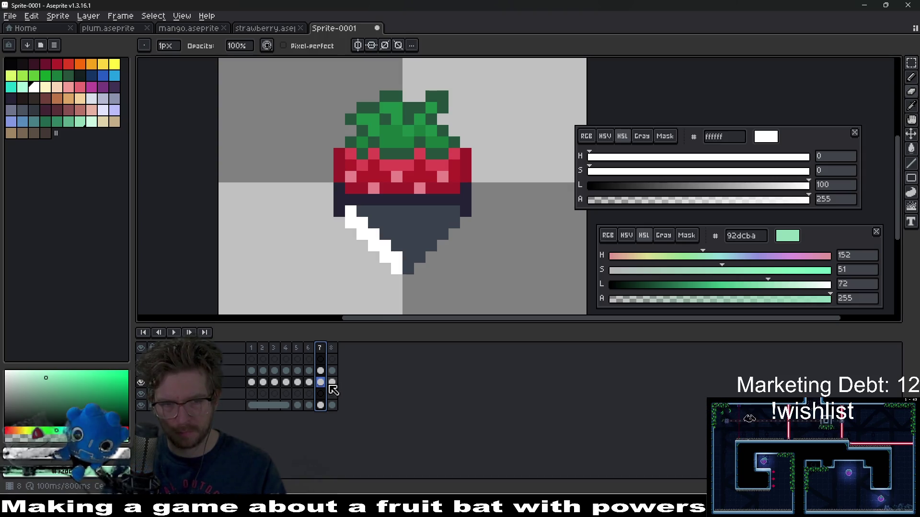
{"action": "left_click", "coordinate": [330, 385]}
{"action": "key", "text": "Left"}
{"action": "scroll", "coordinate": [386, 244], "scroll_direction": "up", "scroll_amount": 3}
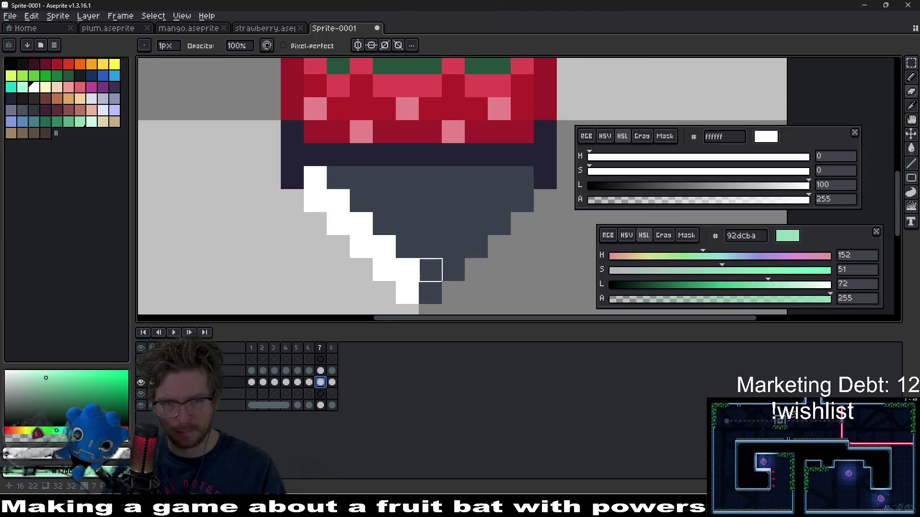
Redraw the white shine diagonal lower on the chocolate in frames 7 and 8.
{"action": "mouse_move", "coordinate": [409, 270]}
{"action": "left_mouse_down"}
{"action": "mouse_move", "coordinate": [385, 270]}
{"action": "mouse_move", "coordinate": [386, 286]}
{"action": "mouse_move", "coordinate": [384, 247]}
{"action": "mouse_move", "coordinate": [347, 207]}
{"action": "mouse_move", "coordinate": [316, 201]}
{"action": "mouse_move", "coordinate": [338, 224]}
{"action": "left_mouse_up"}
{"action": "key", "text": "b"}
{"action": "key", "text": "e"}
{"action": "scroll", "coordinate": [474, 268], "scroll_direction": "down", "scroll_amount": 5}
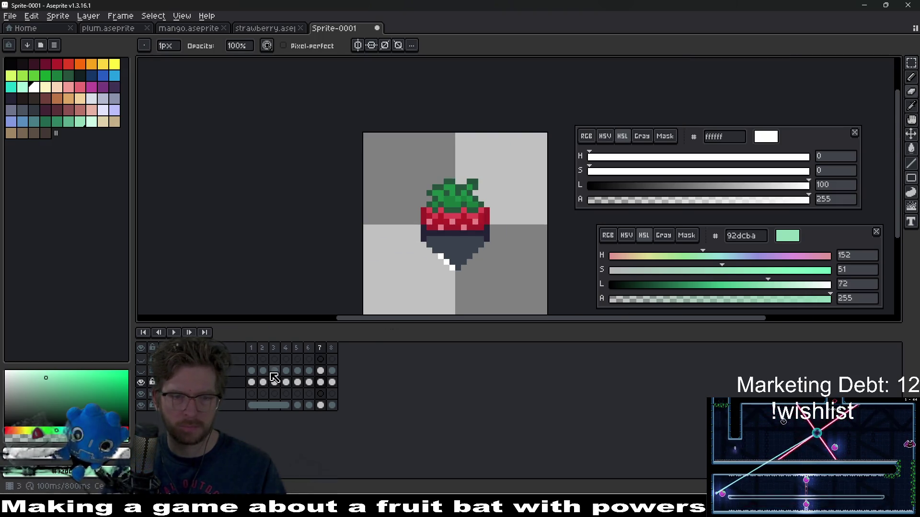
{"action": "scroll", "coordinate": [437, 265], "scroll_direction": "up", "scroll_amount": 3}
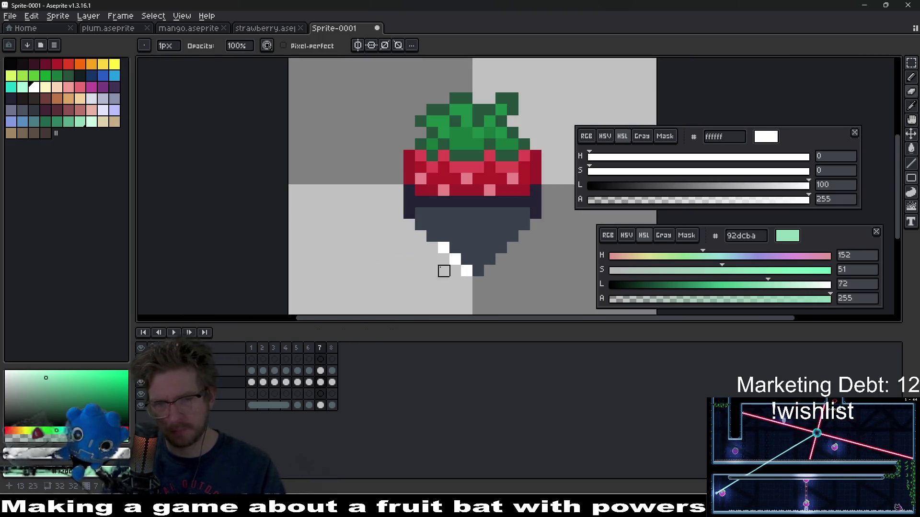
{"action": "left_click", "coordinate": [332, 348]}
{"action": "left_click", "coordinate": [455, 259]}
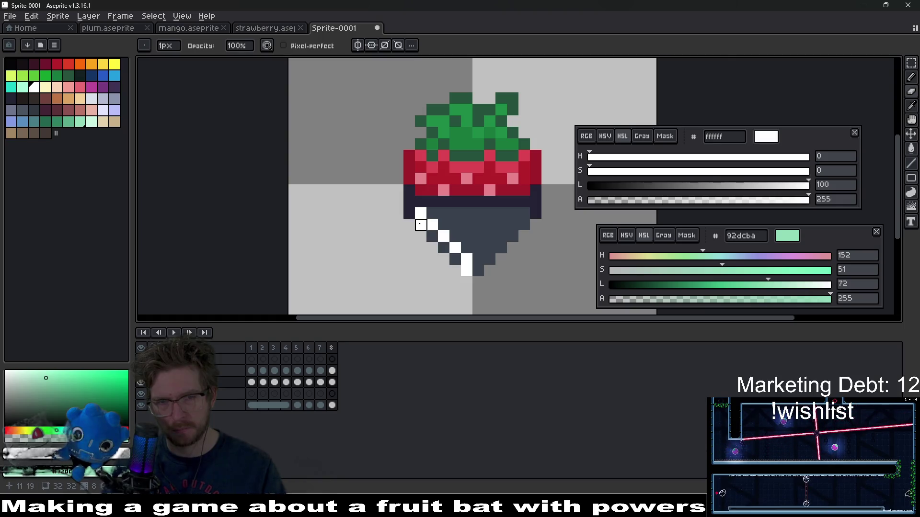
{"action": "key", "text": "b"}
{"action": "left_click", "coordinate": [440, 223]}
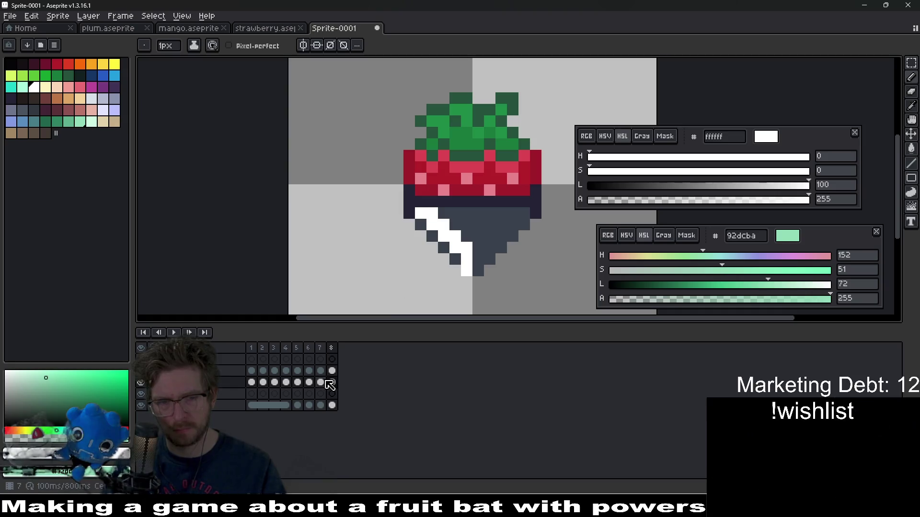
{"action": "left_click", "coordinate": [256, 384]}
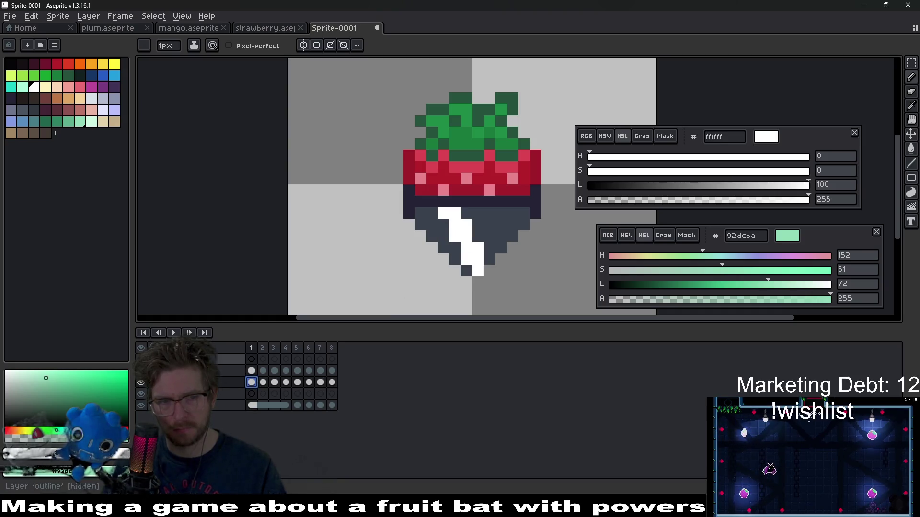
{"action": "left_click", "coordinate": [174, 333]}
{"action": "scroll", "coordinate": [544, 259], "scroll_direction": "down", "scroll_amount": 6}
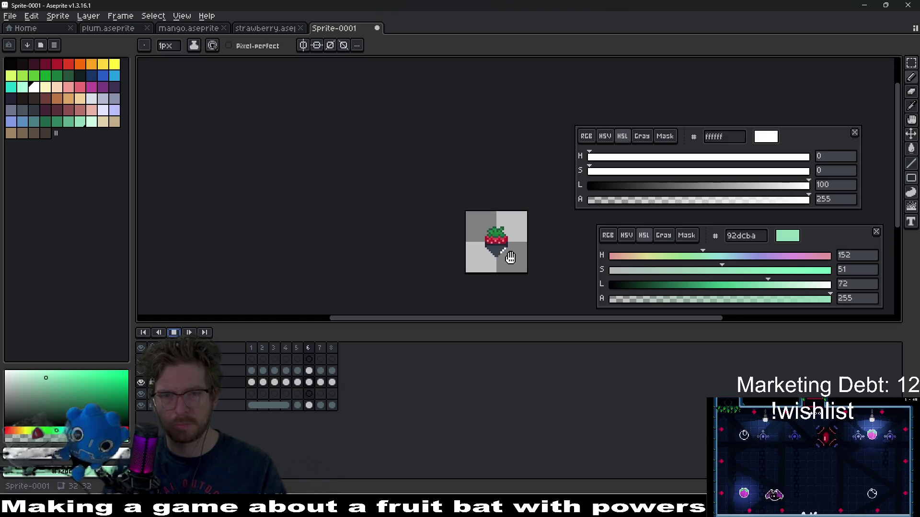
{"action": "left_click_drag", "start_coordinate": [544, 259], "coordinate": [473, 238]}
{"action": "scroll", "coordinate": [487, 242], "scroll_direction": "down", "scroll_amount": 1}
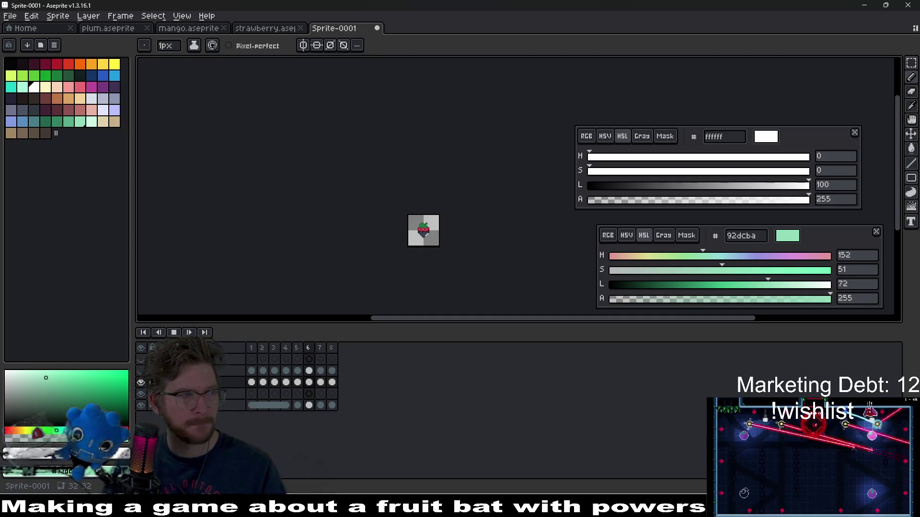
{"action": "scroll", "coordinate": [450, 265], "scroll_direction": "up", "scroll_amount": 5}
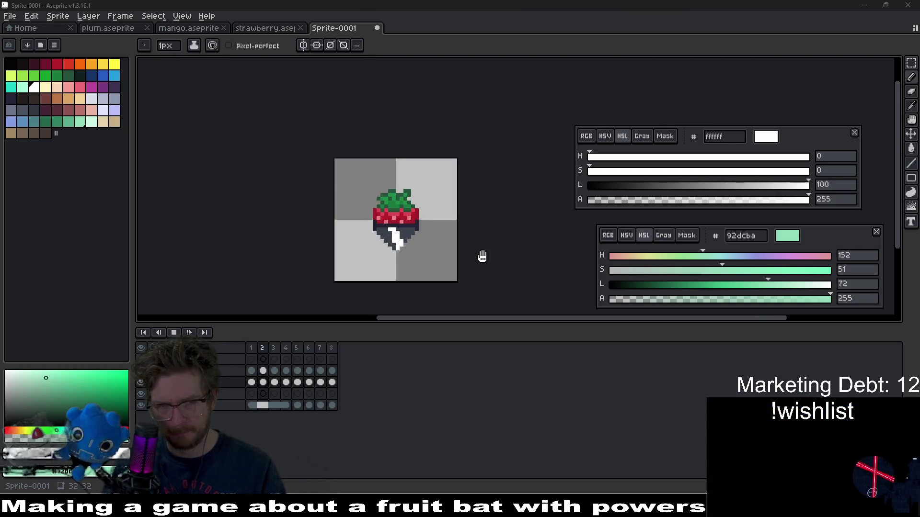
{"action": "left_click", "coordinate": [160, 333]}
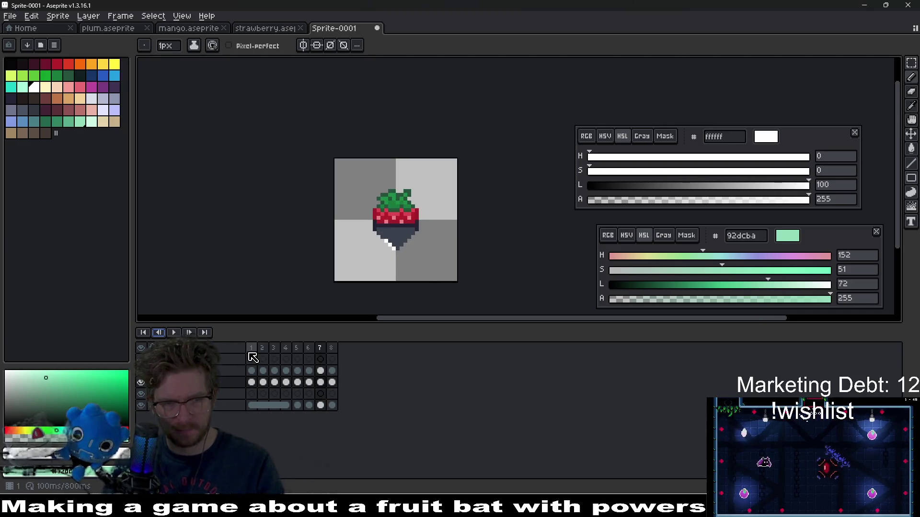
{"action": "key", "text": "Right"}
{"action": "key", "text": "Right"}
{"action": "key", "text": "Right"}
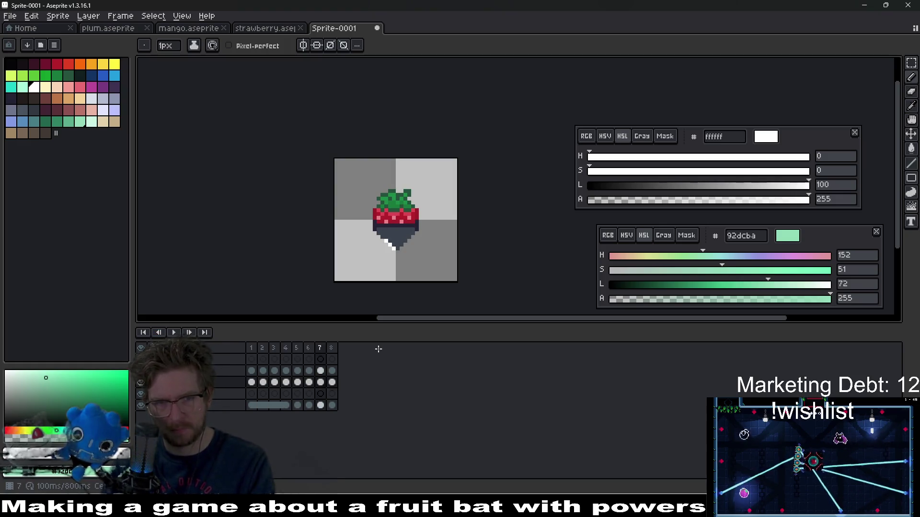
{"action": "key", "text": "Right"}
{"action": "key", "text": "Right"}
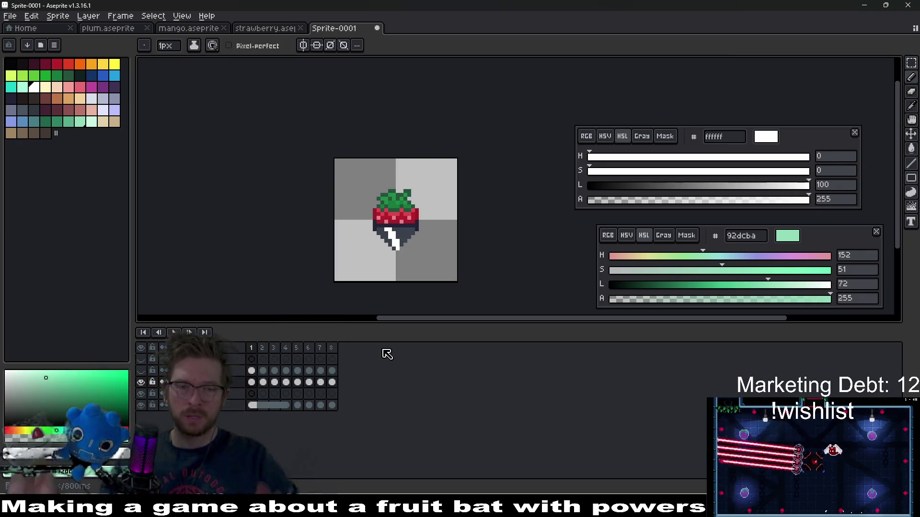
{"action": "key", "text": "Right"}
{"action": "key", "text": "Right"}
{"action": "scroll", "coordinate": [395, 252], "scroll_direction": "up", "scroll_amount": 5}
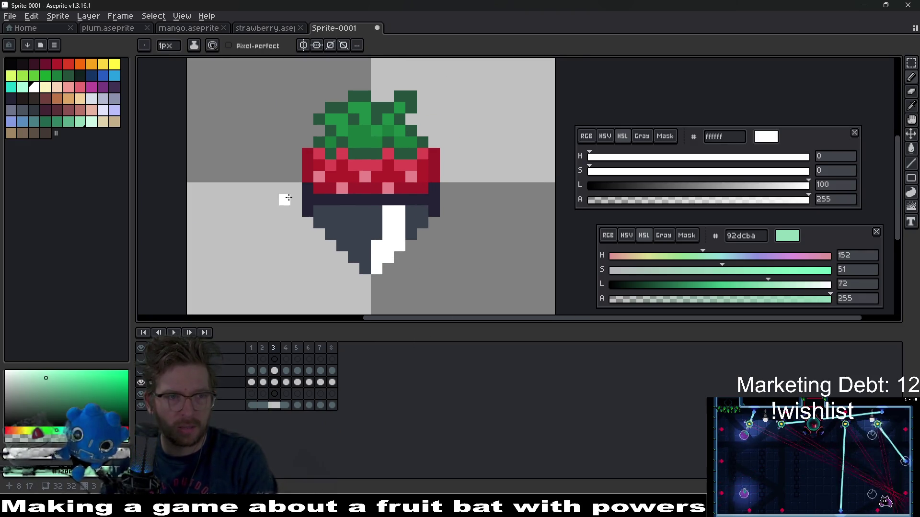
Pick mint cdf7e2 and paint a mint trail beside the white shine on frame 4.
{"action": "left_click", "coordinate": [90, 122]}
{"action": "left_click", "coordinate": [251, 394]}
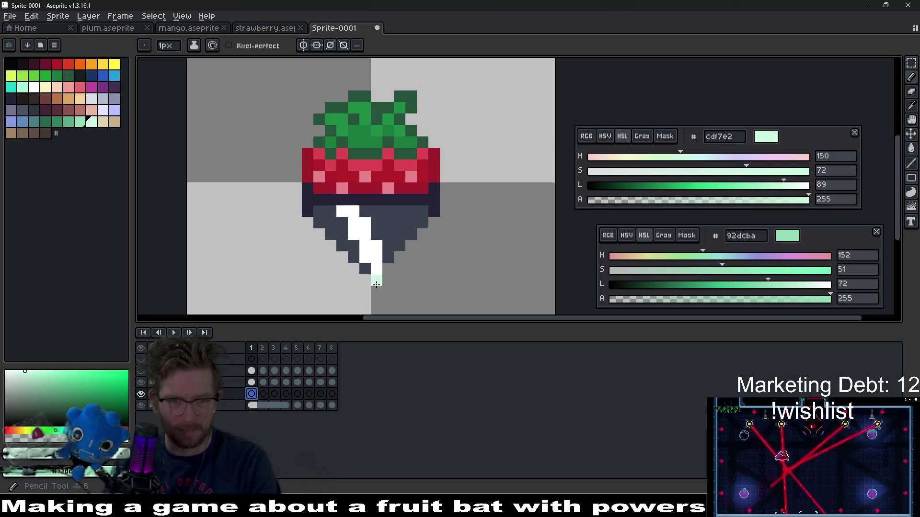
{"action": "key", "text": "Right"}
{"action": "key", "text": "Right"}
{"action": "key", "text": "Right"}
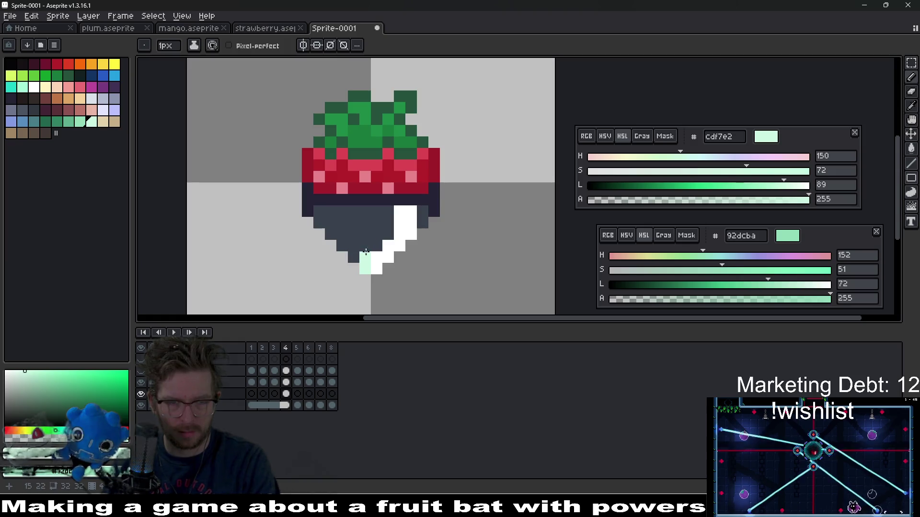
{"action": "key", "text": "Left"}
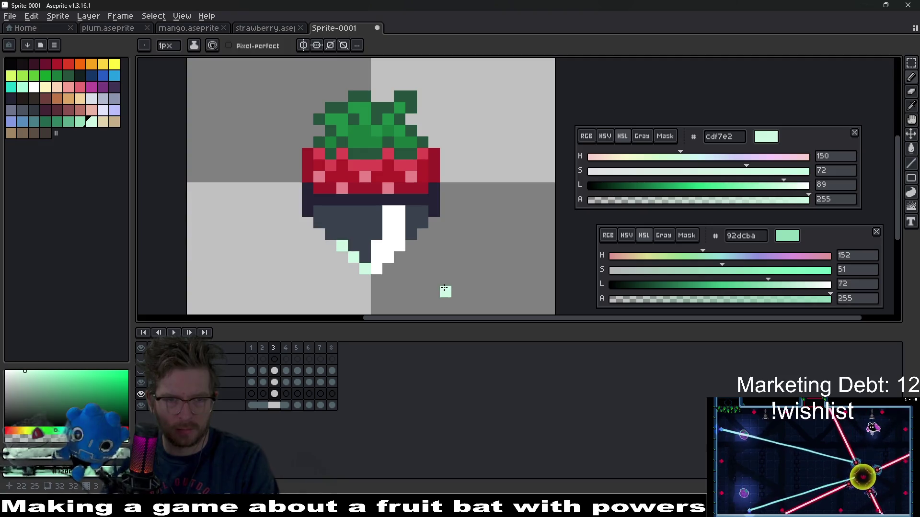
{"action": "key", "text": "Right"}
{"action": "left_click", "coordinate": [342, 234]}
{"action": "left_click_drag", "start_coordinate": [354, 222], "coordinate": [342, 223]}
{"action": "left_click", "coordinate": [342, 211]}
{"action": "key", "text": "e"}
{"action": "mouse_move", "coordinate": [342, 223]}
{"action": "left_mouse_down"}
{"action": "mouse_move", "coordinate": [342, 234]}
{"action": "mouse_move", "coordinate": [365, 223]}
{"action": "mouse_move", "coordinate": [357, 213]}
{"action": "left_mouse_up"}
{"action": "key", "text": "b"}
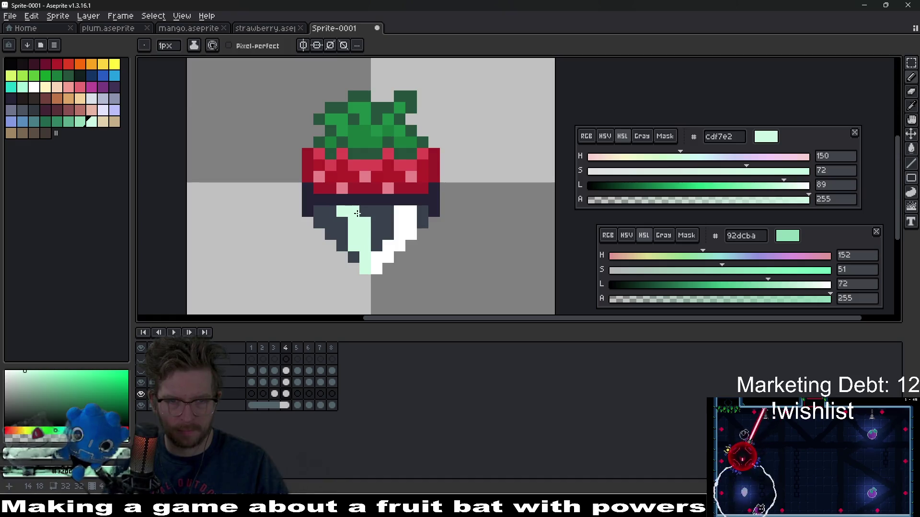
On frame 3, clear a stray mint pixel and add two mint pixels by the shine.
{"action": "scroll", "coordinate": [357, 214], "scroll_direction": "down", "scroll_amount": 5}
{"action": "key", "text": "comma"}
{"action": "scroll", "coordinate": [402, 248], "scroll_direction": "up", "scroll_amount": 3}
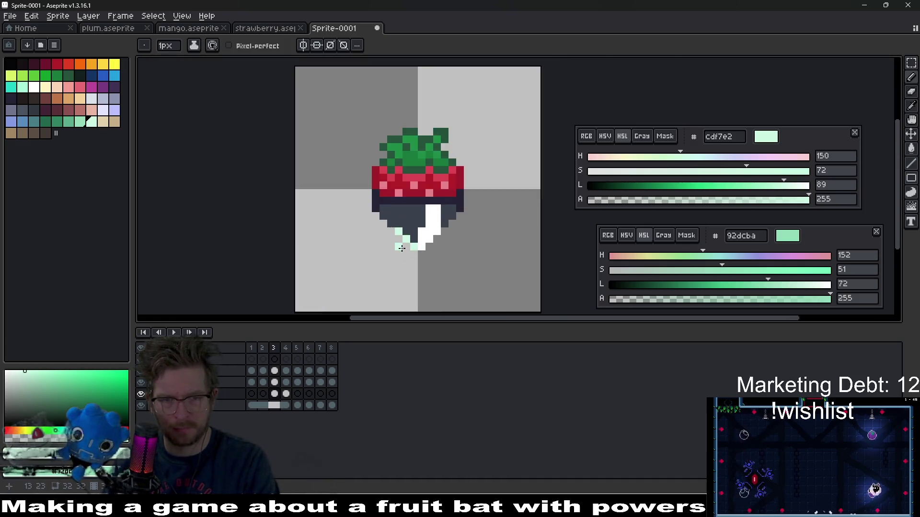
{"action": "scroll", "coordinate": [401, 248], "scroll_direction": "up", "scroll_amount": 3}
{"action": "right_click", "coordinate": [367, 222]}
{"action": "left_click", "coordinate": [349, 217]}
{"action": "left_click", "coordinate": [371, 217]}
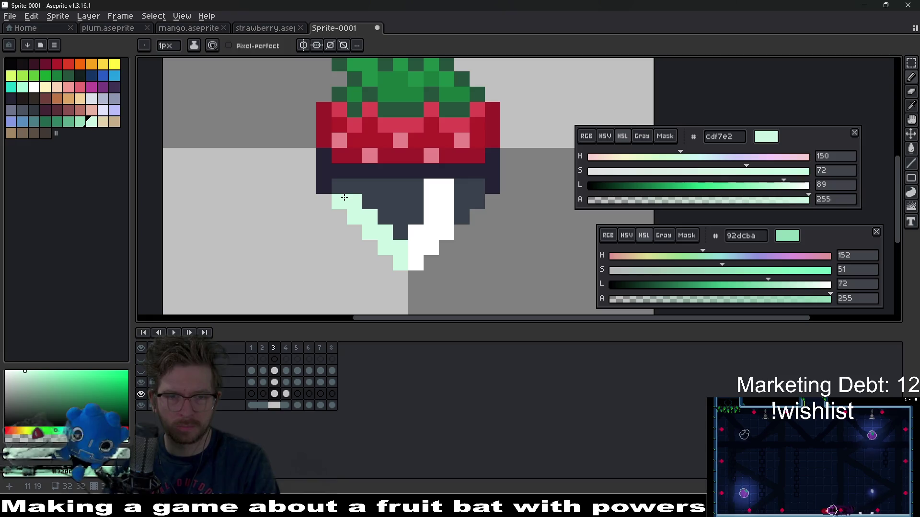
{"action": "scroll", "coordinate": [372, 206], "scroll_direction": "down", "scroll_amount": 5}
Paint a mint trail up-left of the white shine on frame 5.
{"action": "key", "text": "period"}
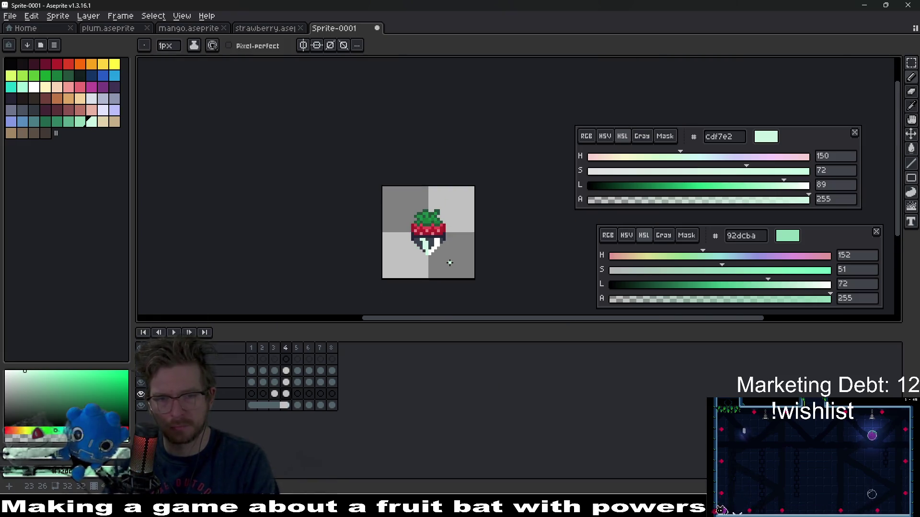
{"action": "key", "text": "period"}
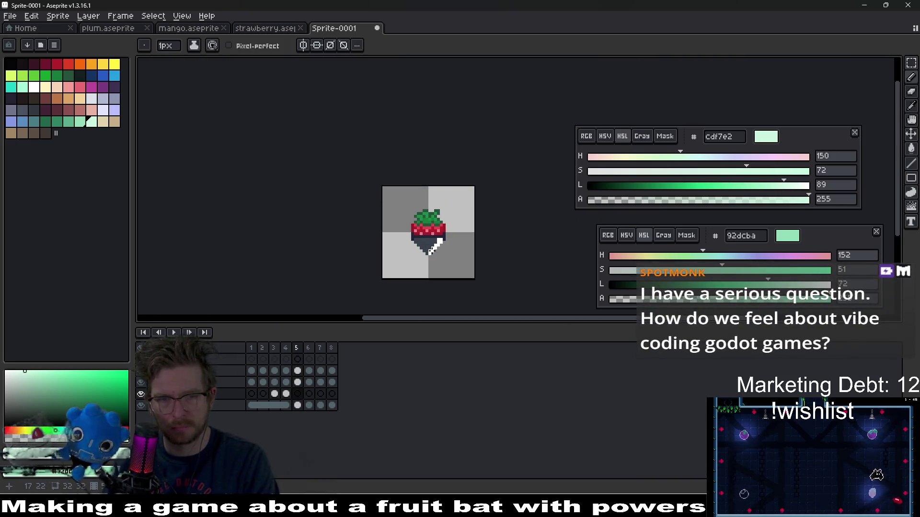
{"action": "scroll", "coordinate": [431, 250], "scroll_direction": "up", "scroll_amount": 5}
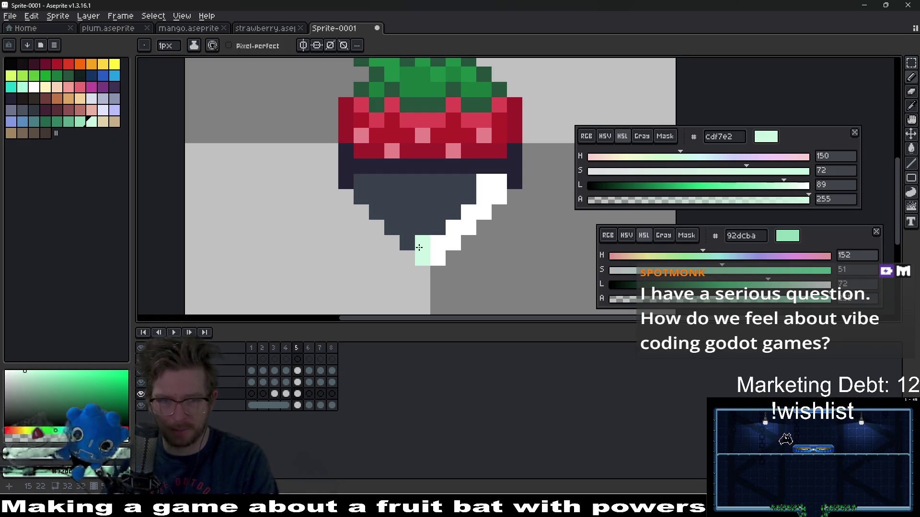
{"action": "mouse_move", "coordinate": [425, 237]}
{"action": "left_mouse_down"}
{"action": "mouse_move", "coordinate": [407, 194]}
{"action": "mouse_move", "coordinate": [415, 188]}
{"action": "mouse_move", "coordinate": [423, 198]}
{"action": "left_mouse_up"}
{"action": "scroll", "coordinate": [423, 198], "scroll_direction": "down", "scroll_amount": 4}
{"action": "scroll", "coordinate": [463, 248], "scroll_direction": "up", "scroll_amount": 2}
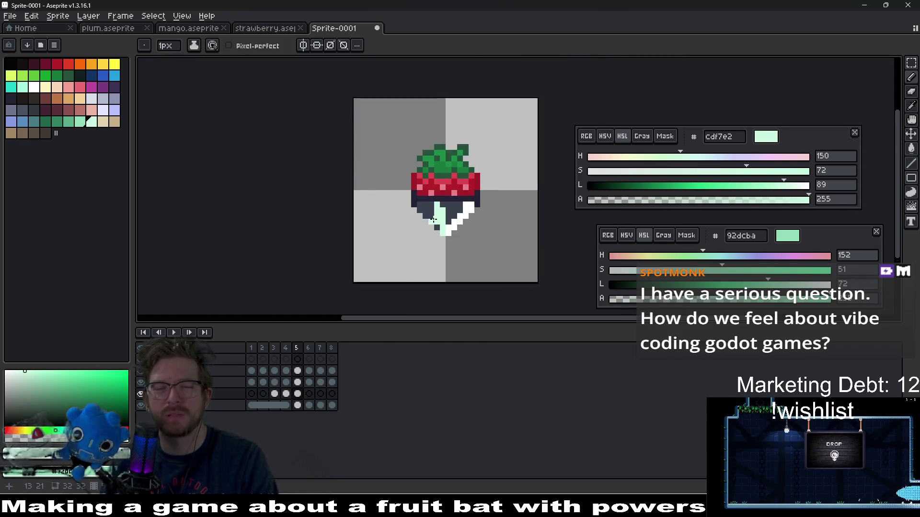
{"action": "mouse_move", "coordinate": [425, 192]}
{"action": "left_mouse_down"}
{"action": "mouse_move", "coordinate": [420, 212]}
{"action": "mouse_move", "coordinate": [500, 181]}
{"action": "mouse_move", "coordinate": [446, 161]}
{"action": "mouse_move", "coordinate": [440, 195]}
{"action": "left_mouse_up"}
{"action": "key", "text": "comma"}
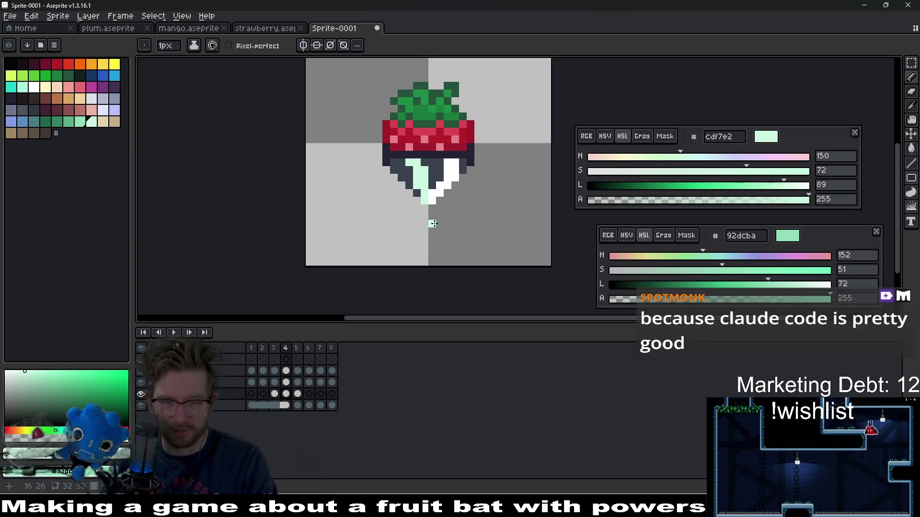
{"action": "scroll", "coordinate": [423, 201], "scroll_direction": "up", "scroll_amount": 2}
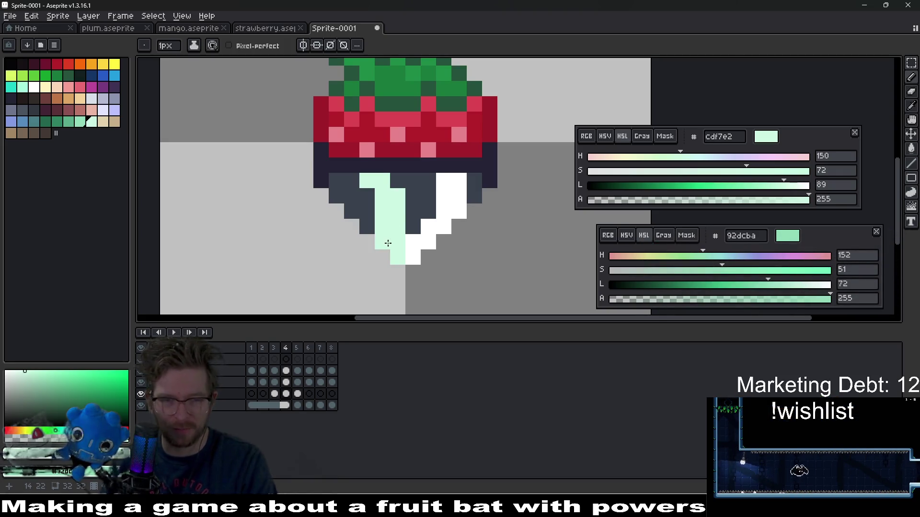
Fill a gap in frame 5's mint shine with a mint pixel.
{"action": "key", "text": "comma"}
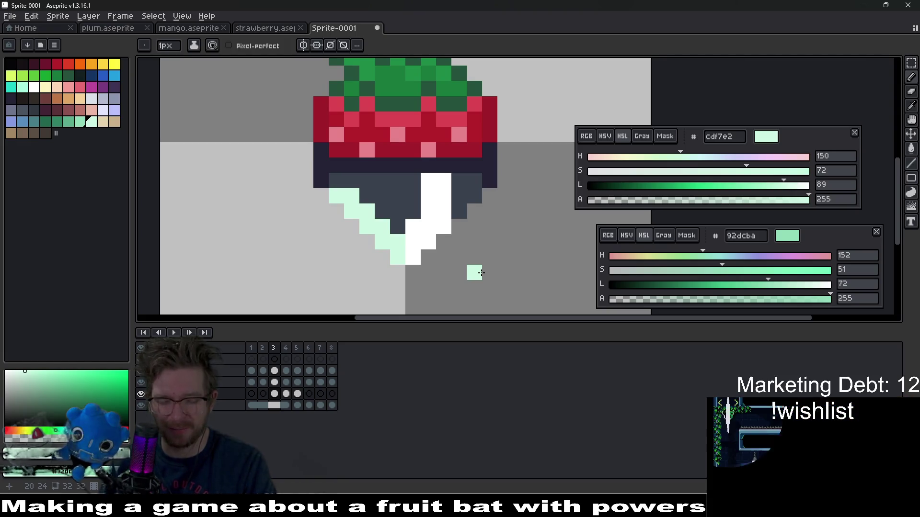
{"action": "key", "text": "Right"}
{"action": "key", "text": "Right"}
{"action": "scroll", "coordinate": [407, 233], "scroll_direction": "up", "scroll_amount": 2}
{"action": "left_click", "coordinate": [412, 227]}
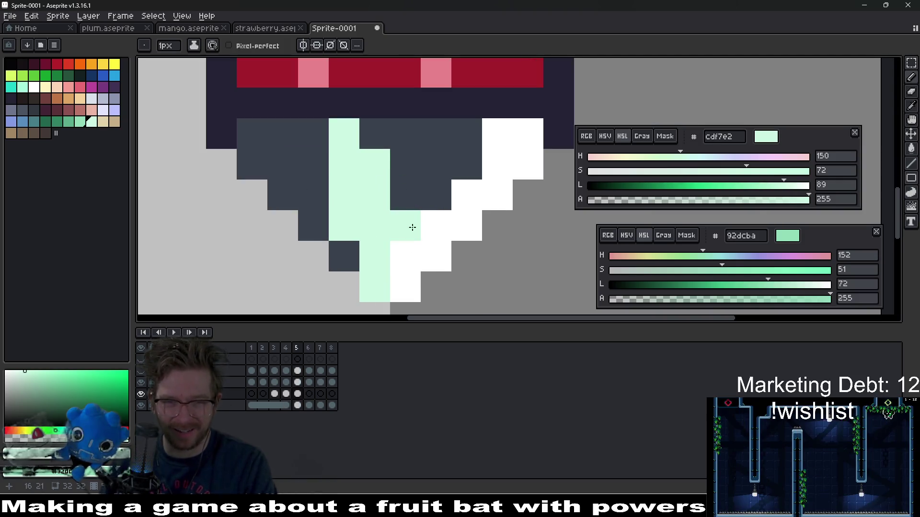
{"action": "key", "text": "ctrl+z"}
{"action": "left_click", "coordinate": [400, 231]}
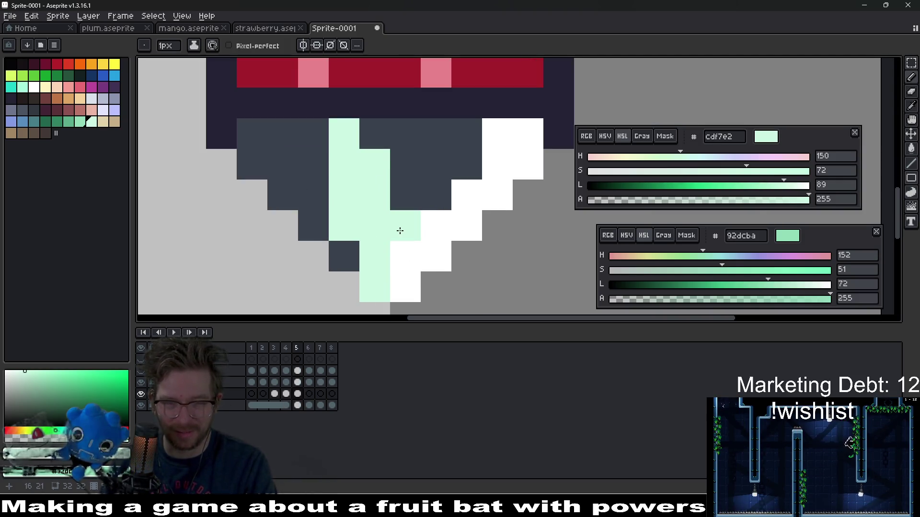
{"action": "scroll", "coordinate": [400, 230], "scroll_direction": "down", "scroll_amount": 3}
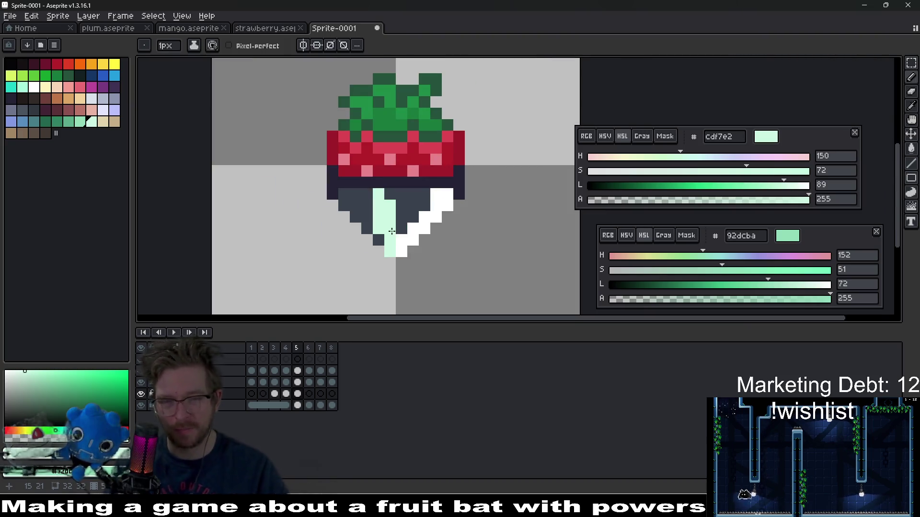
{"action": "scroll", "coordinate": [391, 233], "scroll_direction": "up", "scroll_amount": 2}
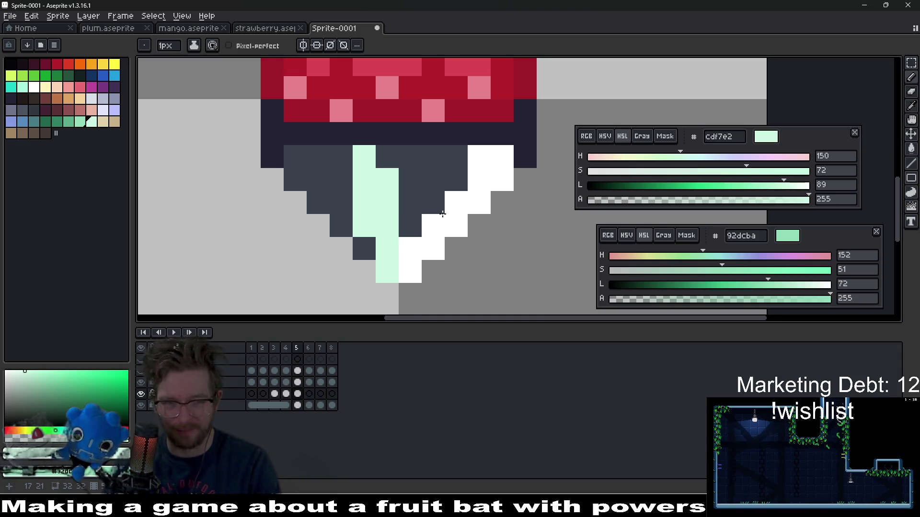
Add a mint pixel to frame 4's shine and compare it against frame 5.
{"action": "scroll", "coordinate": [462, 207], "scroll_direction": "down", "scroll_amount": 1}
{"action": "scroll", "coordinate": [462, 207], "scroll_direction": "down", "scroll_amount": 2}
{"action": "key", "text": "comma"}
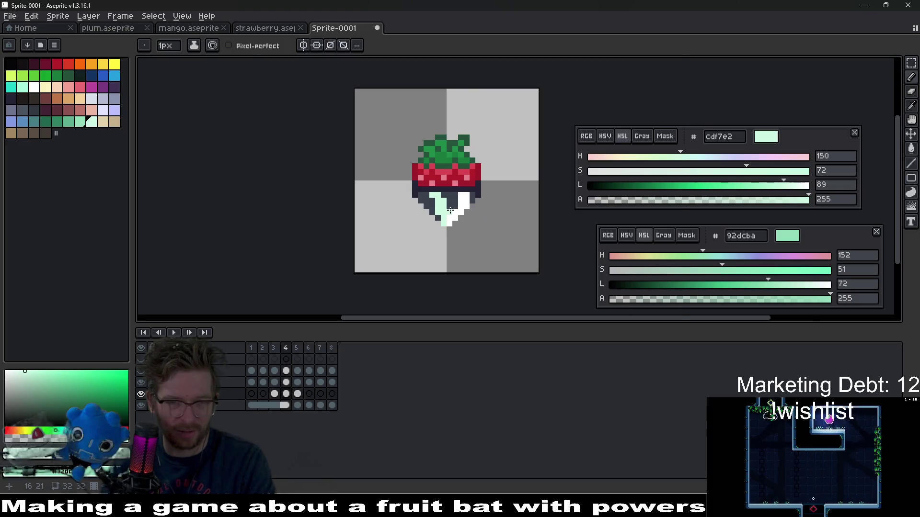
{"action": "scroll", "coordinate": [484, 216], "scroll_direction": "up", "scroll_amount": 2}
{"action": "left_click", "coordinate": [507, 214]}
{"action": "key", "text": "period"}
{"action": "key", "text": "comma"}
{"action": "key", "text": "period"}
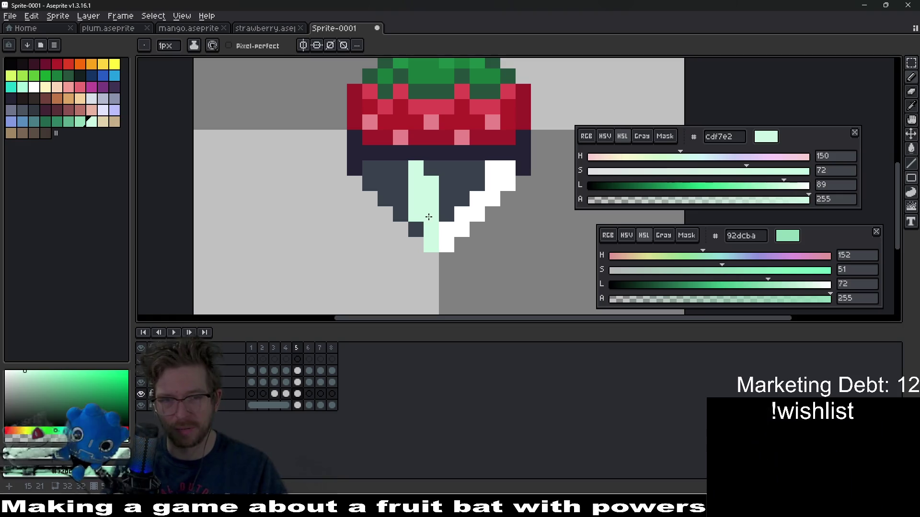
Shift frame 5's mint streak right, widen its top, and erase a stray pixel.
{"action": "left_click_drag", "start_coordinate": [417, 214], "coordinate": [416, 166]}
{"action": "left_click", "coordinate": [431, 169]}
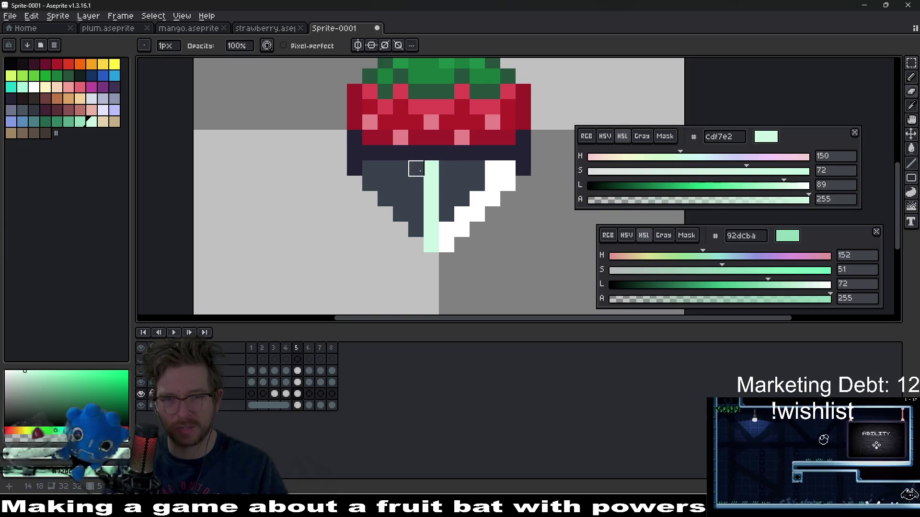
{"action": "mouse_move", "coordinate": [447, 215]}
{"action": "left_mouse_down"}
{"action": "mouse_move", "coordinate": [446, 181]}
{"action": "mouse_move", "coordinate": [416, 184]}
{"action": "left_mouse_up"}
{"action": "left_click", "coordinate": [447, 168]}
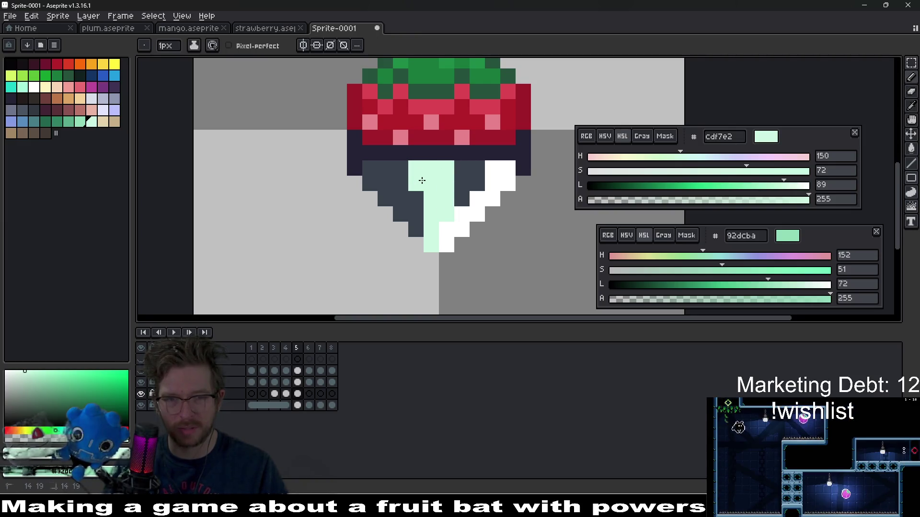
{"action": "key", "text": "e"}
{"action": "left_click", "coordinate": [447, 168]}
{"action": "scroll", "coordinate": [446, 184], "scroll_direction": "down", "scroll_amount": 5}
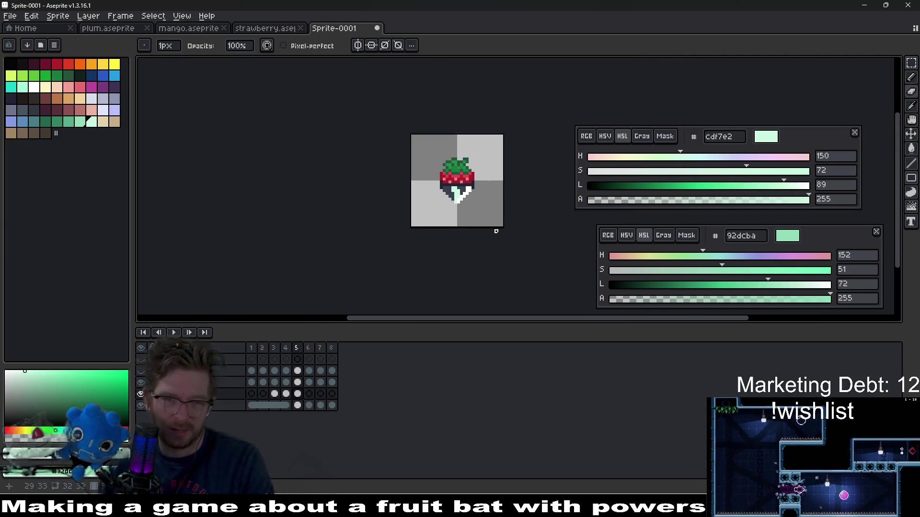
{"action": "scroll", "coordinate": [462, 200], "scroll_direction": "up", "scroll_amount": 2}
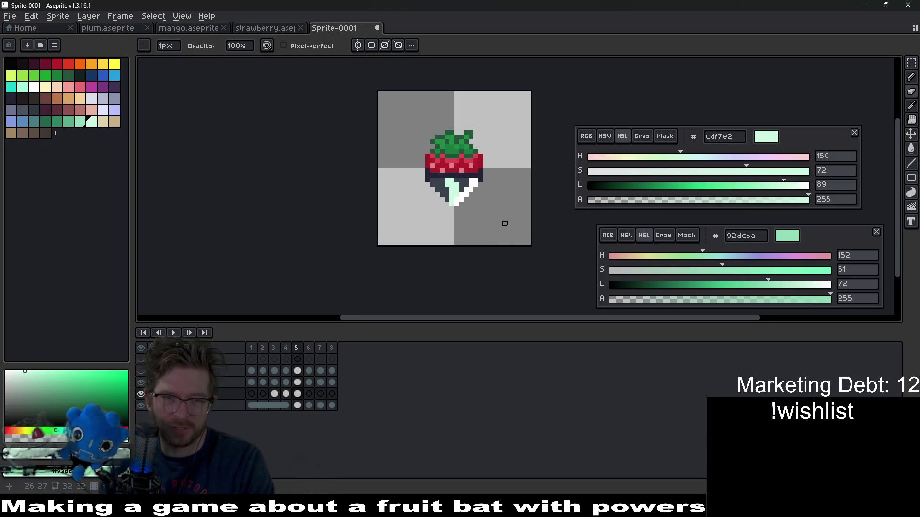
On frame 6, pencil mint pixels up the chocolate's lower-right edge, checking frame 4 for reference.
{"action": "key", "text": "period"}
{"action": "scroll", "coordinate": [497, 214], "scroll_direction": "up", "scroll_amount": 4}
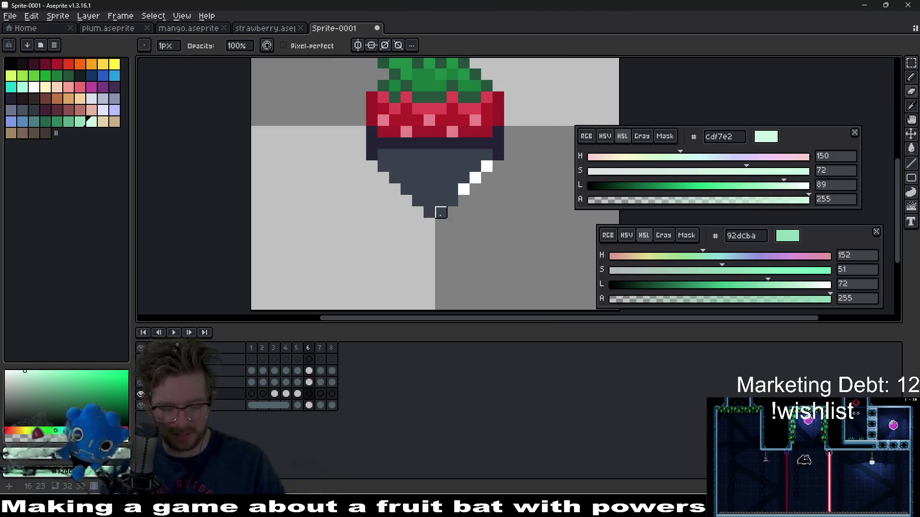
{"action": "key", "text": "comma"}
{"action": "key", "text": "comma"}
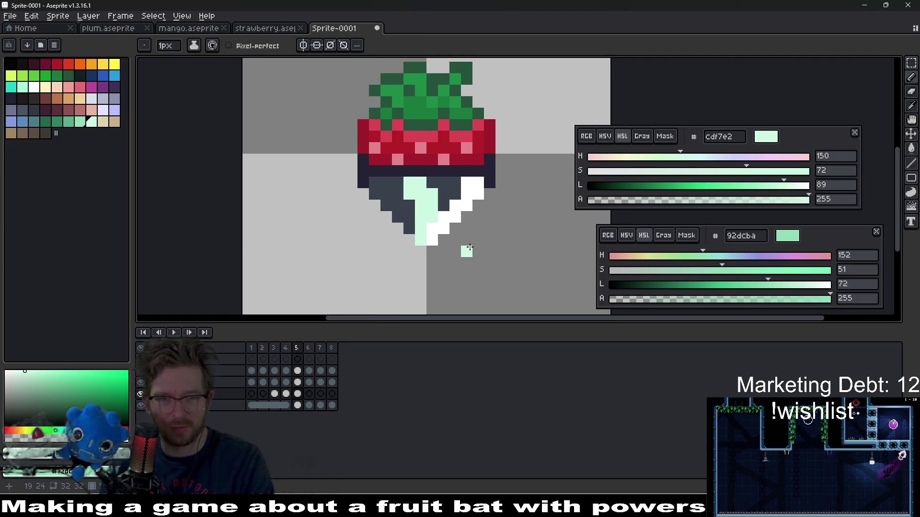
{"action": "key", "text": "period"}
{"action": "key", "text": "period"}
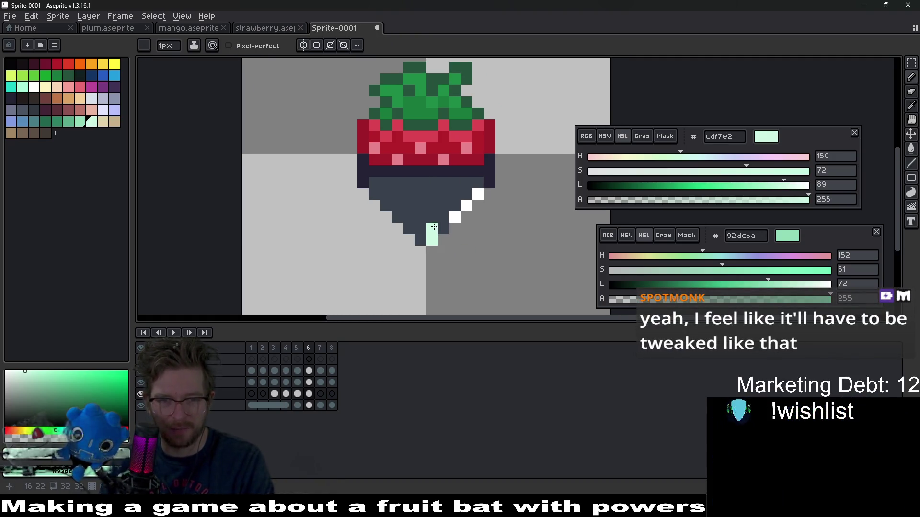
{"action": "left_click", "coordinate": [442, 219]}
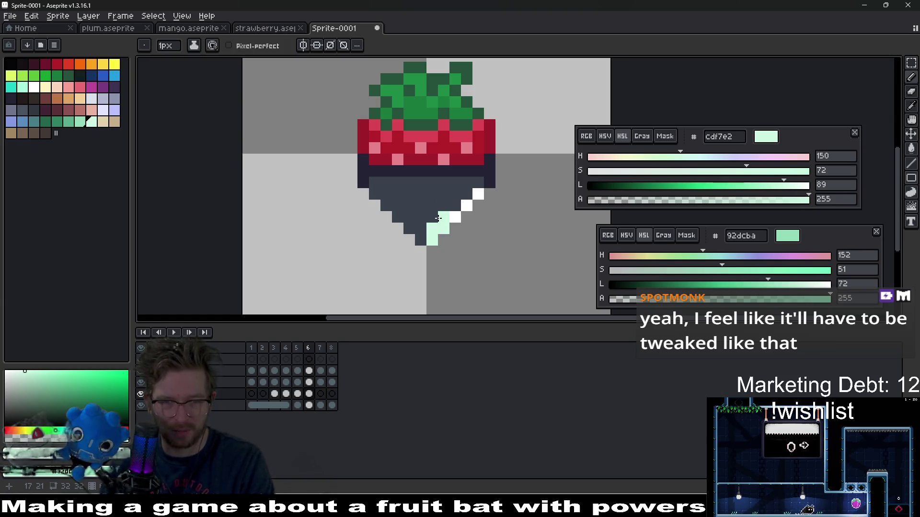
{"action": "left_click_drag", "start_coordinate": [442, 206], "coordinate": [443, 183]}
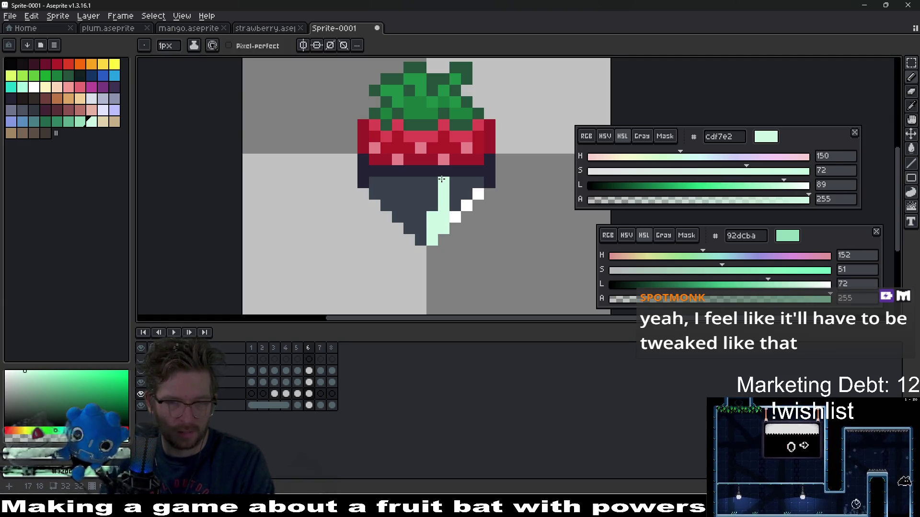
{"action": "scroll", "coordinate": [482, 177], "scroll_direction": "down", "scroll_amount": 4}
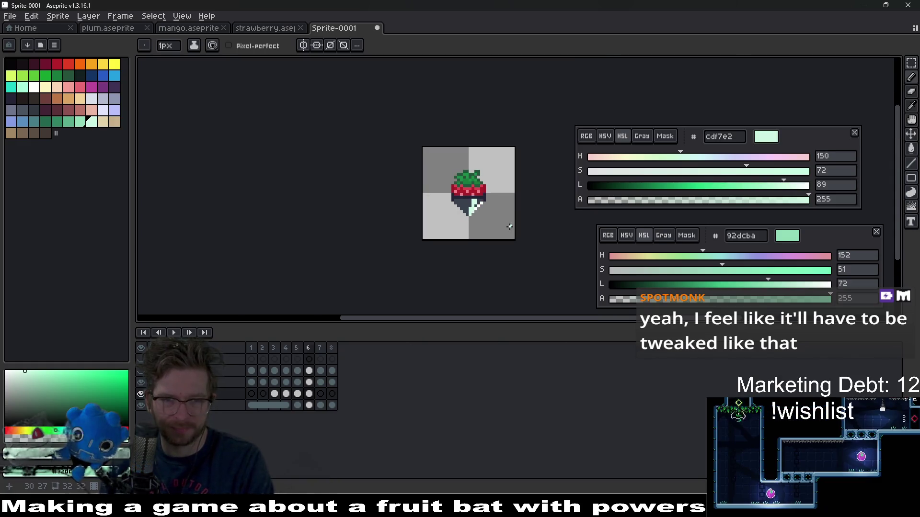
{"action": "scroll", "coordinate": [491, 213], "scroll_direction": "up", "scroll_amount": 4}
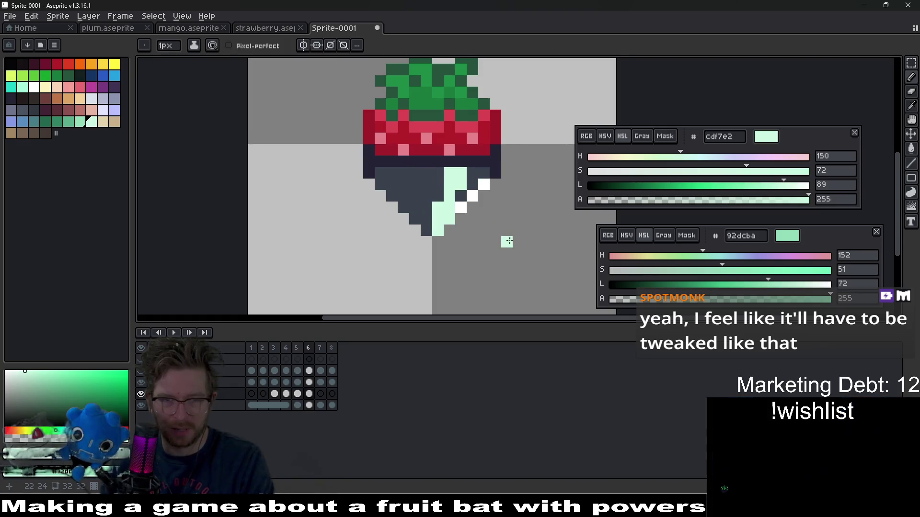
On frame 7, paint a mint diagonal along the chocolate's right side.
{"action": "key", "text": "period"}
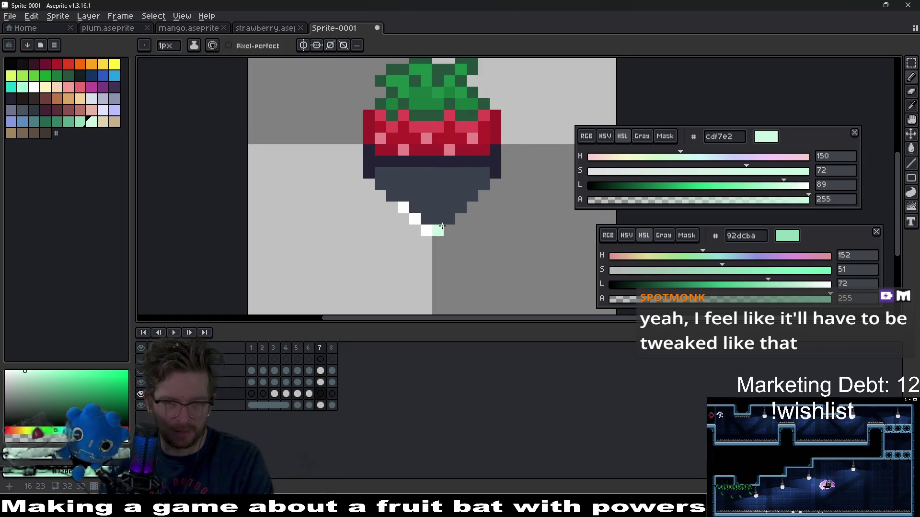
{"action": "left_click_drag", "start_coordinate": [442, 226], "coordinate": [460, 195]}
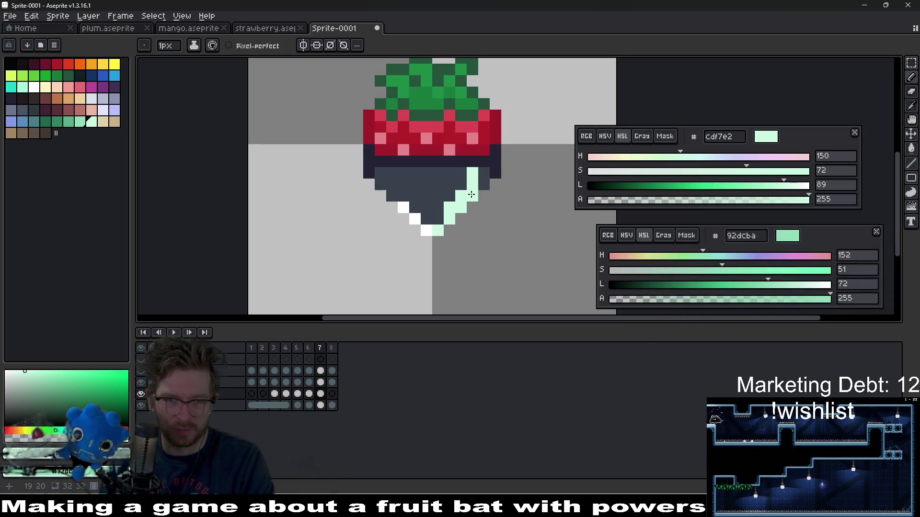
{"action": "scroll", "coordinate": [508, 210], "scroll_direction": "down", "scroll_amount": 3}
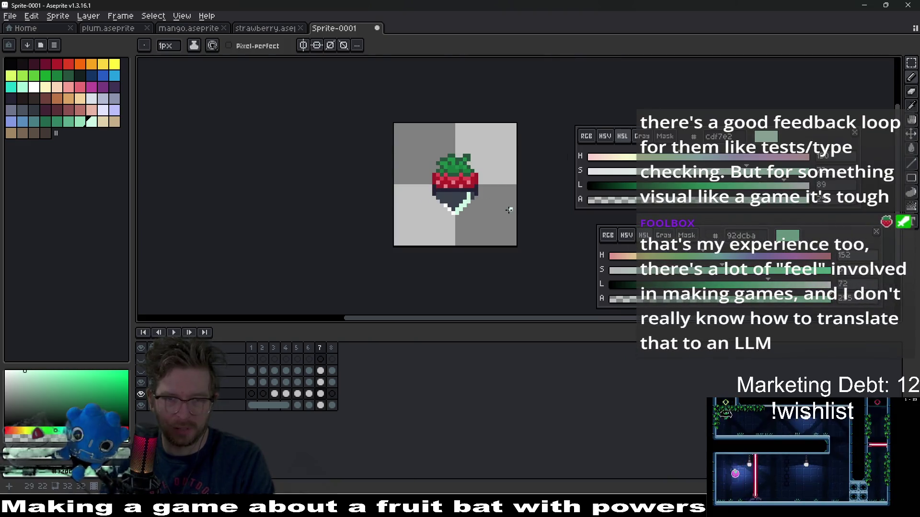
{"action": "scroll", "coordinate": [449, 205], "scroll_direction": "up", "scroll_amount": 4}
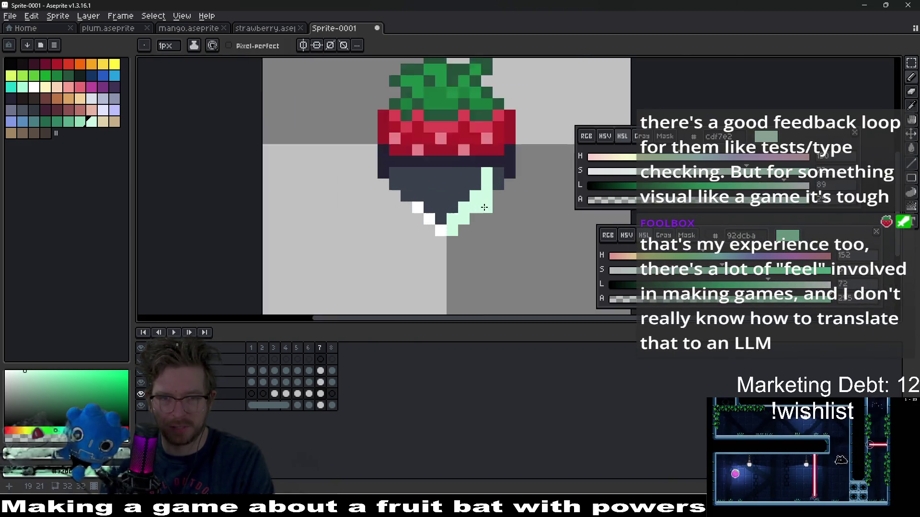
On frame 2, add a mint pixel at the chocolate's lower-left tip.
{"action": "key", "text": "ctrl+z"}
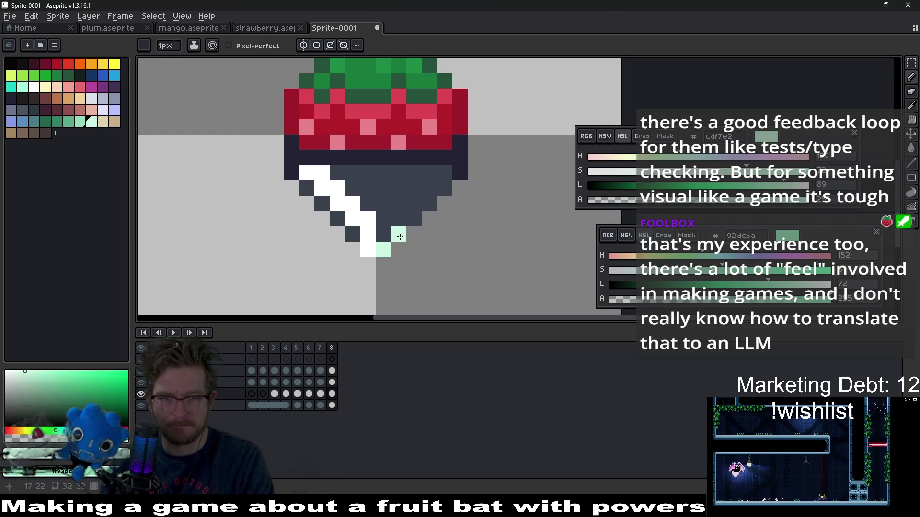
{"action": "scroll", "coordinate": [458, 221], "scroll_direction": "down", "scroll_amount": 4}
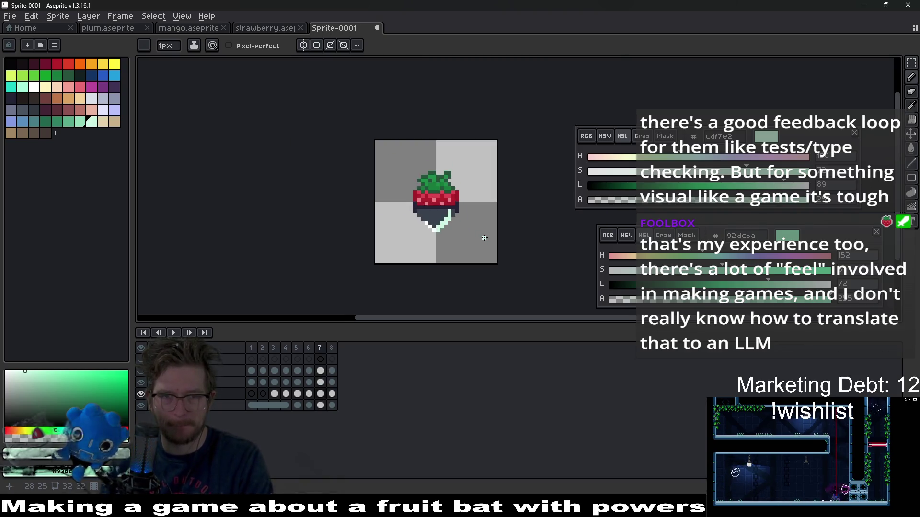
{"action": "key", "text": "Right"}
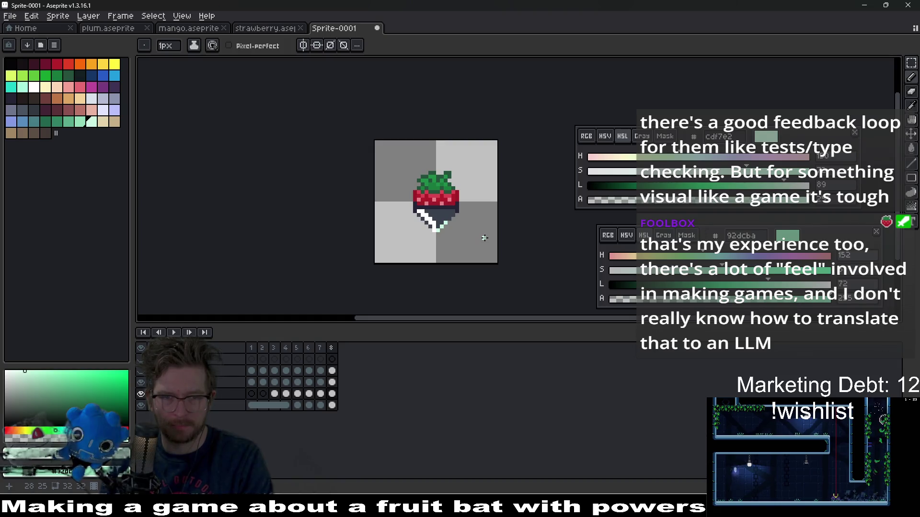
{"action": "key", "text": "Right"}
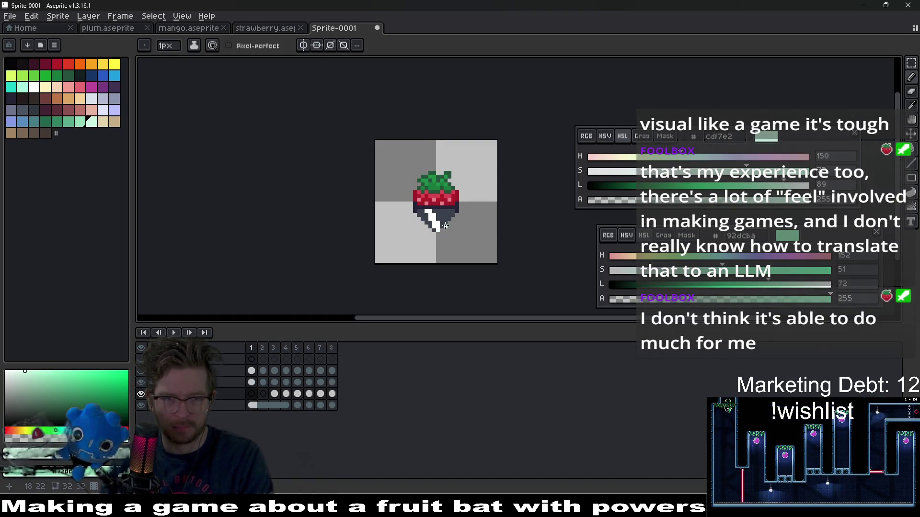
{"action": "scroll", "coordinate": [445, 226], "scroll_direction": "up", "scroll_amount": 3}
{"action": "key", "text": "Right"}
{"action": "scroll", "coordinate": [427, 233], "scroll_direction": "up", "scroll_amount": 3}
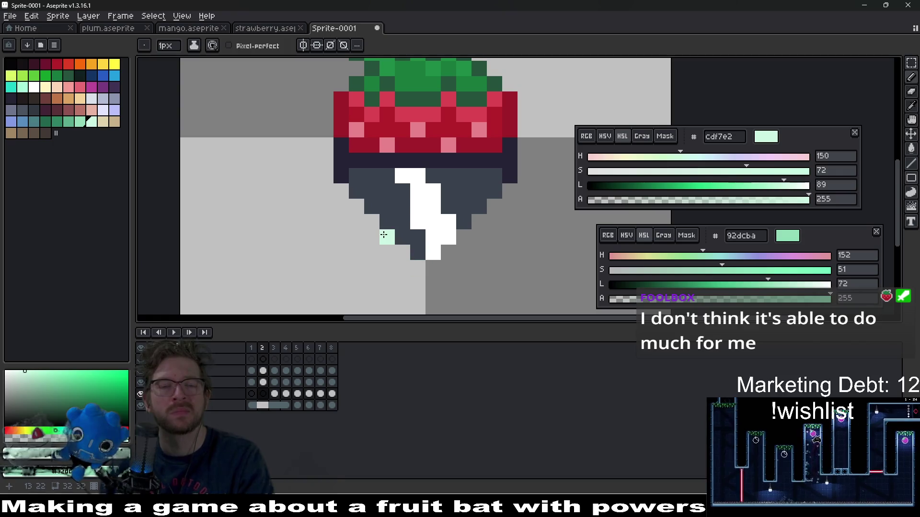
{"action": "left_click", "coordinate": [417, 252]}
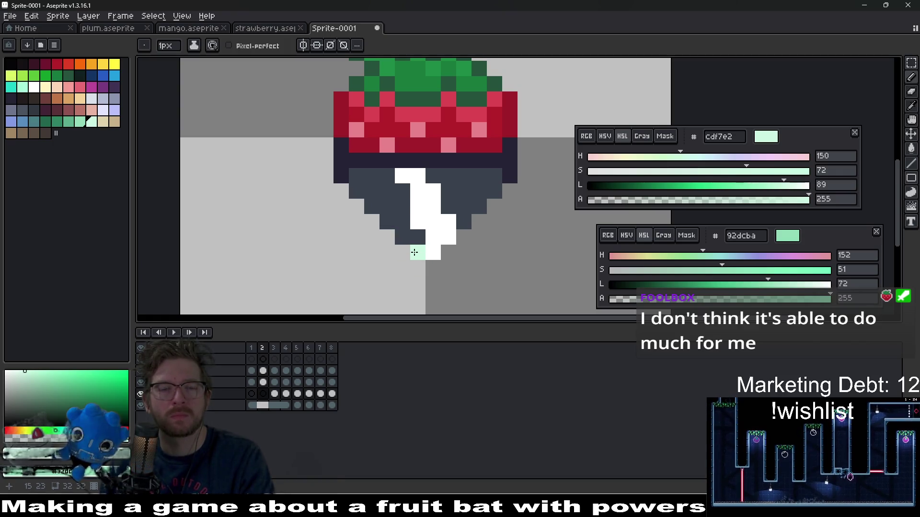
Compare against frame 3's shine, then play the animation from frame 2.
{"action": "key", "text": "period"}
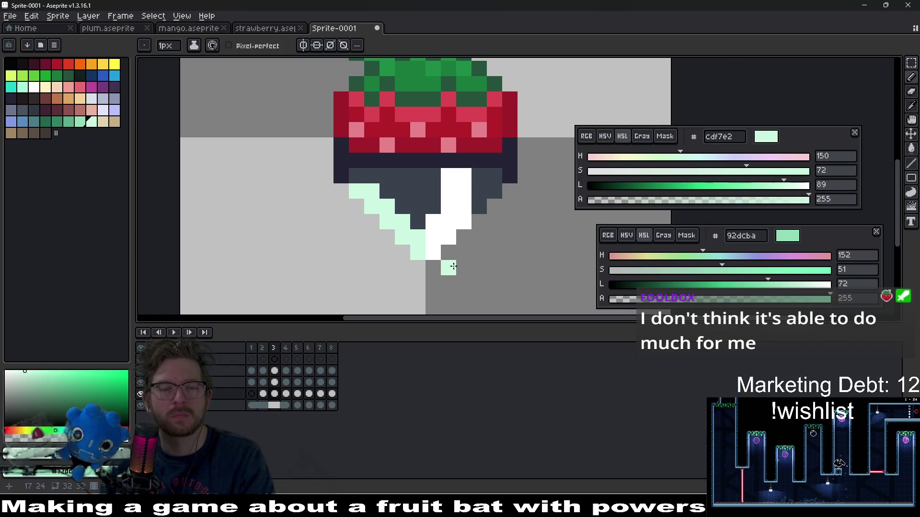
{"action": "key", "text": "comma"}
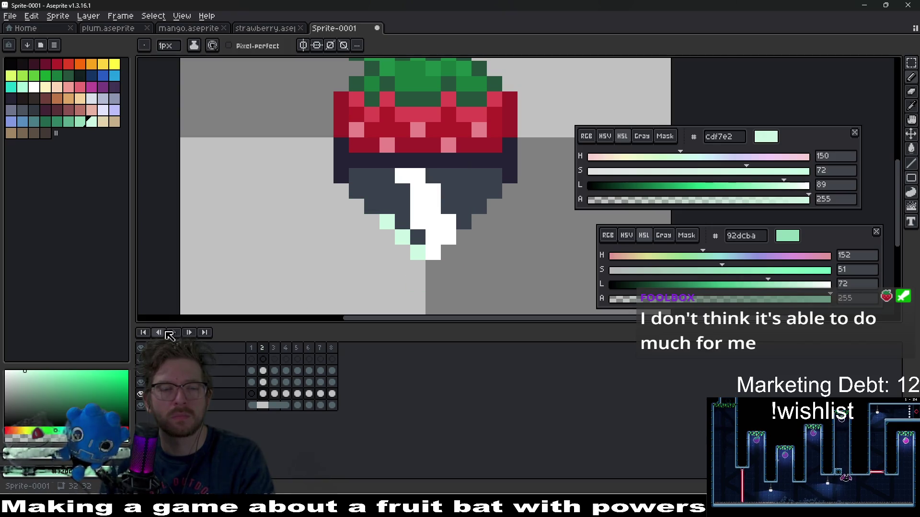
{"action": "left_click", "coordinate": [177, 334]}
{"action": "scroll", "coordinate": [494, 249], "scroll_direction": "down", "scroll_amount": 4}
{"action": "scroll", "coordinate": [499, 256], "scroll_direction": "down", "scroll_amount": 5}
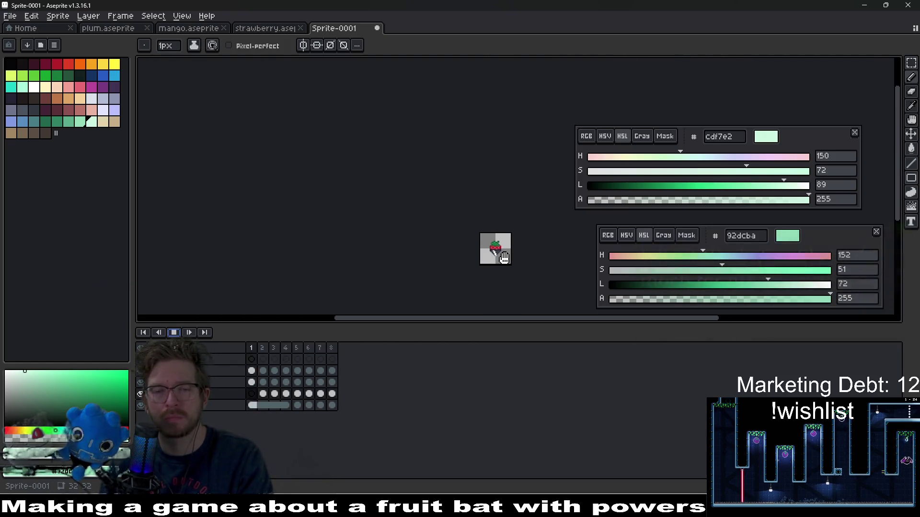
Stop playback and delete the mint shine cels in frames 2 through 8.
{"action": "left_click_drag", "start_coordinate": [520, 263], "coordinate": [445, 242]}
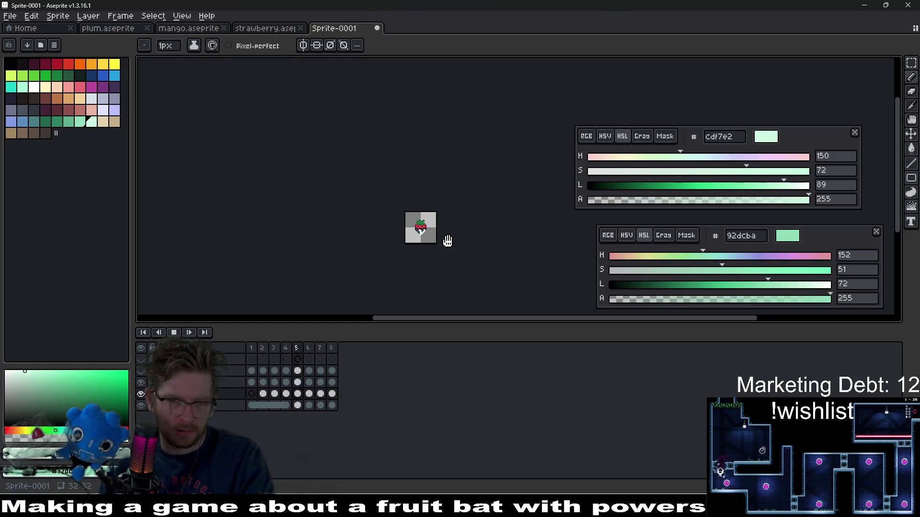
{"action": "left_click", "coordinate": [175, 333]}
{"action": "scroll", "coordinate": [424, 234], "scroll_direction": "up", "scroll_amount": 5}
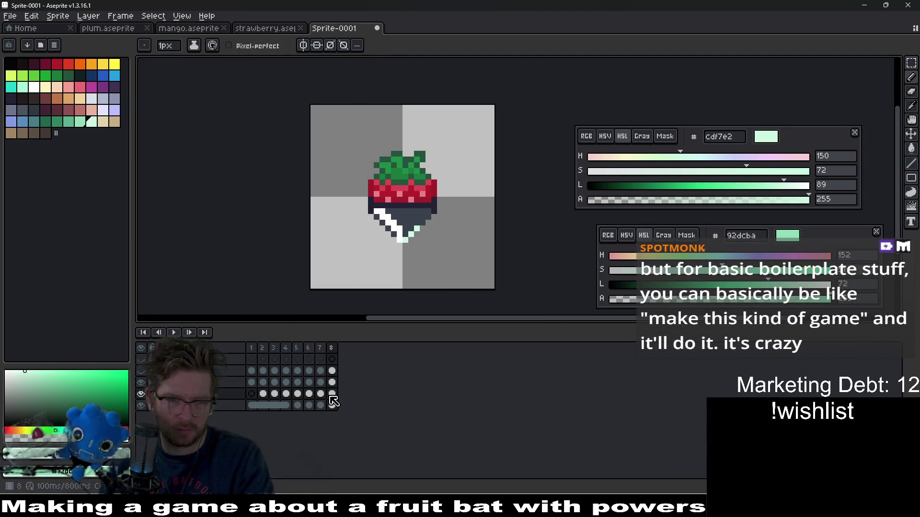
{"action": "left_click_drag", "start_coordinate": [332, 394], "coordinate": [263, 397]}
{"action": "key", "text": "Delete"}
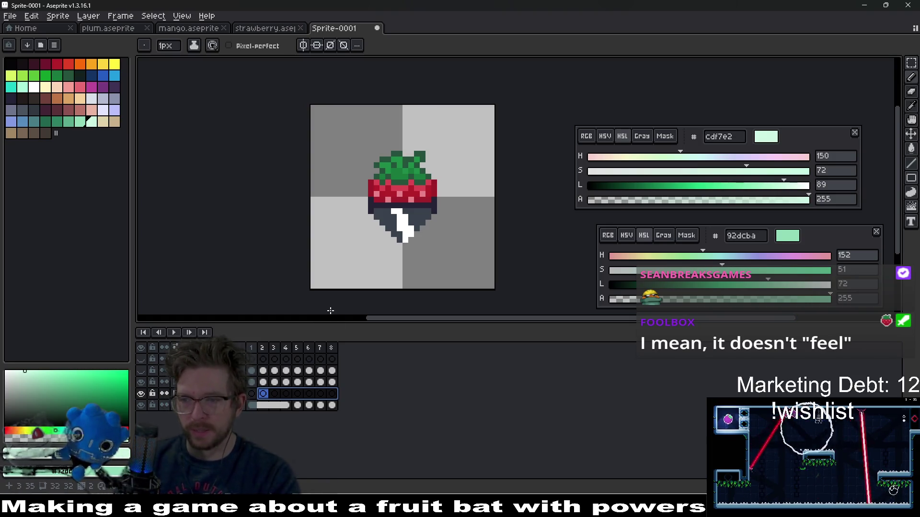
Step through the frames and play the animation to review the shine sweep.
{"action": "key", "text": "Left"}
{"action": "scroll", "coordinate": [410, 240], "scroll_direction": "up", "scroll_amount": 1}
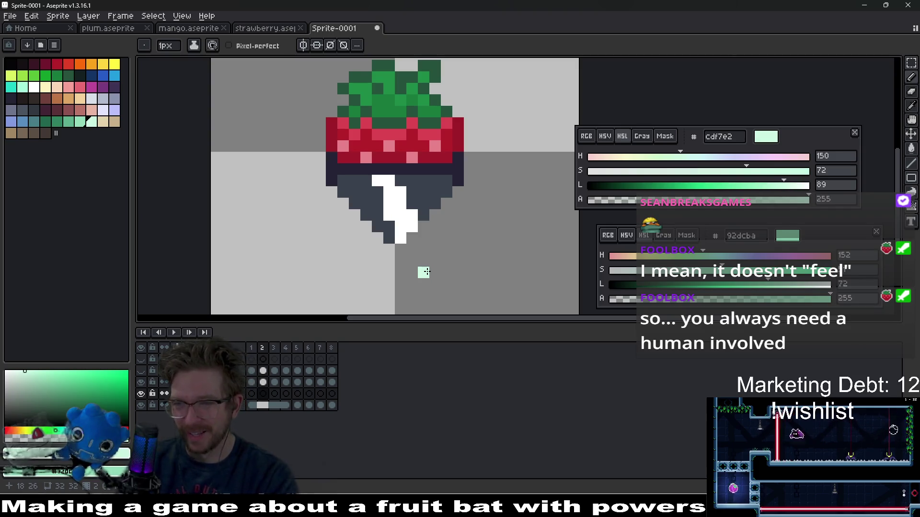
{"action": "key", "text": "Right"}
{"action": "key", "text": "Left"}
{"action": "key", "text": "Right"}
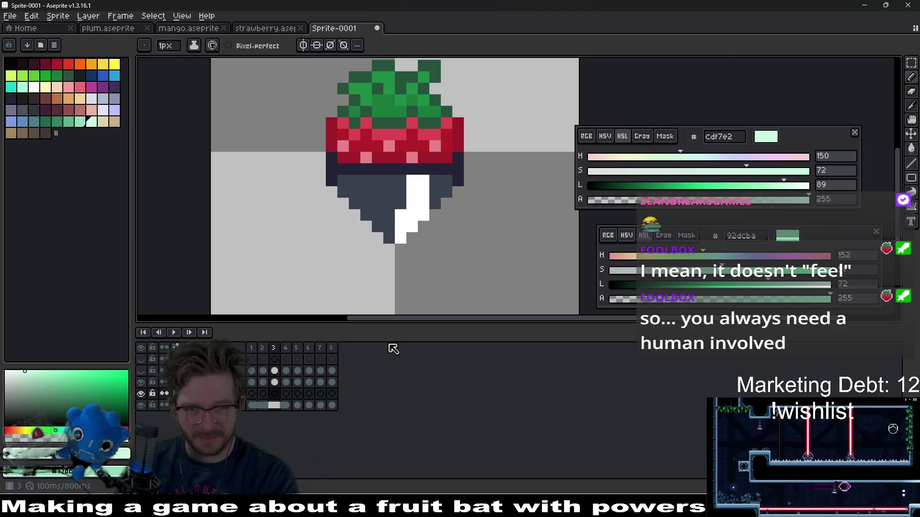
{"action": "key", "text": "Right"}
{"action": "key", "text": "Right"}
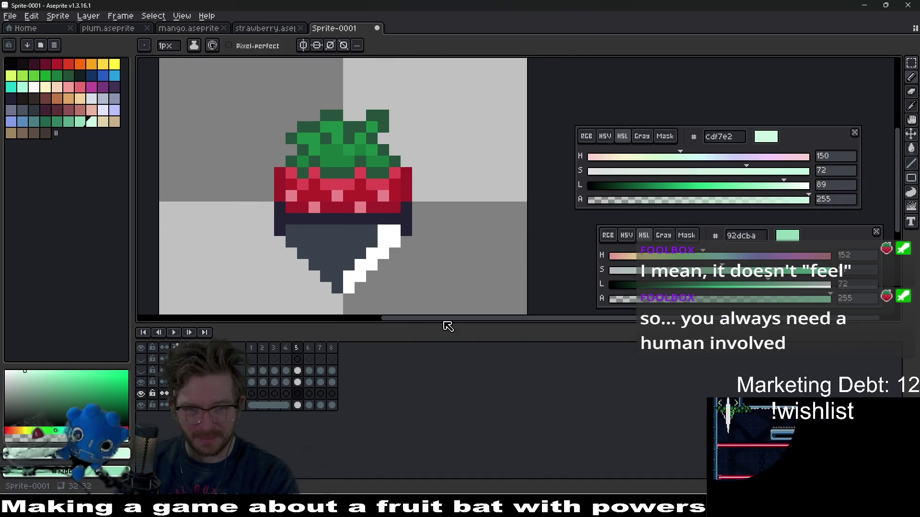
{"action": "key", "text": "Return"}
{"action": "scroll", "coordinate": [442, 237], "scroll_direction": "down", "scroll_amount": 4}
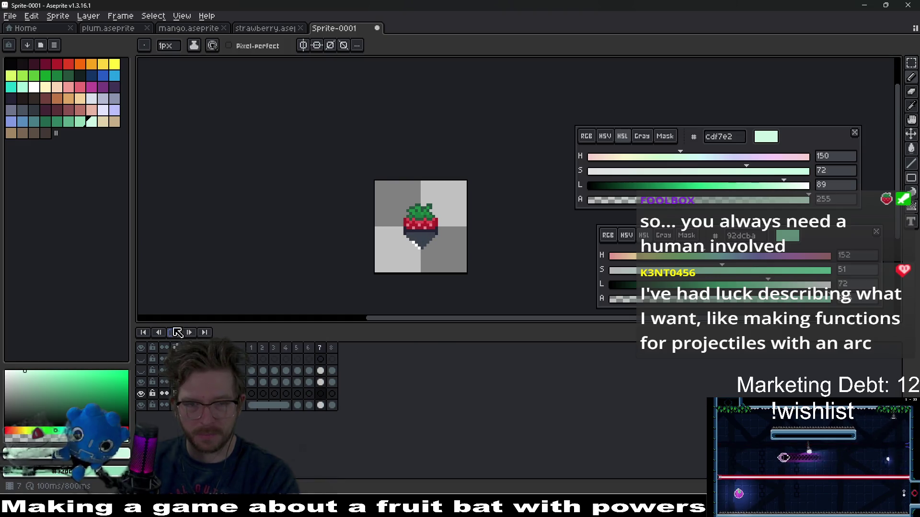
{"action": "key", "text": "Return"}
{"action": "scroll", "coordinate": [409, 250], "scroll_direction": "up", "scroll_amount": 1}
Delete frame 4, then replay the seven-frame, 700 ms animation to check timing.
{"action": "key", "text": "Right"}
{"action": "key", "text": "Right"}
{"action": "key", "text": "Right"}
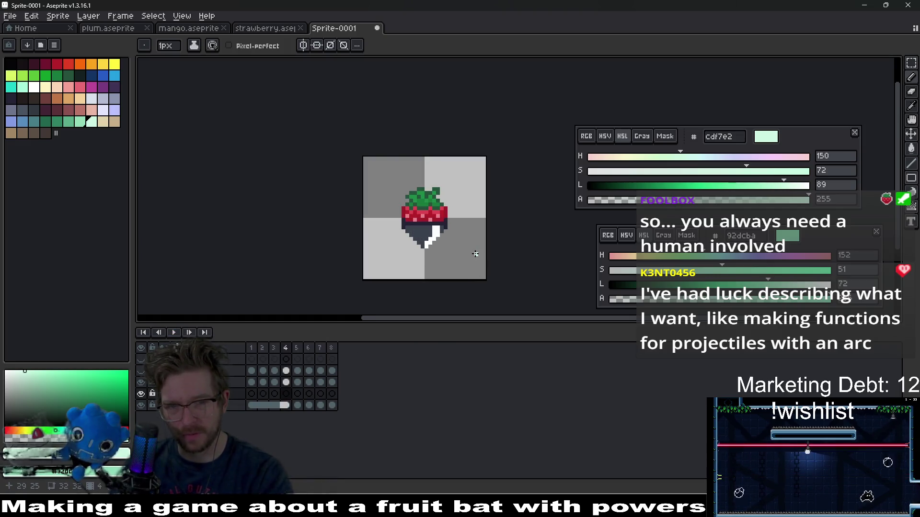
{"action": "mouse_move", "coordinate": [449, 240]}
{"action": "left_mouse_down"}
{"action": "mouse_move", "coordinate": [423, 211]}
{"action": "mouse_move", "coordinate": [366, 231]}
{"action": "left_mouse_up"}
{"action": "key", "text": "Right"}
{"action": "key", "text": "Right"}
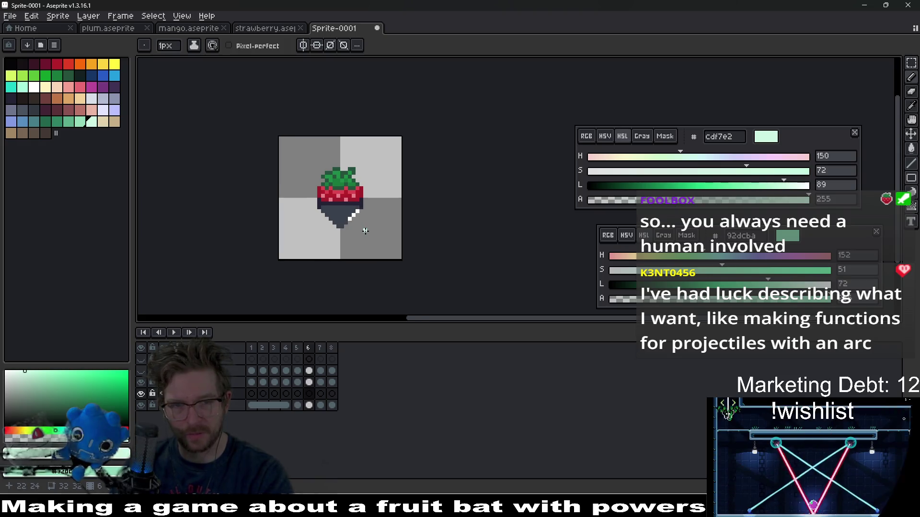
{"action": "key", "text": "Left"}
{"action": "key", "text": "Left"}
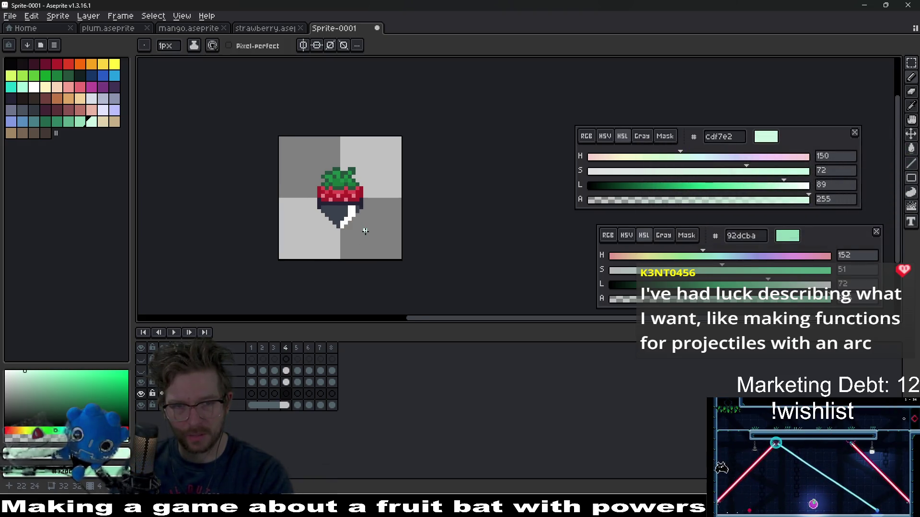
{"action": "left_click", "coordinate": [290, 349]}
{"action": "key", "text": "Delete"}
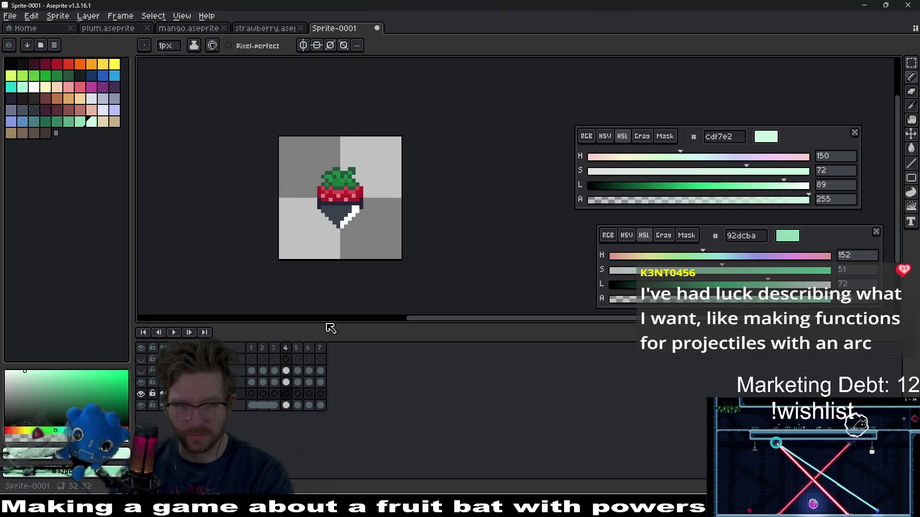
{"action": "key", "text": "Return"}
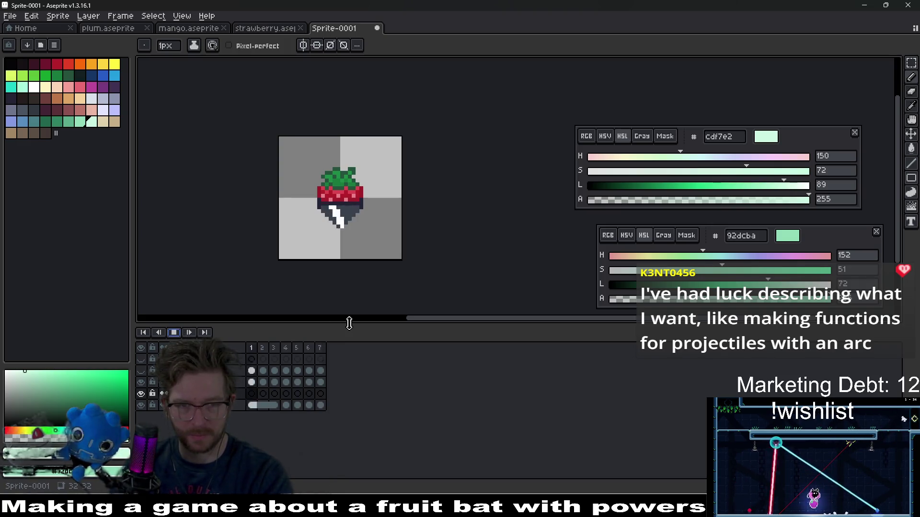
{"action": "key", "text": "Return"}
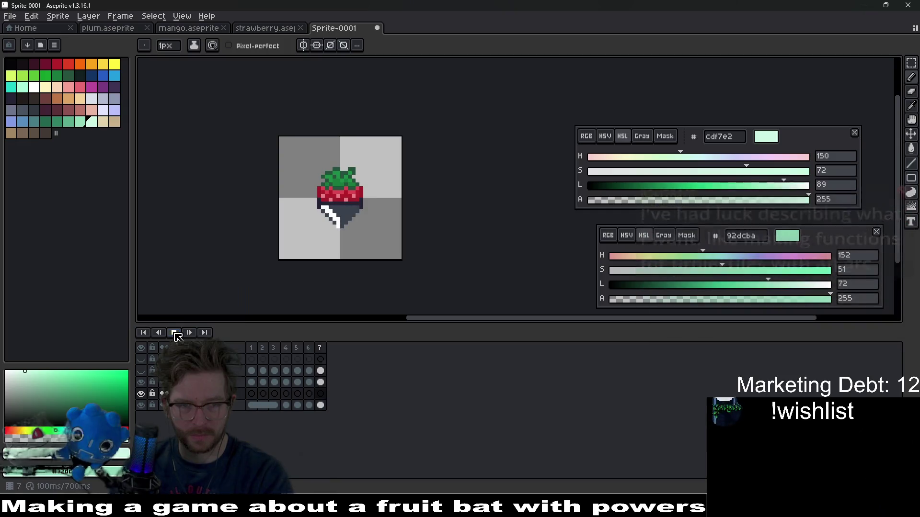
{"action": "key", "text": "Right"}
{"action": "key", "text": "Right"}
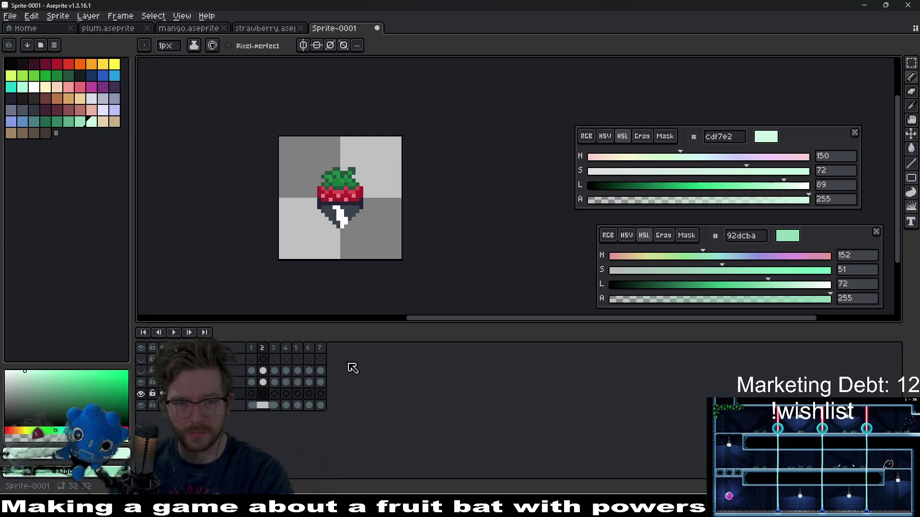
{"action": "left_click", "coordinate": [174, 333]}
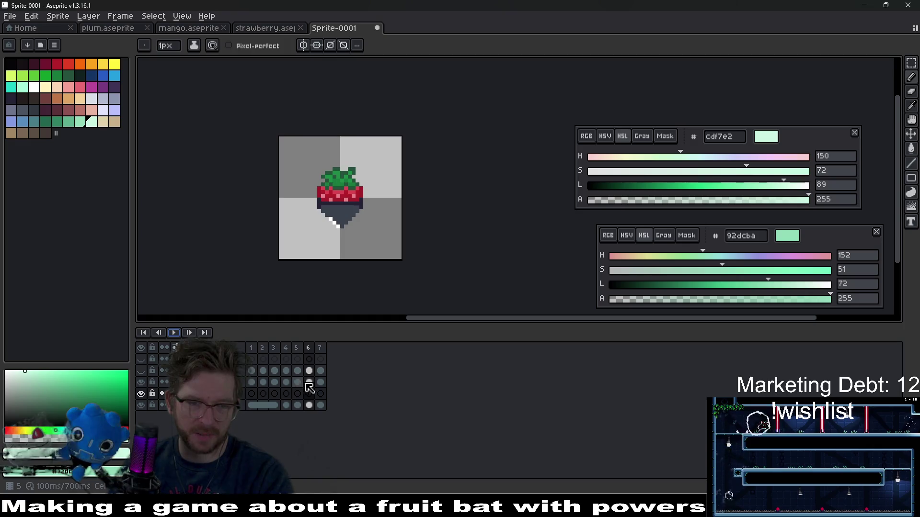
{"action": "left_click_drag", "start_coordinate": [259, 388], "coordinate": [318, 382]}
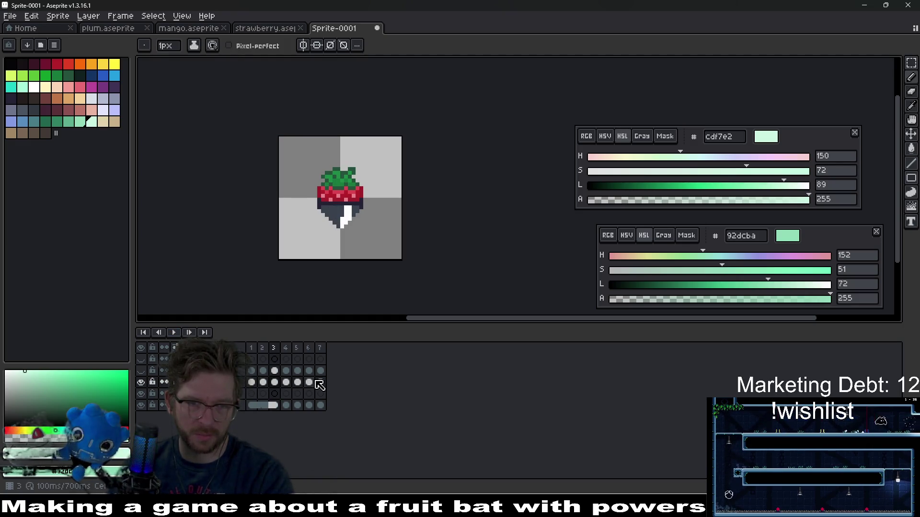
{"action": "key", "text": "Right"}
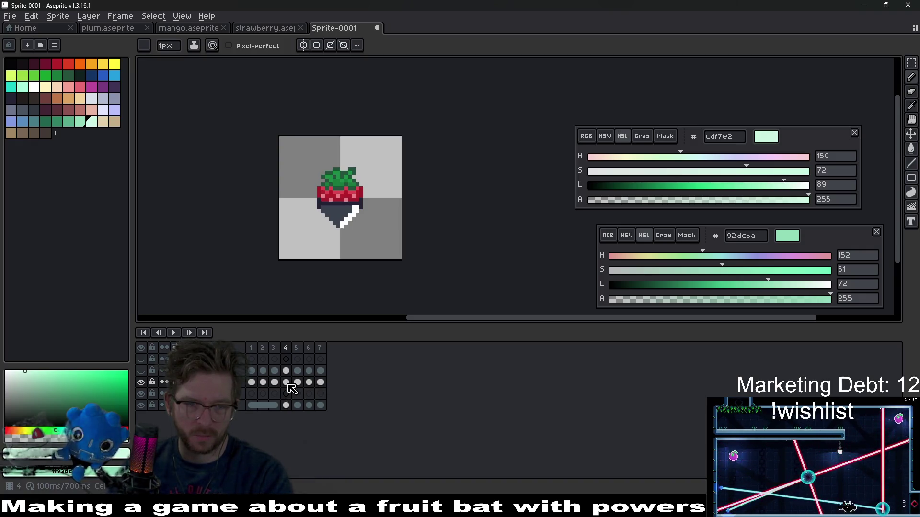
{"action": "key", "text": "Left"}
{"action": "key", "text": "Left"}
{"action": "key", "text": "Left"}
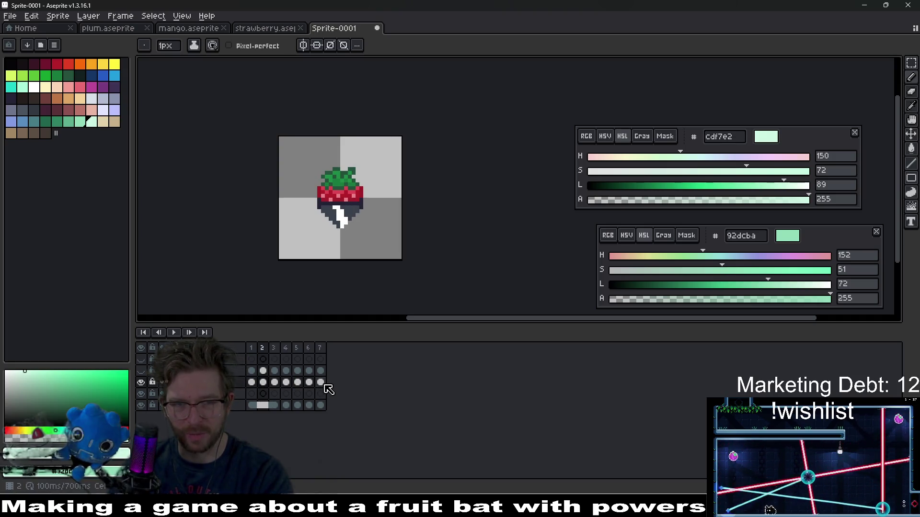
{"action": "key", "text": "Right"}
{"action": "key", "text": "Right"}
{"action": "key", "text": "Right"}
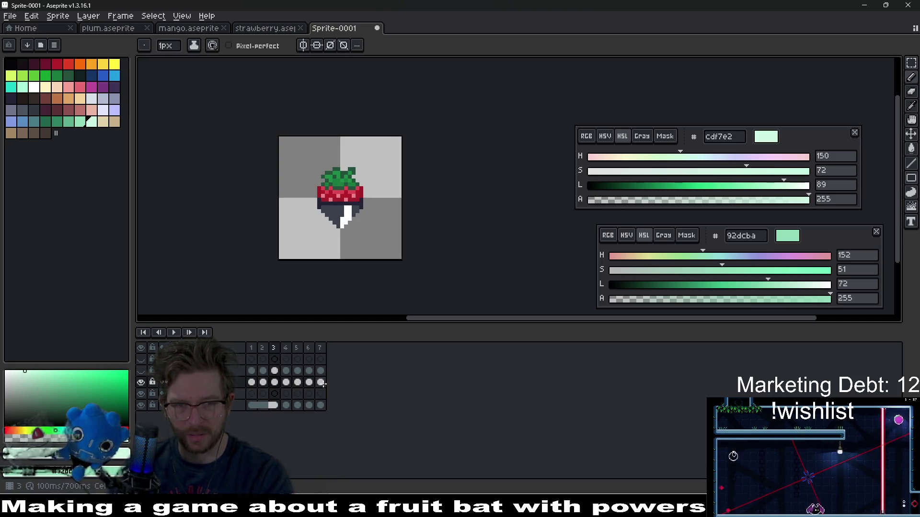
{"action": "key", "text": "Right"}
{"action": "left_click", "coordinate": [325, 383]}
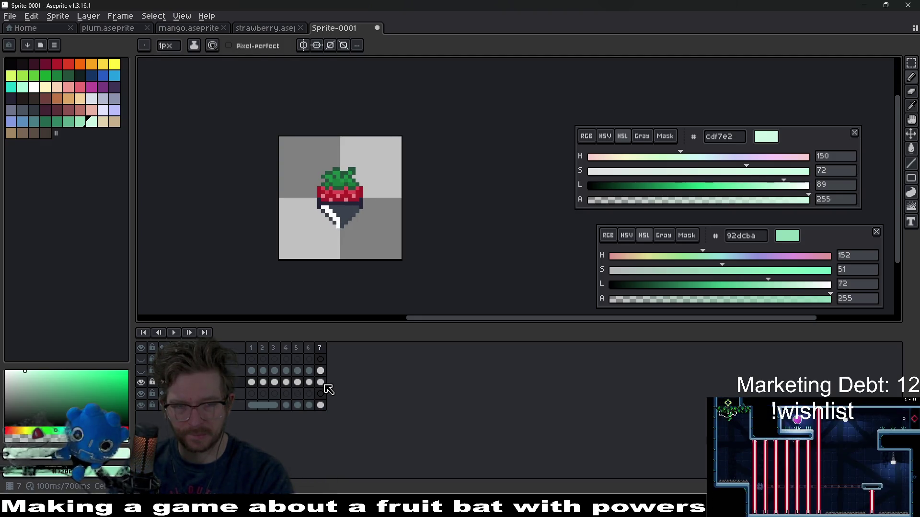
{"action": "key", "text": "Left"}
{"action": "key", "text": "Left"}
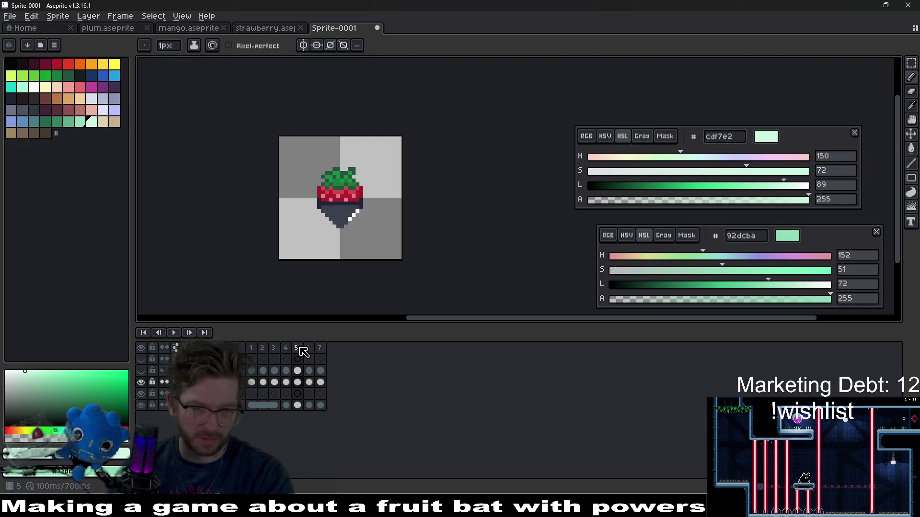
{"action": "key", "text": "Left"}
{"action": "key", "text": "Left"}
{"action": "key", "text": "Left"}
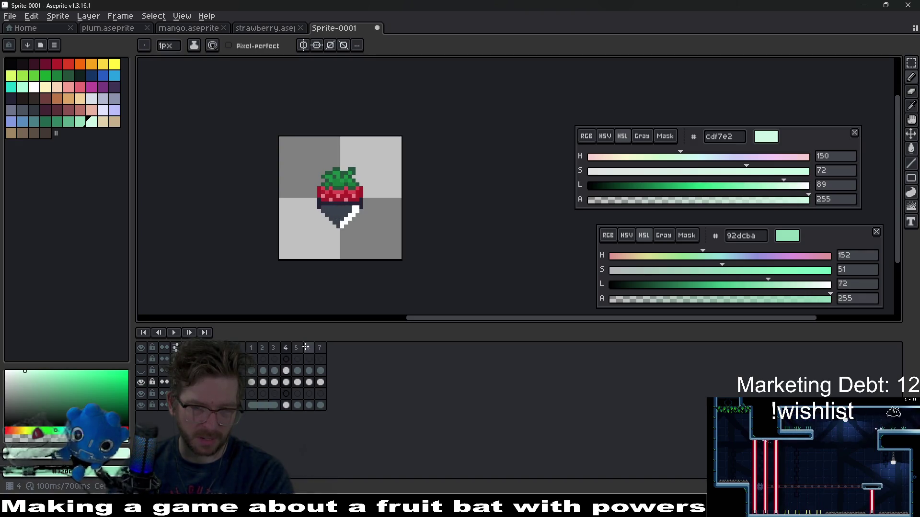
{"action": "left_click", "coordinate": [301, 350]}
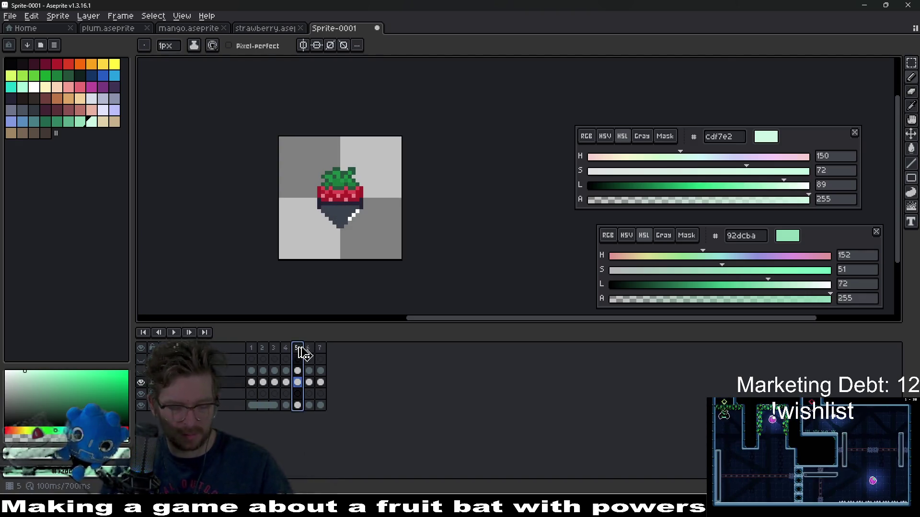
Insert a new frame at frame 5 with Alt+N and play the eight-frame, 800 ms animation.
{"action": "key", "text": "alt+n"}
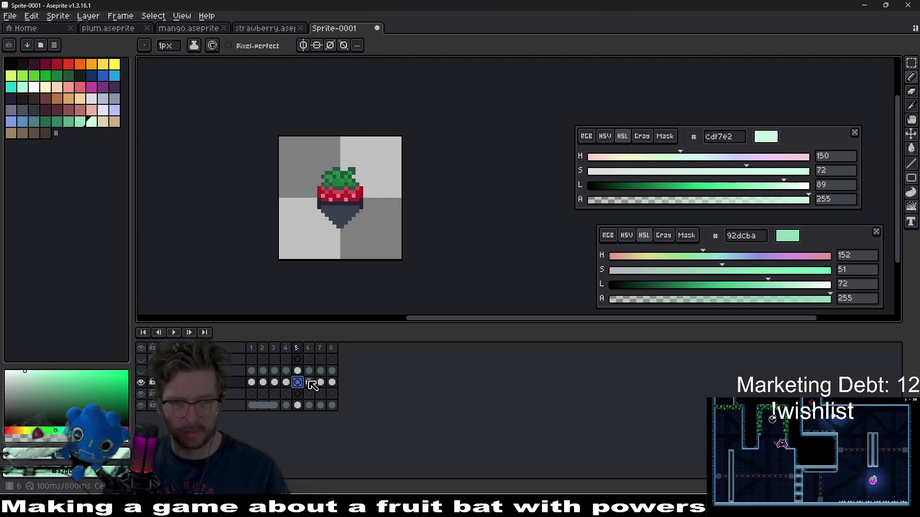
{"action": "left_click", "coordinate": [308, 384]}
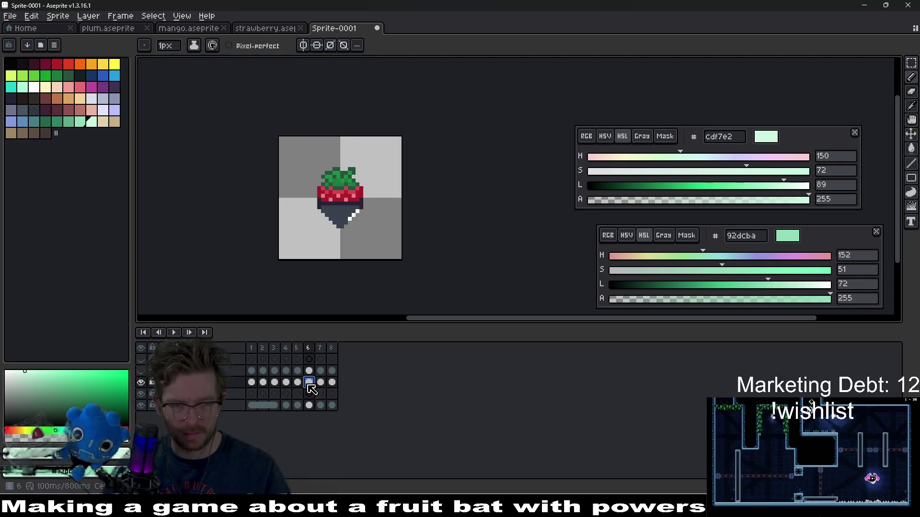
{"action": "left_click", "coordinate": [297, 383]}
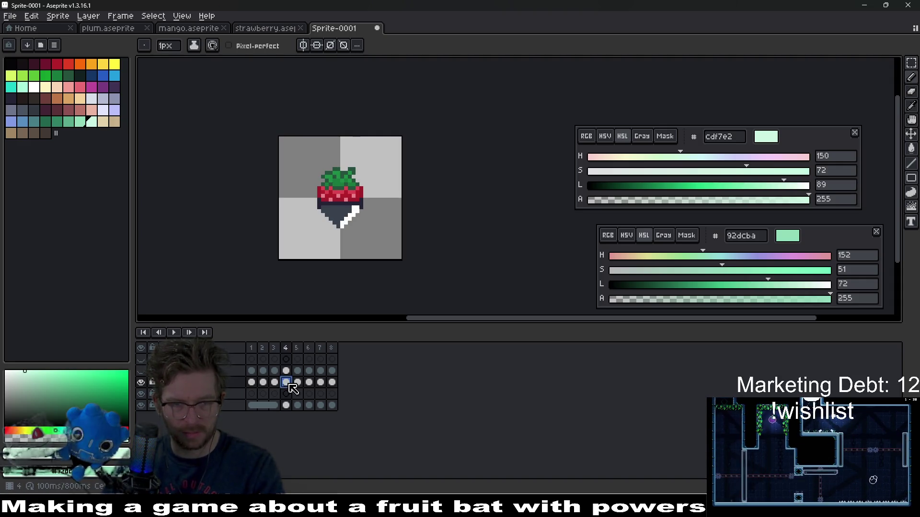
{"action": "left_click", "coordinate": [309, 383]}
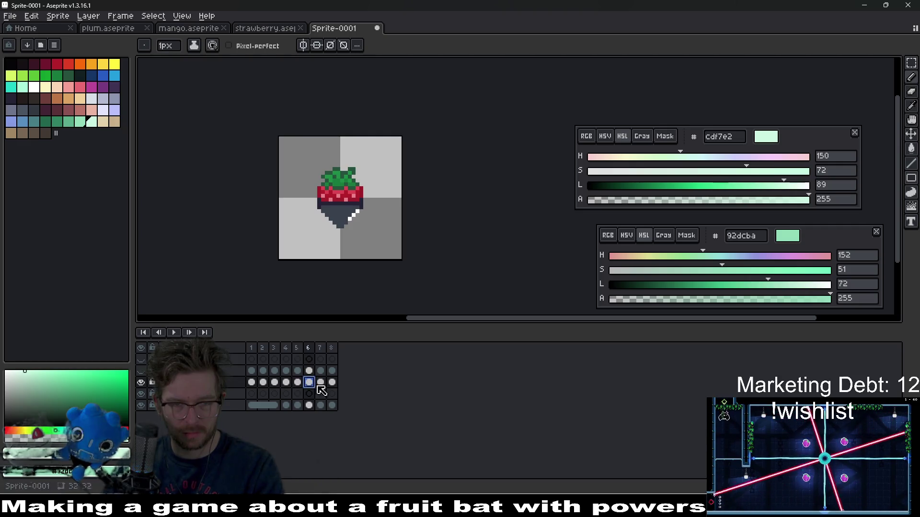
{"action": "left_click", "coordinate": [320, 382]}
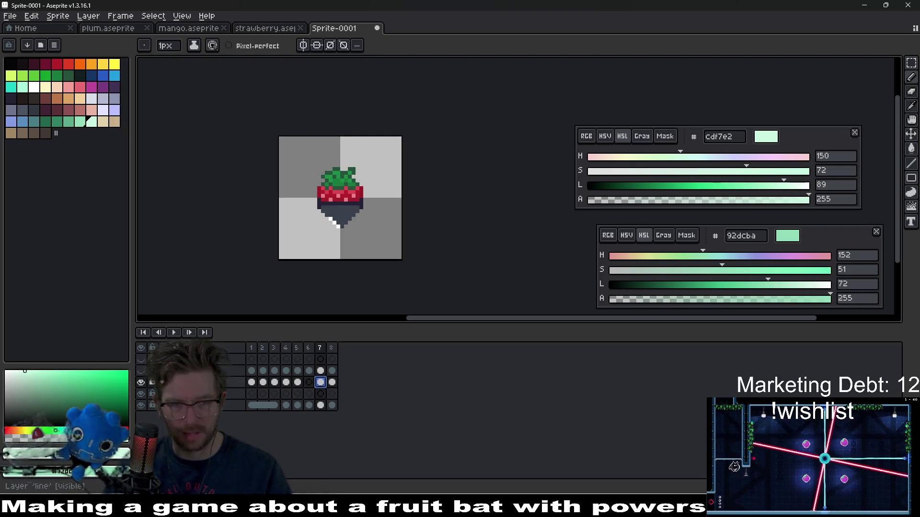
{"action": "left_click", "coordinate": [176, 333]}
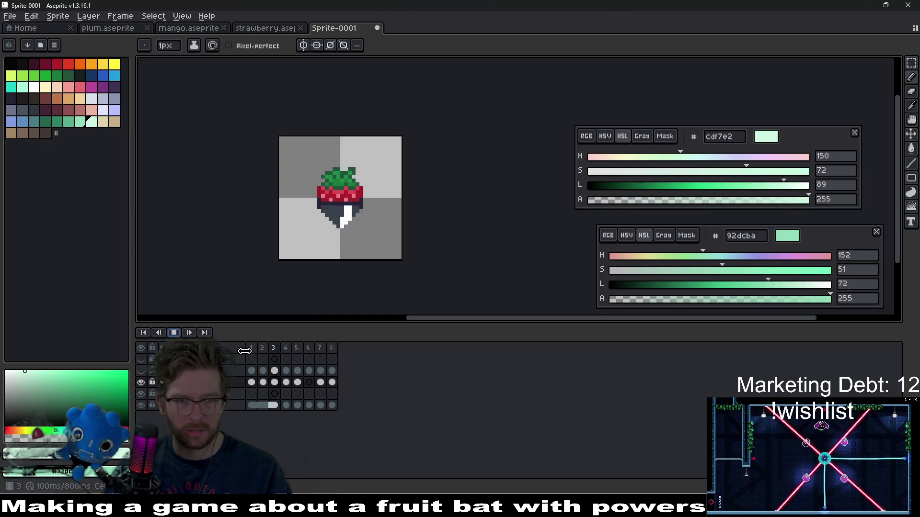
{"action": "left_click", "coordinate": [176, 334]}
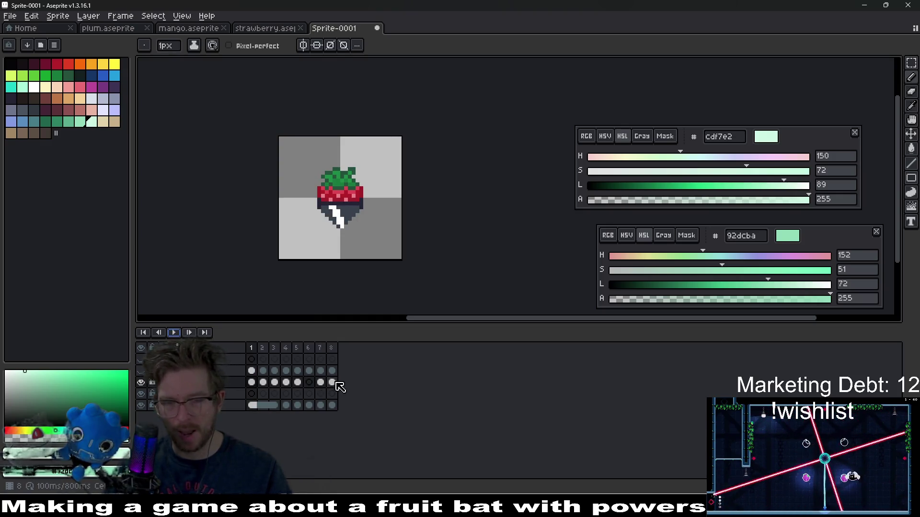
Inspect the shine cels of frames 1–3, 6 and 8.
{"action": "left_click_drag", "start_coordinate": [254, 384], "coordinate": [277, 386]}
{"action": "left_click", "coordinate": [311, 383]}
{"action": "left_click", "coordinate": [307, 385]}
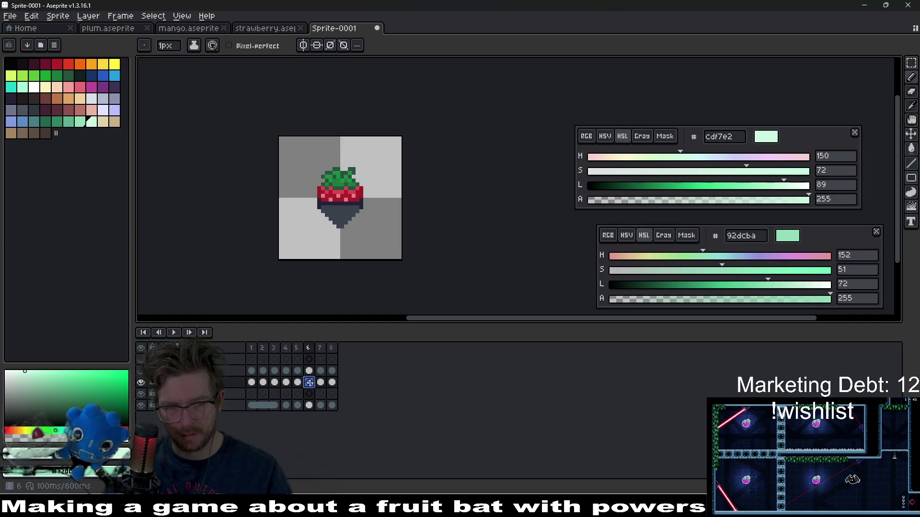
{"action": "left_click", "coordinate": [332, 383]}
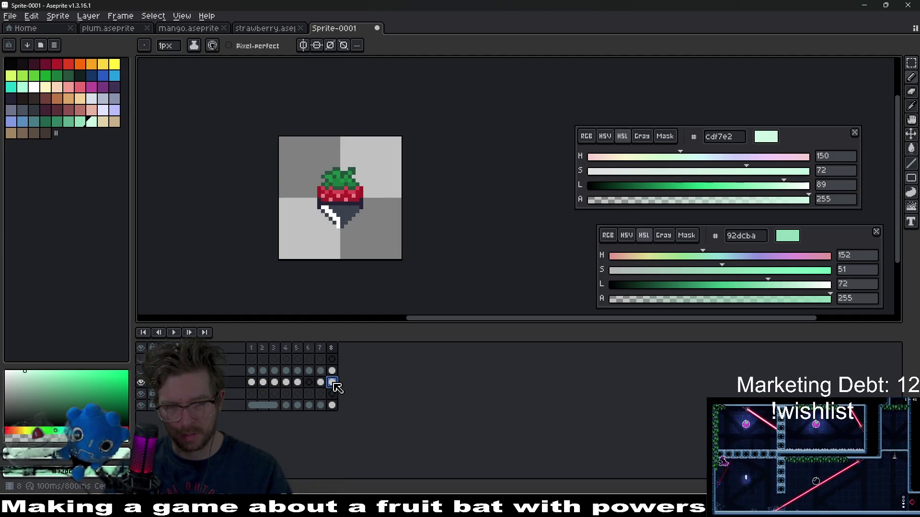
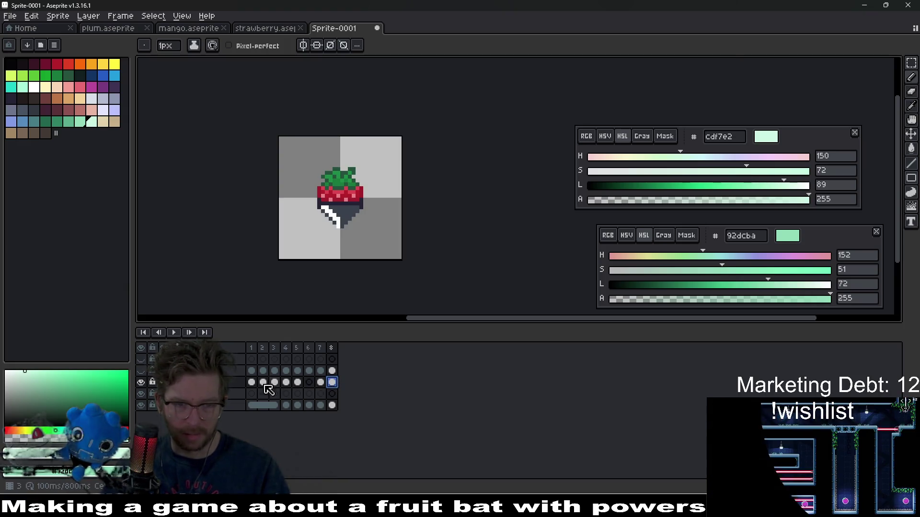
Copy the first streak's frame 7–8 cels into the second streak layer at frame 3.
{"action": "left_click_drag", "start_coordinate": [251, 382], "coordinate": [334, 388]}
{"action": "left_click", "coordinate": [305, 392]}
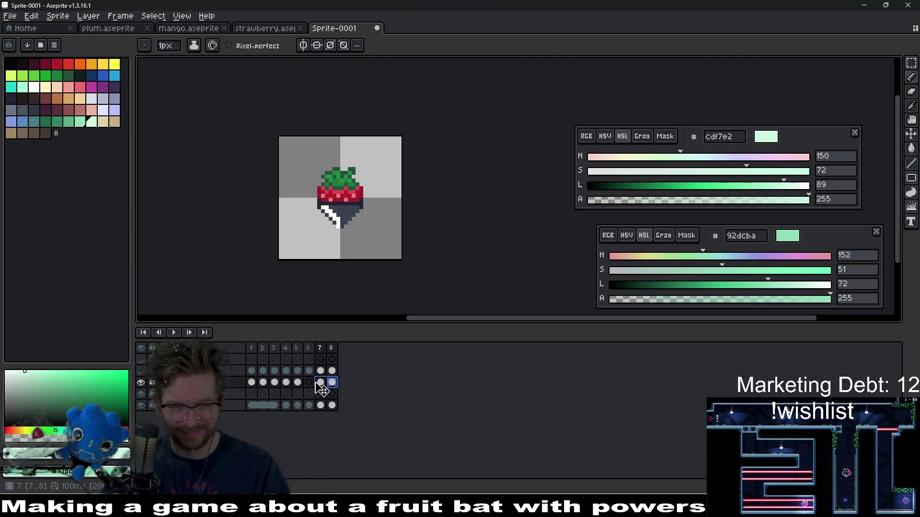
{"action": "left_click", "coordinate": [250, 383]}
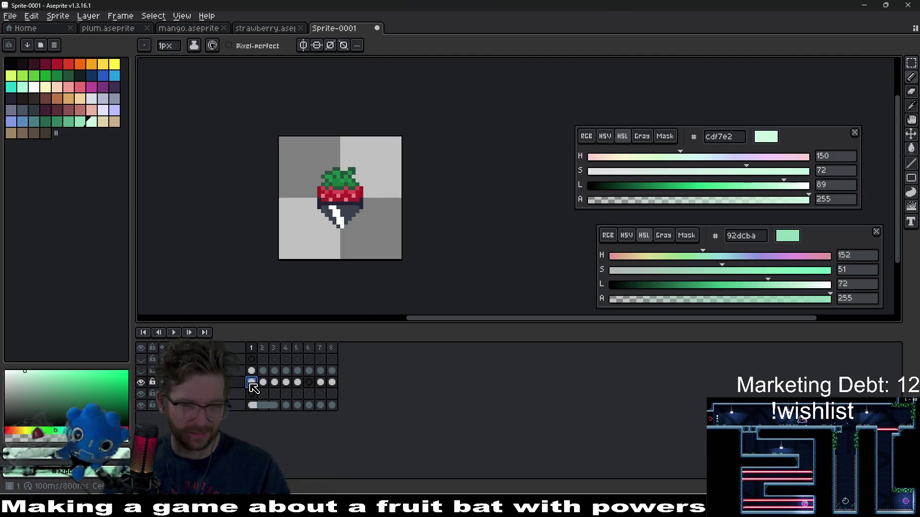
{"action": "left_click", "coordinate": [275, 383]}
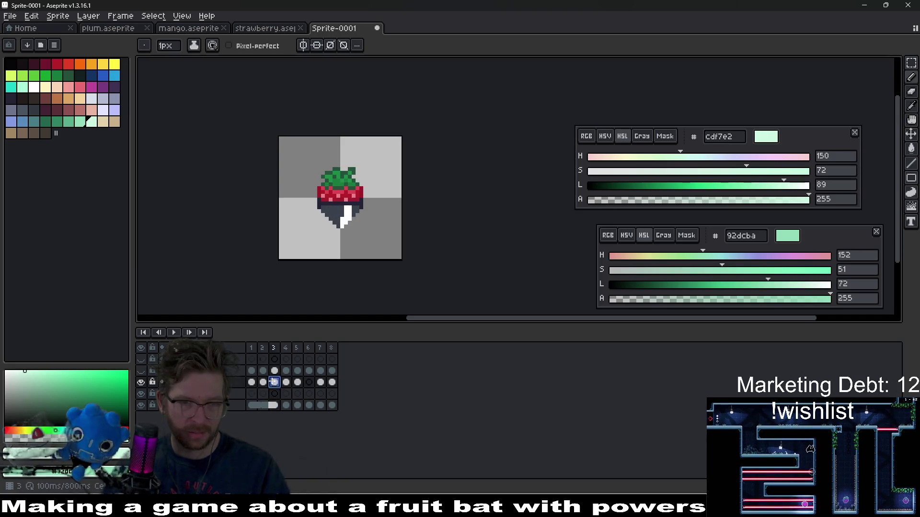
{"action": "left_click", "coordinate": [320, 383]}
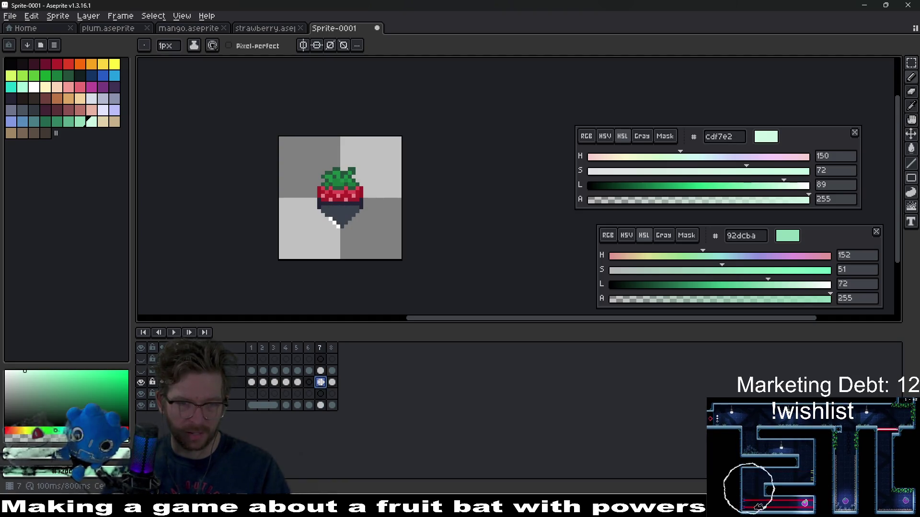
{"action": "left_click", "coordinate": [332, 382], "text": "shift"}
{"action": "key", "text": "ctrl+c"}
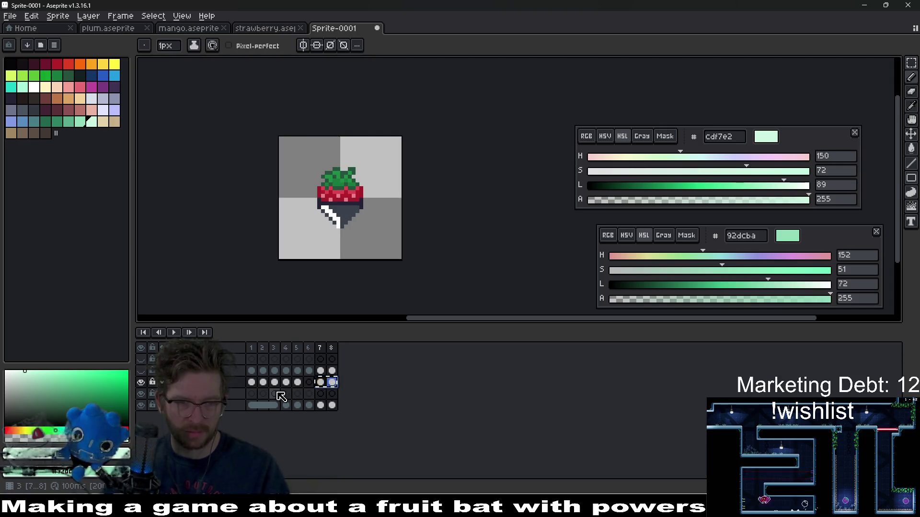
{"action": "left_click", "coordinate": [275, 394]}
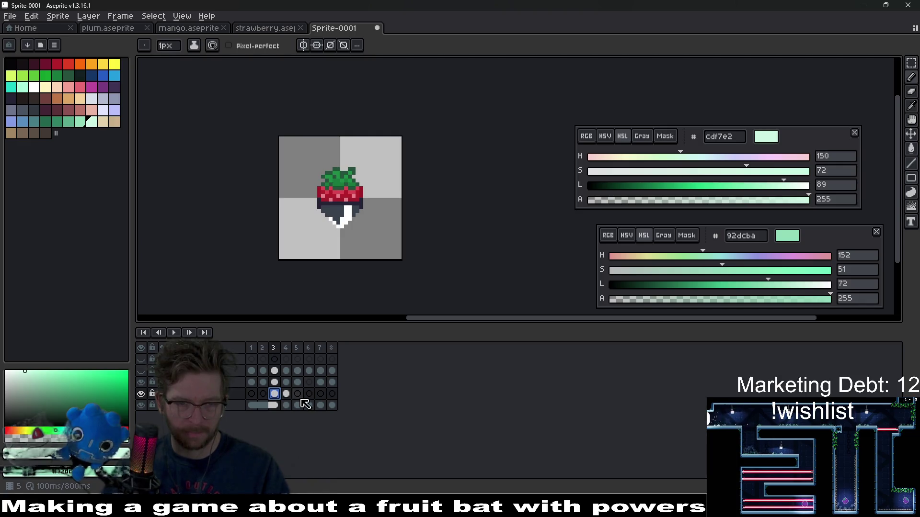
Copy frames 1–4 of the first streak into the second streak layer at frame 5.
{"action": "left_click_drag", "start_coordinate": [254, 382], "coordinate": [296, 384]}
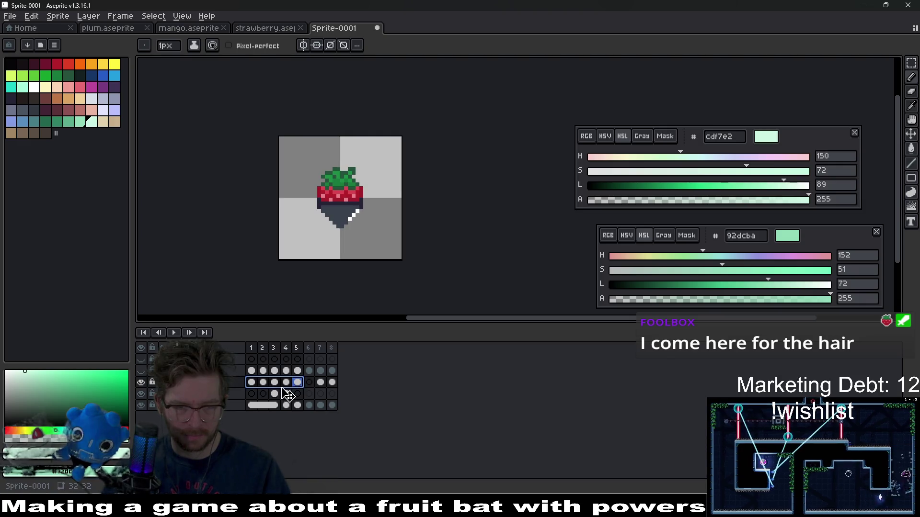
{"action": "left_click", "coordinate": [252, 382]}
{"action": "left_click_drag", "start_coordinate": [252, 386], "coordinate": [286, 384]}
{"action": "key", "text": "ctrl+c"}
{"action": "left_click", "coordinate": [297, 394]}
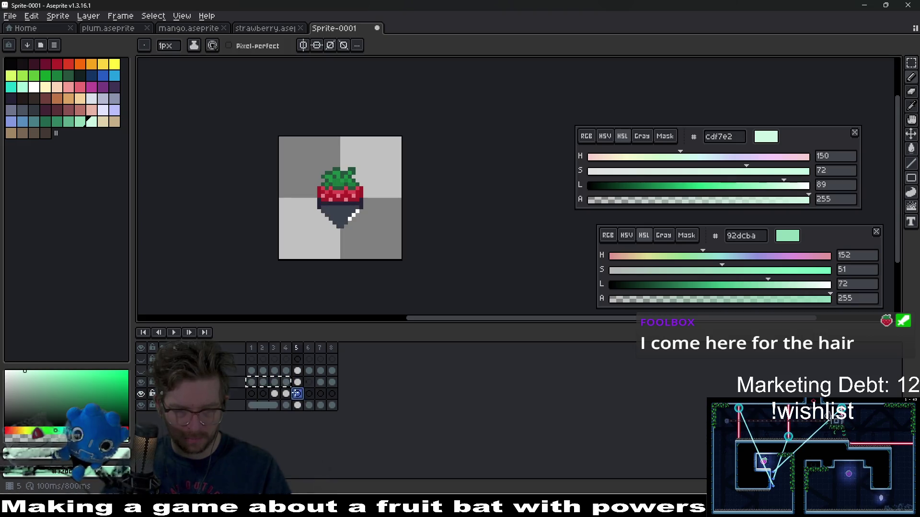
{"action": "left_click", "coordinate": [298, 383]}
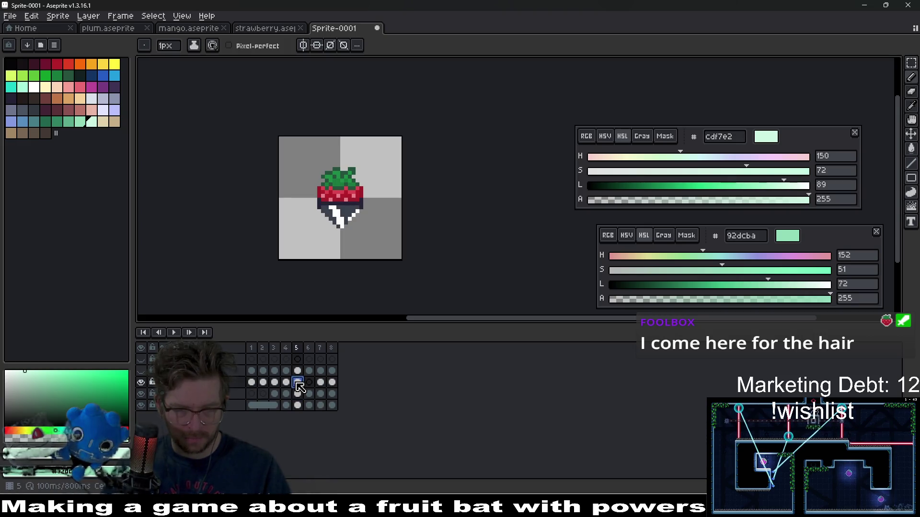
Play the animation from frame 1 to preview both sliding streaks, then stop.
{"action": "left_click", "coordinate": [252, 393]}
{"action": "left_click", "coordinate": [174, 333]}
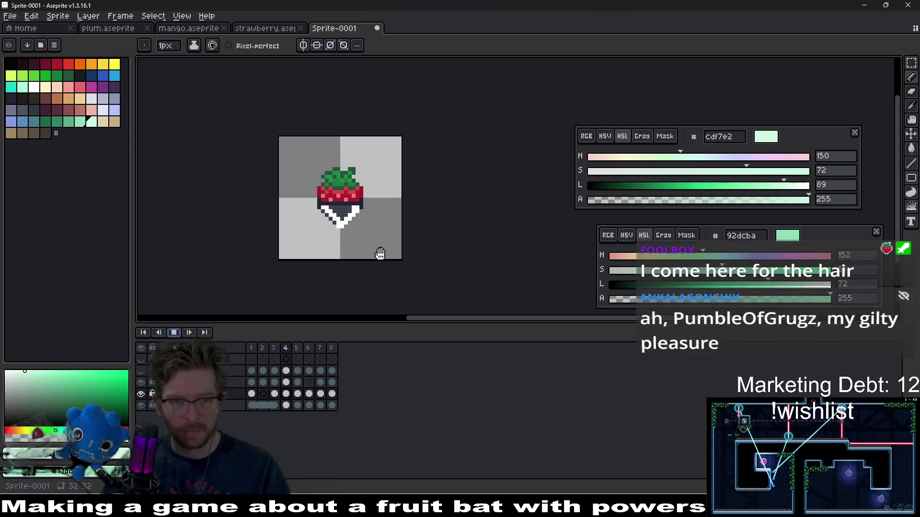
{"action": "scroll", "coordinate": [385, 251], "scroll_direction": "down", "scroll_amount": 5}
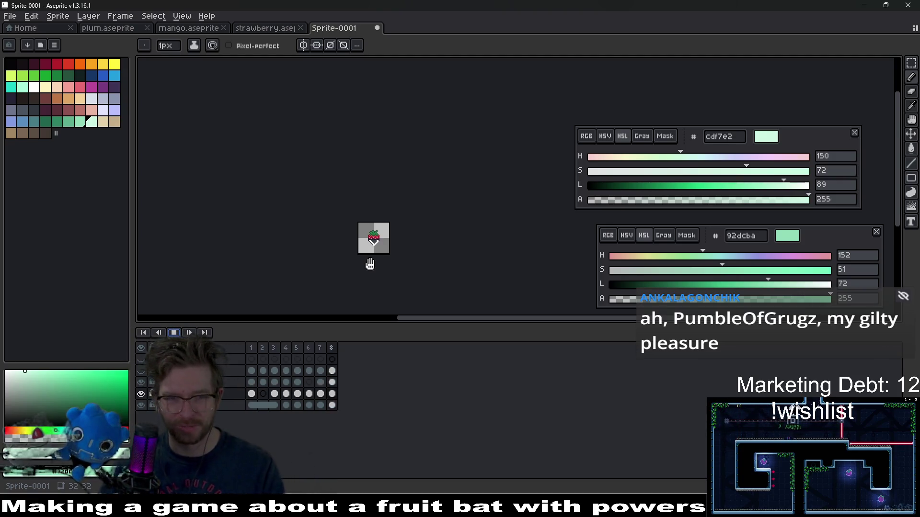
{"action": "scroll", "coordinate": [431, 258], "scroll_direction": "up", "scroll_amount": 5}
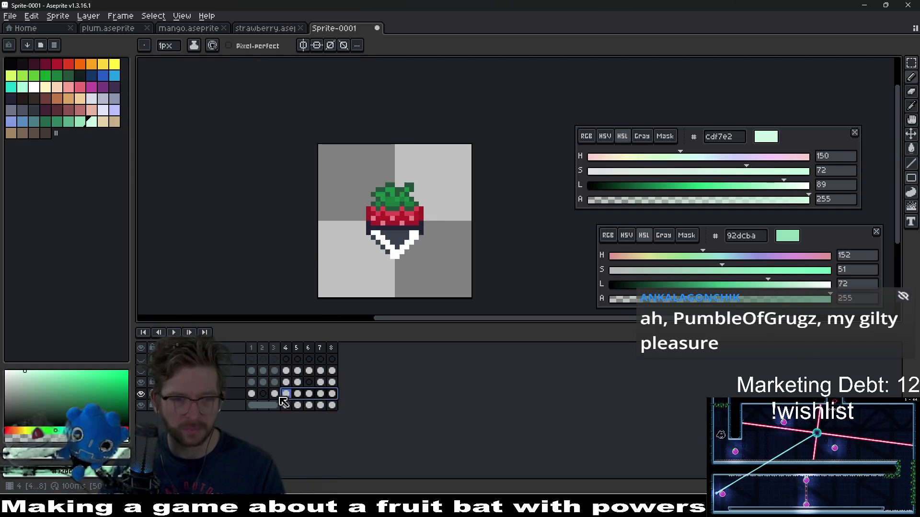
{"action": "left_click", "coordinate": [251, 393]}
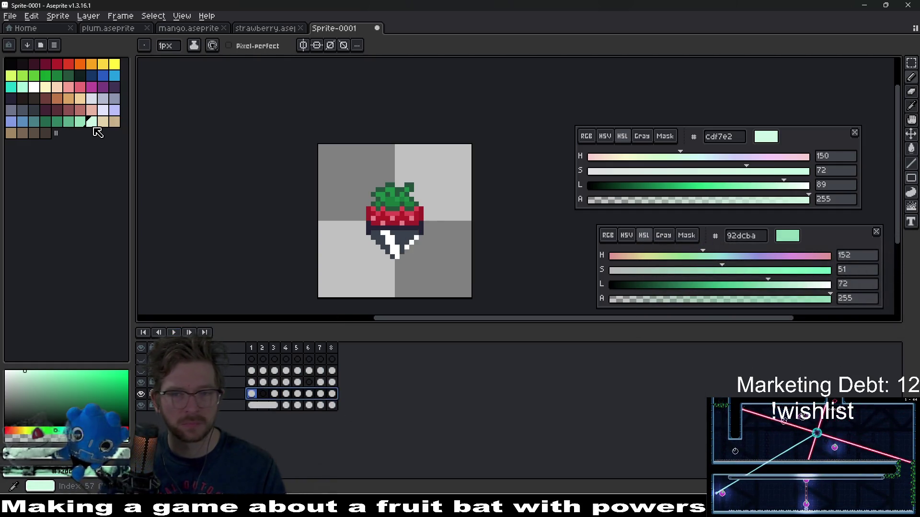
Eyedrop the white streak and replace #FFFFFF with mint #92dcba via Replace Color.
{"action": "scroll", "coordinate": [411, 252], "scroll_direction": "up", "scroll_amount": 2}
{"action": "key", "text": "i"}
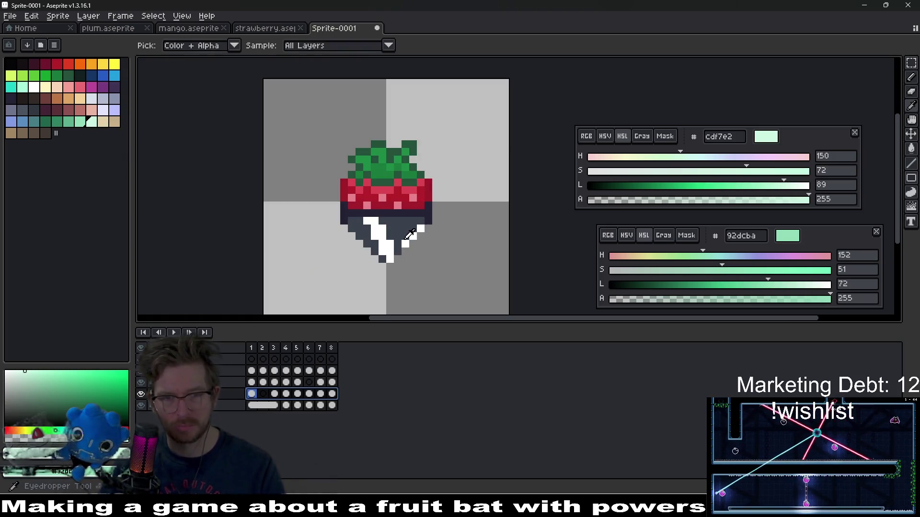
{"action": "left_click", "coordinate": [406, 242]}
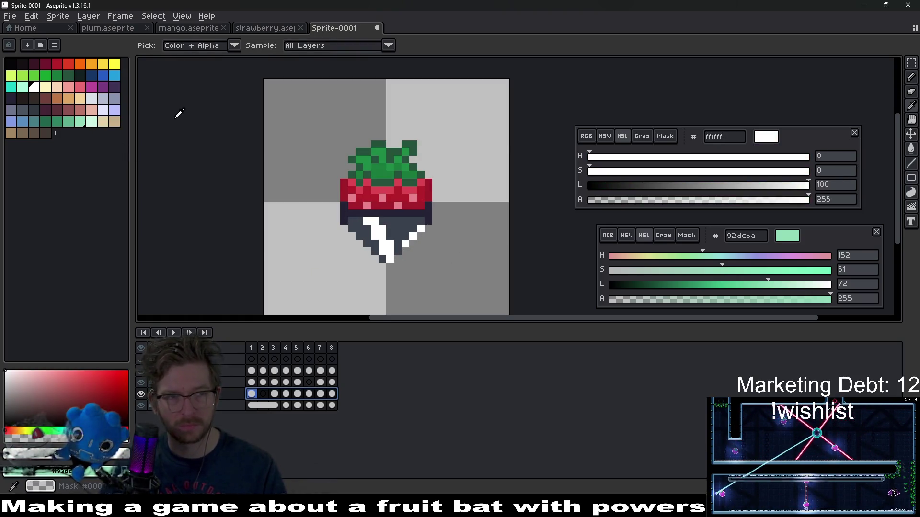
{"action": "scroll", "coordinate": [417, 229], "scroll_direction": "down", "scroll_amount": 2}
{"action": "key", "text": "shift+r"}
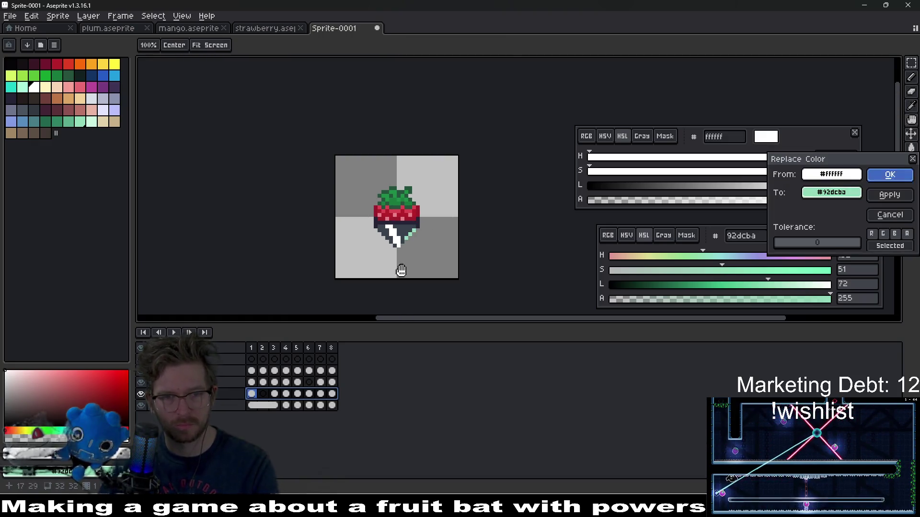
{"action": "key", "text": "Return"}
Preview the mint streak animation, then recentre and enlarge the sprite view.
{"action": "left_click", "coordinate": [174, 333]}
{"action": "scroll", "coordinate": [453, 259], "scroll_direction": "down", "scroll_amount": 5}
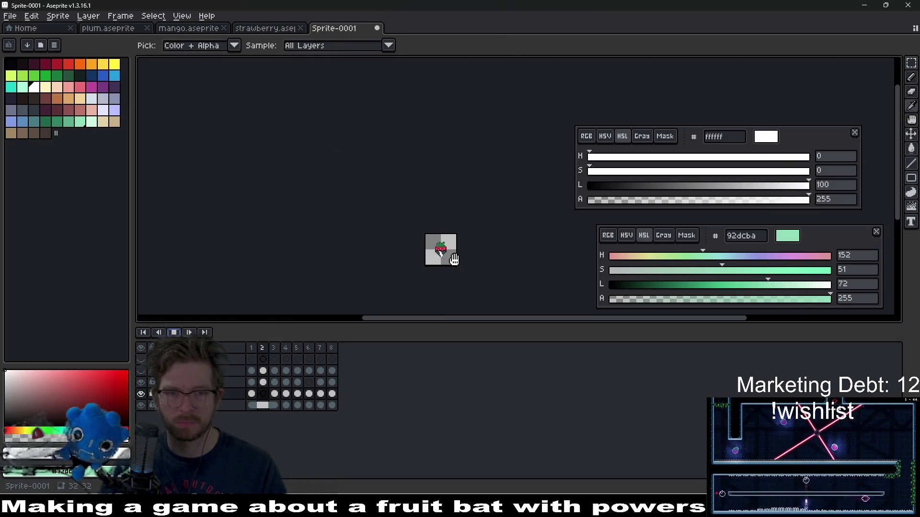
{"action": "left_click_drag", "start_coordinate": [468, 259], "coordinate": [395, 238]}
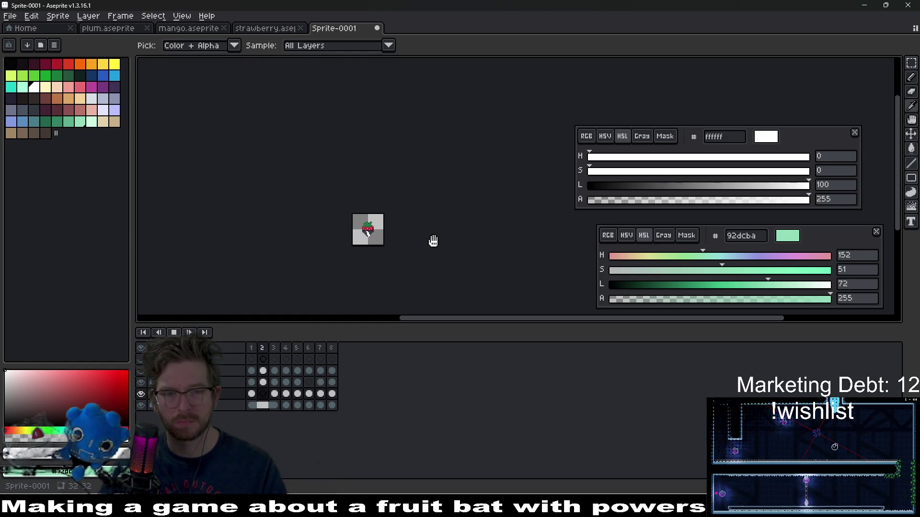
{"action": "left_click", "coordinate": [175, 333]}
{"action": "key", "text": "4"}
{"action": "left_click", "coordinate": [251, 394]}
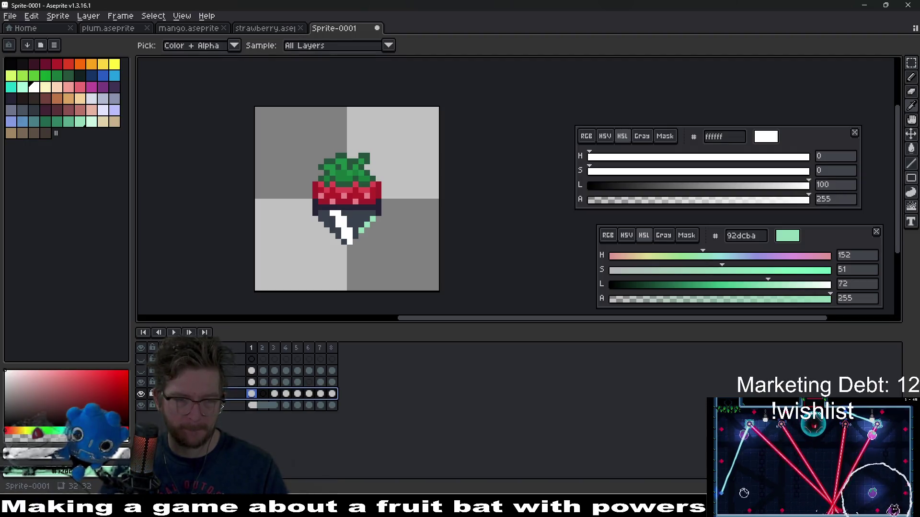
Show the ref layer, hide the chocolate fruit layer, and move ref below the streak layers.
{"action": "scroll", "coordinate": [366, 225], "scroll_direction": "up", "scroll_amount": 3}
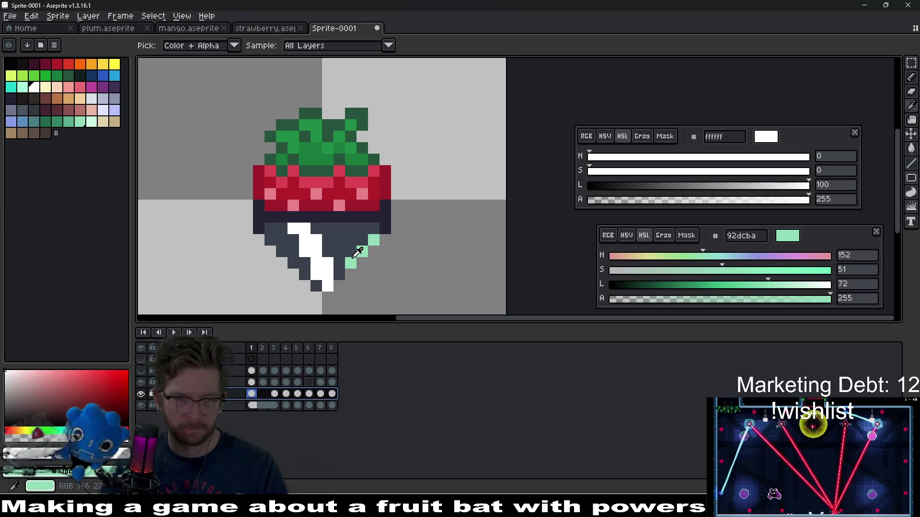
{"action": "scroll", "coordinate": [369, 256], "scroll_direction": "down", "scroll_amount": 4}
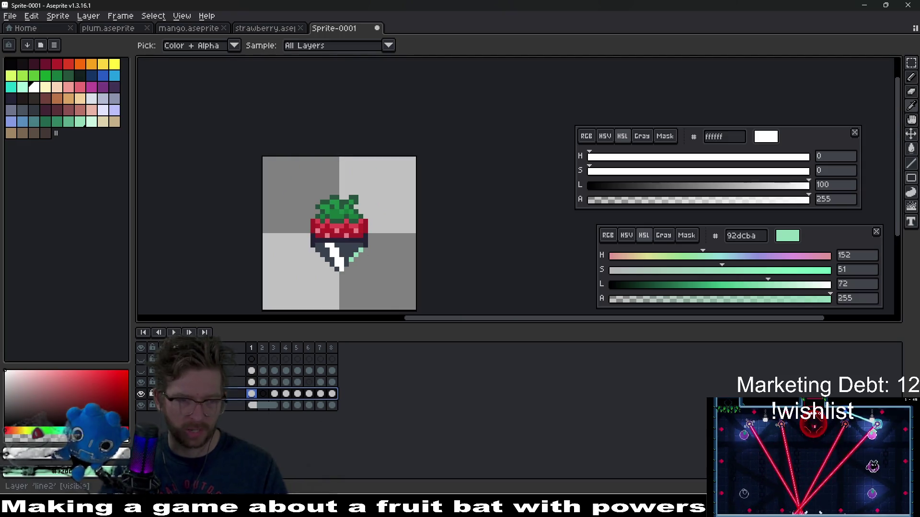
{"action": "left_click", "coordinate": [141, 372]}
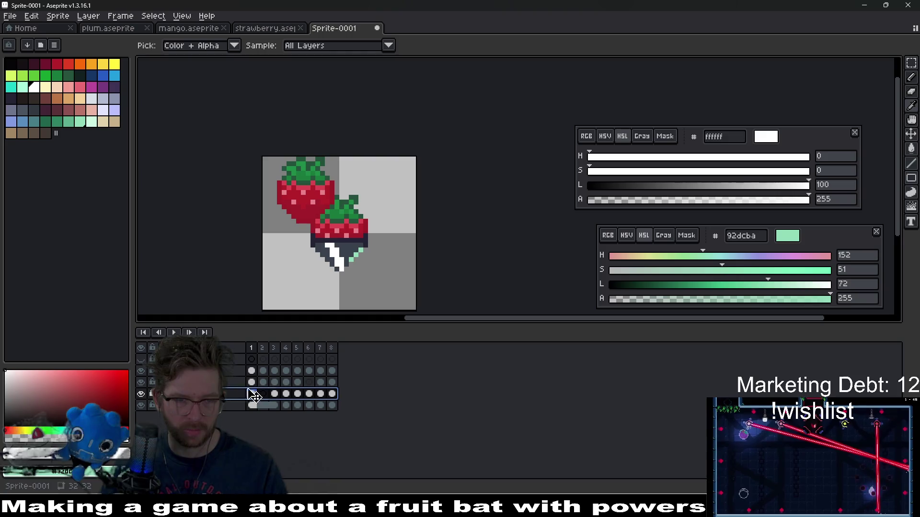
{"action": "left_click_drag", "start_coordinate": [328, 373], "coordinate": [249, 373]}
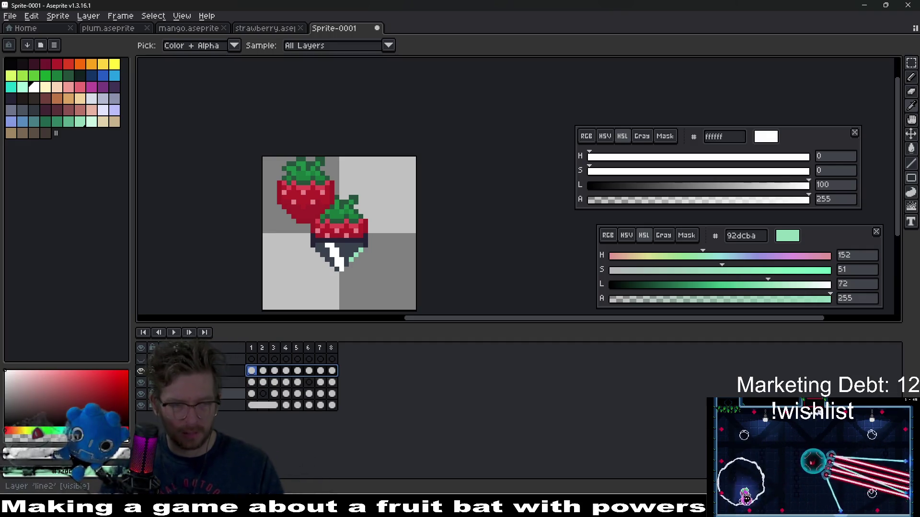
{"action": "left_click", "coordinate": [146, 406]}
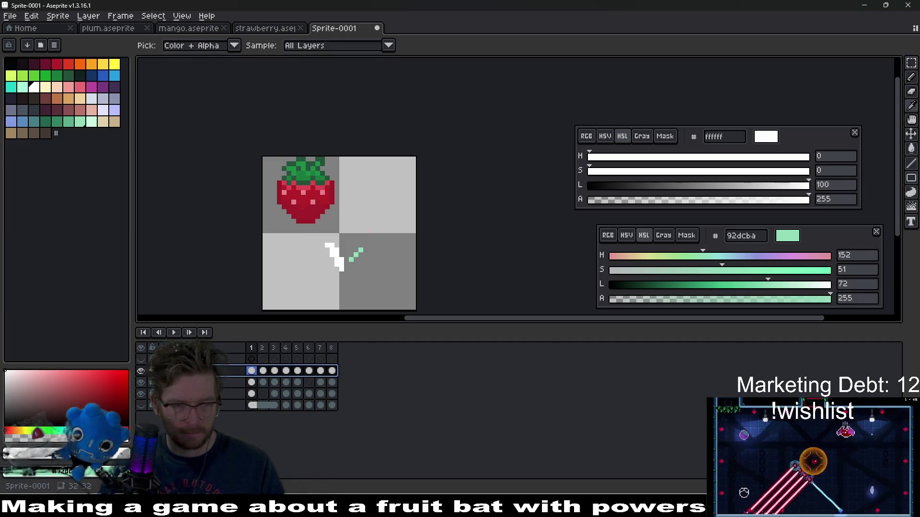
{"action": "left_click_drag", "start_coordinate": [191, 388], "coordinate": [192, 394]}
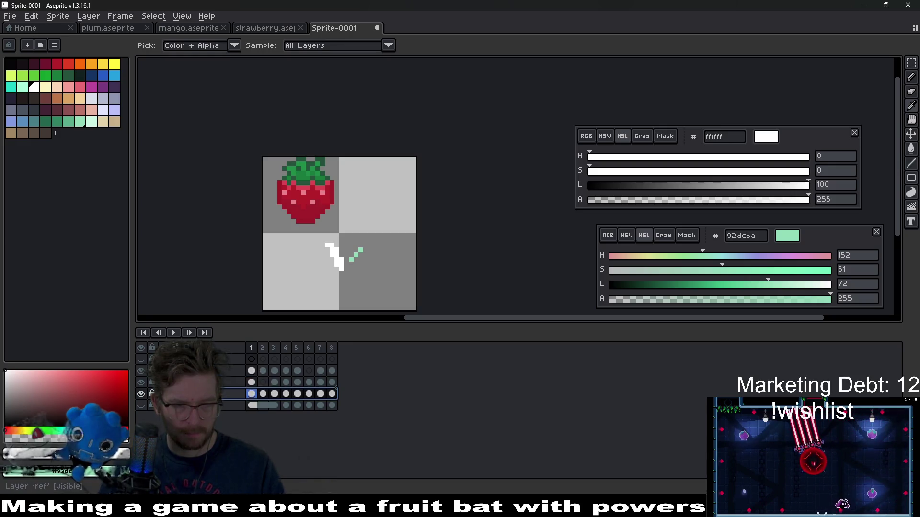
Centre the reference strawberry on the canvas with the Move tool and preview the animation.
{"action": "key", "text": "v"}
{"action": "mouse_move", "coordinate": [316, 207]}
{"action": "left_mouse_down"}
{"action": "mouse_move", "coordinate": [351, 247]}
{"action": "mouse_move", "coordinate": [348, 258]}
{"action": "left_mouse_up"}
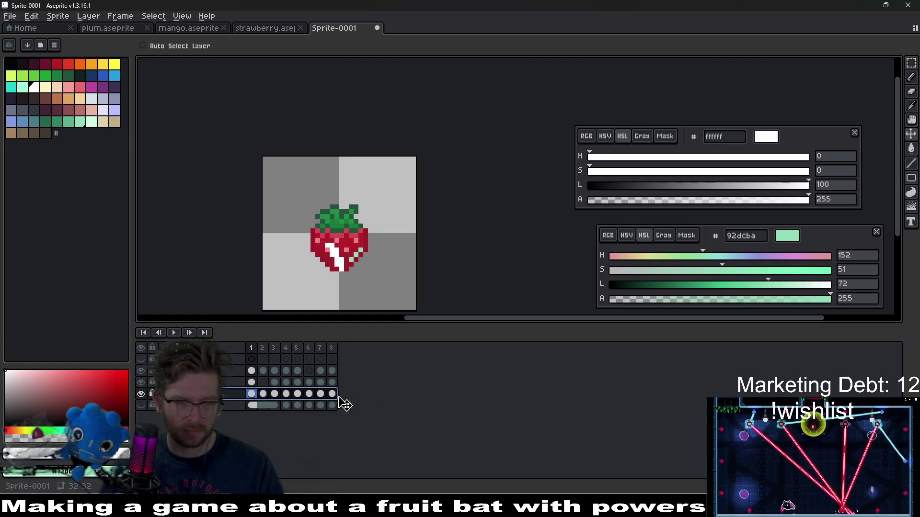
{"action": "left_click", "coordinate": [179, 332]}
{"action": "scroll", "coordinate": [412, 230], "scroll_direction": "down", "scroll_amount": 5}
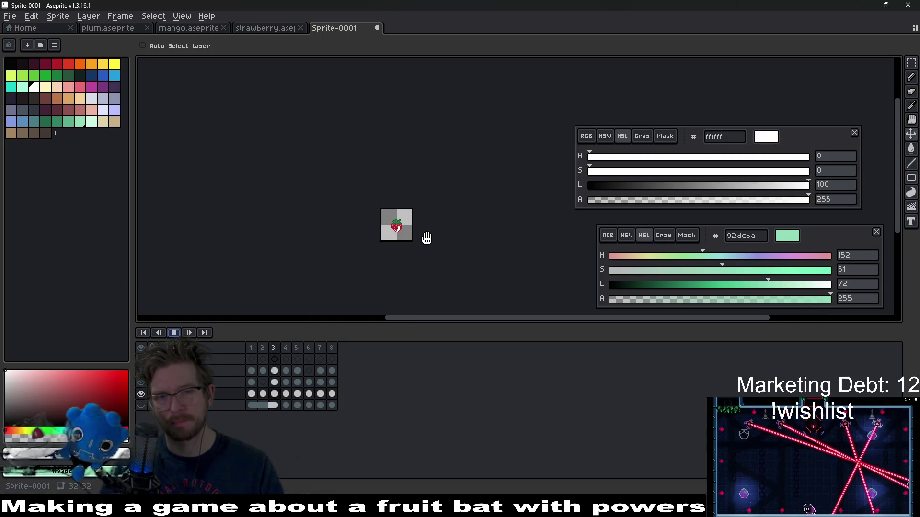
{"action": "left_click", "coordinate": [174, 332]}
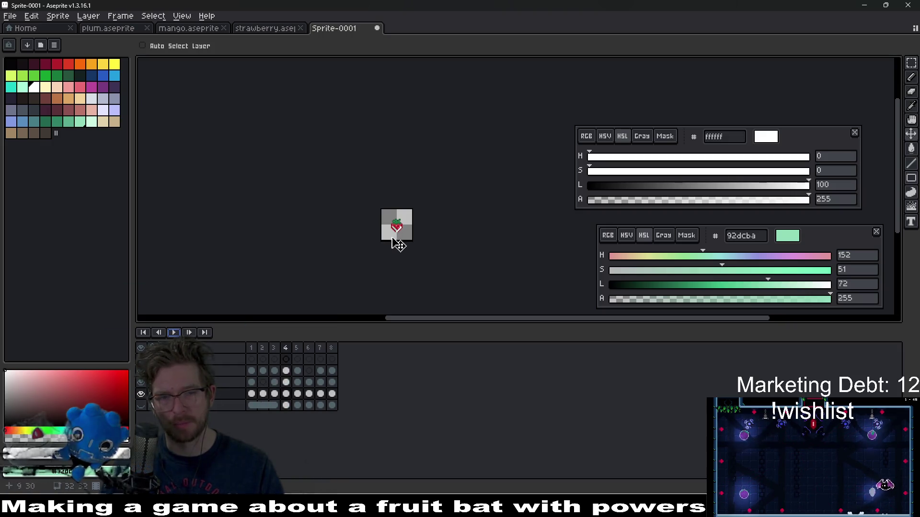
{"action": "scroll", "coordinate": [396, 244], "scroll_direction": "up", "scroll_amount": 3}
{"action": "left_click", "coordinate": [141, 394]}
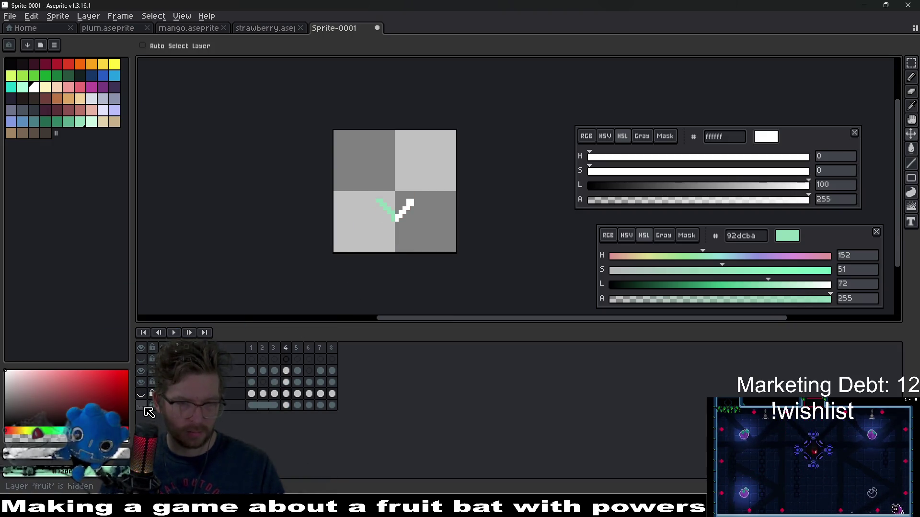
Swap the visible layer and select the bottom chocolate layer's cels across all frames.
{"action": "left_click", "coordinate": [141, 405]}
{"action": "scroll", "coordinate": [392, 253], "scroll_direction": "up", "scroll_amount": 5}
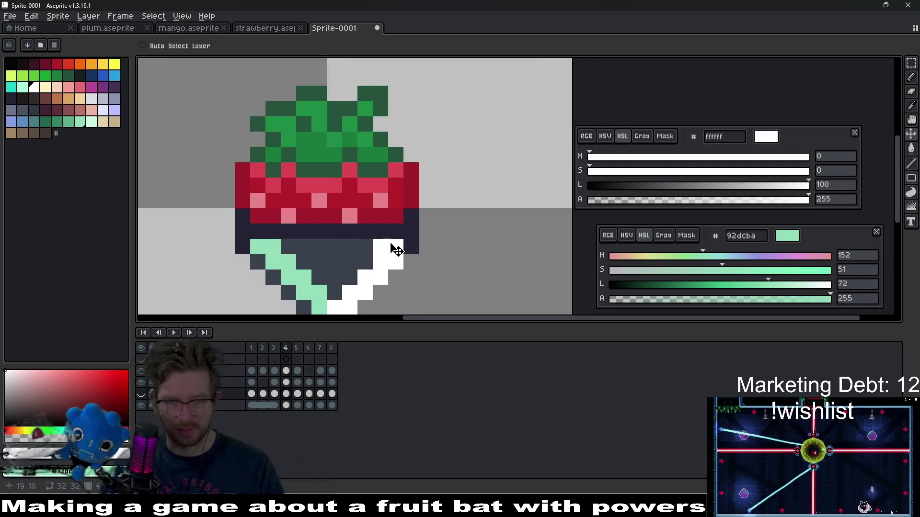
{"action": "left_click_drag", "start_coordinate": [396, 249], "coordinate": [414, 203]}
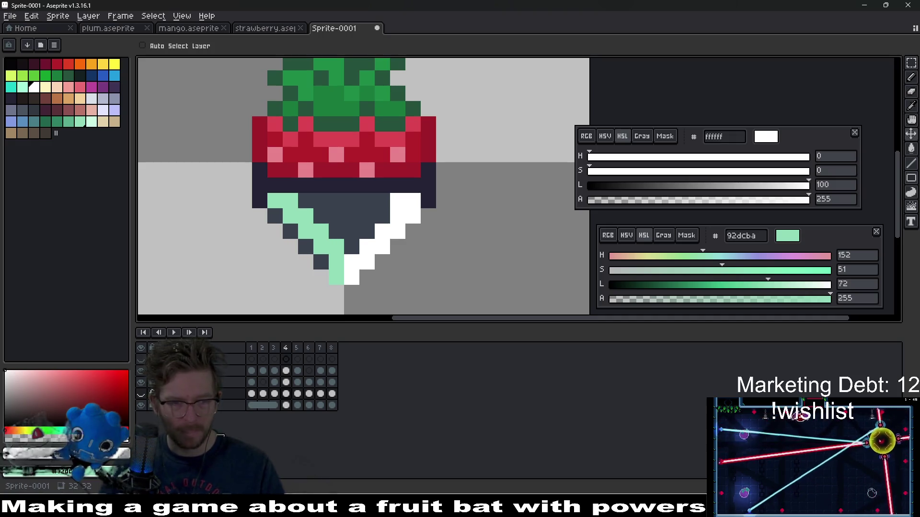
{"action": "left_click", "coordinate": [254, 395]}
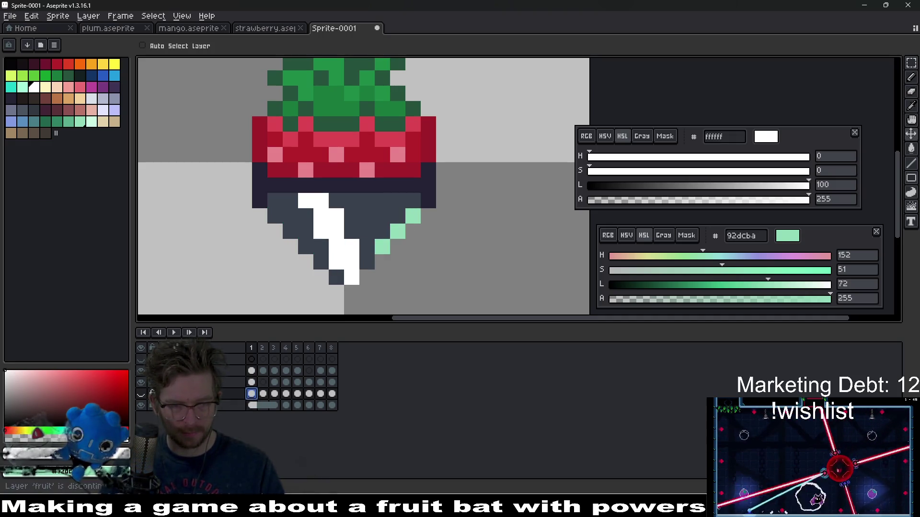
{"action": "left_click", "coordinate": [245, 407]}
{"action": "mouse_move", "coordinate": [327, 411]}
{"action": "left_mouse_down"}
{"action": "mouse_move", "coordinate": [333, 404]}
{"action": "mouse_move", "coordinate": [251, 406]}
{"action": "left_mouse_up"}
Dismiss the cel options and hide the mint line2 and white shine streak layers.
{"action": "right_click", "coordinate": [251, 407]}
{"action": "left_click", "coordinate": [252, 416]}
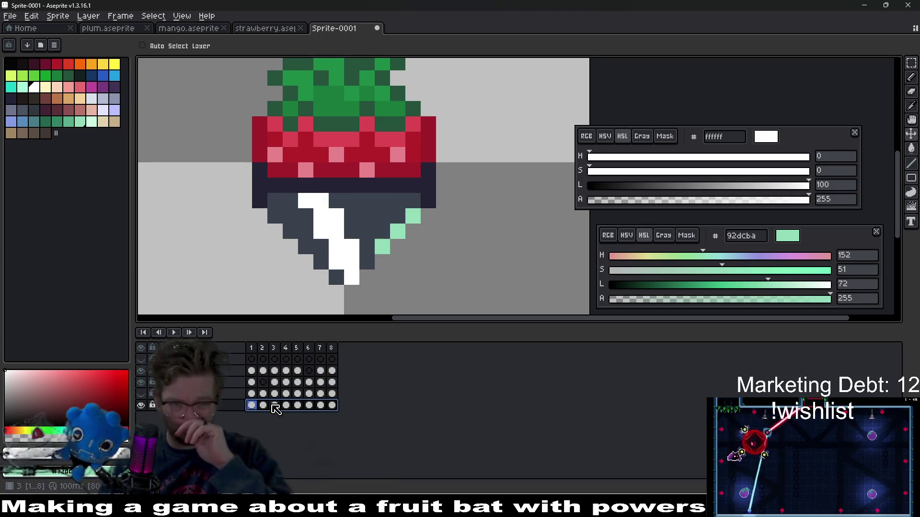
{"action": "left_click", "coordinate": [142, 383]}
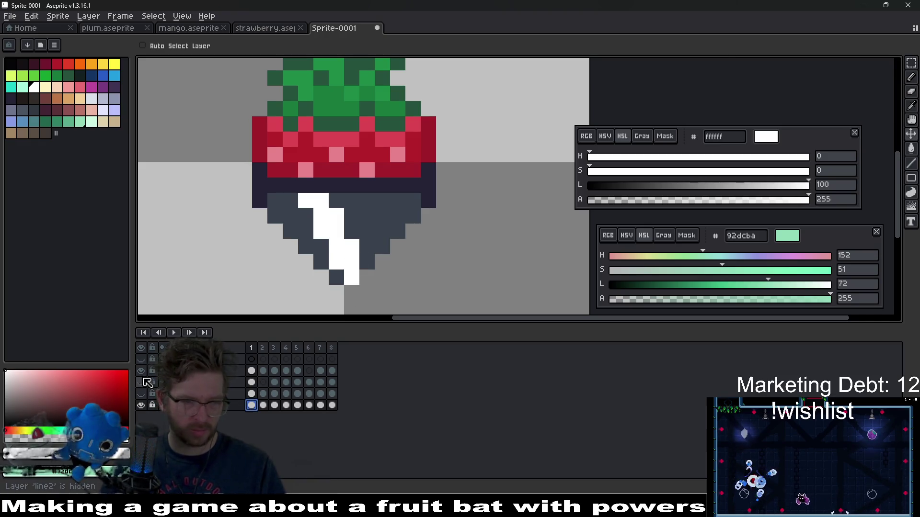
{"action": "left_click", "coordinate": [140, 370]}
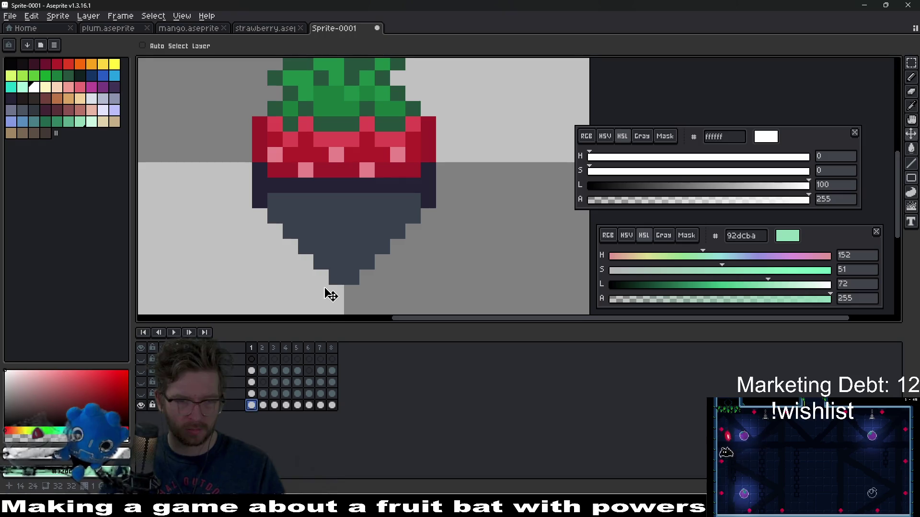
Eyedrop the chocolate grey and pick the lighter bluish-grey #6d758d swatch for the Pencil.
{"action": "key", "text": "i"}
{"action": "left_click", "coordinate": [338, 273]}
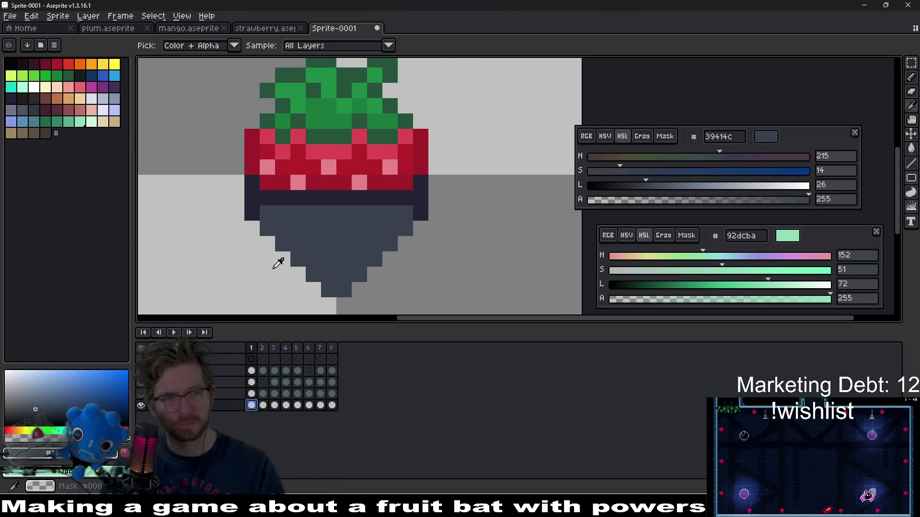
{"action": "left_click", "coordinate": [26, 113]}
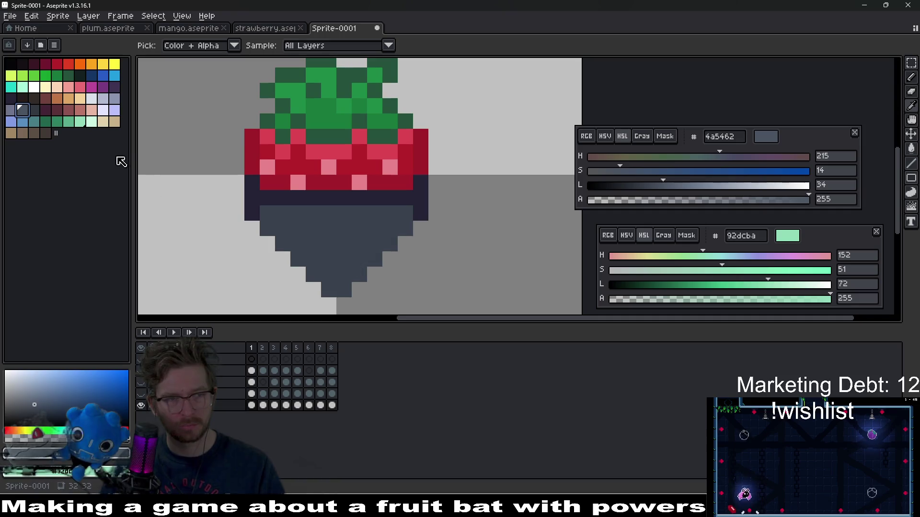
{"action": "left_click", "coordinate": [10, 110]}
{"action": "key", "text": "b"}
Draw diagonal light stripes across the chocolate coating in frame 1.
{"action": "scroll", "coordinate": [298, 281], "scroll_direction": "up", "scroll_amount": 2}
{"action": "mouse_move", "coordinate": [345, 287]}
{"action": "left_mouse_down"}
{"action": "mouse_move", "coordinate": [345, 260]}
{"action": "mouse_move", "coordinate": [335, 250]}
{"action": "left_mouse_up"}
{"action": "mouse_move", "coordinate": [341, 263]}
{"action": "left_mouse_down"}
{"action": "mouse_move", "coordinate": [369, 222]}
{"action": "mouse_move", "coordinate": [467, 143]}
{"action": "left_mouse_up"}
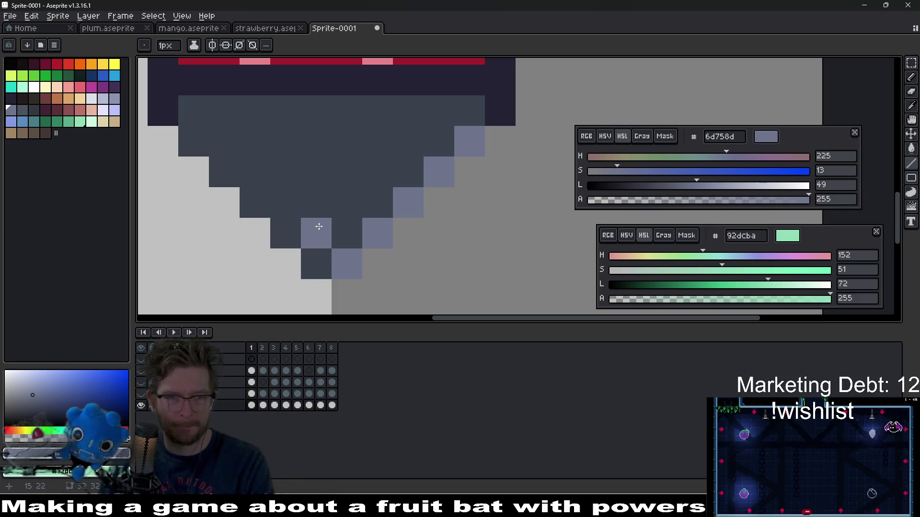
{"action": "left_click_drag", "start_coordinate": [273, 219], "coordinate": [412, 105]}
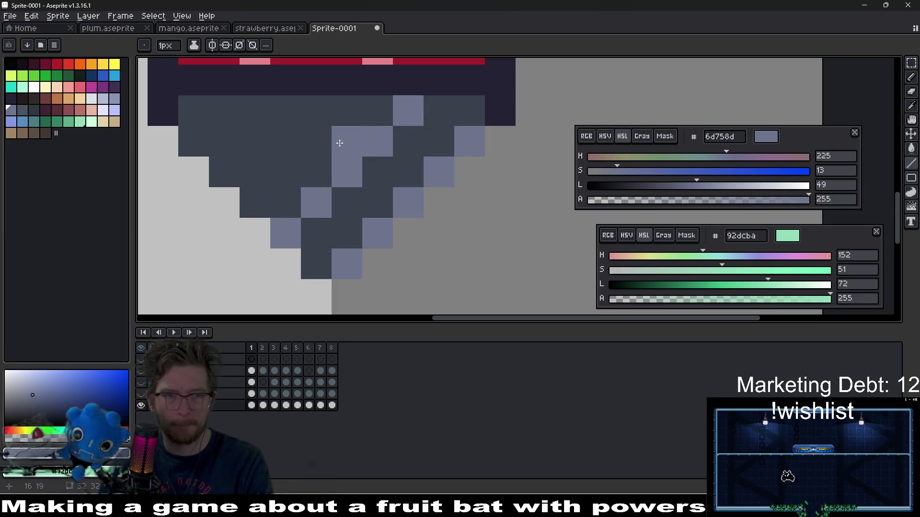
{"action": "left_click_drag", "start_coordinate": [227, 163], "coordinate": [287, 113]}
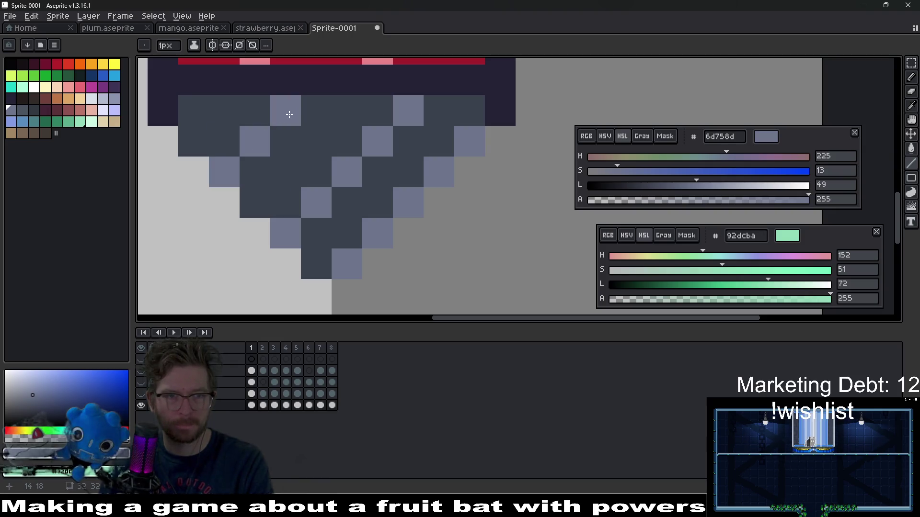
{"action": "scroll", "coordinate": [345, 182], "scroll_direction": "down", "scroll_amount": 3}
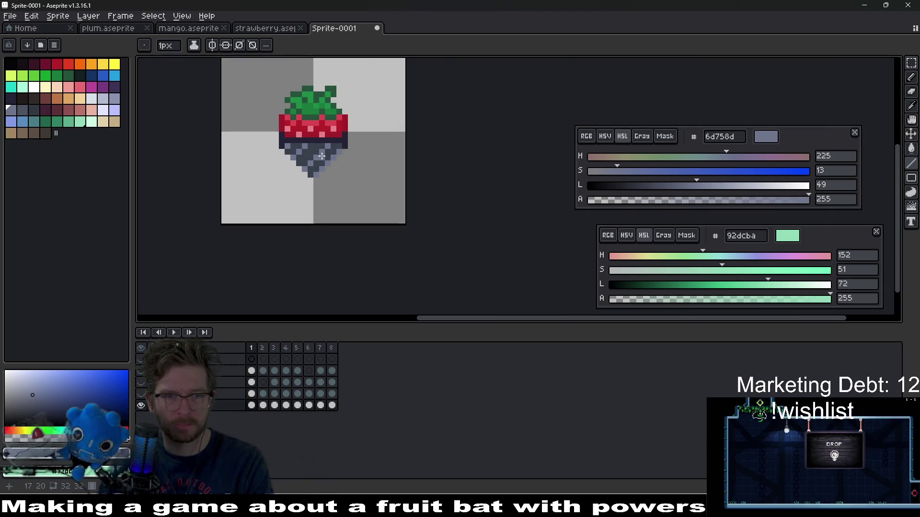
{"action": "scroll", "coordinate": [337, 178], "scroll_direction": "up", "scroll_amount": 1}
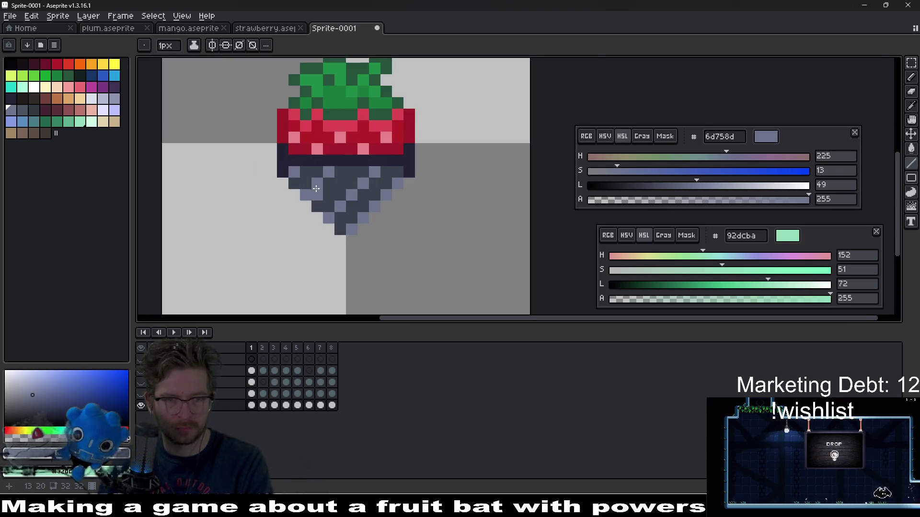
{"action": "scroll", "coordinate": [317, 188], "scroll_direction": "up", "scroll_amount": 3}
Paint diagonal light stripe pixels across frame 2's chocolate, including the bottom tip.
{"action": "key", "text": "Right"}
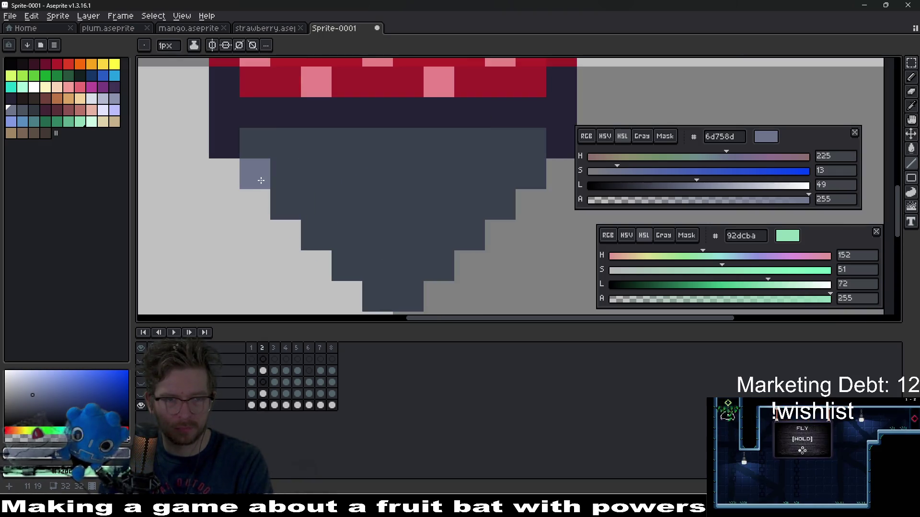
{"action": "left_click", "coordinate": [285, 142]}
{"action": "left_click", "coordinate": [316, 205]}
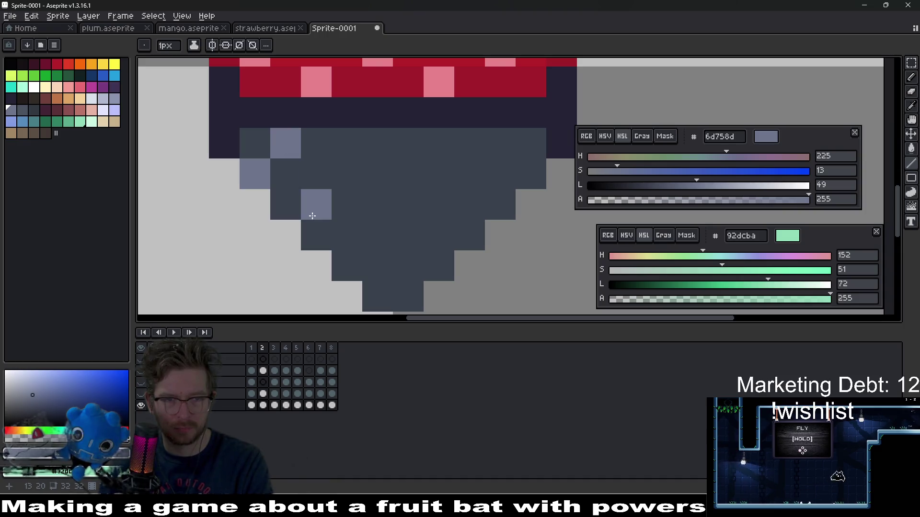
{"action": "left_click", "coordinate": [378, 142]}
{"action": "left_click", "coordinate": [347, 266]}
{"action": "left_click", "coordinate": [377, 235]}
{"action": "left_click", "coordinate": [408, 204]}
{"action": "left_click", "coordinate": [439, 174]}
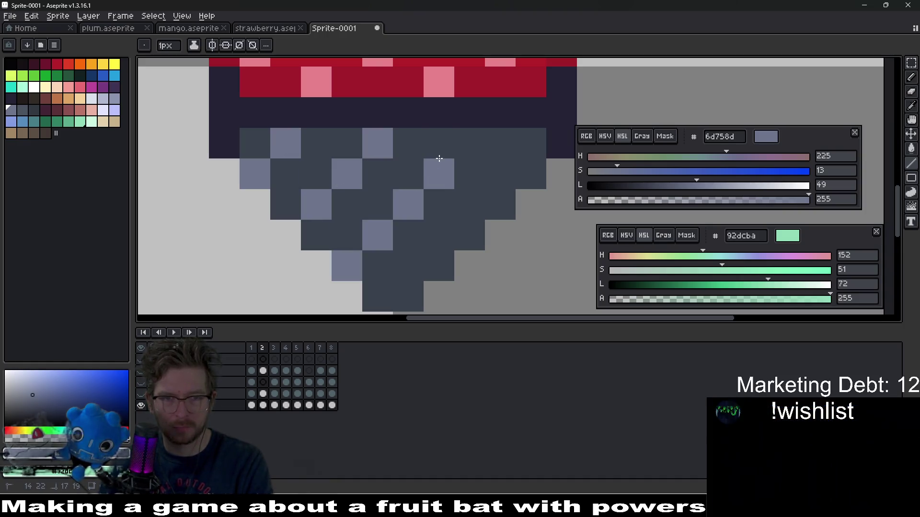
{"action": "left_click", "coordinate": [460, 144]}
{"action": "left_click", "coordinate": [418, 289]}
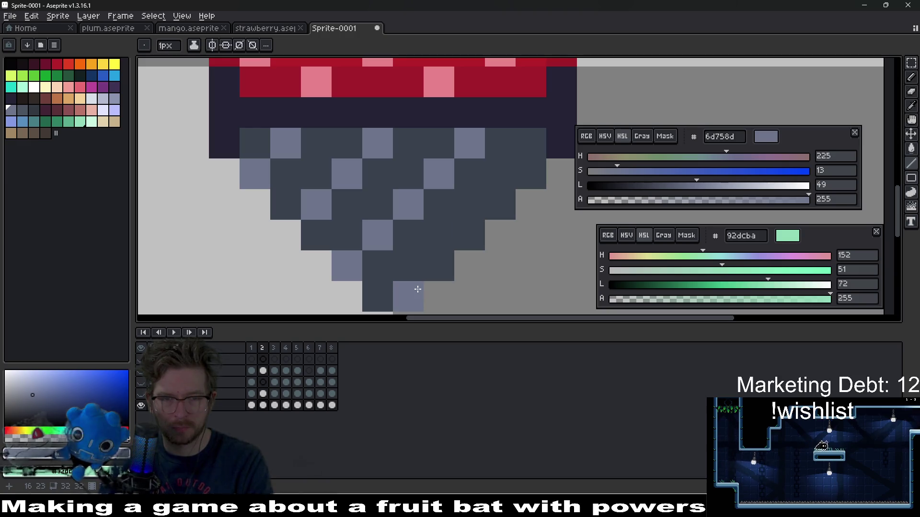
Add one more light pixel to frame 1's chocolate stripes.
{"action": "key", "text": "Left"}
{"action": "scroll", "coordinate": [421, 192], "scroll_direction": "down", "scroll_amount": 2}
{"action": "left_click", "coordinate": [441, 207]}
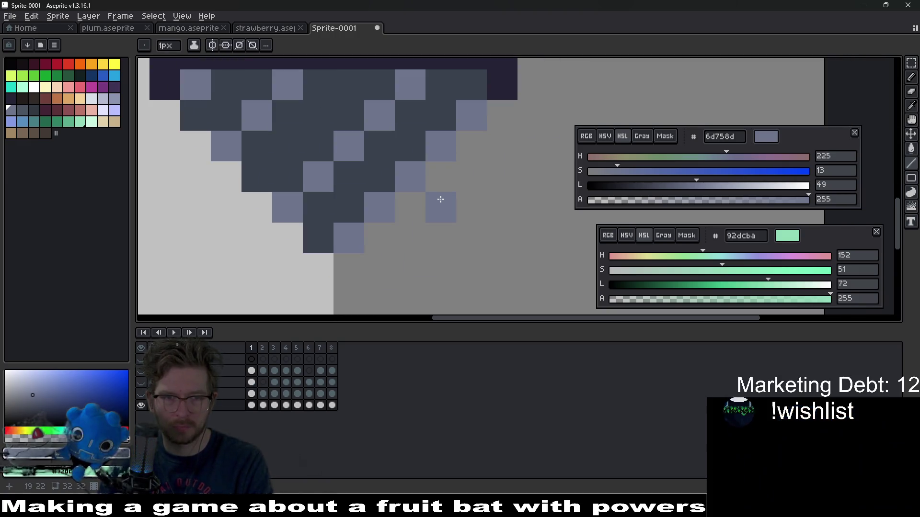
{"action": "scroll", "coordinate": [431, 206], "scroll_direction": "down", "scroll_amount": 4}
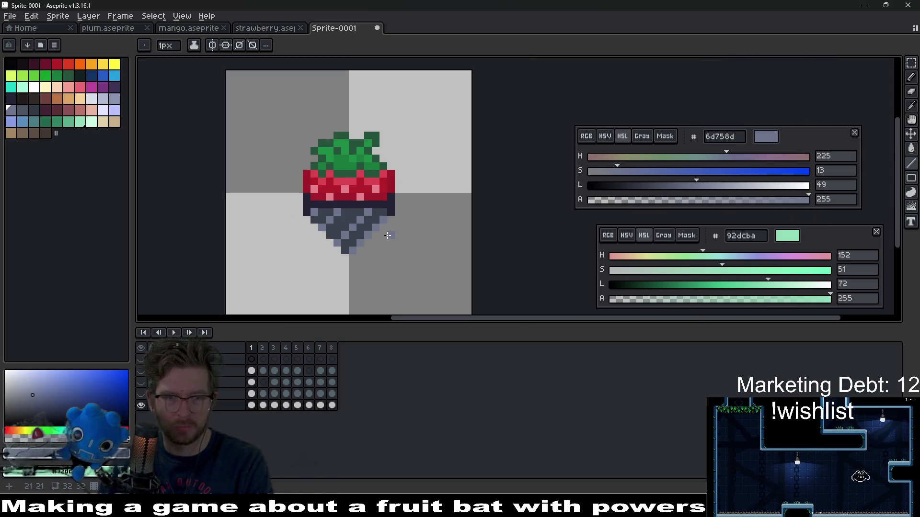
{"action": "key", "text": "Right"}
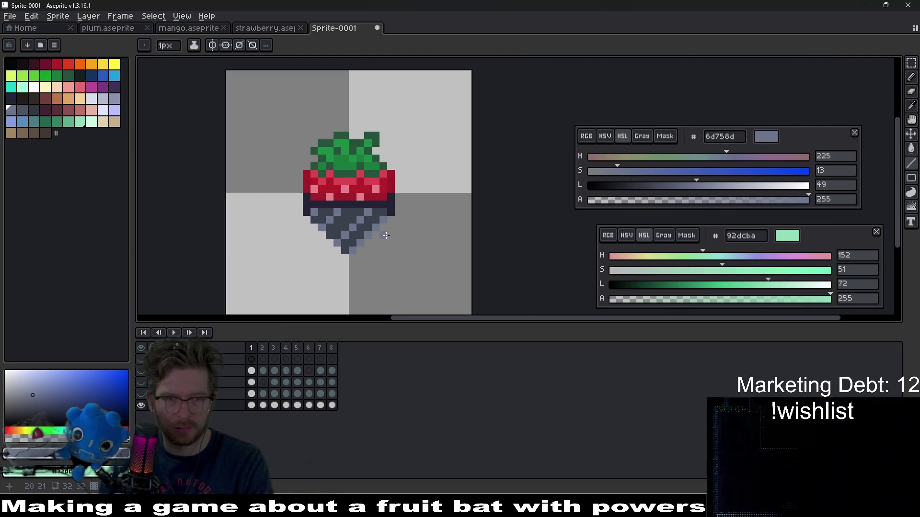
{"action": "scroll", "coordinate": [340, 259], "scroll_direction": "up", "scroll_amount": 4}
Preview and compare frames 1 and 2, then draw another diagonal stripe in frame 2.
{"action": "key", "text": "Return"}
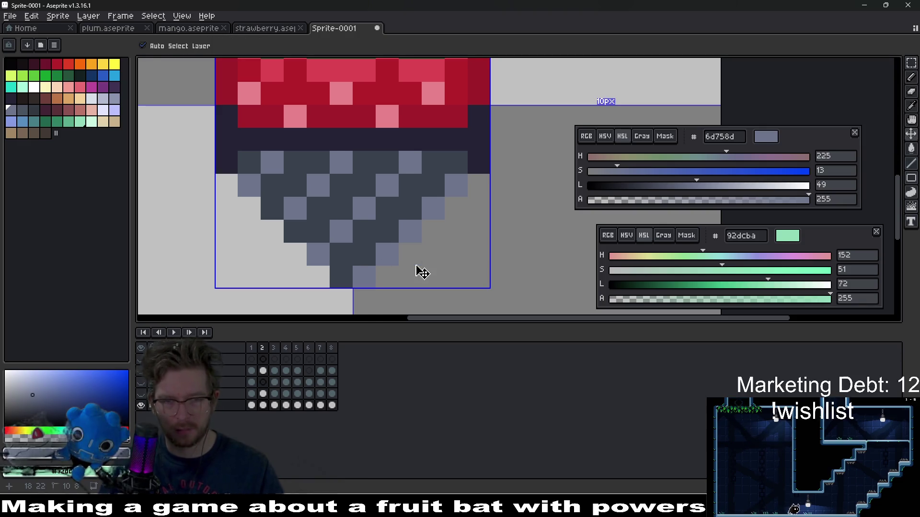
{"action": "key", "text": "Return"}
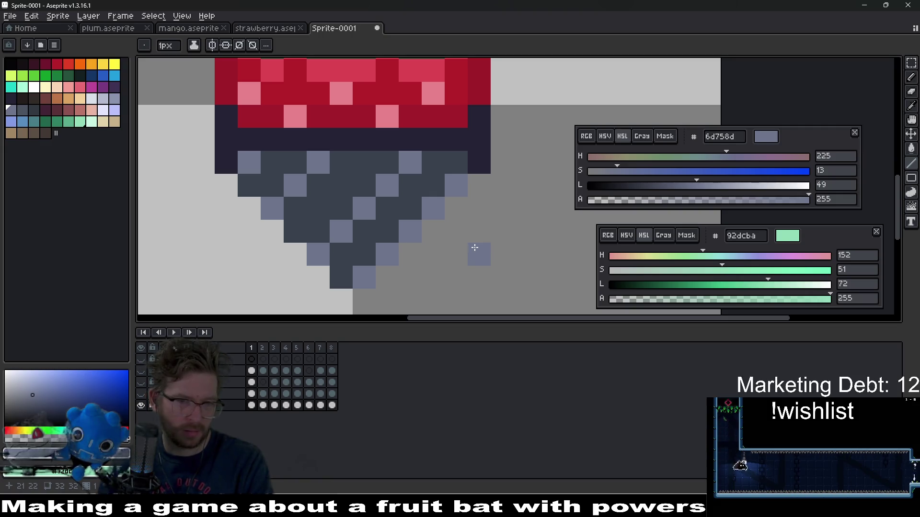
{"action": "key", "text": "Right"}
{"action": "key", "text": "Left"}
{"action": "key", "text": "Right"}
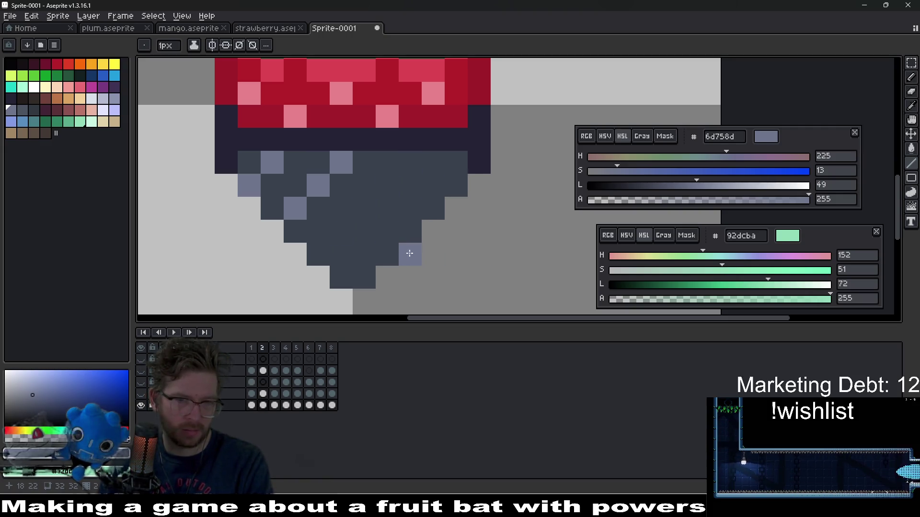
{"action": "key", "text": "Right"}
{"action": "key", "text": "Right"}
{"action": "key", "text": "Left"}
{"action": "key", "text": "Left"}
{"action": "left_click_drag", "start_coordinate": [364, 232], "coordinate": [427, 171]}
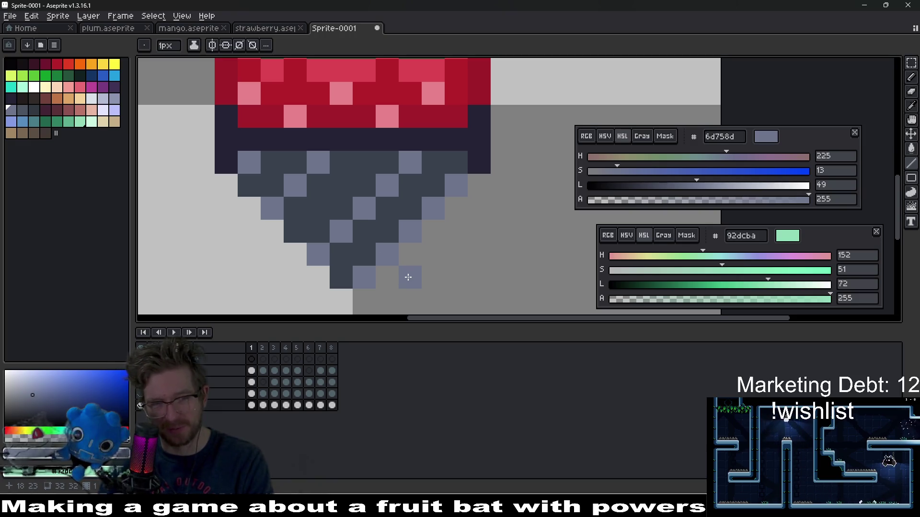
Undo the last light stripe and stray pixel in frame 2.
{"action": "key", "text": "m"}
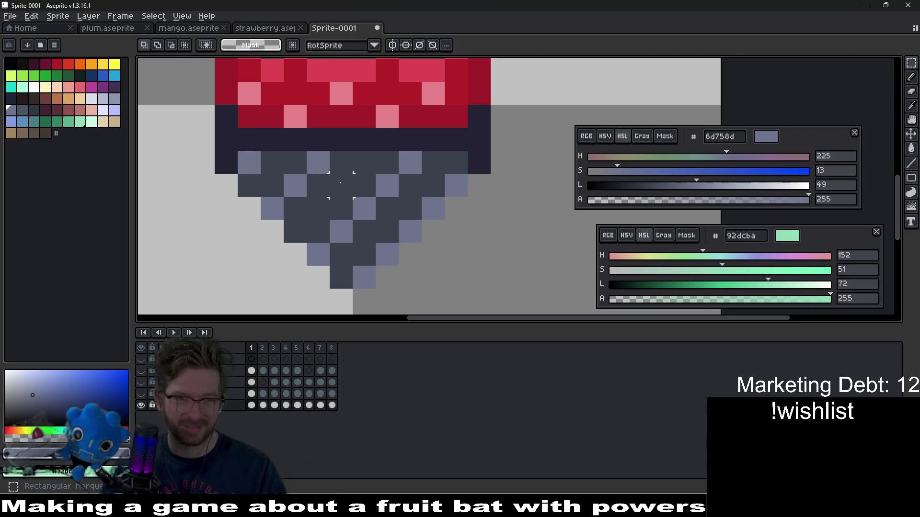
{"action": "key", "text": "Right"}
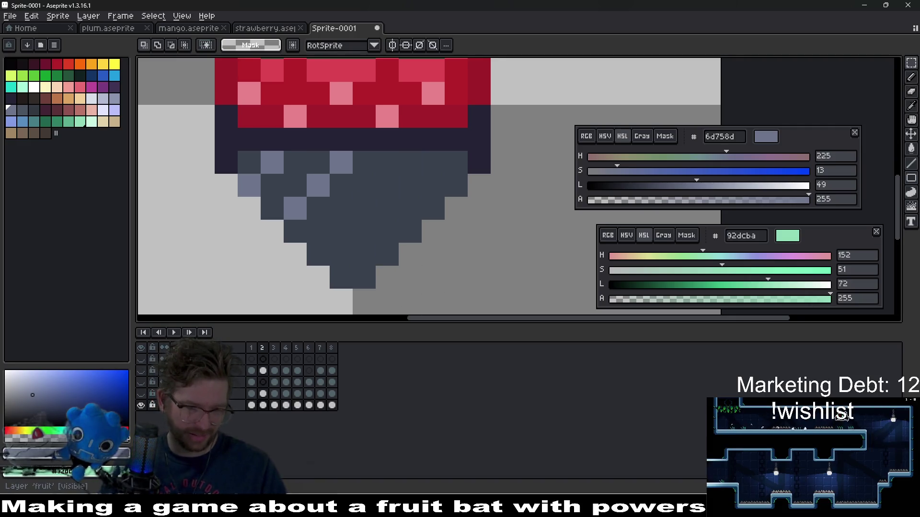
{"action": "key", "text": "ctrl+z"}
{"action": "key", "text": "ctrl+z"}
{"action": "key", "text": "ctrl+z"}
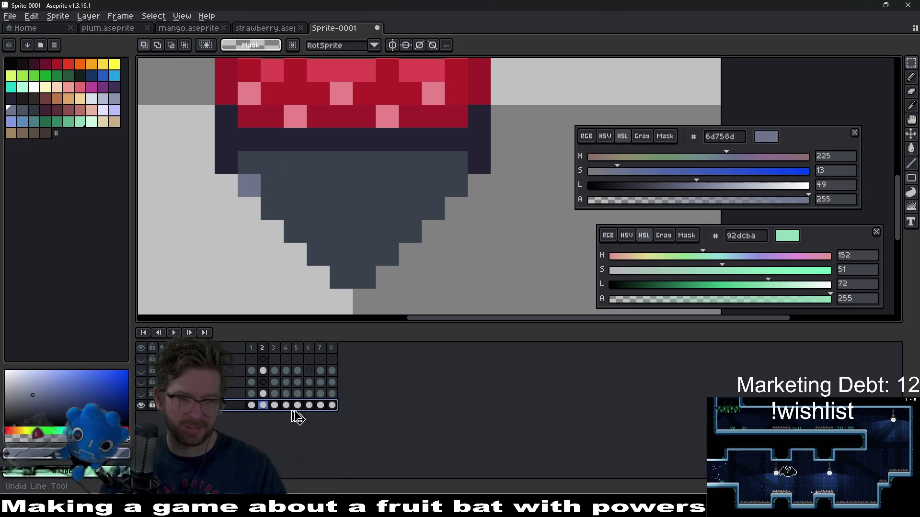
{"action": "key", "text": "ctrl+z"}
Link the chocolate layer's cels across all frames and add a new empty layer above it.
{"action": "left_click_drag", "start_coordinate": [334, 406], "coordinate": [251, 405]}
{"action": "right_click", "coordinate": [251, 405]}
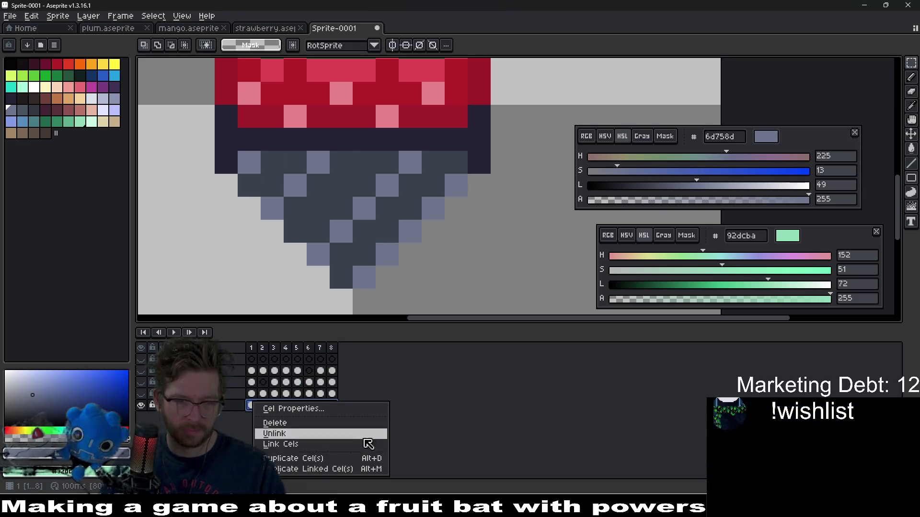
{"action": "left_click", "coordinate": [295, 445]}
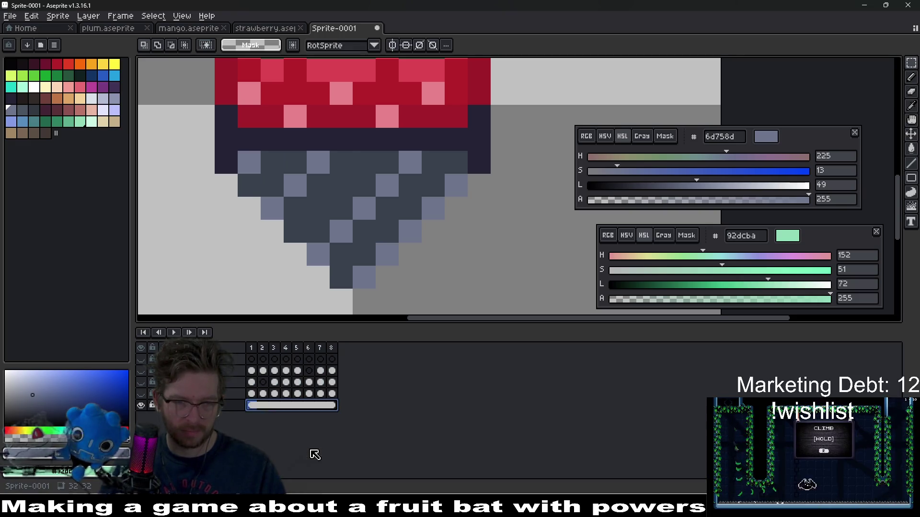
{"action": "right_click", "coordinate": [264, 413]}
{"action": "left_click", "coordinate": [297, 420]}
{"action": "left_click", "coordinate": [253, 406]}
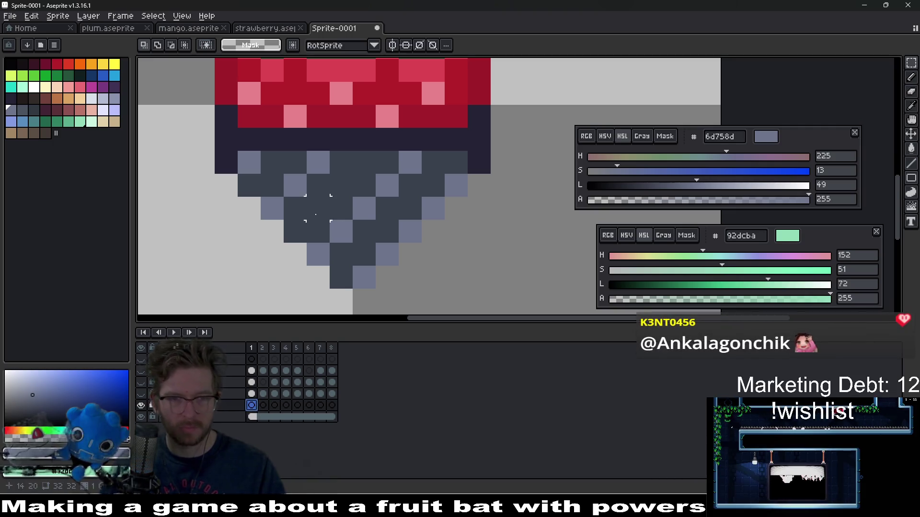
{"action": "left_click", "coordinate": [258, 420]}
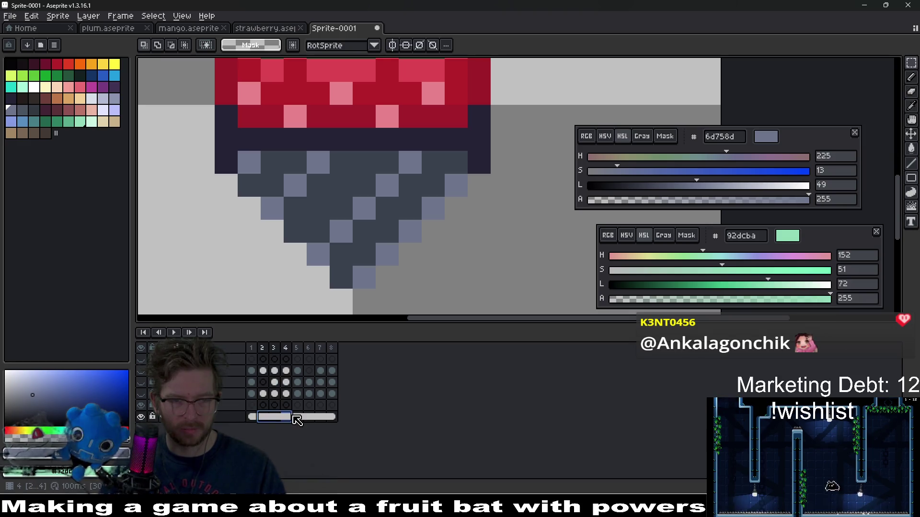
{"action": "key", "text": "ctrl+z"}
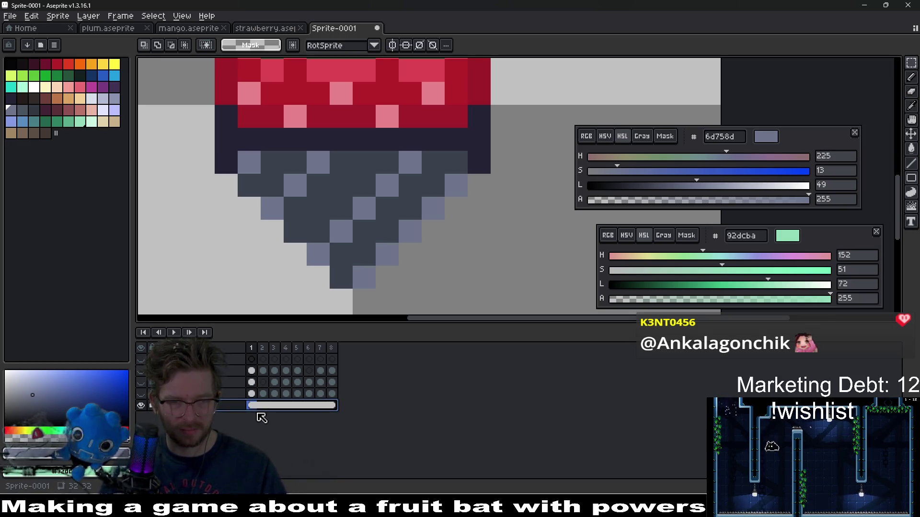
{"action": "key", "text": "ctrl+y"}
Replace the cone's light checker pixels with the dark slate colour across all frames.
{"action": "key", "text": "i"}
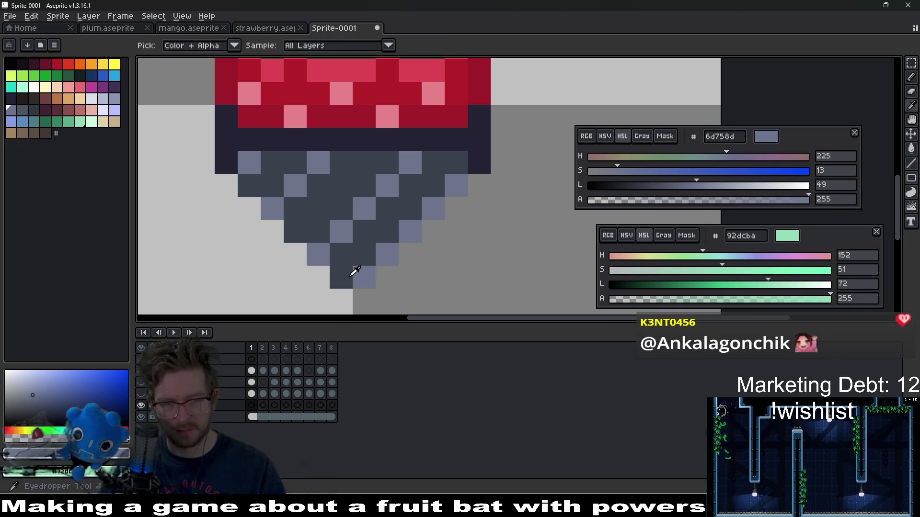
{"action": "right_click", "coordinate": [370, 263]}
{"action": "left_click", "coordinate": [331, 383]}
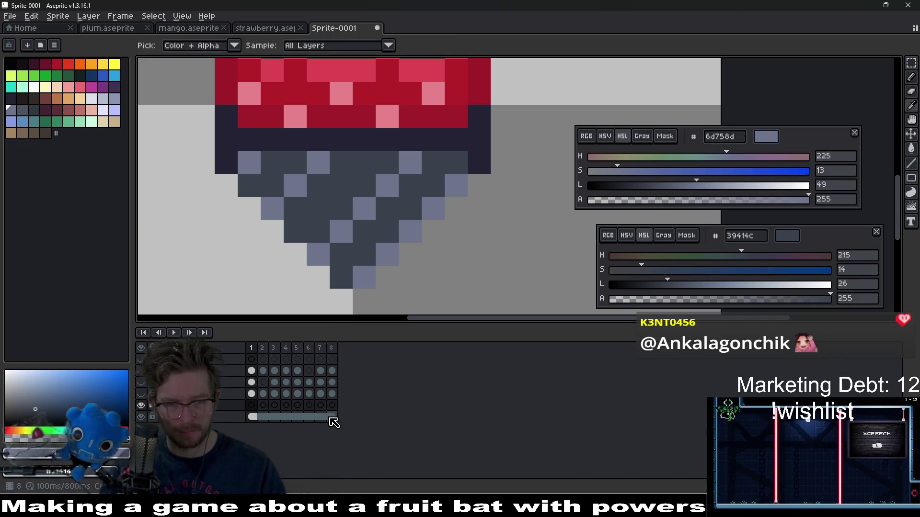
{"action": "key", "text": "shift+r"}
{"action": "key", "text": "Return"}
{"action": "key", "text": "h"}
Pick the lighter grey-blue #4a5462 and paint a test highlight pixel on the cone.
{"action": "key", "text": "i"}
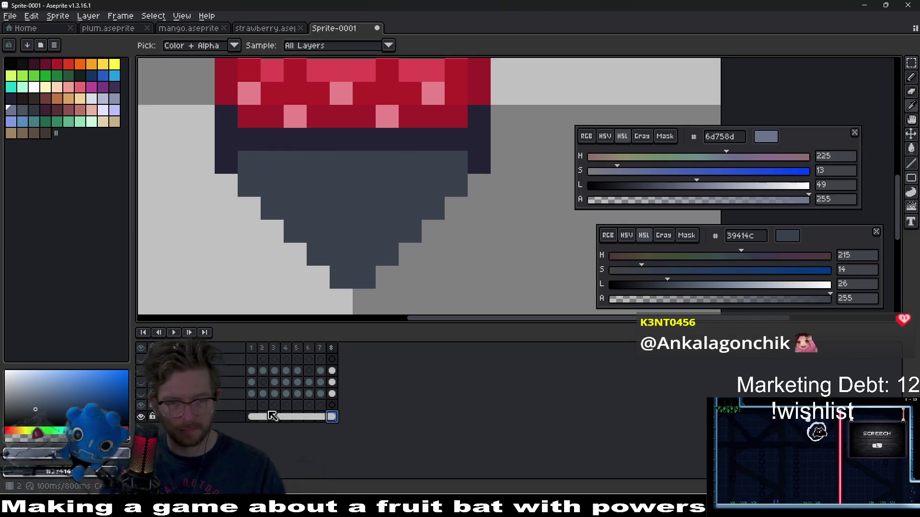
{"action": "left_click", "coordinate": [252, 407]}
{"action": "left_click", "coordinate": [22, 110]}
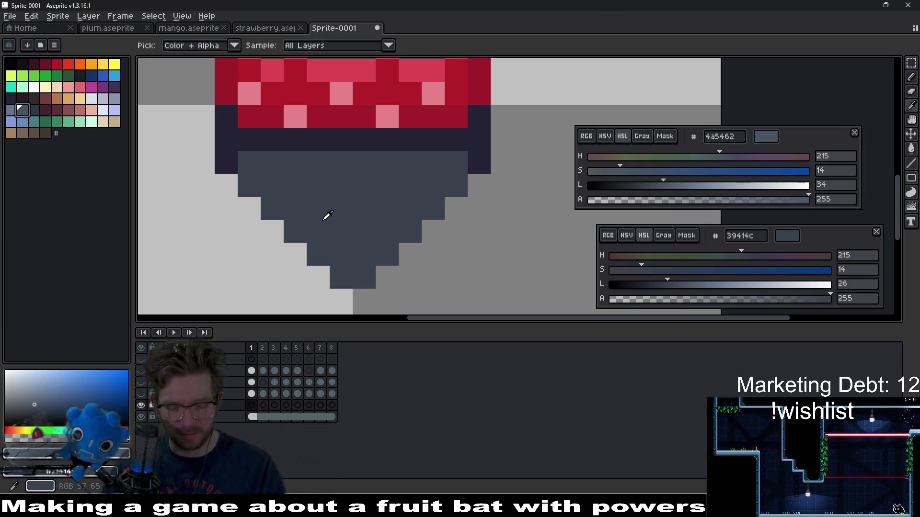
{"action": "key", "text": "b"}
{"action": "left_click", "coordinate": [359, 284]}
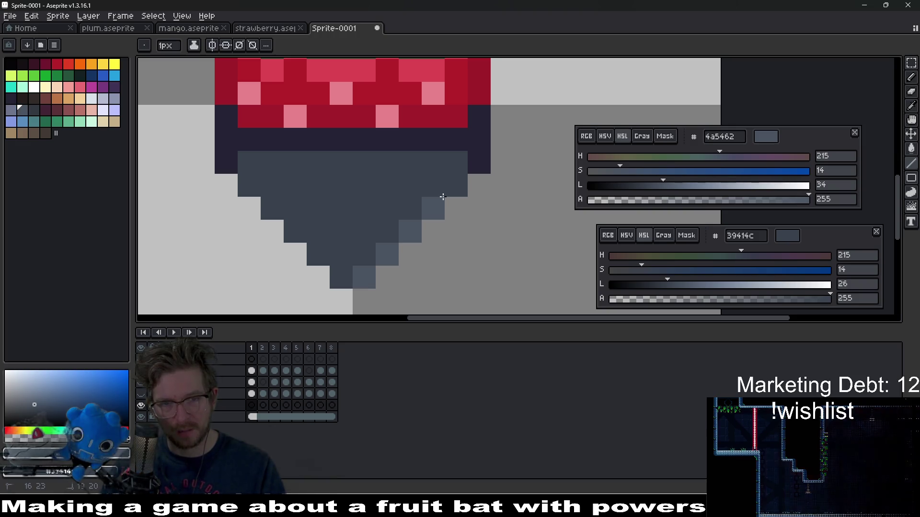
Draw two light grey-blue diagonal shine streaks across the chocolate cone.
{"action": "key", "text": "ctrl+z"}
{"action": "left_click", "coordinate": [10, 114]}
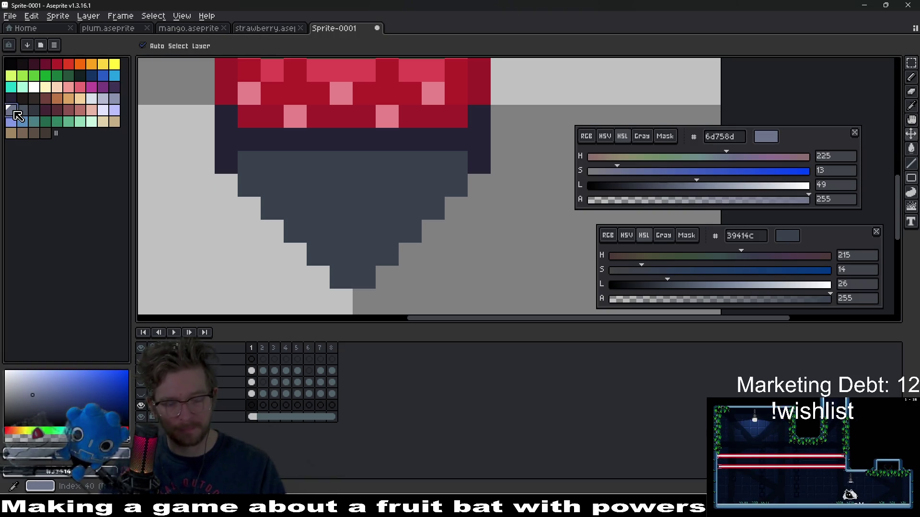
{"action": "key", "text": "l"}
{"action": "left_click", "coordinate": [256, 174]}
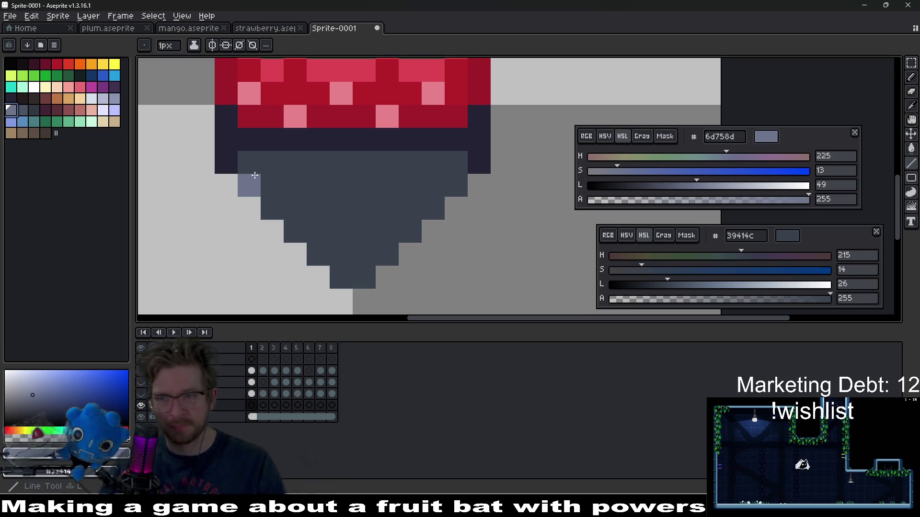
{"action": "left_click_drag", "start_coordinate": [362, 275], "coordinate": [466, 191]}
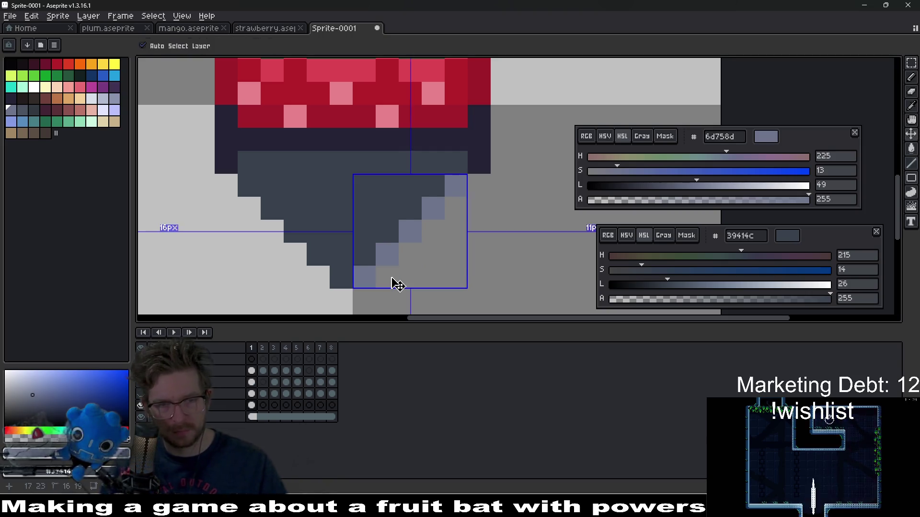
{"action": "key", "text": "ctrl+z"}
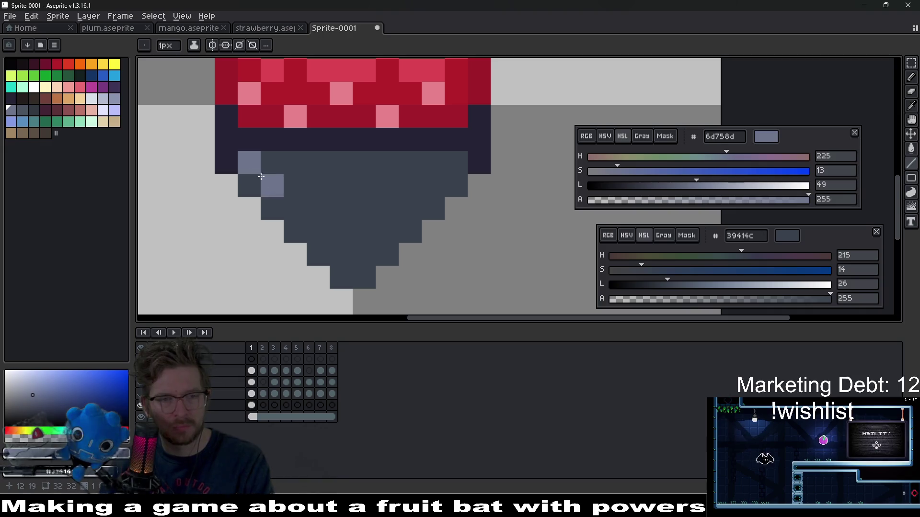
{"action": "key", "text": "Right"}
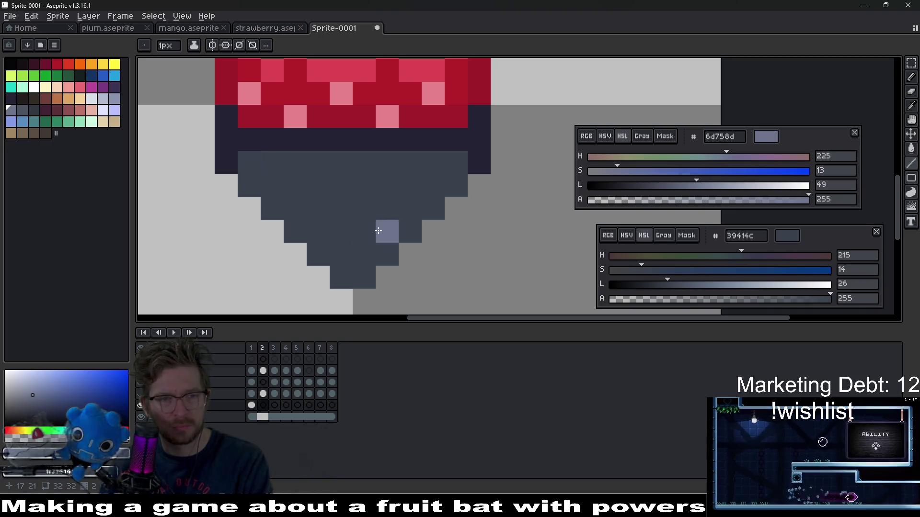
{"action": "key", "text": "Left"}
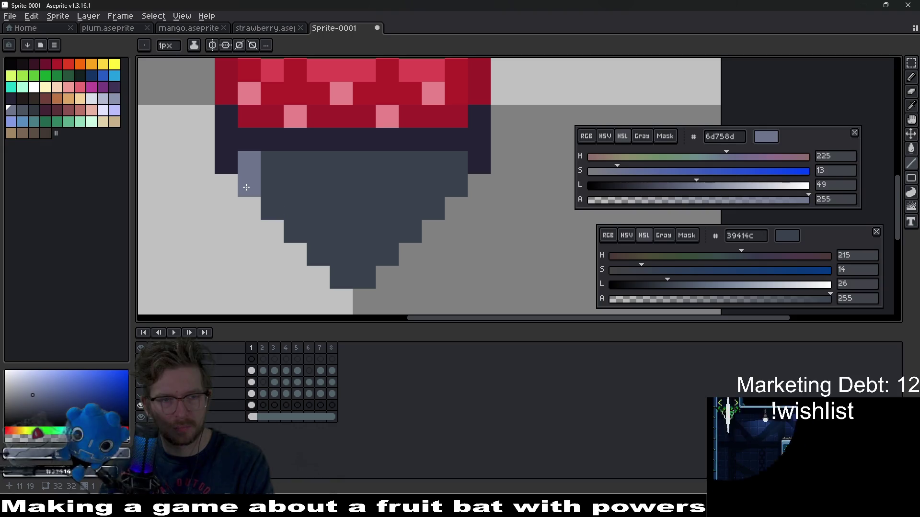
{"action": "key", "text": "Right"}
{"action": "key", "text": "Right"}
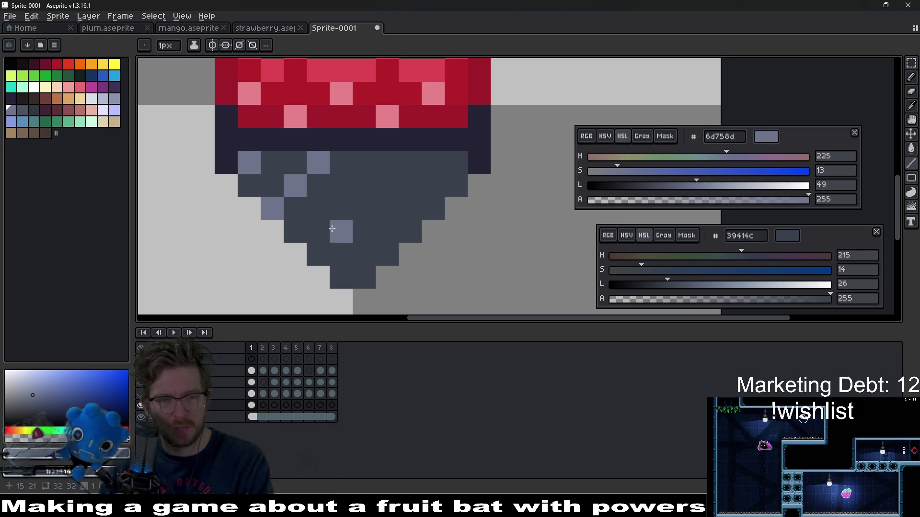
{"action": "left_click_drag", "start_coordinate": [315, 239], "coordinate": [387, 163]}
{"action": "left_click_drag", "start_coordinate": [339, 273], "coordinate": [435, 177]}
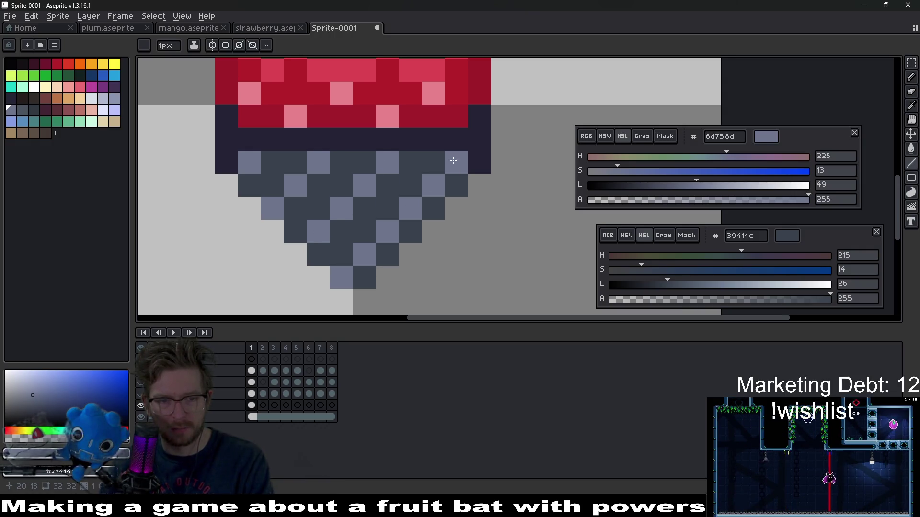
Copy the shine streaks into frame 2.
{"action": "key", "text": "Right"}
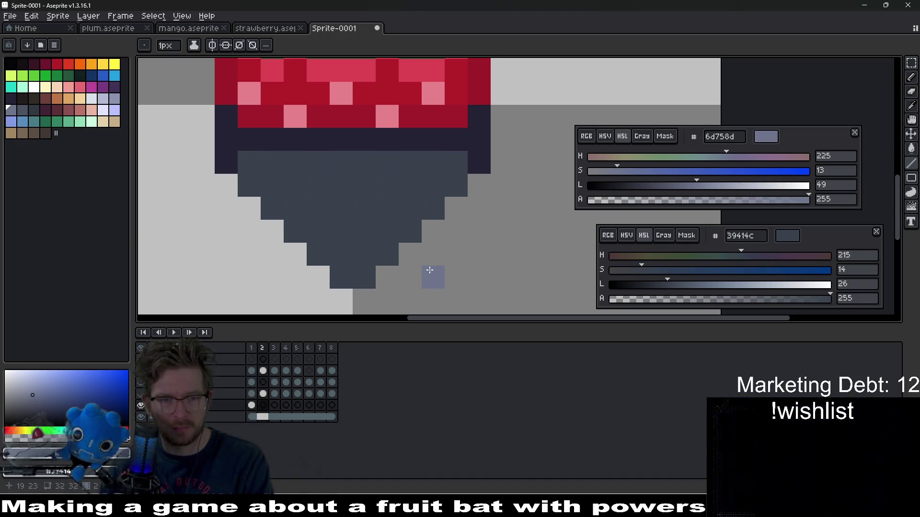
{"action": "left_click", "coordinate": [251, 406]}
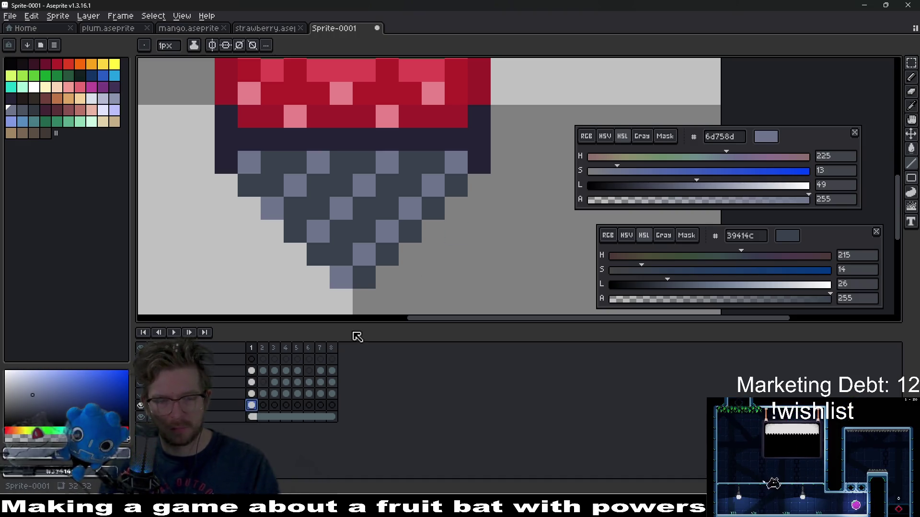
{"action": "left_click", "coordinate": [263, 406]}
{"action": "left_click", "coordinate": [335, 288], "text": "shift"}
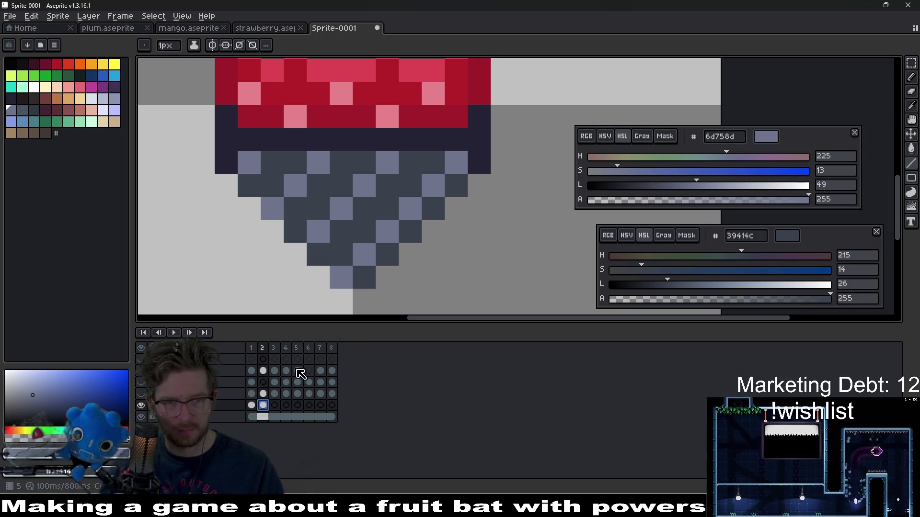
On frame 2, shift the streaks one pixel right and patch two edge pixels.
{"action": "key", "text": "m"}
{"action": "left_click_drag", "start_coordinate": [214, 128], "coordinate": [515, 311]}
{"action": "key", "text": "Right"}
{"action": "key", "text": "Left"}
{"action": "key", "text": "Right"}
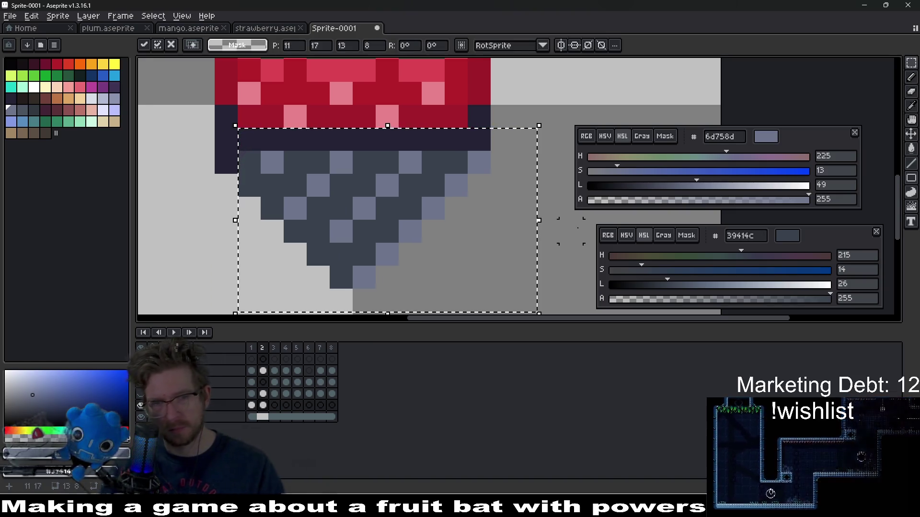
{"action": "key", "text": "ctrl+d"}
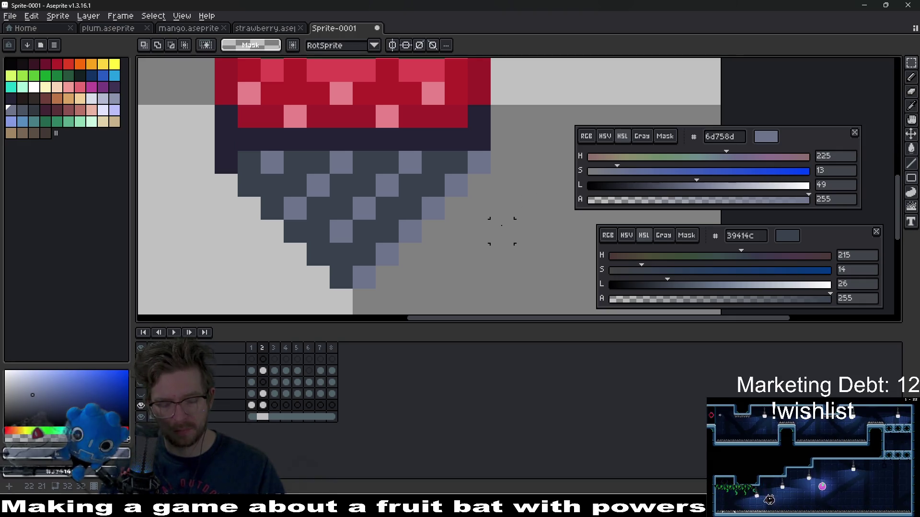
{"action": "key", "text": "b"}
{"action": "left_click", "coordinate": [361, 254]}
{"action": "left_click", "coordinate": [249, 185]}
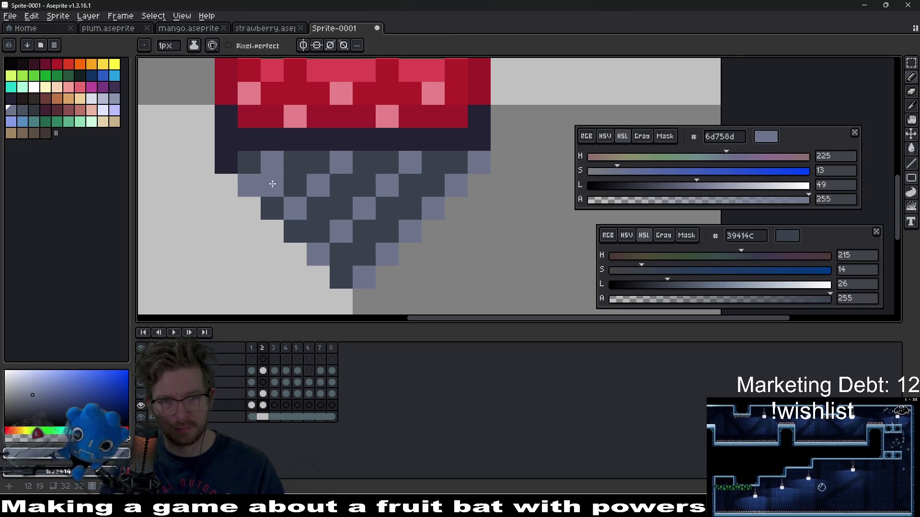
{"action": "scroll", "coordinate": [412, 199], "scroll_direction": "down", "scroll_amount": 2}
{"action": "key", "text": "m"}
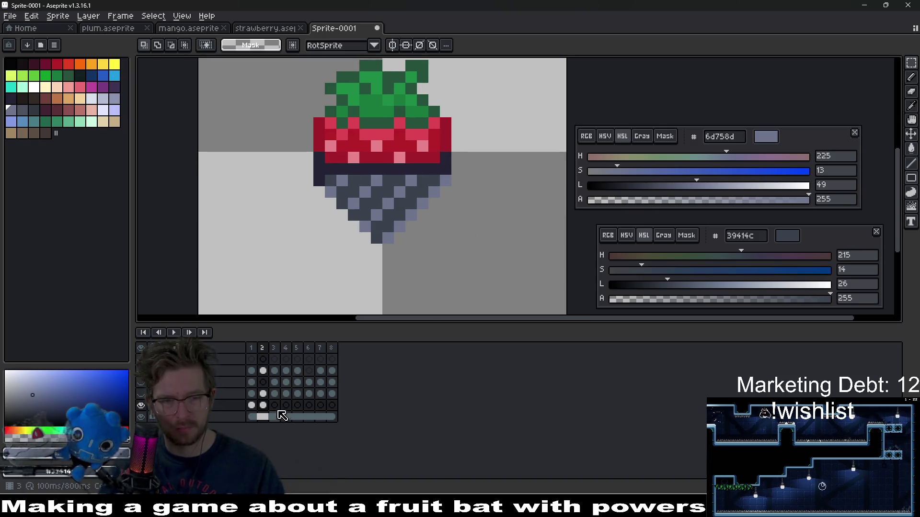
On frame 3, select the streaks and fill light pixels near the cone's tip.
{"action": "left_click", "coordinate": [274, 405]}
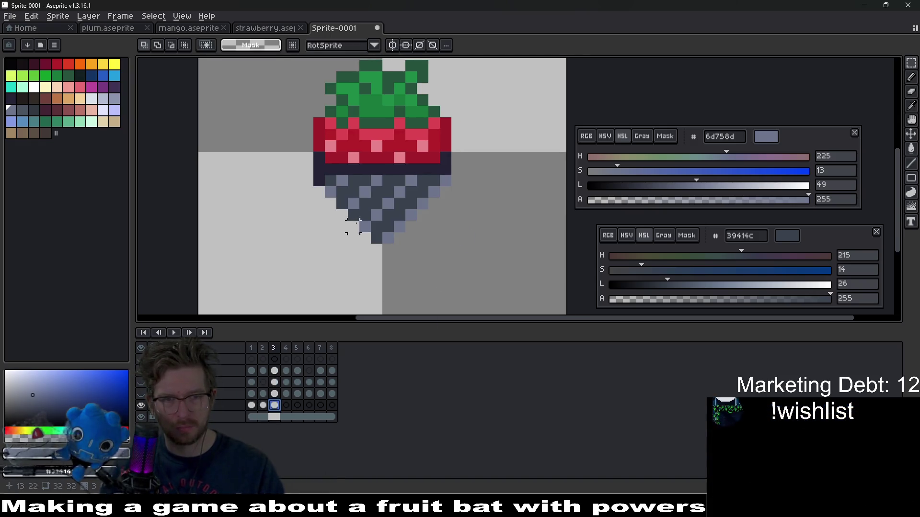
{"action": "left_click_drag", "start_coordinate": [302, 165], "coordinate": [428, 263]}
{"action": "scroll", "coordinate": [468, 215], "scroll_direction": "up", "scroll_amount": 2}
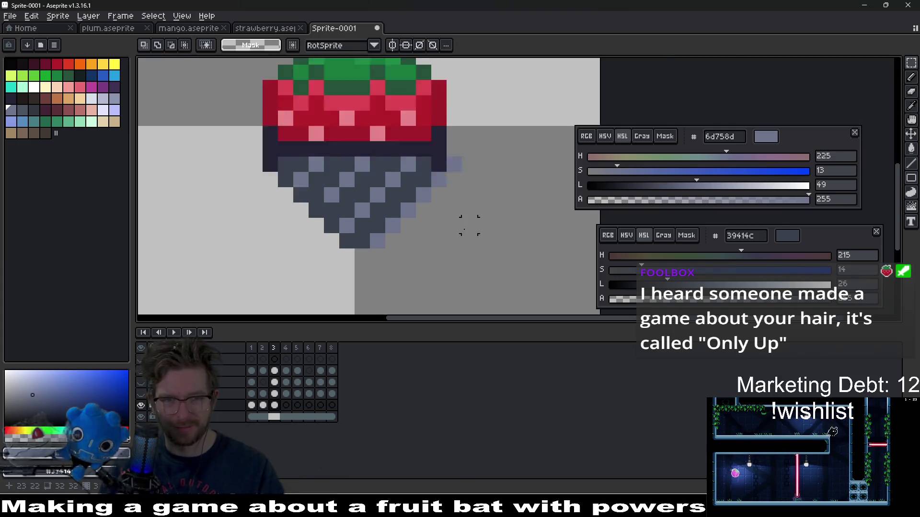
{"action": "key", "text": "b"}
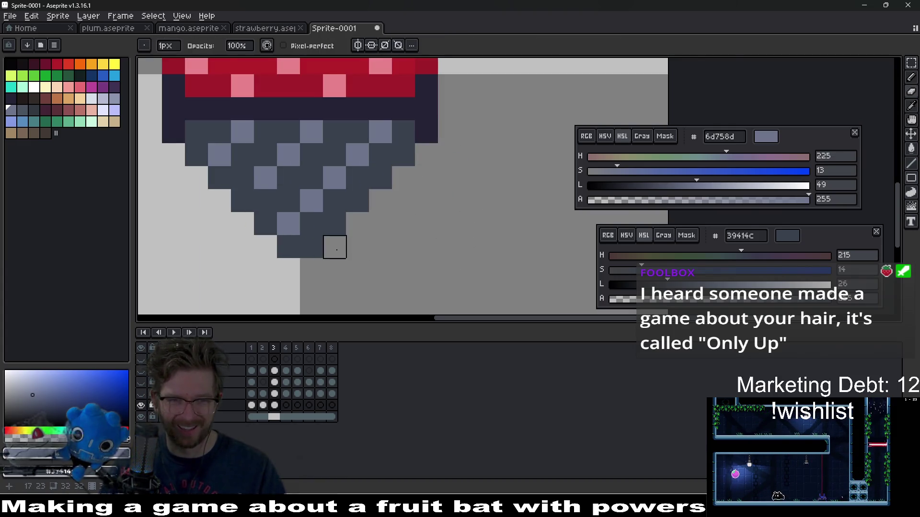
{"action": "left_click", "coordinate": [337, 247]}
{"action": "left_click_drag", "start_coordinate": [337, 249], "coordinate": [420, 262]}
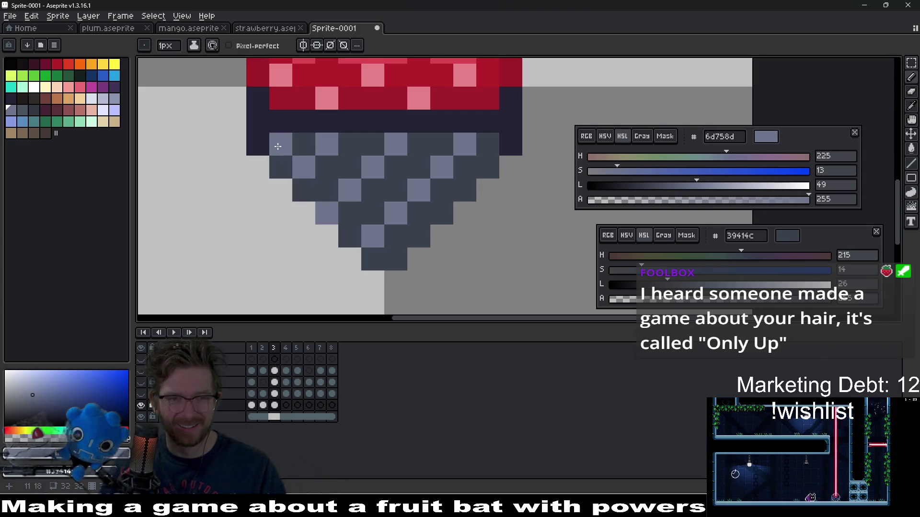
{"action": "scroll", "coordinate": [457, 203], "scroll_direction": "down", "scroll_amount": 2}
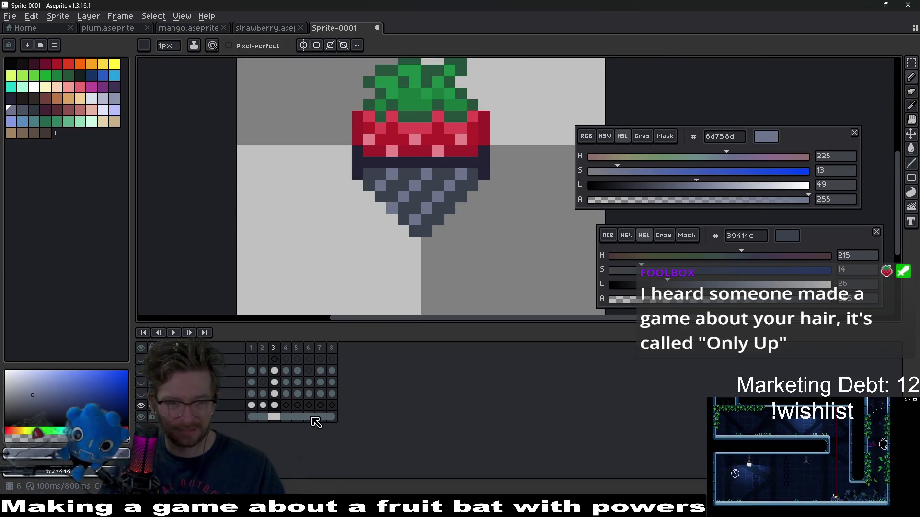
On frame 4, shift the chocolate streaks one pixel right and add three light edge pixels.
{"action": "left_click", "coordinate": [286, 405]}
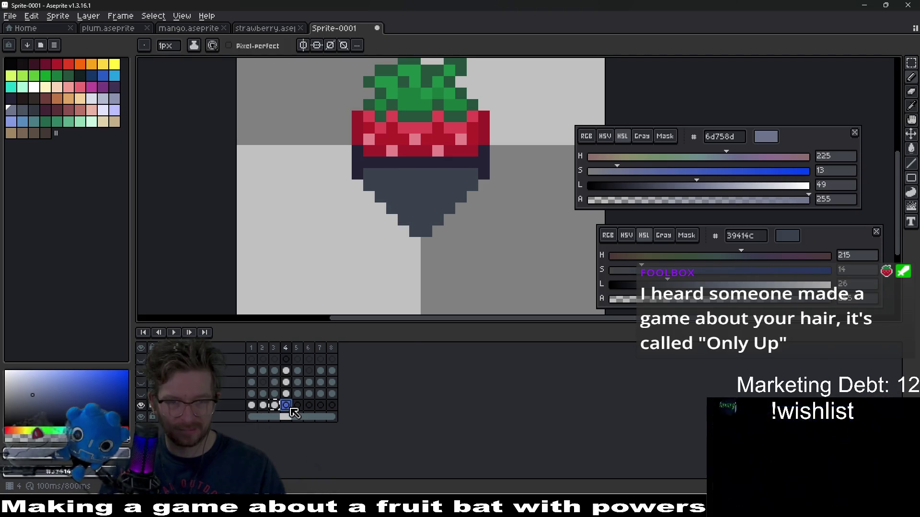
{"action": "key", "text": "m"}
{"action": "left_click_drag", "start_coordinate": [364, 160], "coordinate": [514, 258]}
{"action": "key", "text": "Right"}
{"action": "key", "text": "b"}
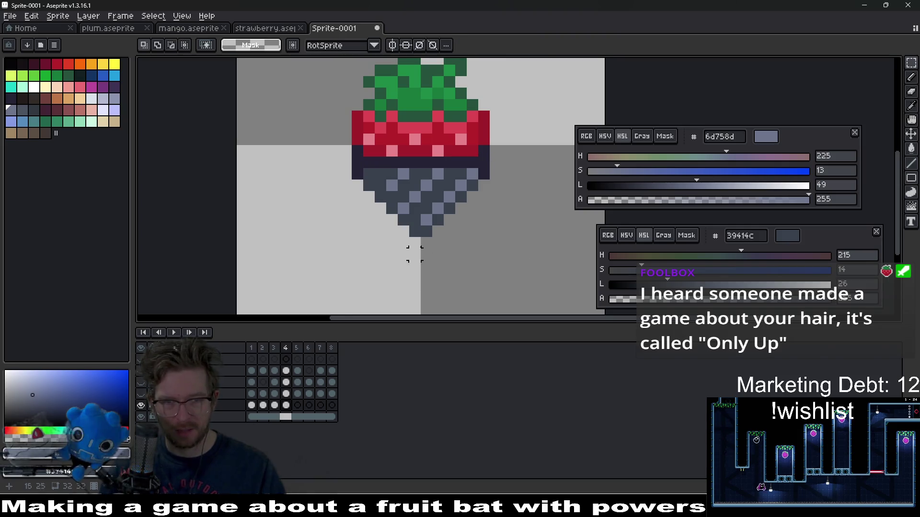
{"action": "left_click", "coordinate": [388, 266]}
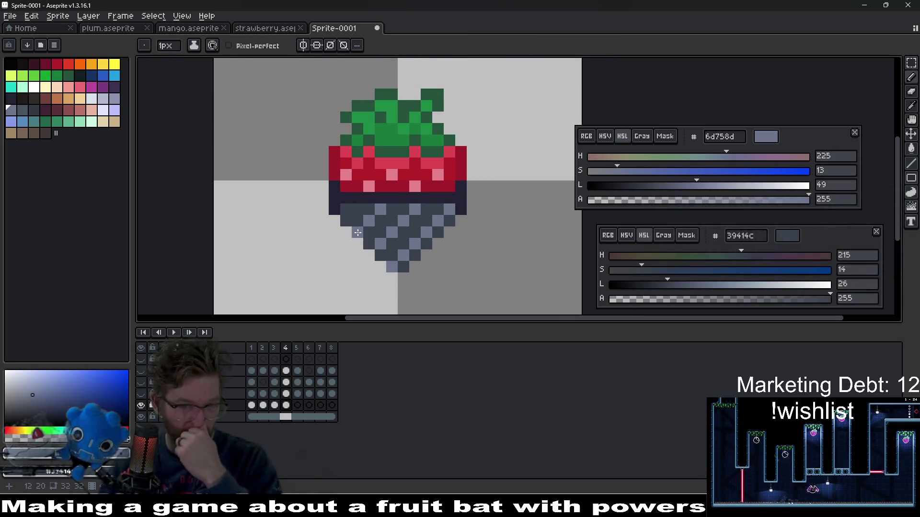
{"action": "left_click", "coordinate": [341, 202]}
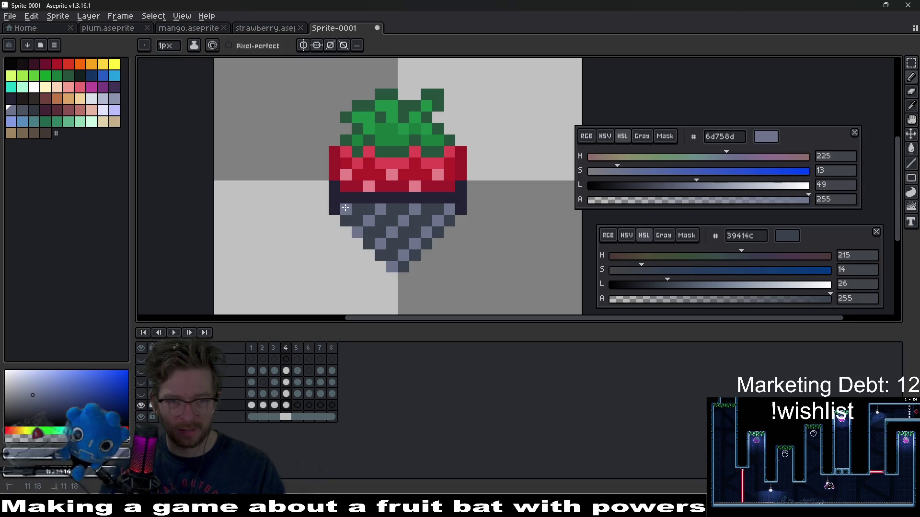
{"action": "left_click", "coordinate": [450, 244]}
{"action": "scroll", "coordinate": [450, 244], "scroll_direction": "down", "scroll_amount": 2}
{"action": "scroll", "coordinate": [455, 245], "scroll_direction": "up", "scroll_amount": 4}
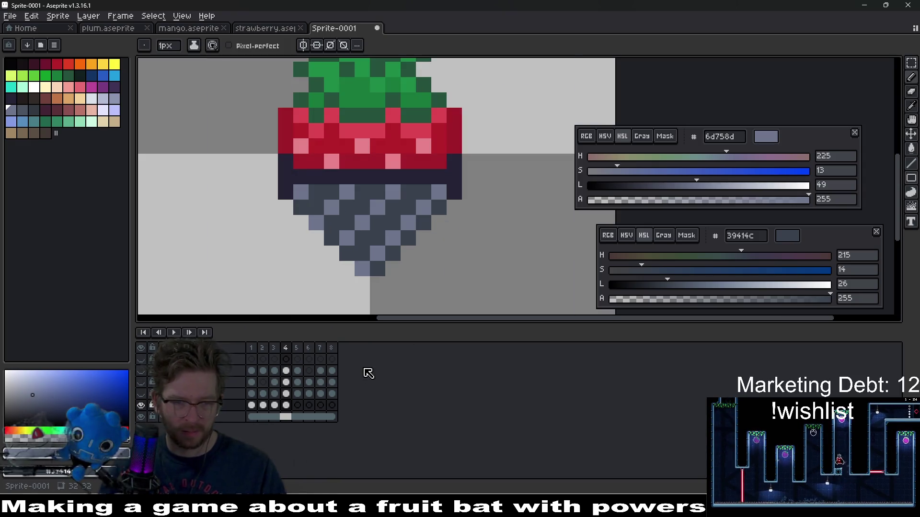
Play the animation and step through frames 1–4 to compare streak positions.
{"action": "key", "text": "Return"}
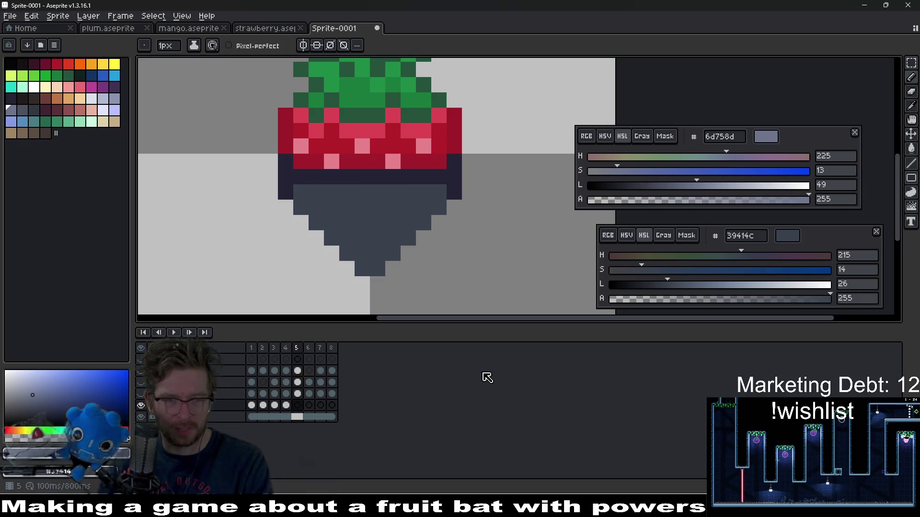
{"action": "left_click_drag", "start_coordinate": [256, 407], "coordinate": [287, 407]}
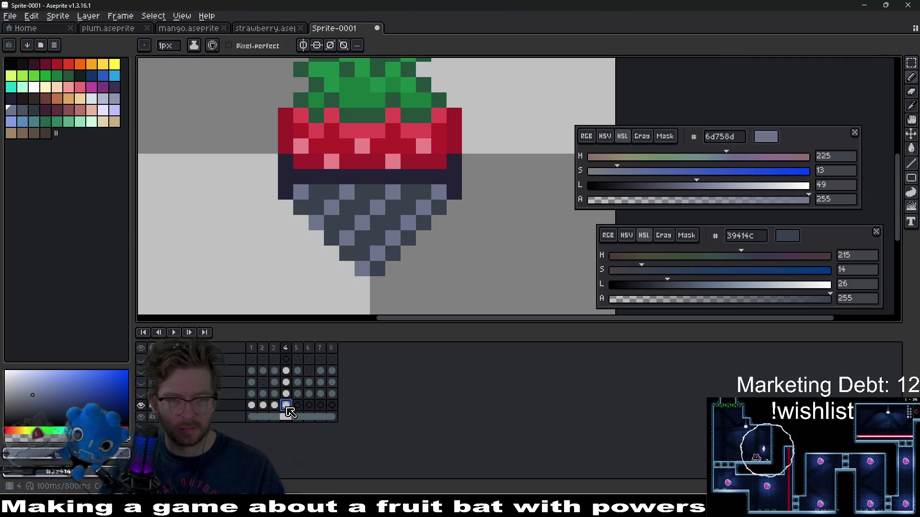
{"action": "left_click", "coordinate": [275, 407]}
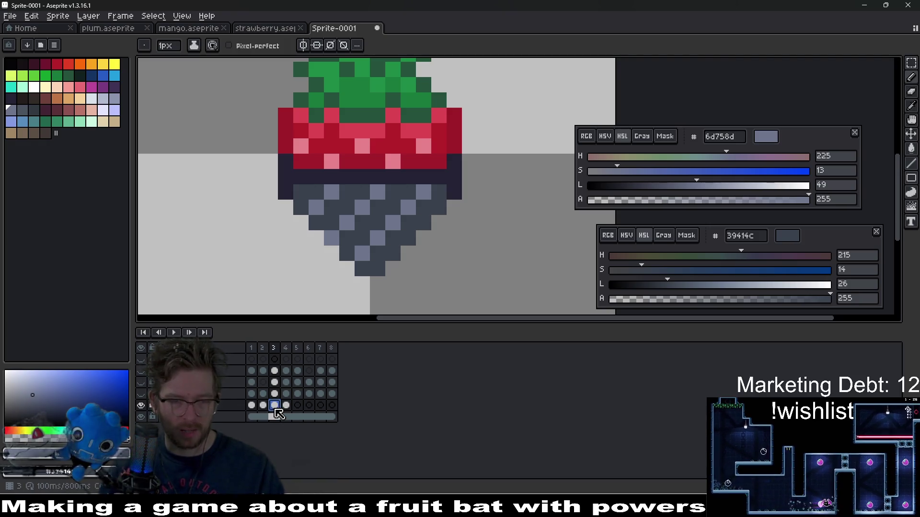
{"action": "key", "text": "Right"}
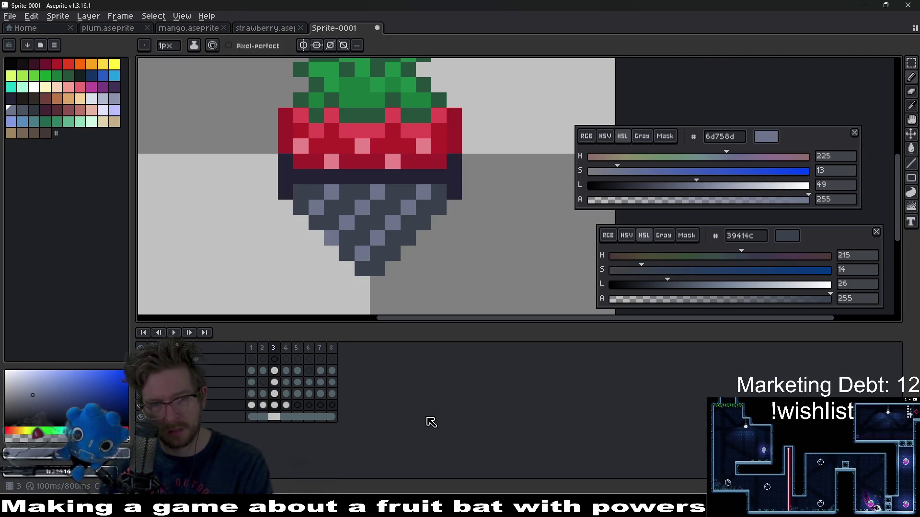
{"action": "left_click", "coordinate": [252, 405]}
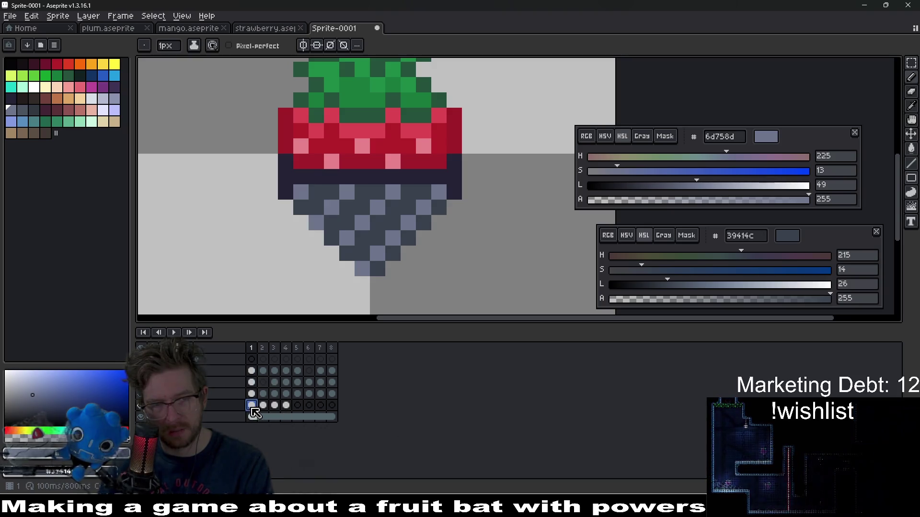
{"action": "left_click", "coordinate": [263, 407]}
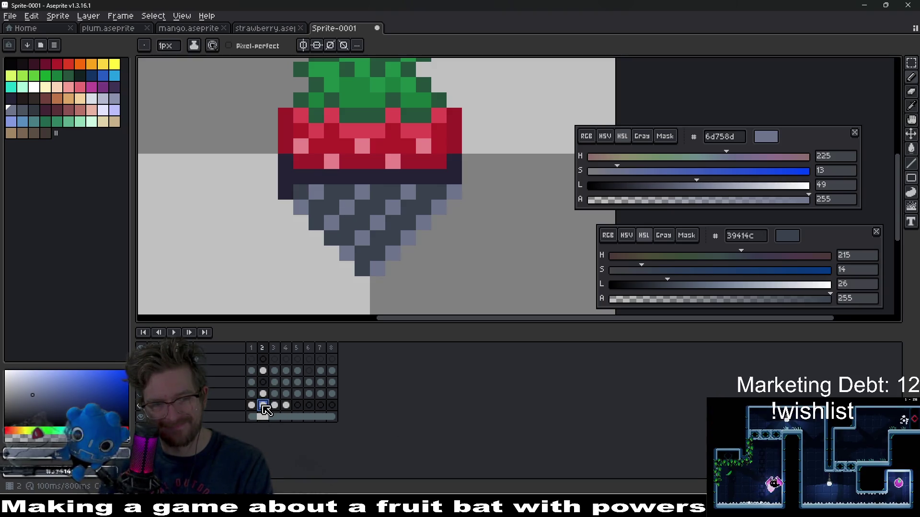
{"action": "key", "text": "Right"}
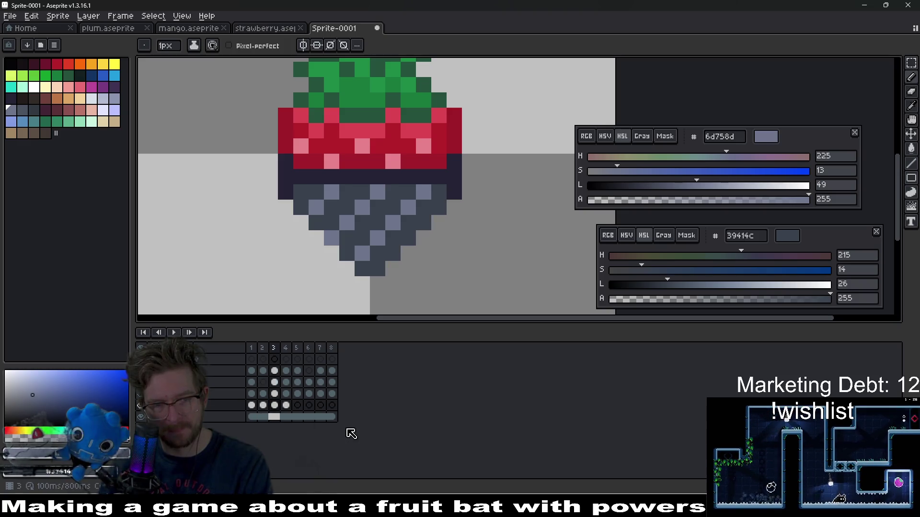
{"action": "key", "text": "Right"}
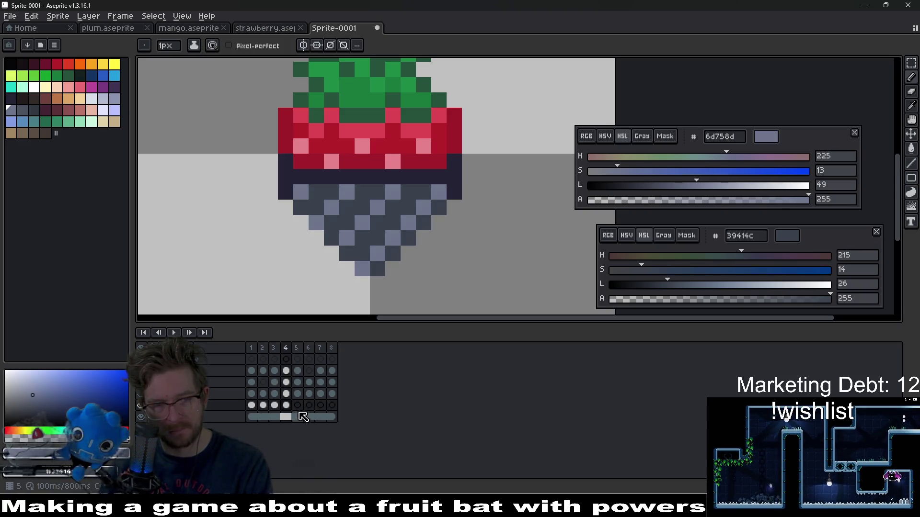
On frame 5, nudge the streaks one pixel right and fill a gap pixel.
{"action": "left_click", "coordinate": [298, 407]}
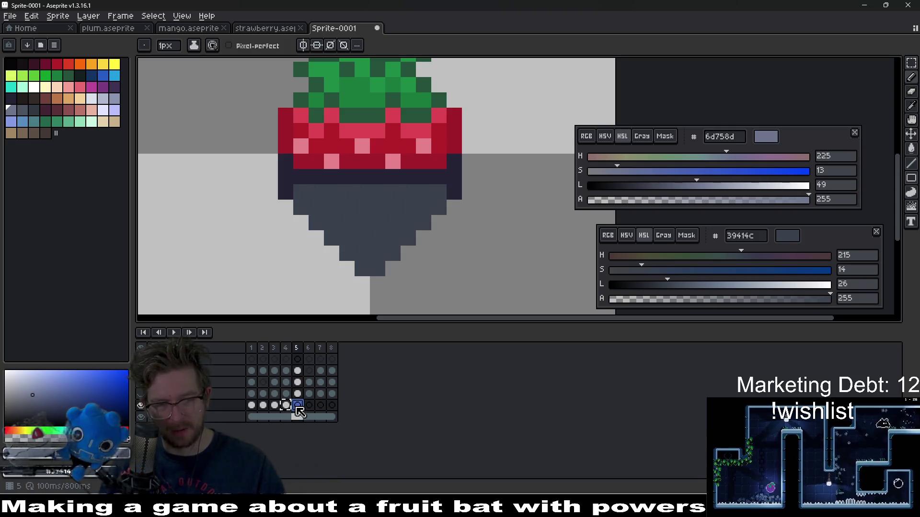
{"action": "key", "text": "m"}
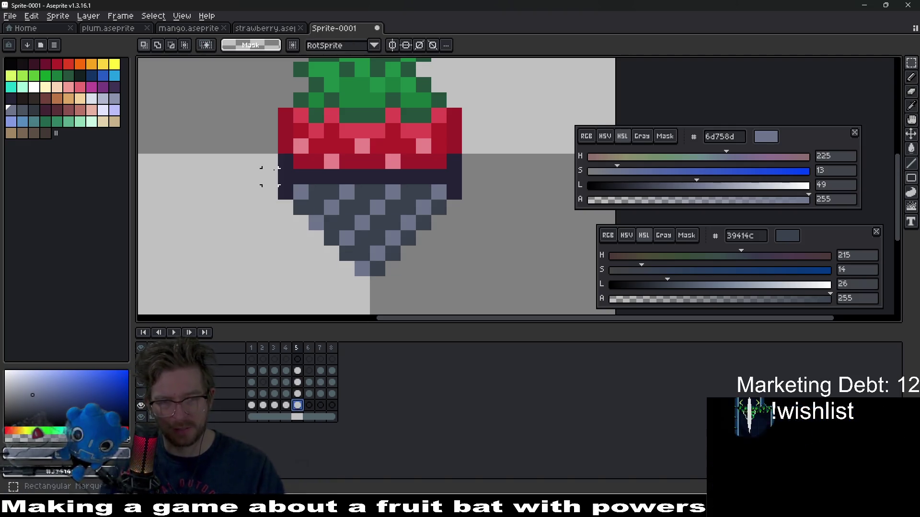
{"action": "left_click_drag", "start_coordinate": [264, 155], "coordinate": [489, 300]}
{"action": "key", "text": "Right"}
{"action": "key", "text": "ctrl+d"}
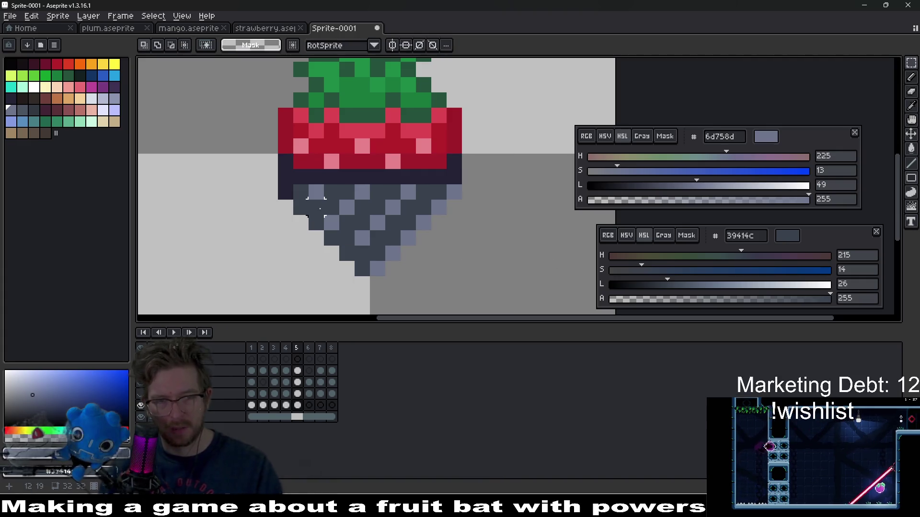
{"action": "key", "text": "b"}
{"action": "left_click", "coordinate": [305, 208]}
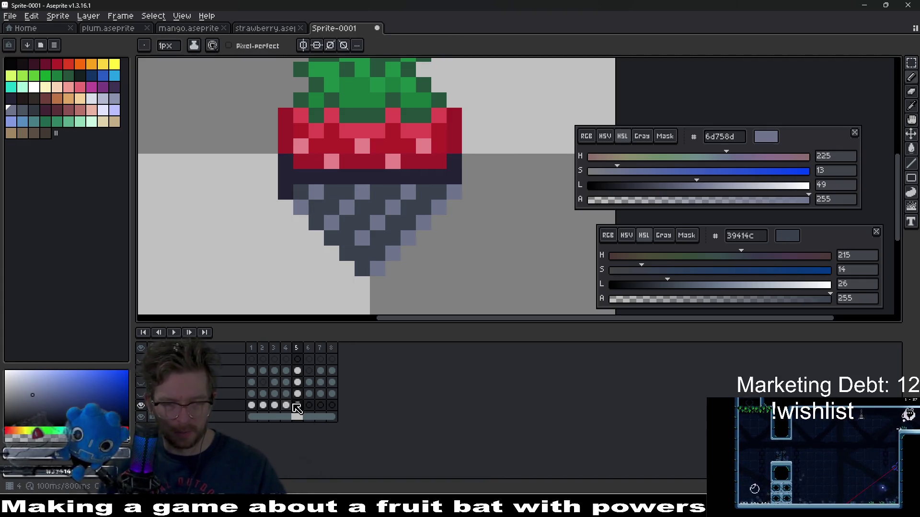
{"action": "left_click", "coordinate": [296, 406]}
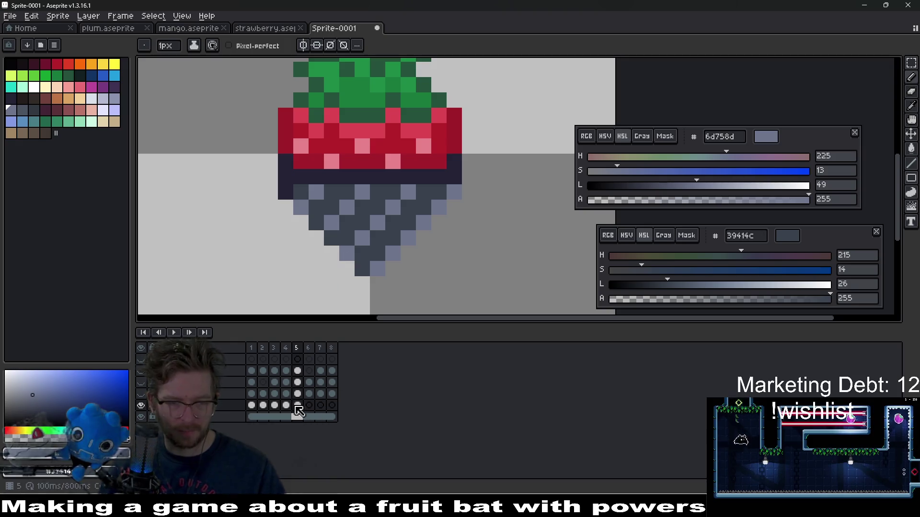
Shift the chocolate streak pattern one pixel right on frames 6 and 7.
{"action": "left_click", "coordinate": [309, 405]}
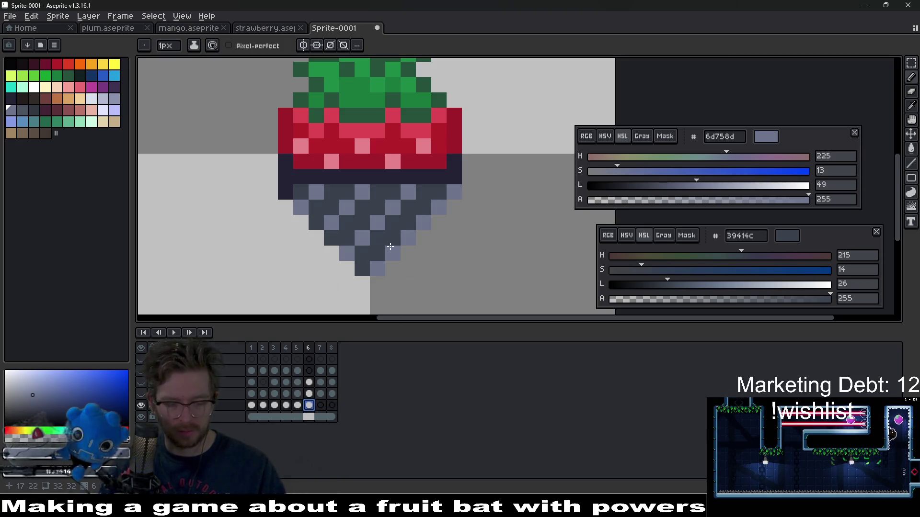
{"action": "key", "text": "m"}
{"action": "left_click_drag", "start_coordinate": [278, 155], "coordinate": [500, 297]}
{"action": "key", "text": "Right"}
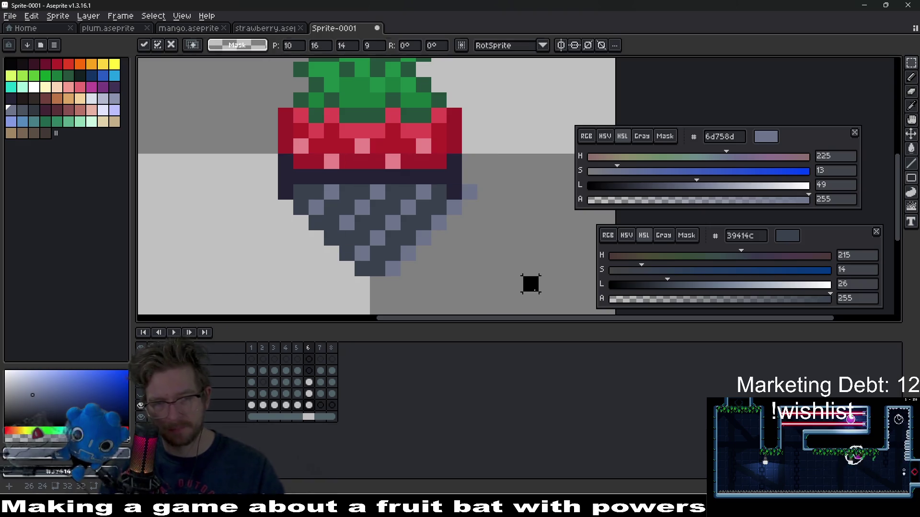
{"action": "key", "text": "e"}
{"action": "key", "text": "b"}
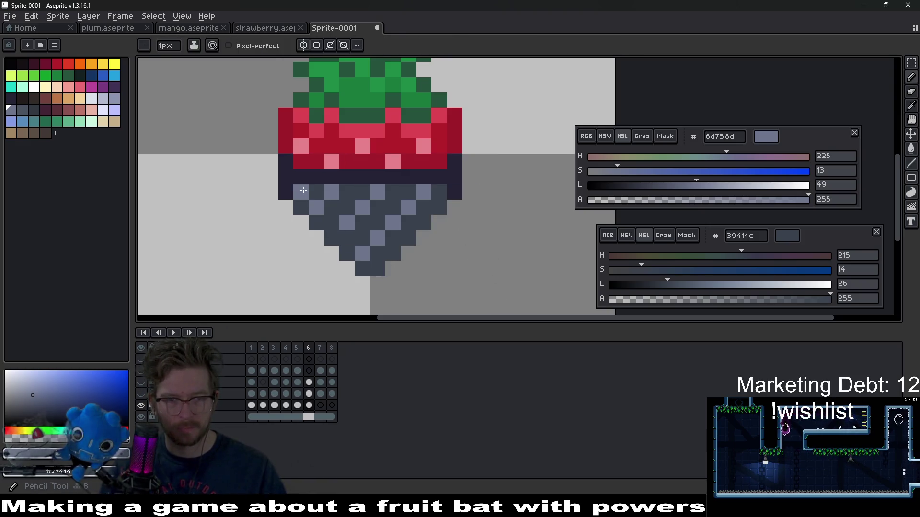
{"action": "left_click", "coordinate": [320, 406]}
{"action": "key", "text": "m"}
{"action": "mouse_move", "coordinate": [293, 153]}
{"action": "left_mouse_down"}
{"action": "mouse_move", "coordinate": [451, 277]}
{"action": "mouse_move", "coordinate": [524, 308]}
{"action": "left_mouse_up"}
{"action": "key", "text": "ctrl+d"}
{"action": "key", "text": "b"}
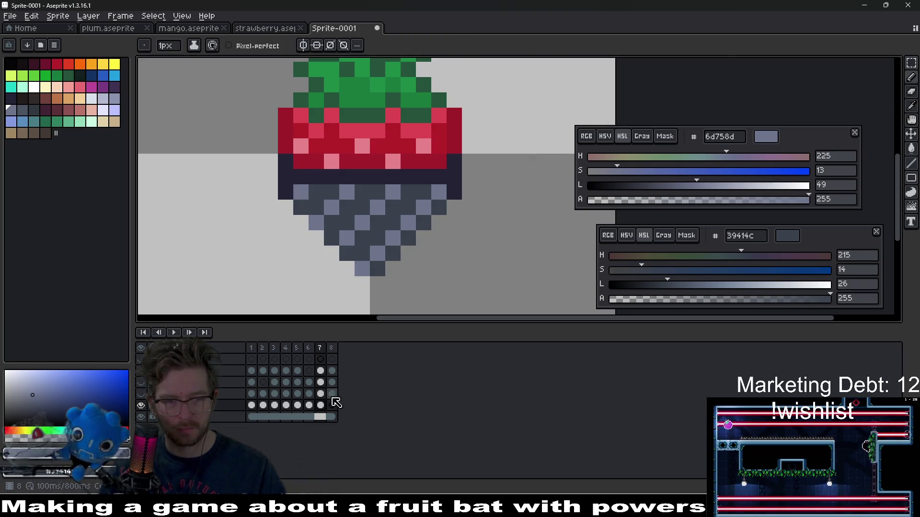
On frame 8, select the chocolate part and add a light pixel near the tip.
{"action": "left_click", "coordinate": [332, 405]}
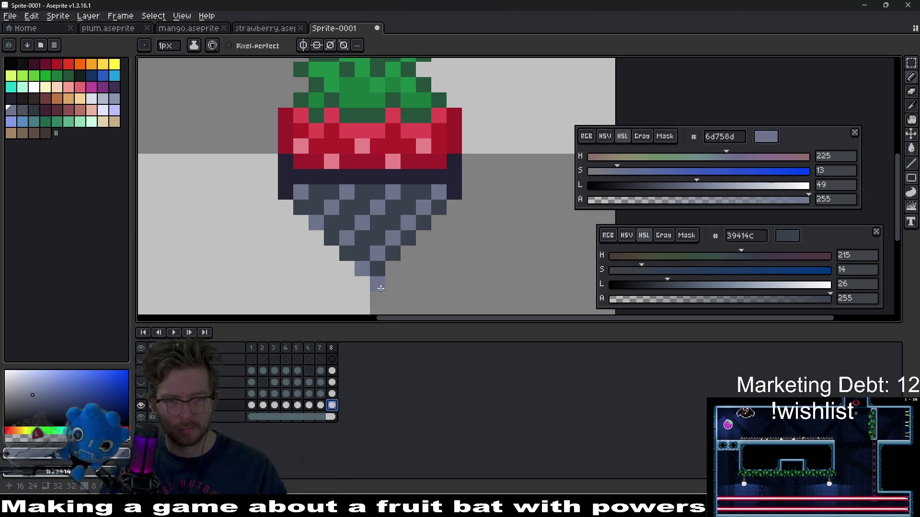
{"action": "key", "text": "Left"}
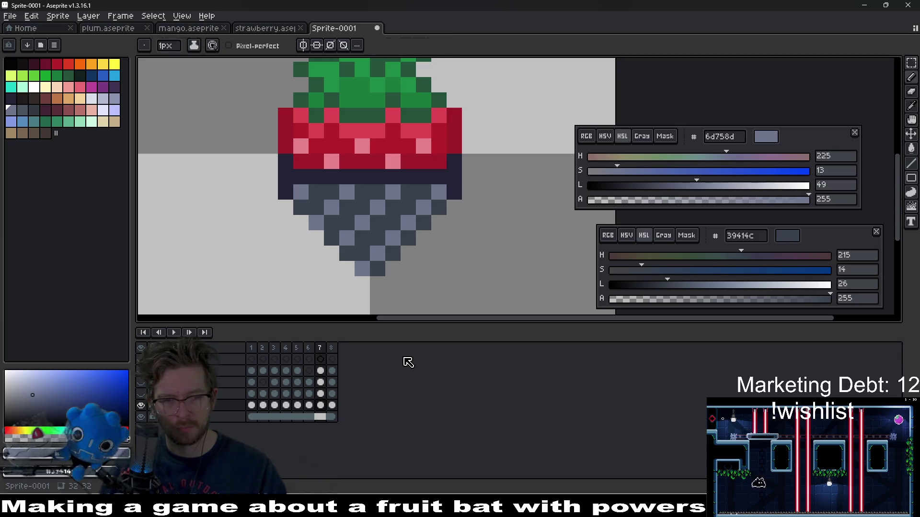
{"action": "key", "text": "m"}
{"action": "key", "text": "Right"}
{"action": "mouse_move", "coordinate": [291, 151]}
{"action": "left_mouse_down"}
{"action": "mouse_move", "coordinate": [359, 246]}
{"action": "mouse_move", "coordinate": [485, 307]}
{"action": "left_mouse_up"}
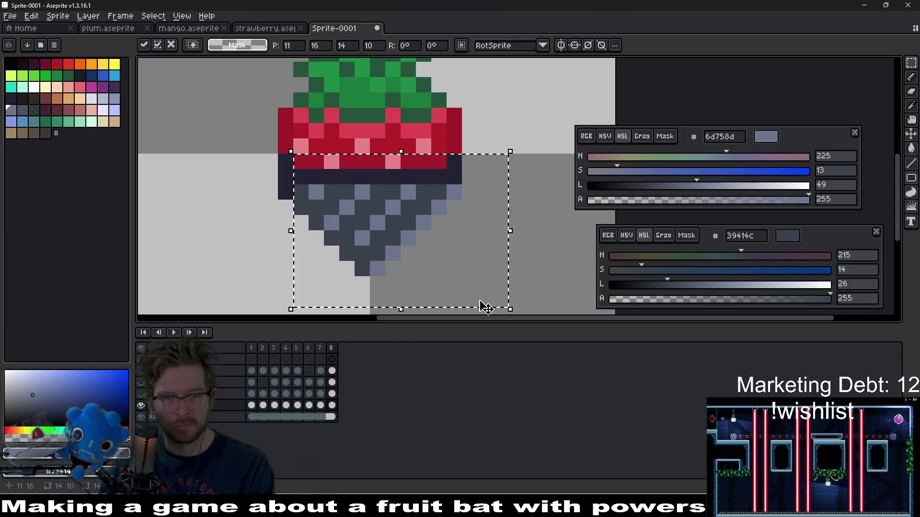
{"action": "key", "text": "ctrl+d"}
{"action": "key", "text": "b"}
{"action": "left_click", "coordinate": [352, 258]}
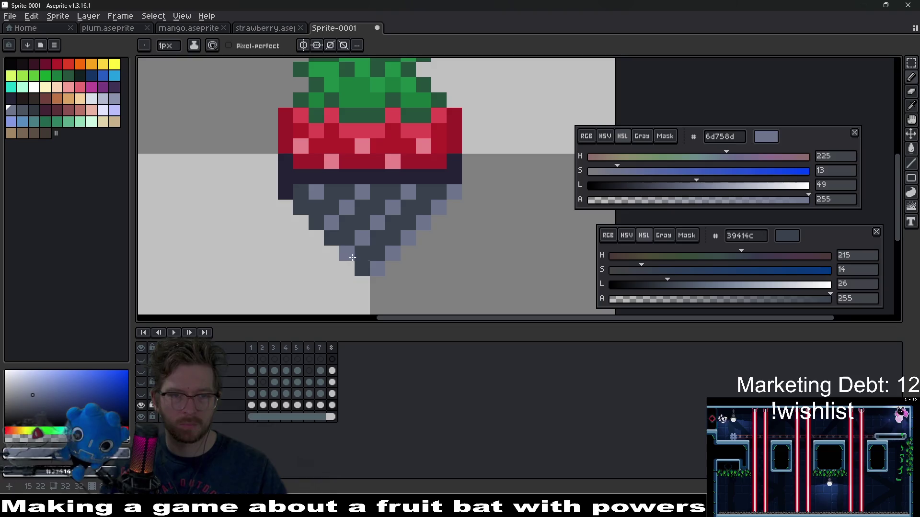
{"action": "scroll", "coordinate": [405, 244], "scroll_direction": "down", "scroll_amount": 2}
{"action": "scroll", "coordinate": [425, 269], "scroll_direction": "up", "scroll_amount": 2}
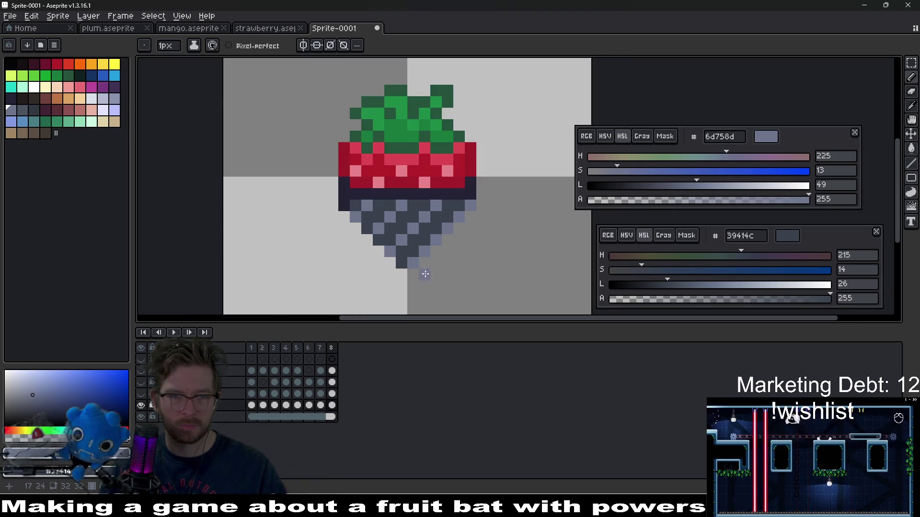
{"action": "left_click", "coordinate": [173, 334]}
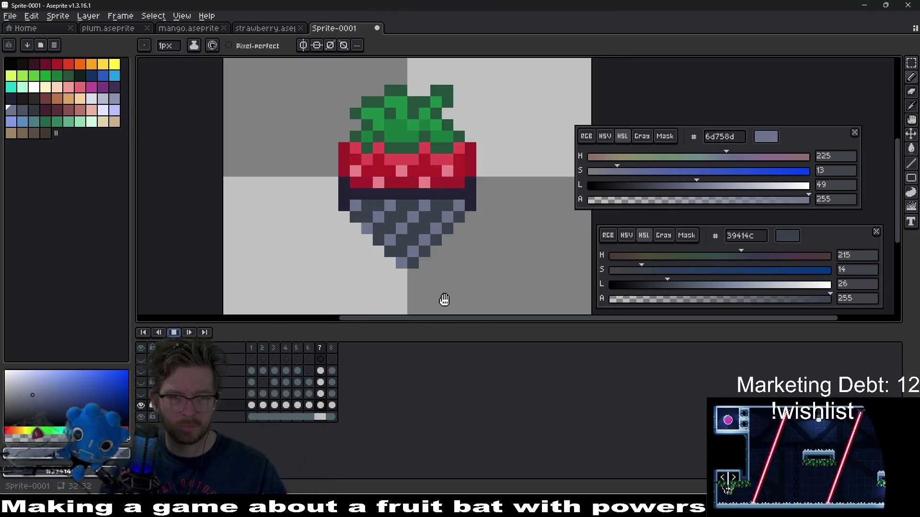
{"action": "scroll", "coordinate": [499, 272], "scroll_direction": "down", "scroll_amount": 2}
{"action": "left_click_drag", "start_coordinate": [498, 272], "coordinate": [401, 252]}
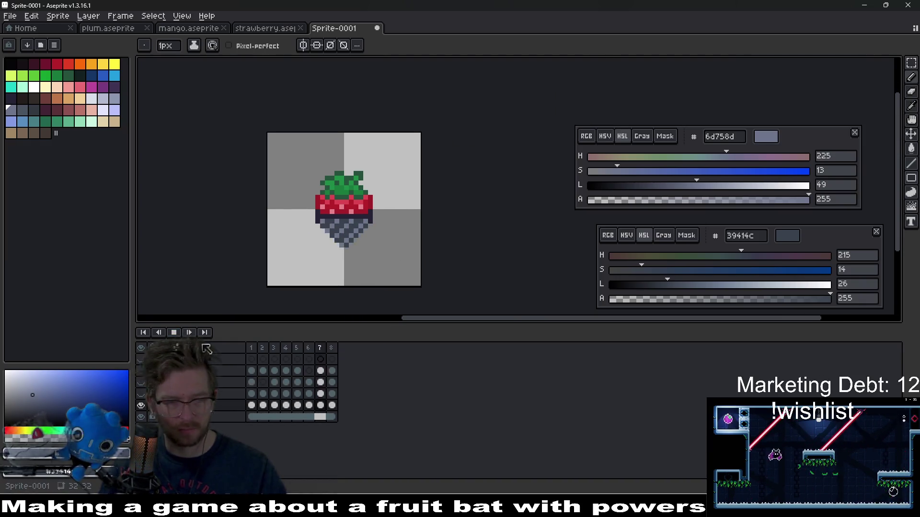
{"action": "left_click", "coordinate": [174, 332]}
{"action": "key", "text": "Left"}
{"action": "key", "text": "Left"}
{"action": "key", "text": "Left"}
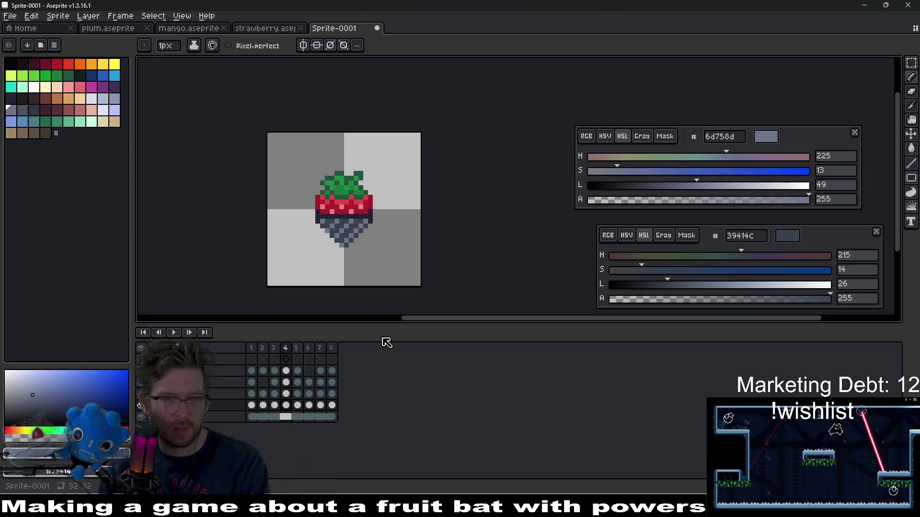
{"action": "key", "text": "Right"}
{"action": "key", "text": "Right"}
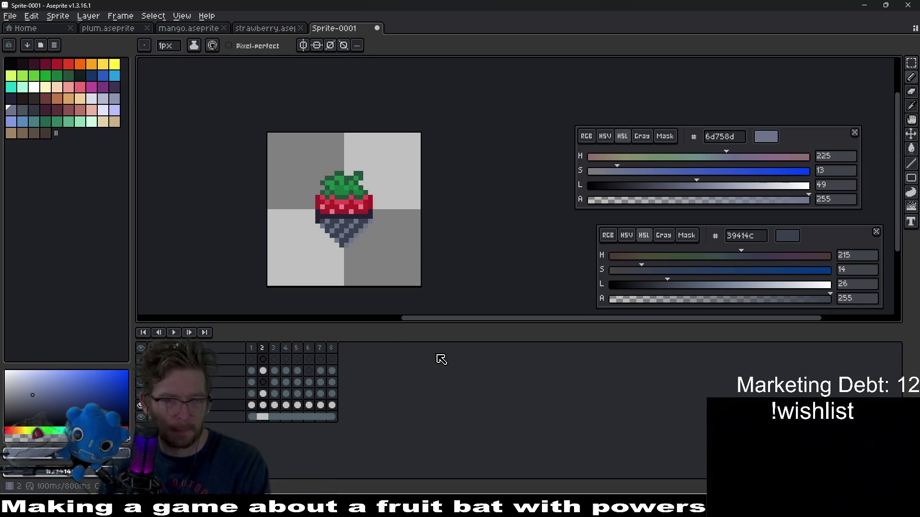
{"action": "key", "text": "Right"}
{"action": "key", "text": "Right"}
{"action": "key", "text": "Right"}
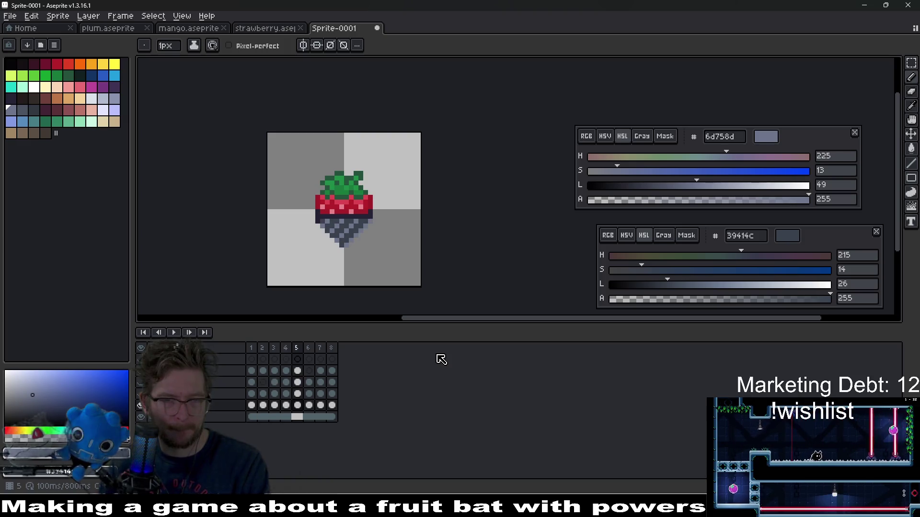
{"action": "key", "text": "Right"}
{"action": "key", "text": "Right"}
{"action": "key", "text": "Right"}
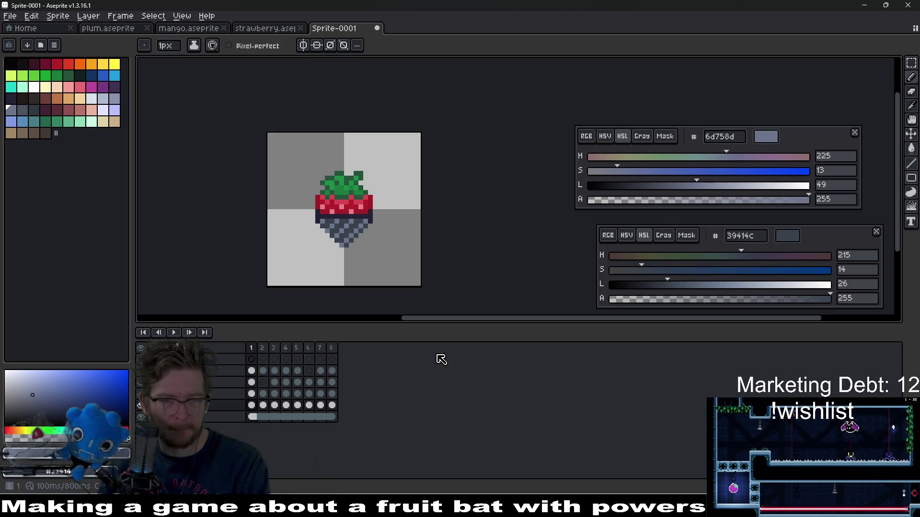
{"action": "key", "text": "Right"}
{"action": "key", "text": "Right"}
{"action": "key", "text": "Right"}
{"action": "key", "text": "Right"}
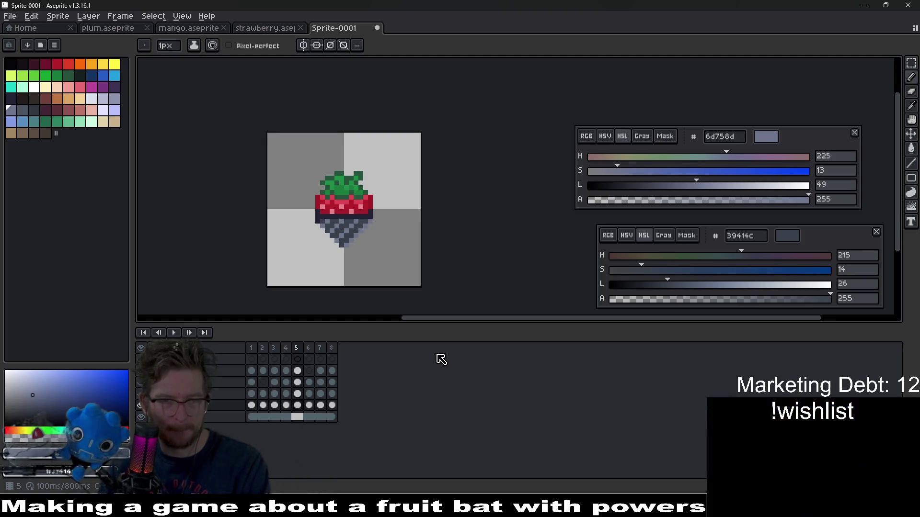
{"action": "key", "text": "Right"}
{"action": "key", "text": "Right"}
{"action": "key", "text": "Right"}
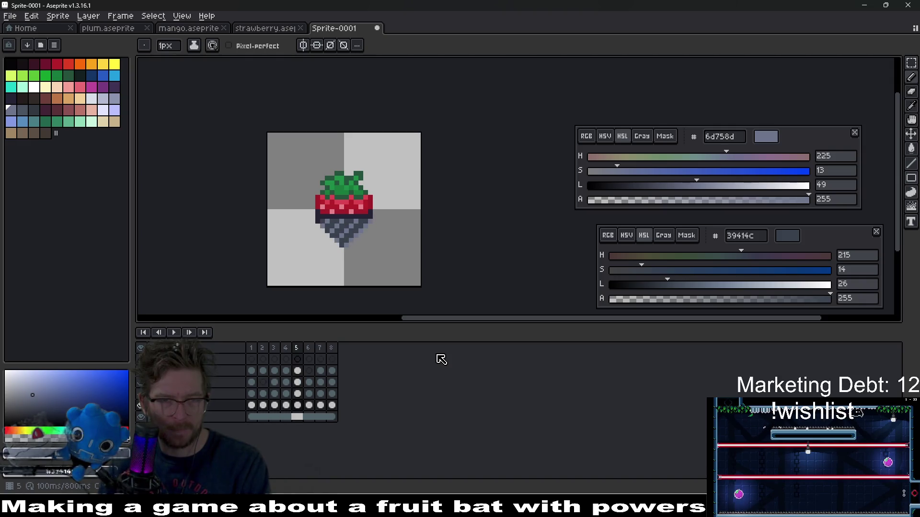
{"action": "left_click", "coordinate": [309, 406]}
{"action": "left_click", "coordinate": [210, 420]}
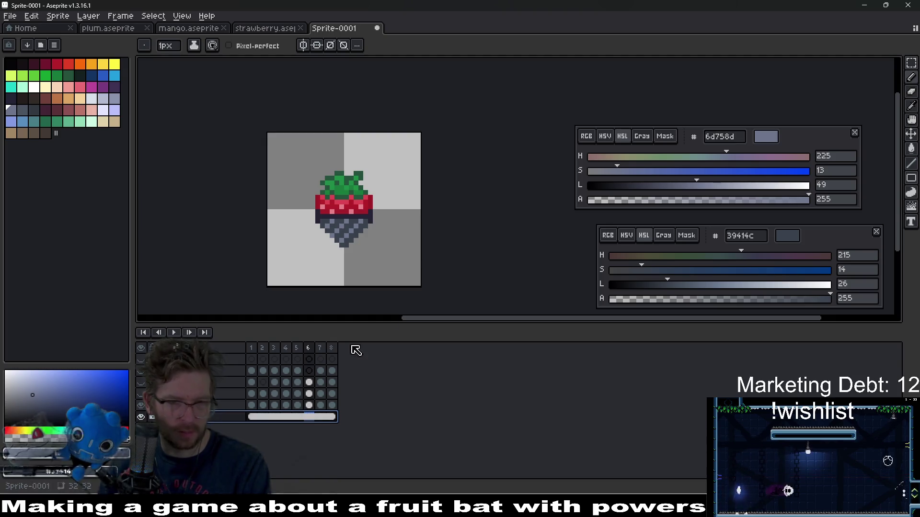
Draw a dark green #23674e line along the chocolate cone's edge and preview the animation.
{"action": "scroll", "coordinate": [322, 225], "scroll_direction": "up", "scroll_amount": 4}
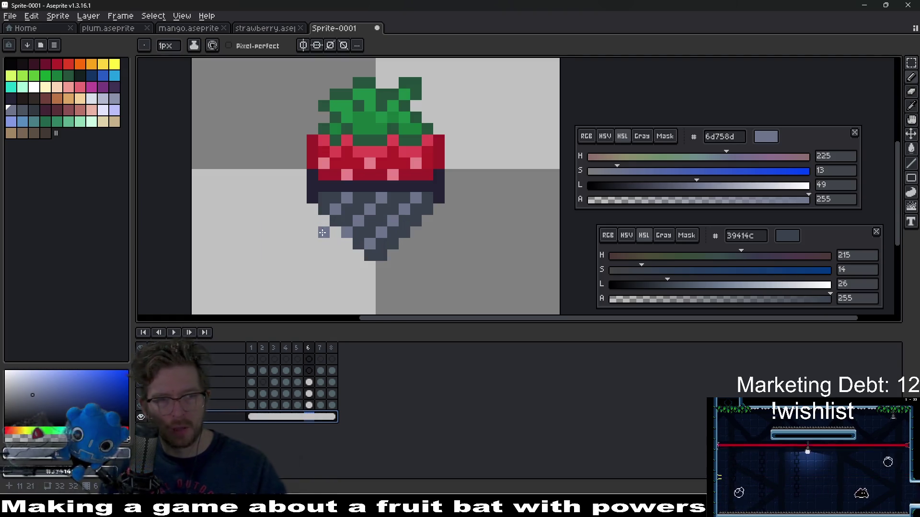
{"action": "left_click", "coordinate": [115, 113]}
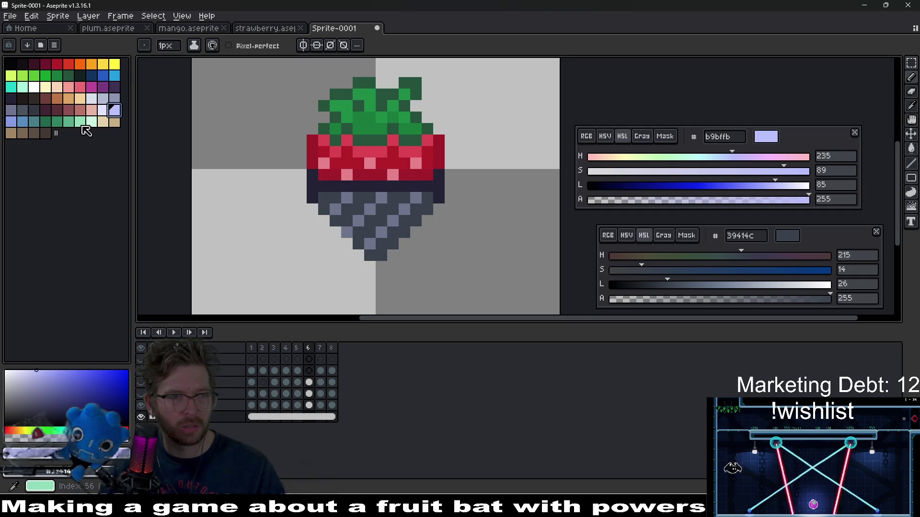
{"action": "left_click", "coordinate": [45, 123]}
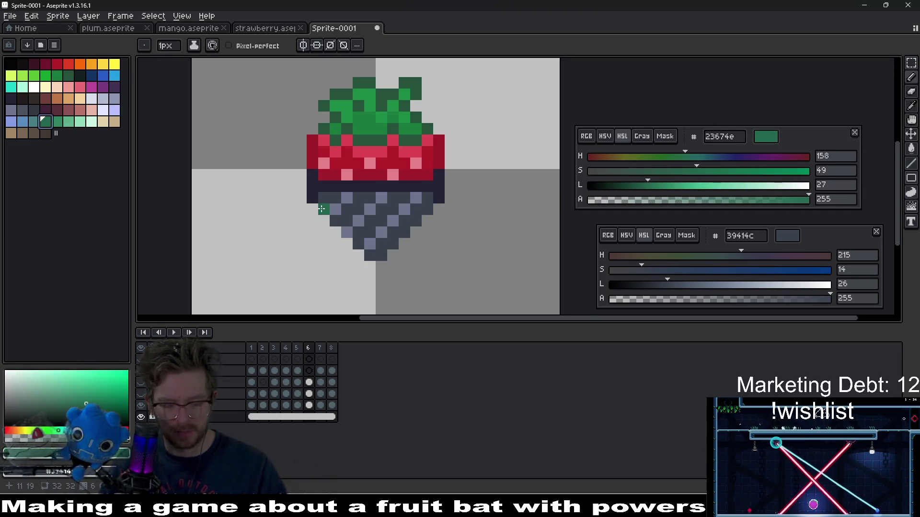
{"action": "key", "text": "l"}
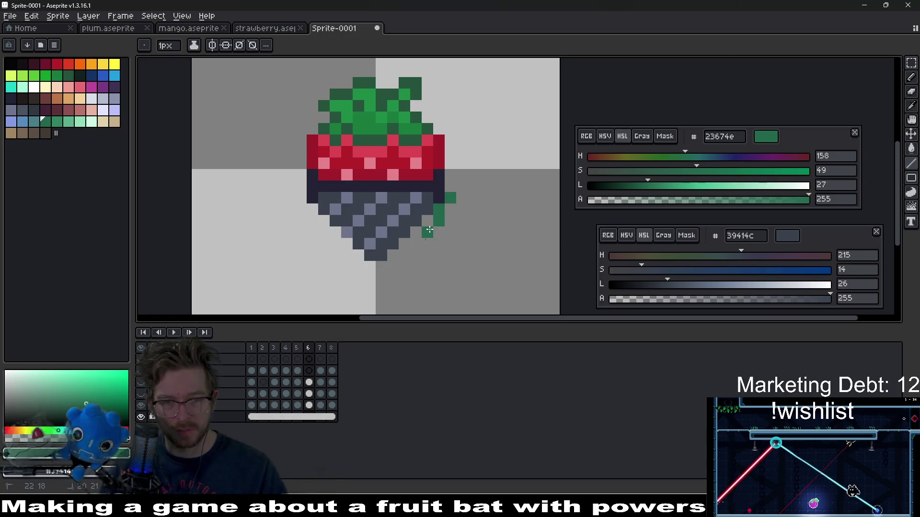
{"action": "mouse_move", "coordinate": [367, 267]}
{"action": "left_mouse_down"}
{"action": "mouse_move", "coordinate": [306, 217]}
{"action": "mouse_move", "coordinate": [299, 198]}
{"action": "left_mouse_up"}
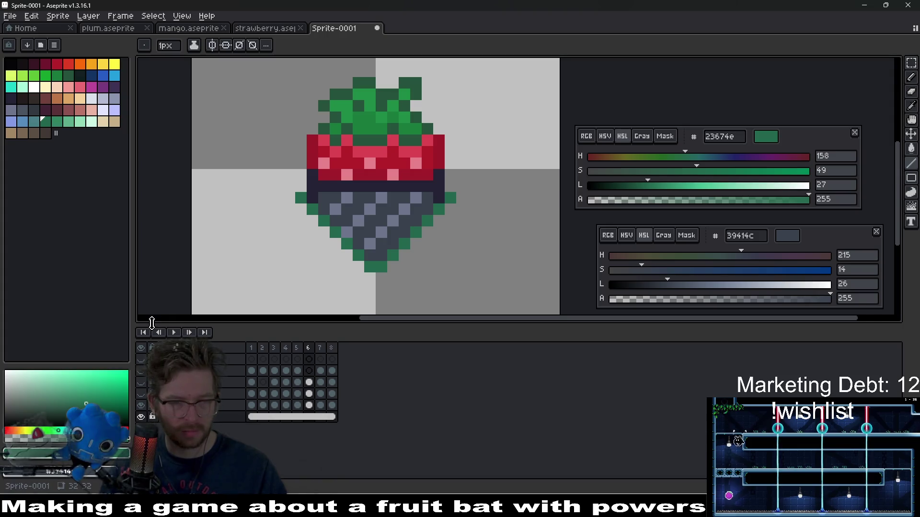
{"action": "left_click", "coordinate": [174, 332]}
{"action": "scroll", "coordinate": [424, 217], "scroll_direction": "down", "scroll_amount": 3}
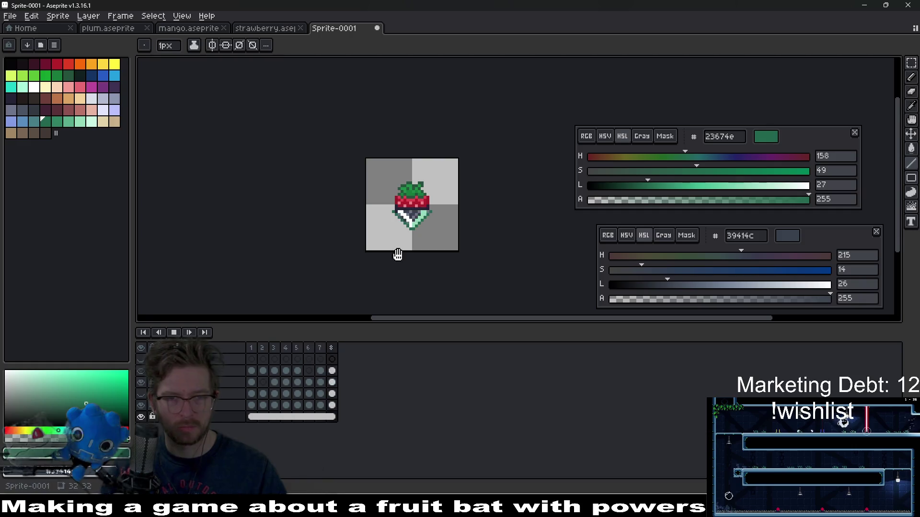
On frame 2, erase the green pixels along the lower-left diagonal and replay the animation.
{"action": "scroll", "coordinate": [444, 236], "scroll_direction": "down", "scroll_amount": 4}
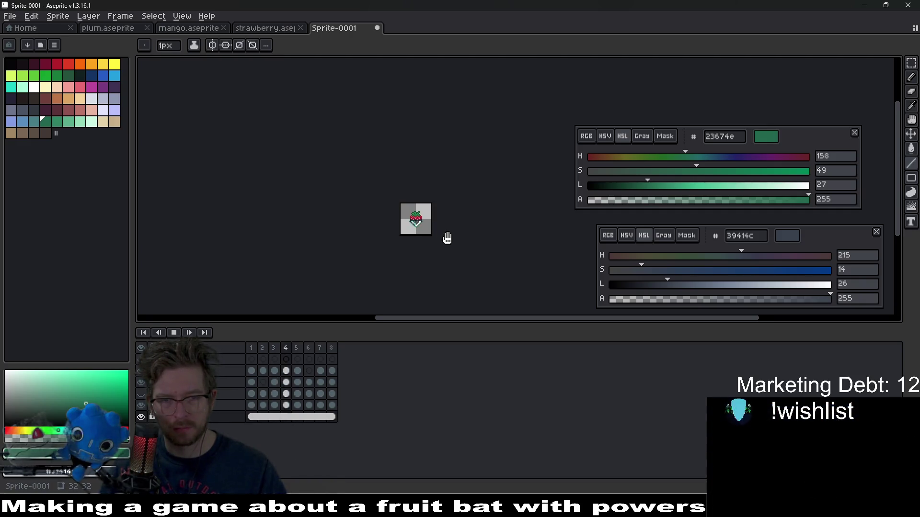
{"action": "scroll", "coordinate": [423, 225], "scroll_direction": "up", "scroll_amount": 5}
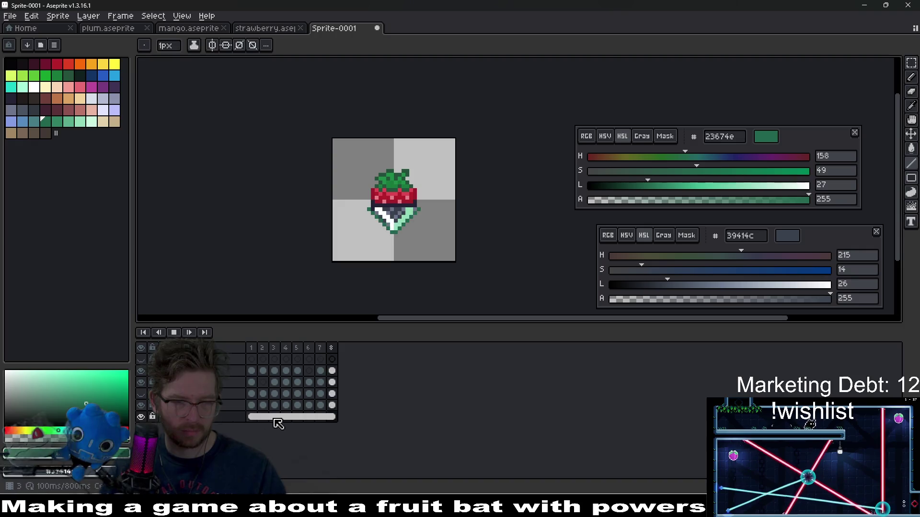
{"action": "scroll", "coordinate": [409, 212], "scroll_direction": "up", "scroll_amount": 5}
{"action": "key", "text": "e"}
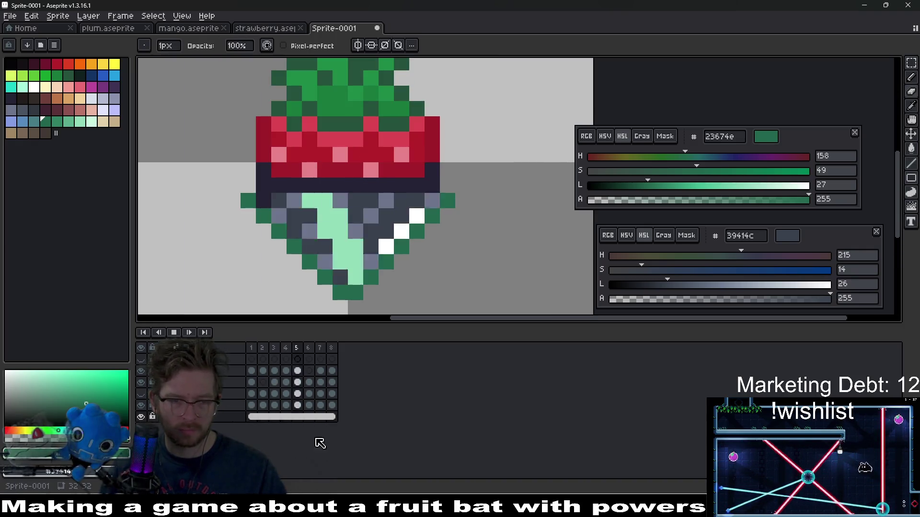
{"action": "left_click", "coordinate": [174, 332]}
{"action": "left_click", "coordinate": [263, 417]}
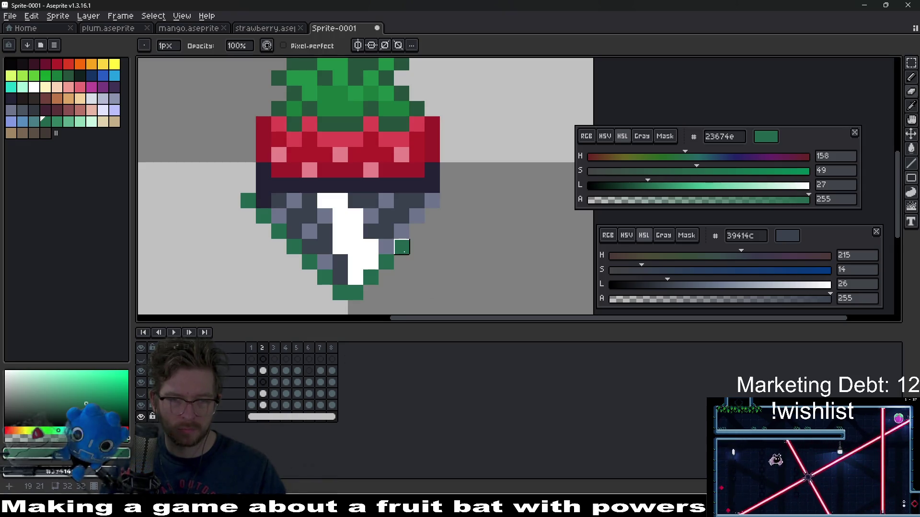
{"action": "mouse_move", "coordinate": [372, 278]}
{"action": "left_mouse_down"}
{"action": "mouse_move", "coordinate": [355, 291]}
{"action": "mouse_move", "coordinate": [323, 291]}
{"action": "mouse_move", "coordinate": [249, 201]}
{"action": "left_mouse_up"}
{"action": "key", "text": "Return"}
{"action": "scroll", "coordinate": [412, 235], "scroll_direction": "down", "scroll_amount": 8}
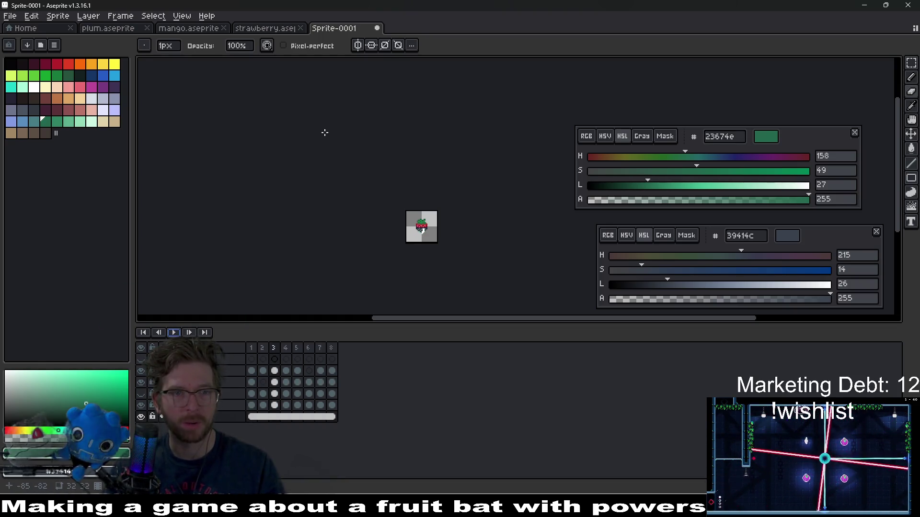
{"action": "left_click", "coordinate": [250, 29]}
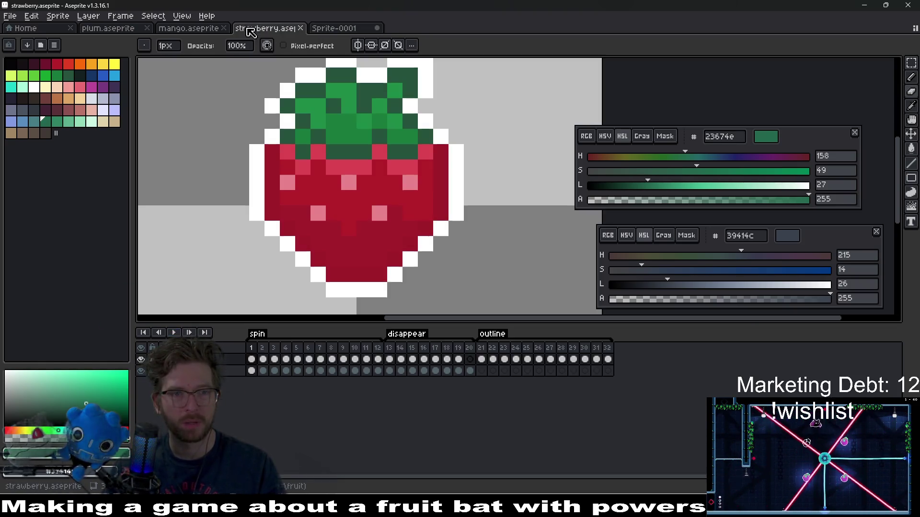
{"action": "left_click", "coordinate": [175, 334]}
{"action": "scroll", "coordinate": [457, 269], "scroll_direction": "down", "scroll_amount": 5}
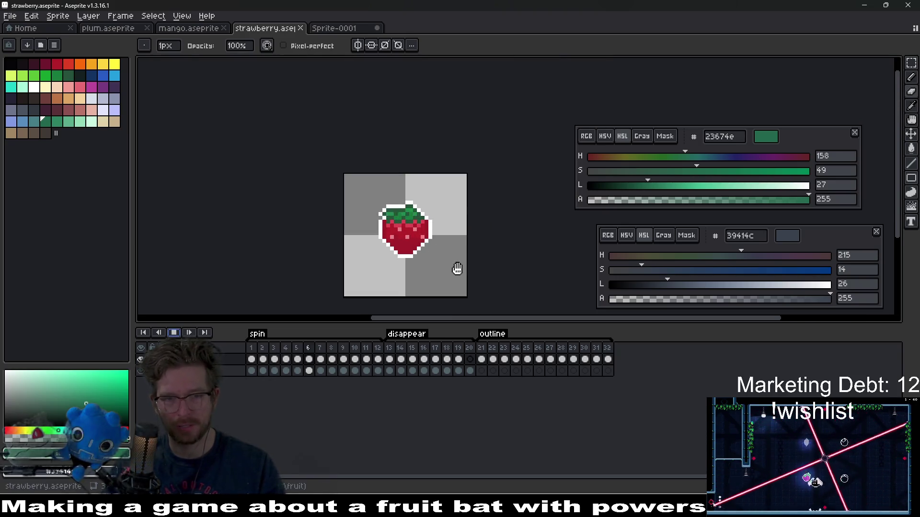
{"action": "scroll", "coordinate": [457, 269], "scroll_direction": "down", "scroll_amount": 3}
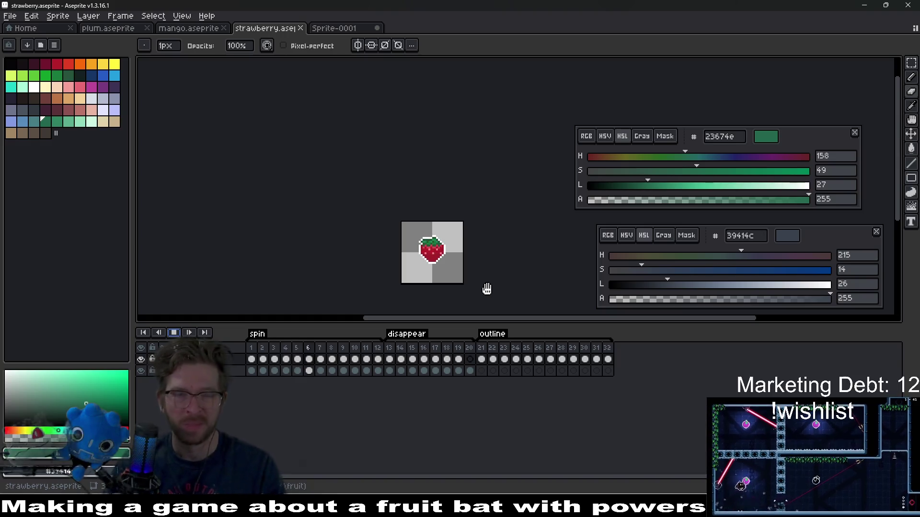
{"action": "left_click", "coordinate": [181, 335]}
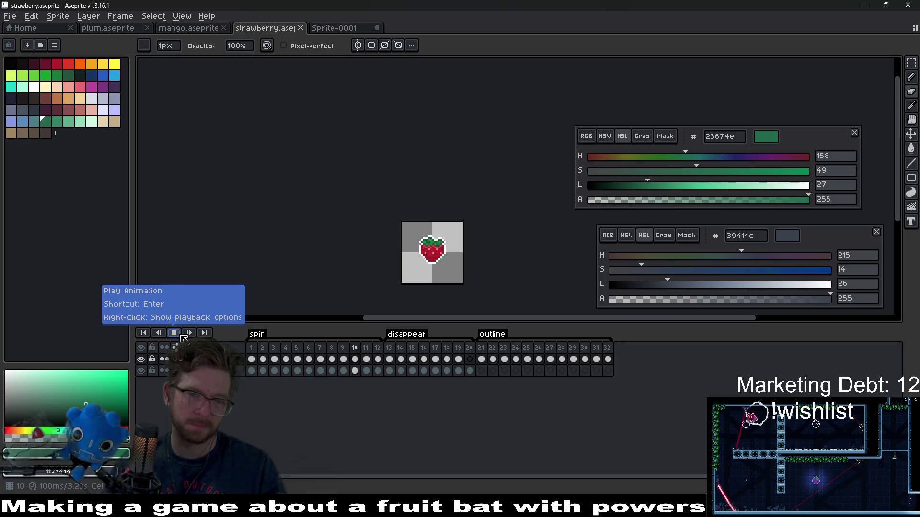
{"action": "left_click", "coordinate": [184, 335]}
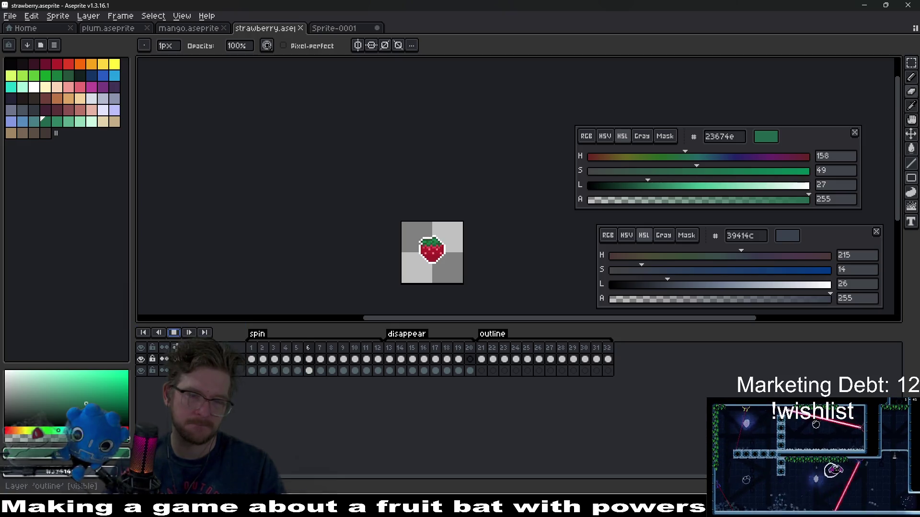
{"action": "left_click", "coordinate": [335, 27]}
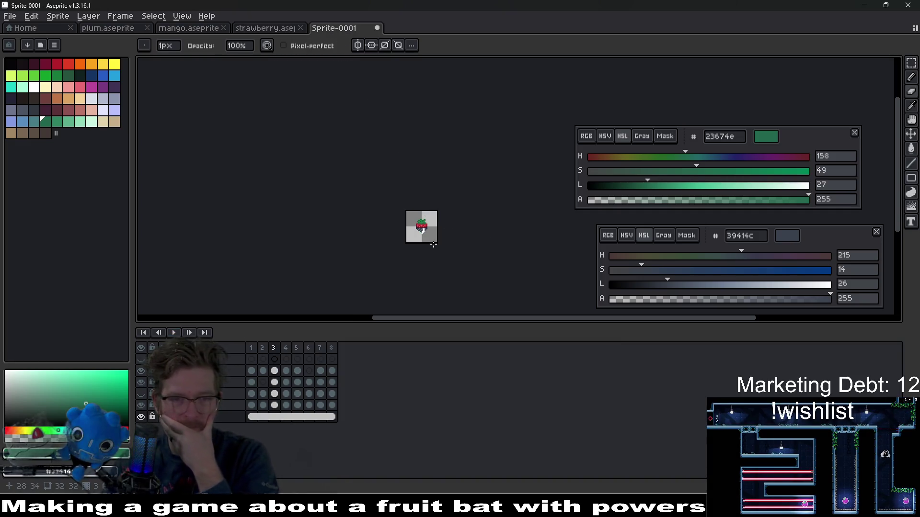
{"action": "scroll", "coordinate": [431, 232], "scroll_direction": "up", "scroll_amount": 5}
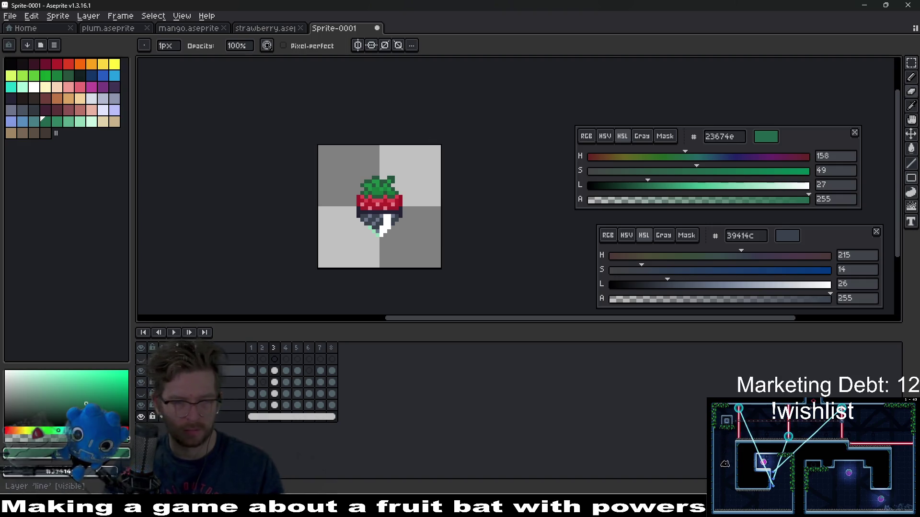
{"action": "left_click", "coordinate": [174, 333]}
{"action": "scroll", "coordinate": [456, 248], "scroll_direction": "down", "scroll_amount": 4}
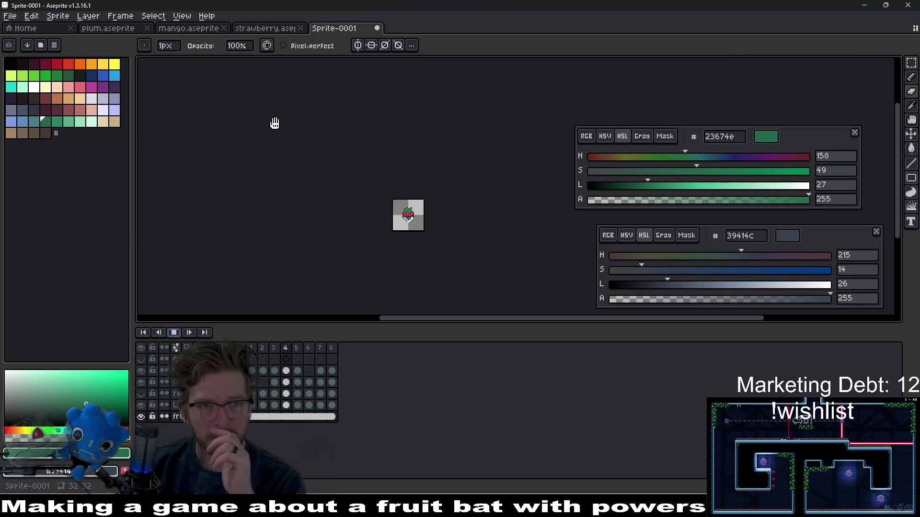
Compare strawberry.aseprite with Sprite-0001 and play the chocolate strawberry animation.
{"action": "left_click", "coordinate": [177, 332]}
{"action": "left_click", "coordinate": [268, 28]}
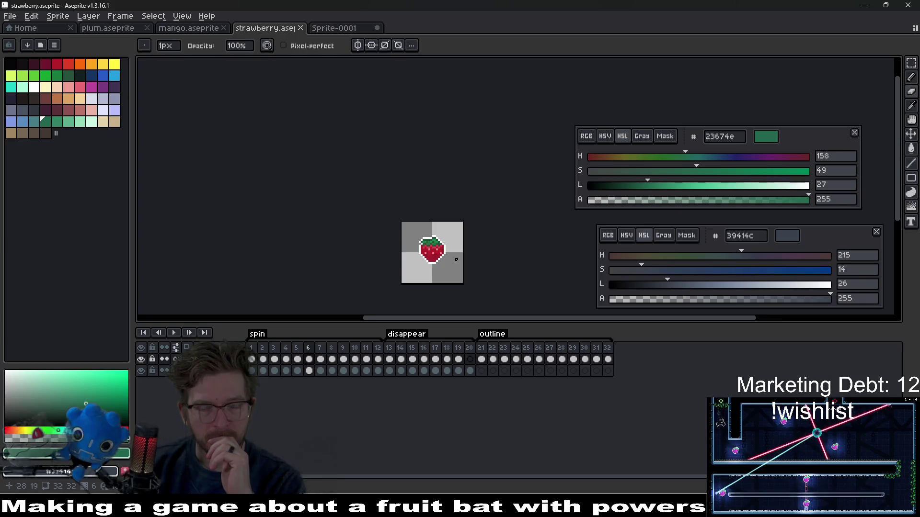
{"action": "scroll", "coordinate": [456, 259], "scroll_direction": "up", "scroll_amount": 6}
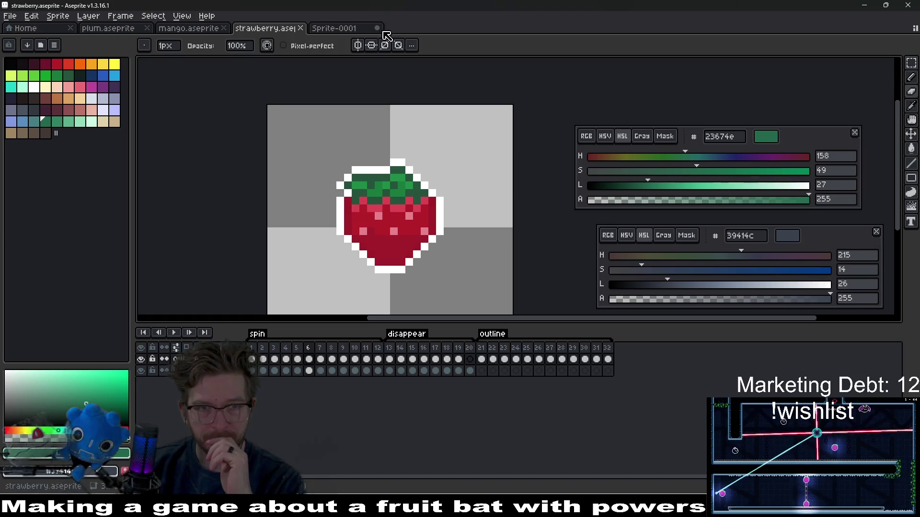
{"action": "left_click", "coordinate": [352, 30]}
{"action": "scroll", "coordinate": [423, 192], "scroll_direction": "up", "scroll_amount": 4}
{"action": "left_click_drag", "start_coordinate": [422, 192], "coordinate": [383, 222]}
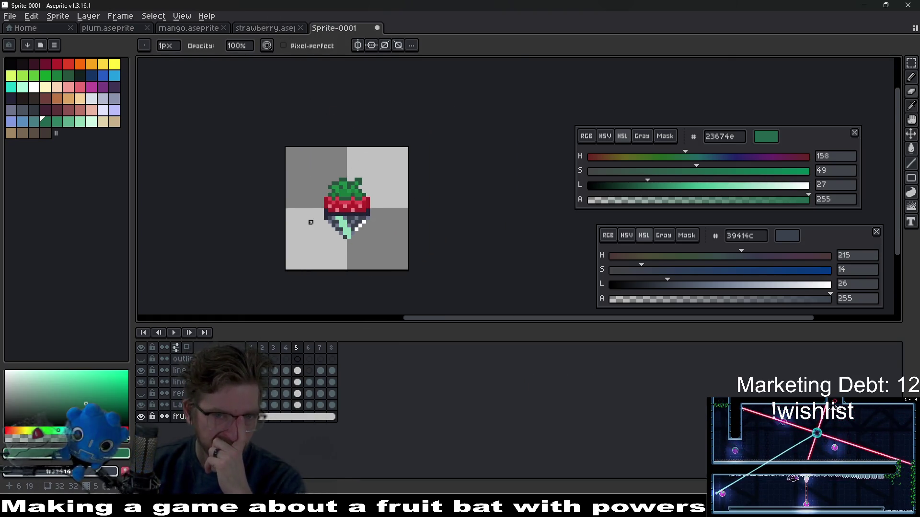
{"action": "left_click", "coordinate": [172, 332]}
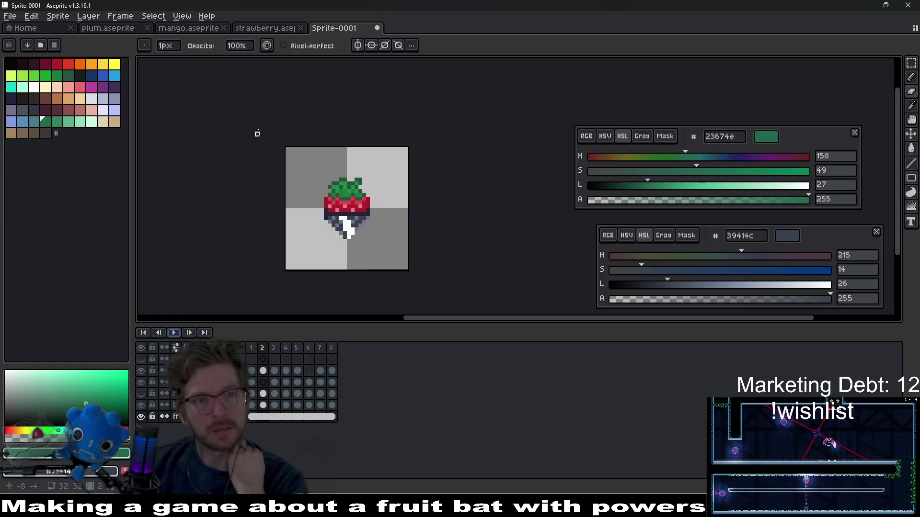
{"action": "left_click", "coordinate": [268, 29]}
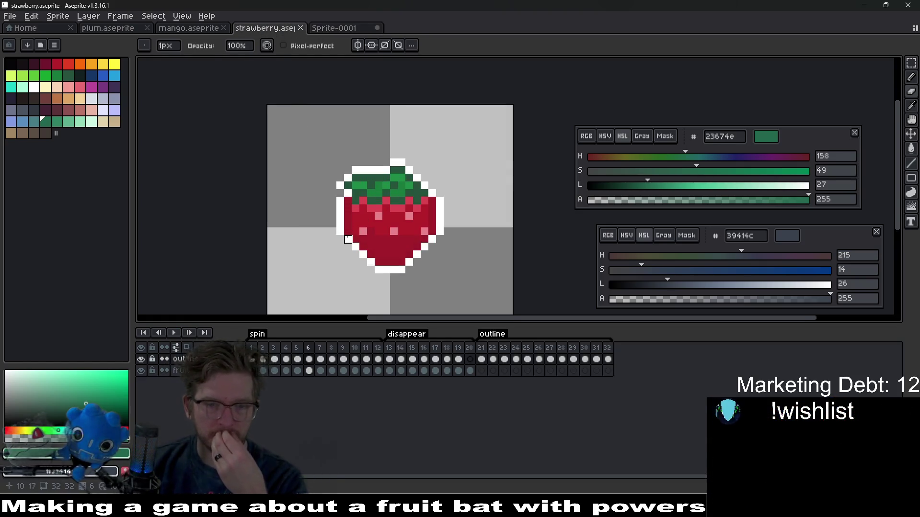
{"action": "left_click", "coordinate": [350, 30]}
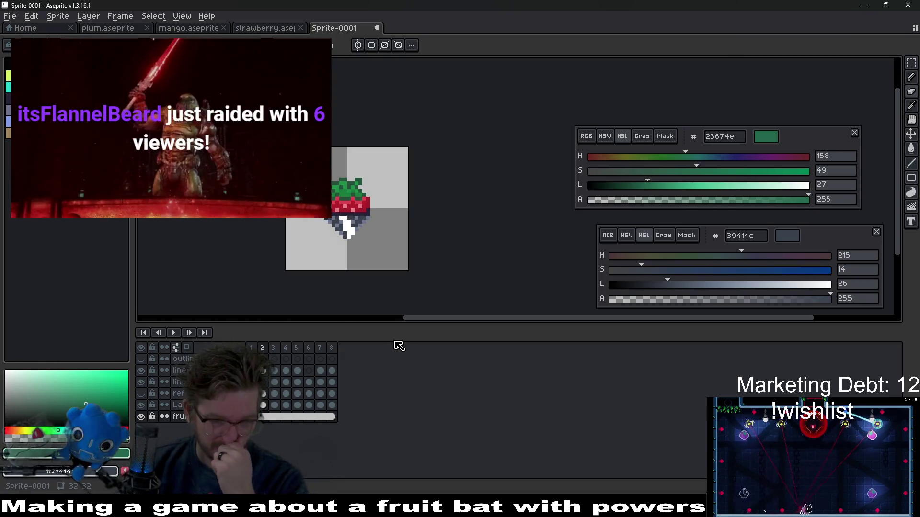
Step through strawberry.aseprite's frames from frame 2, then switch to Godot.
{"action": "left_click", "coordinate": [265, 28]}
{"action": "left_click", "coordinate": [262, 360]}
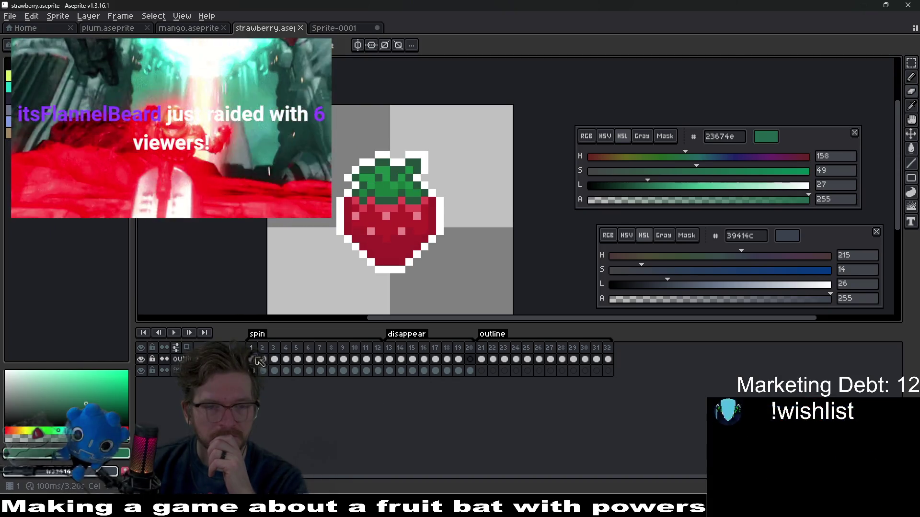
{"action": "key", "text": "Right"}
{"action": "key", "text": "Right"}
{"action": "key", "text": "Right"}
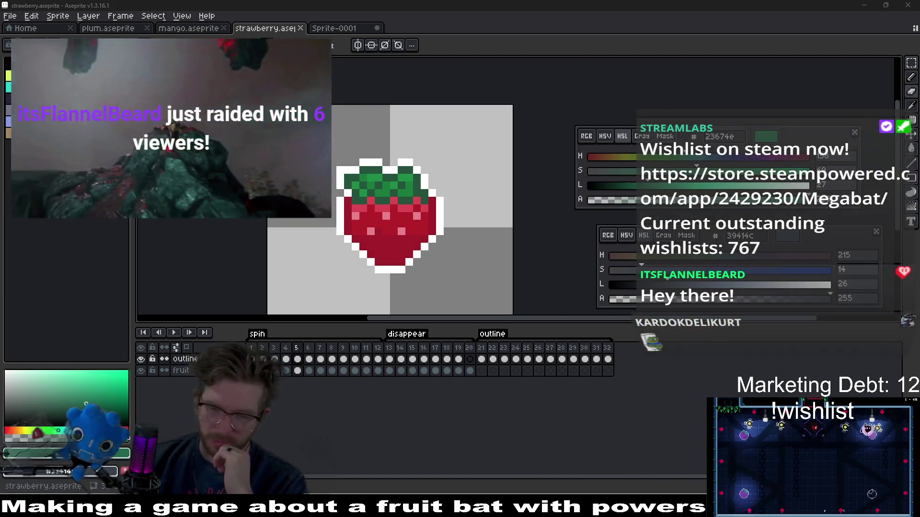
{"action": "key", "text": "alt+Tab"}
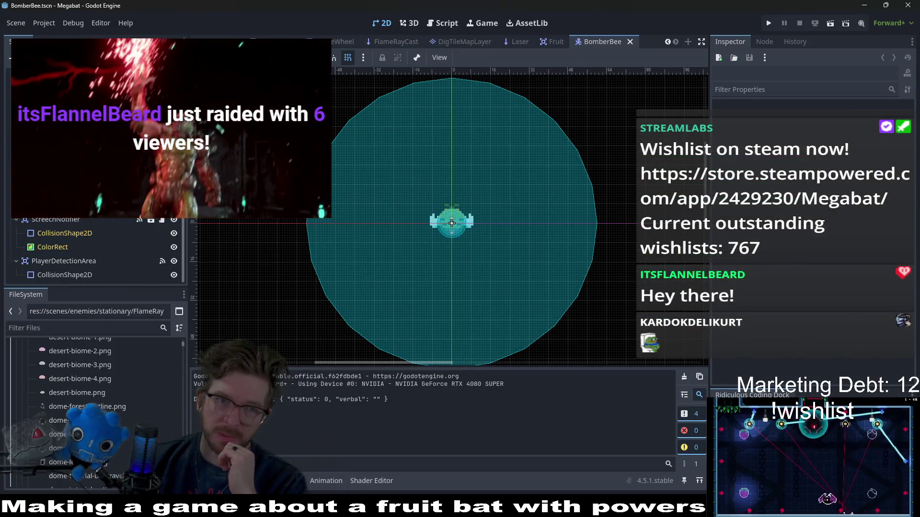
Run Level_3_10.tscn and fly the bat up into the next room before closing the game.
{"action": "key", "text": "ctrl+Tab"}
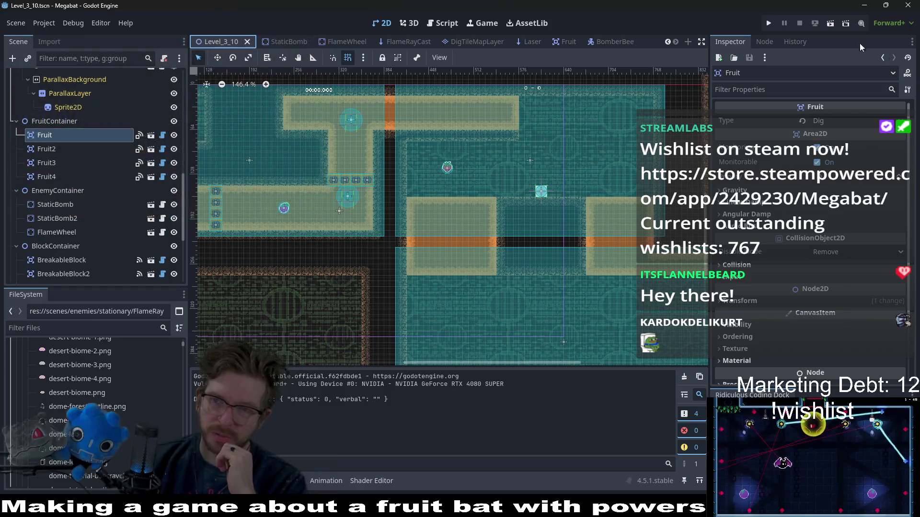
{"action": "left_click", "coordinate": [829, 24]}
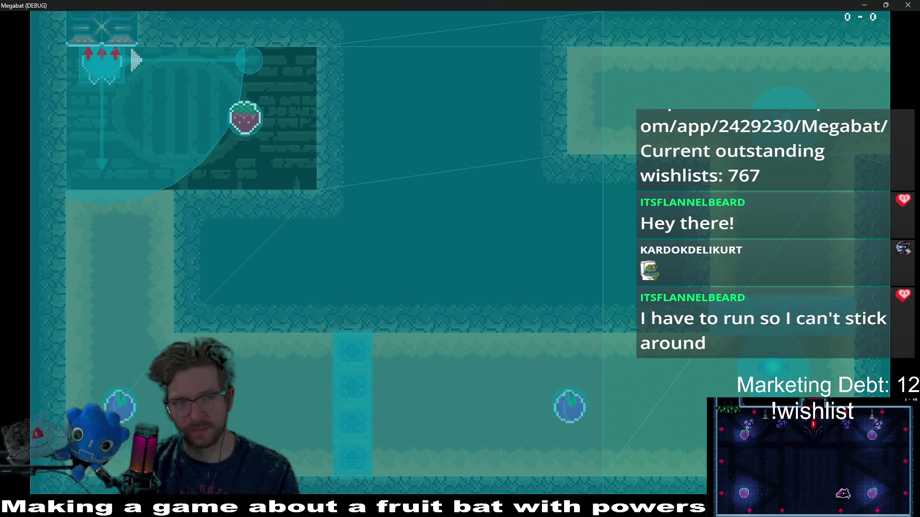
{"action": "key", "text": "Left"}
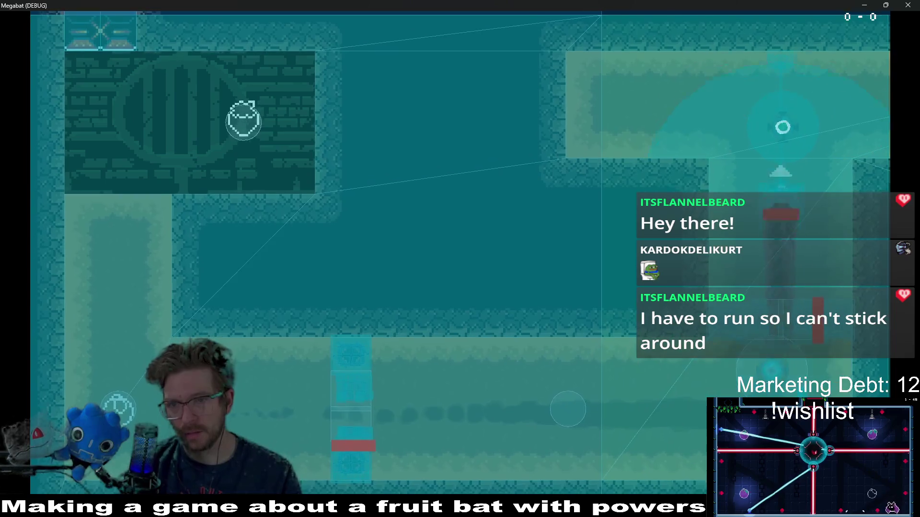
{"action": "key", "text": "Right"}
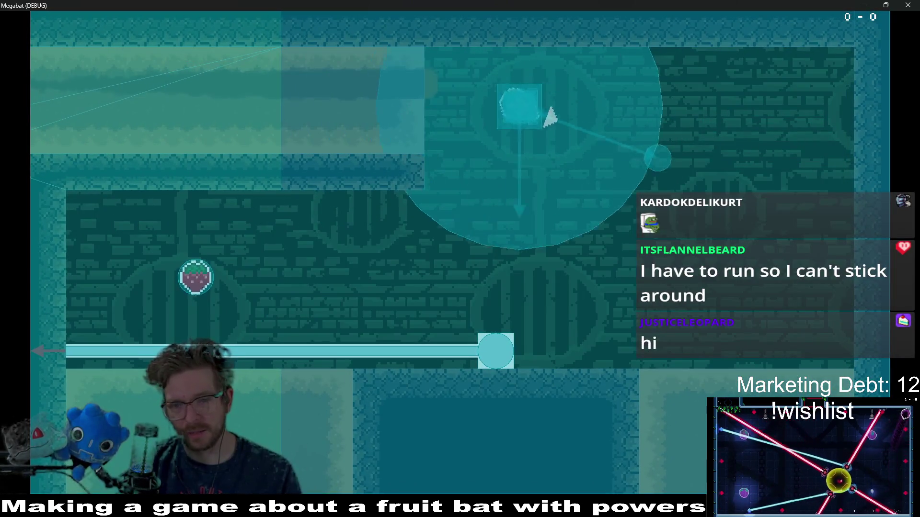
{"action": "key", "text": "Up"}
{"action": "key", "text": "Left"}
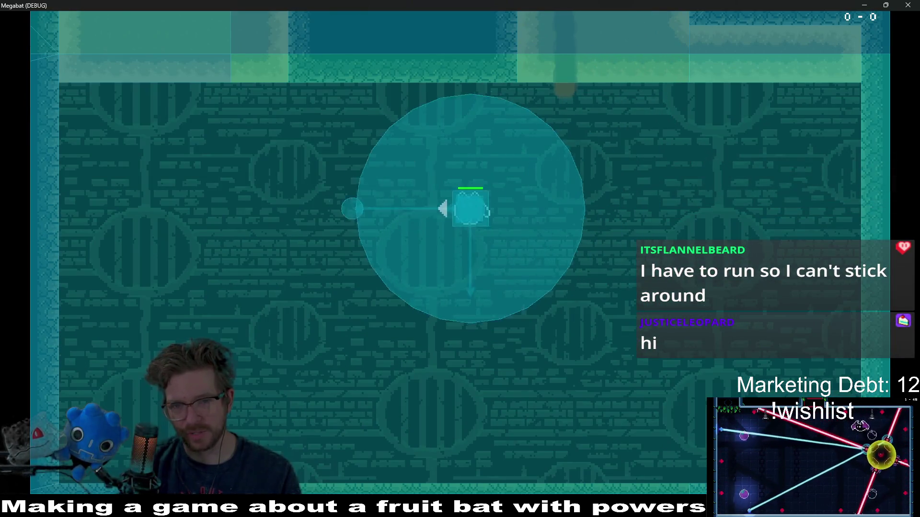
{"action": "key", "text": "Escape"}
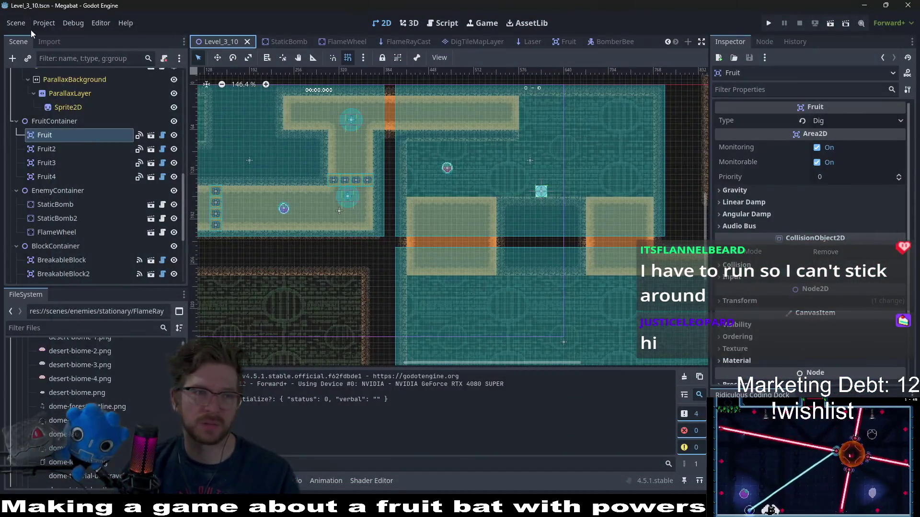
{"action": "left_click", "coordinate": [49, 21]}
Turn off Visible Collision Shapes and rerun the level, flying the bat to the strawberry.
{"action": "mouse_move", "coordinate": [73, 22]}
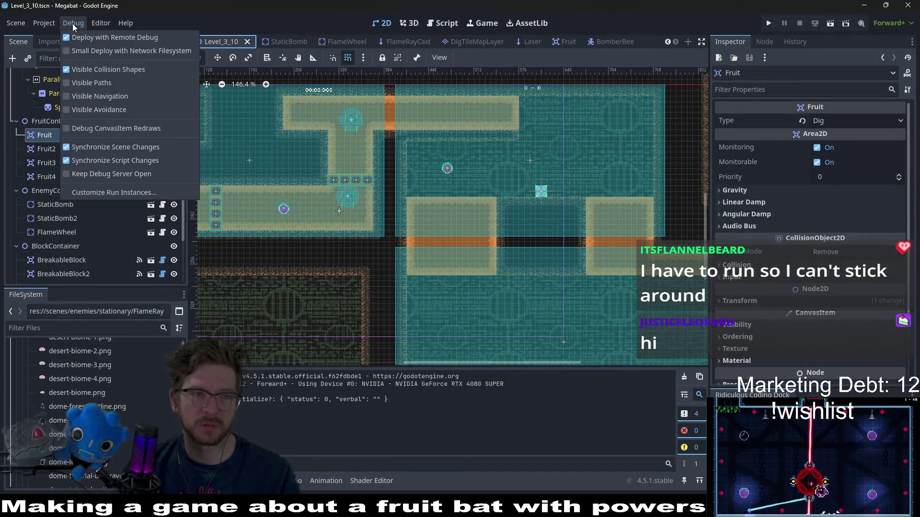
{"action": "left_click", "coordinate": [72, 70]}
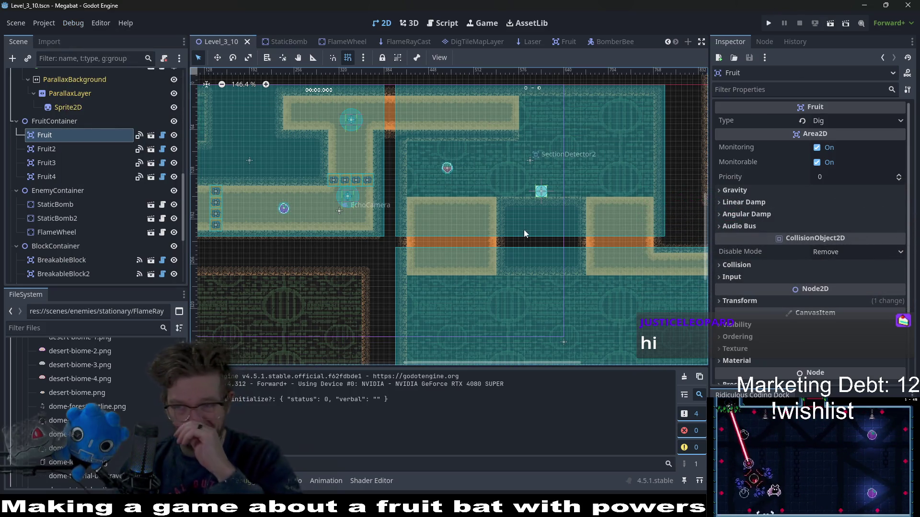
{"action": "left_click", "coordinate": [831, 23]}
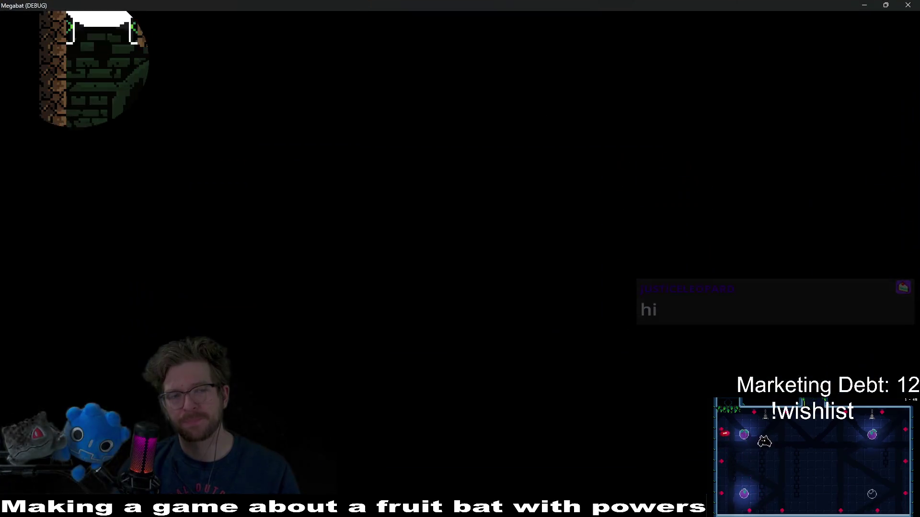
{"action": "key", "text": "Right"}
{"action": "key", "text": "Left"}
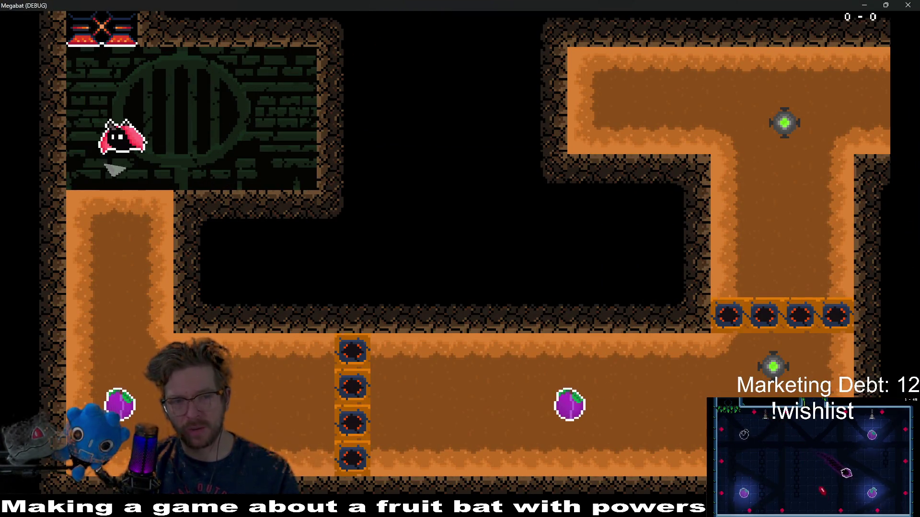
Fly the bat through the shafts and lower rooms, close the game and return to Aseprite.
{"action": "key", "text": "Down"}
{"action": "key", "text": "Right"}
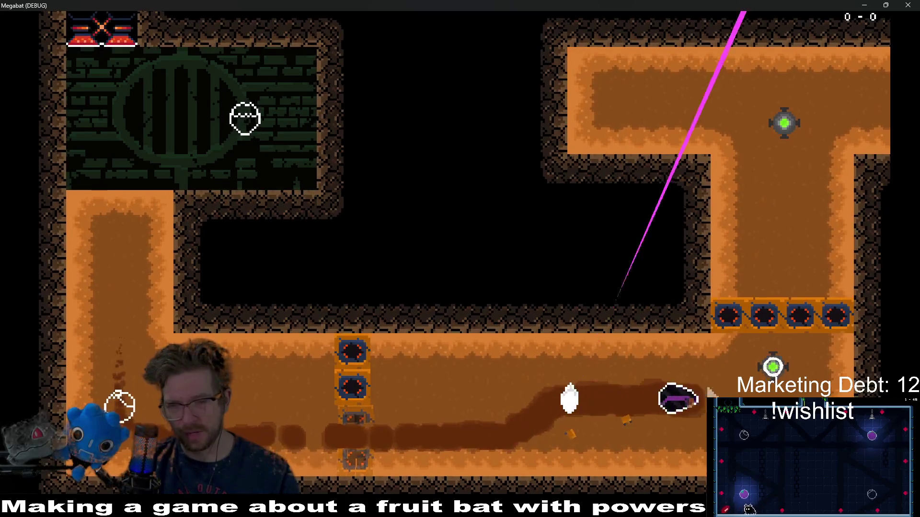
{"action": "key", "text": "Up"}
{"action": "key", "text": "Right"}
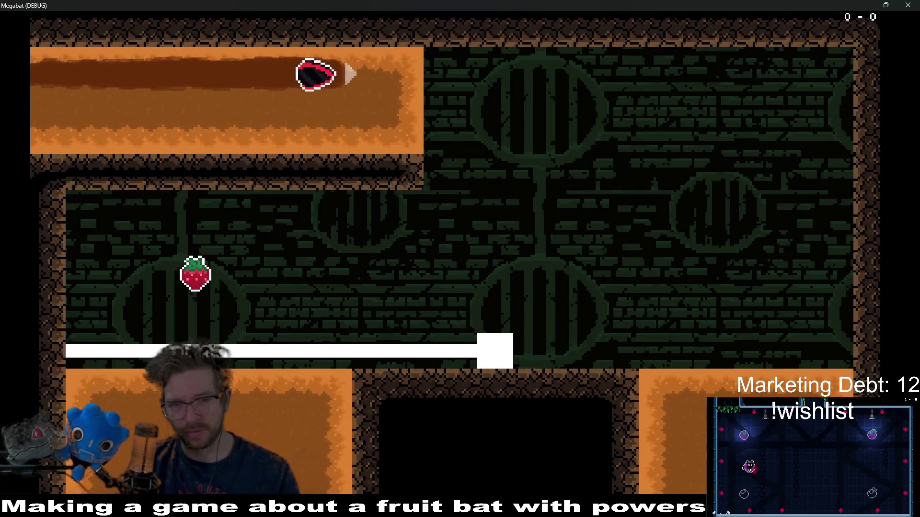
{"action": "key", "text": "Down"}
{"action": "key", "text": "Left"}
{"action": "key", "text": "Up"}
{"action": "key", "text": "Right"}
{"action": "key", "text": "Down"}
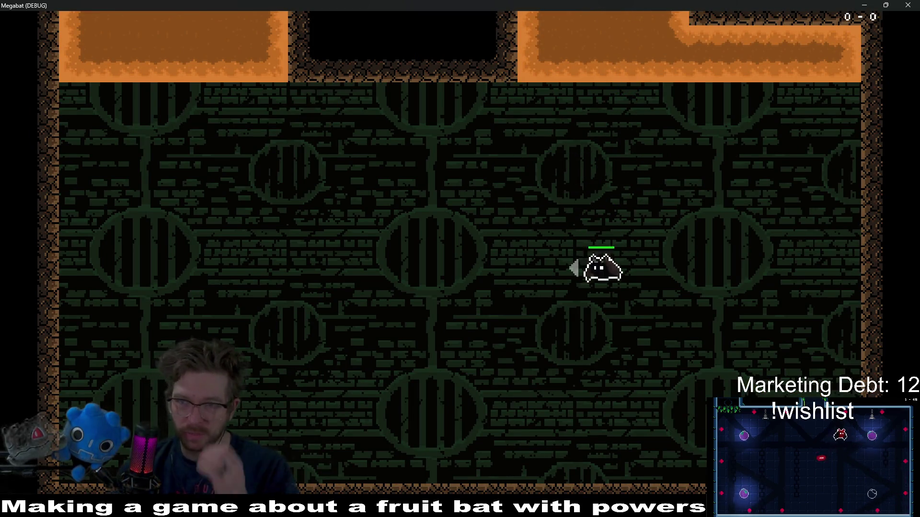
{"action": "left_click", "coordinate": [908, 5]}
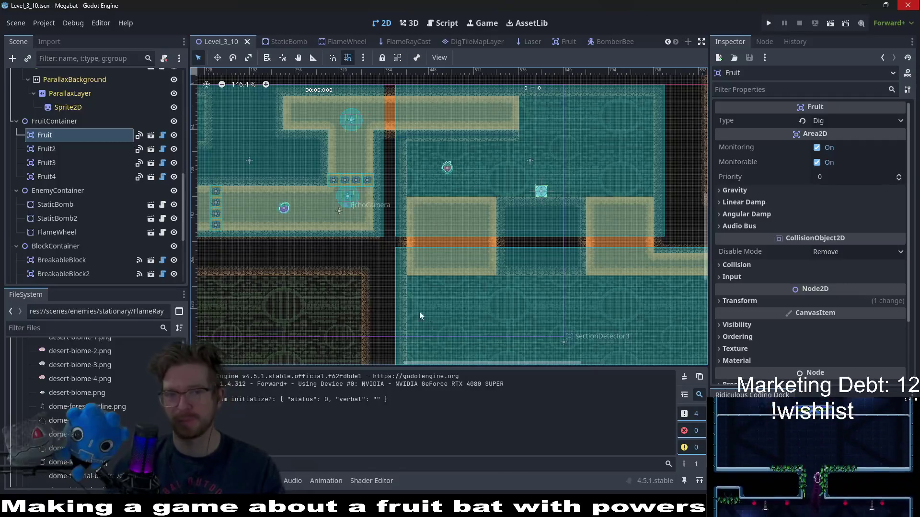
{"action": "scroll", "coordinate": [518, 230], "scroll_direction": "up", "scroll_amount": 2}
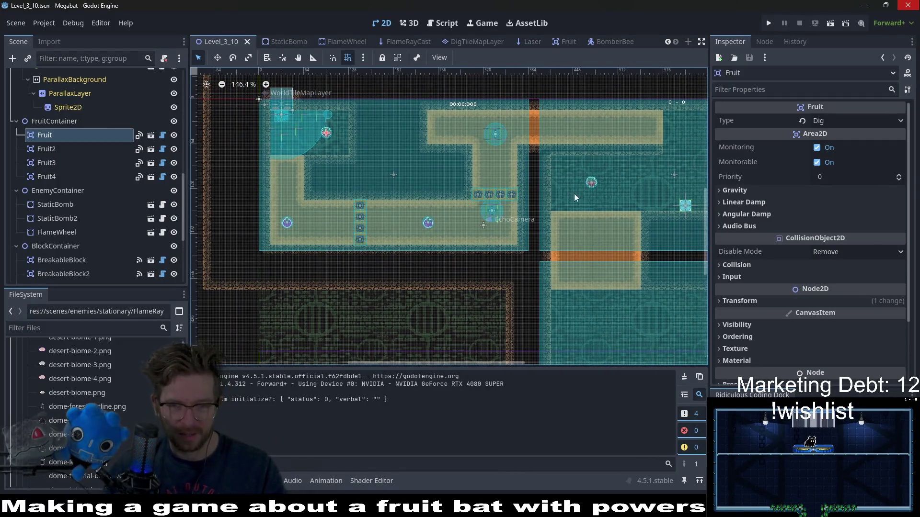
{"action": "scroll", "coordinate": [570, 197], "scroll_direction": "right", "scroll_amount": 5}
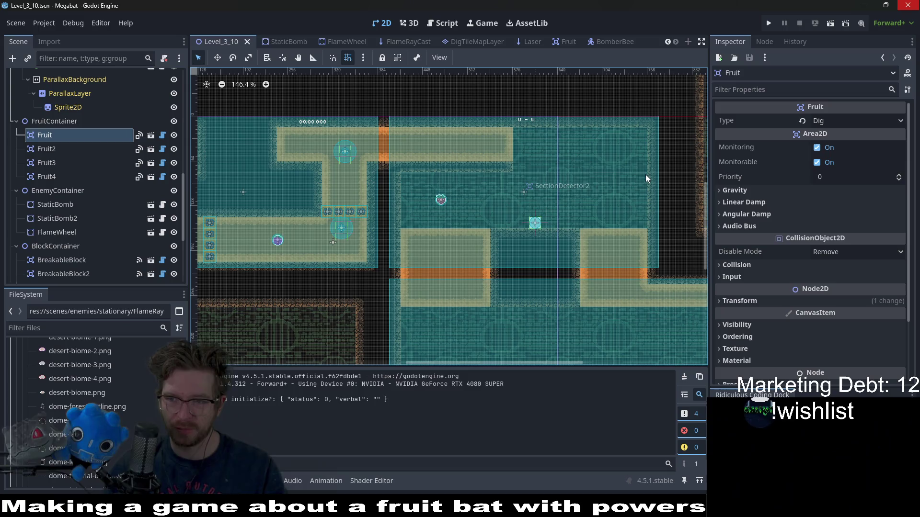
{"action": "key", "text": "alt+Tab"}
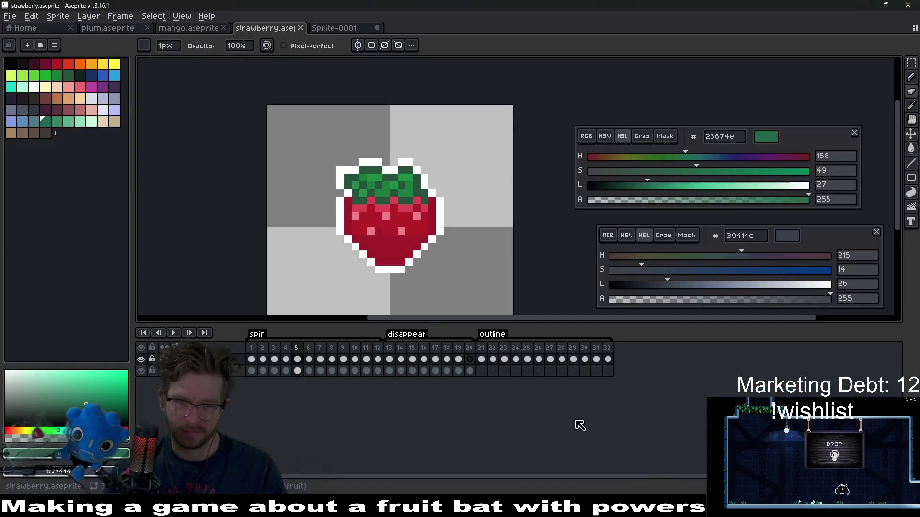
Add a new empty layer above the third layer in strawberry.aseprite.
{"action": "scroll", "coordinate": [401, 217], "scroll_direction": "down", "scroll_amount": 3}
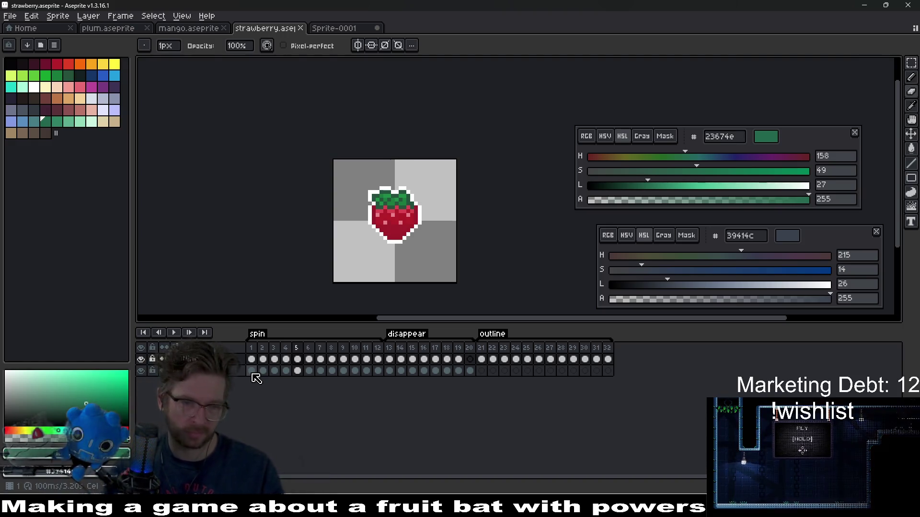
{"action": "left_click", "coordinate": [251, 371]}
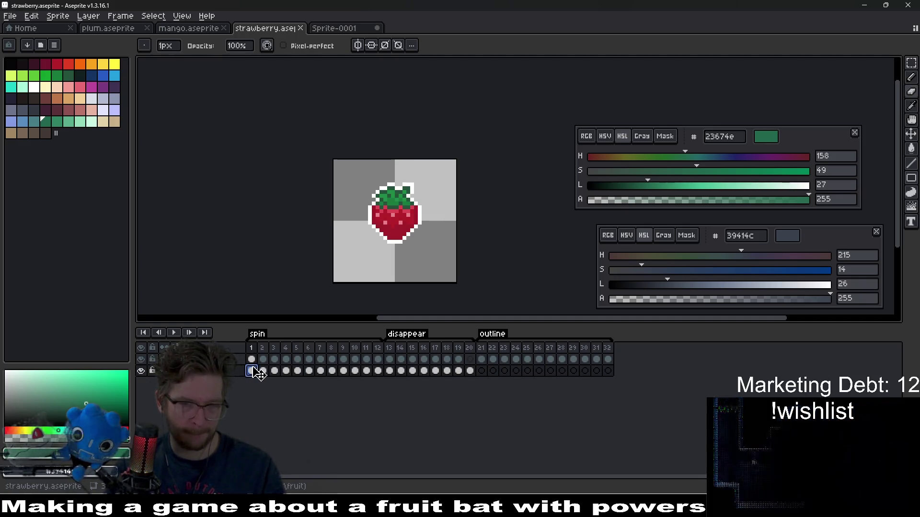
{"action": "right_click", "coordinate": [233, 378]}
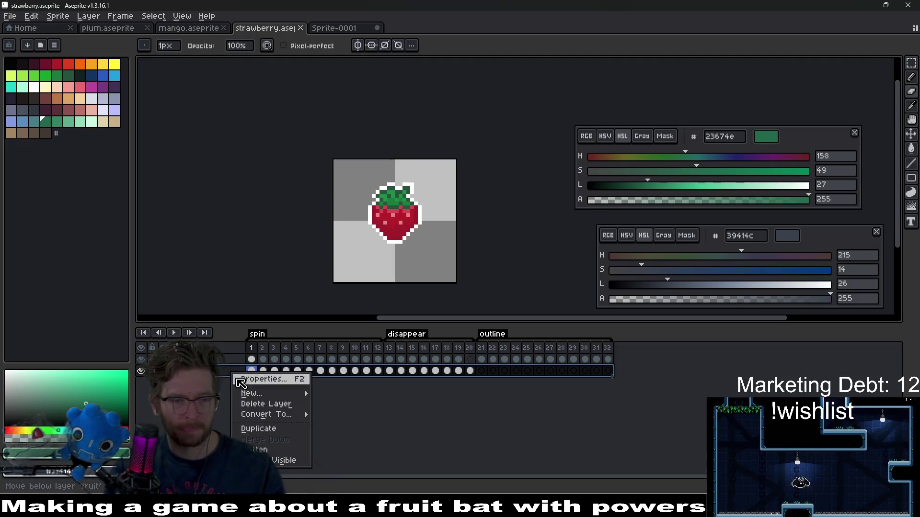
{"action": "mouse_move", "coordinate": [258, 390]}
{"action": "left_click", "coordinate": [349, 391]}
Rename the new layer 'line' and move it up one position in the stack.
{"action": "double_click", "coordinate": [192, 371]}
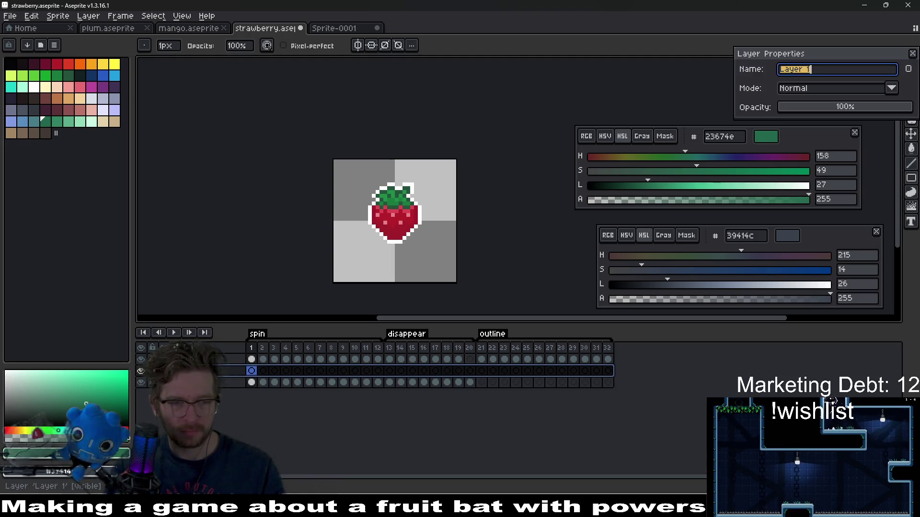
{"action": "type", "text": "line"}
{"action": "key", "text": "Return"}
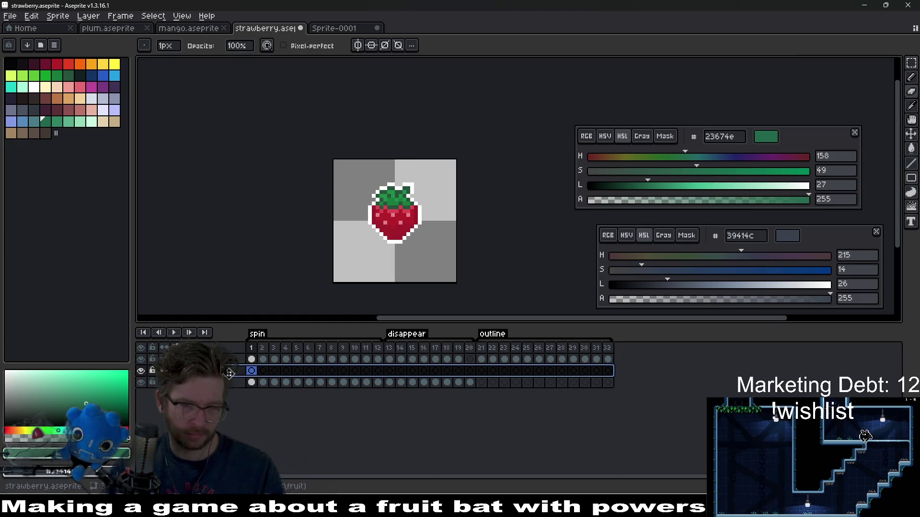
{"action": "left_click_drag", "start_coordinate": [201, 371], "coordinate": [201, 359]}
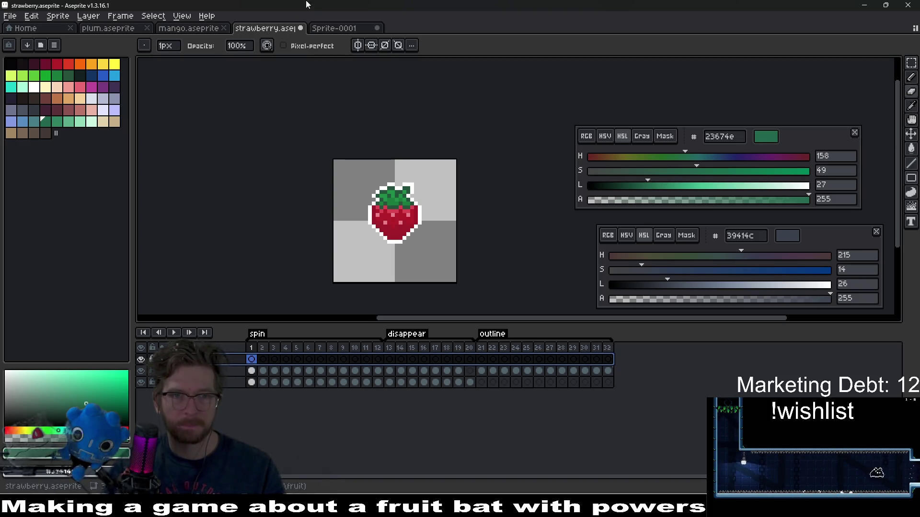
{"action": "left_click", "coordinate": [351, 30]}
Play the chocolate strawberry's shine animation, checking frames 5, 6 and 7.
{"action": "scroll", "coordinate": [327, 243], "scroll_direction": "up", "scroll_amount": 2}
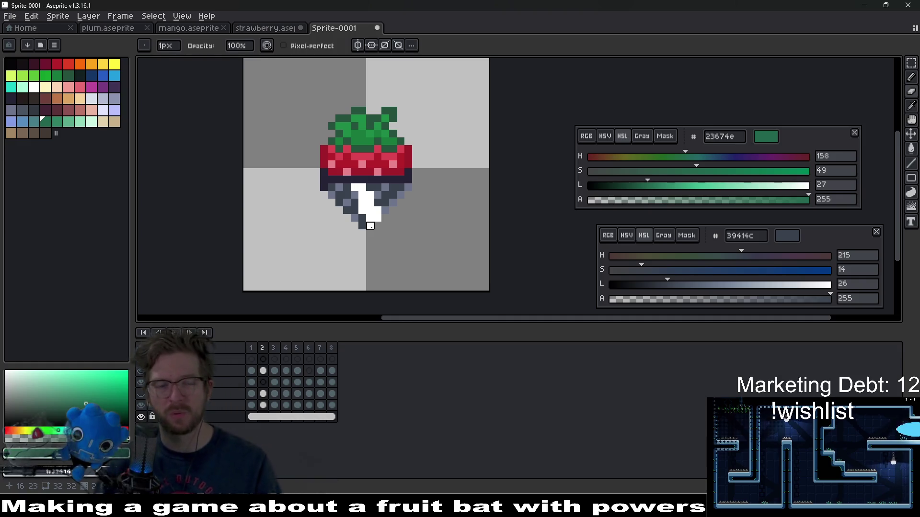
{"action": "left_click", "coordinate": [192, 394]}
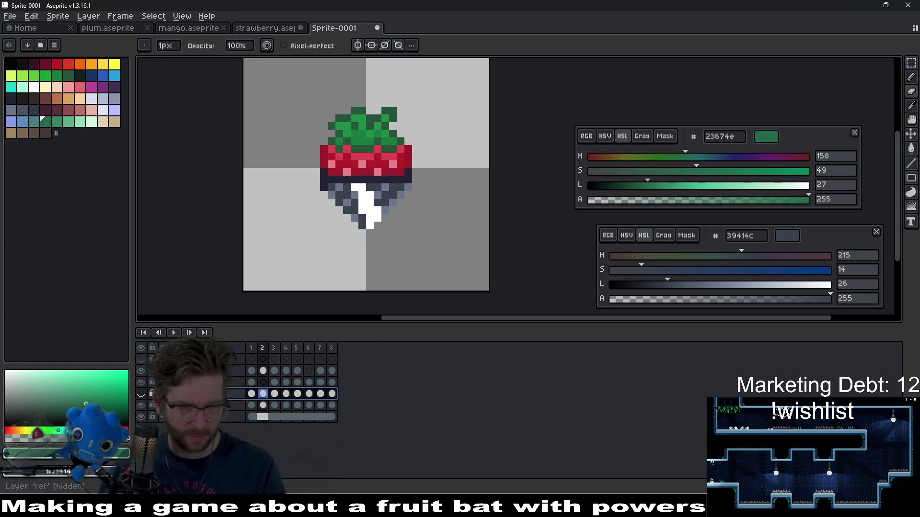
{"action": "left_click", "coordinate": [191, 382]}
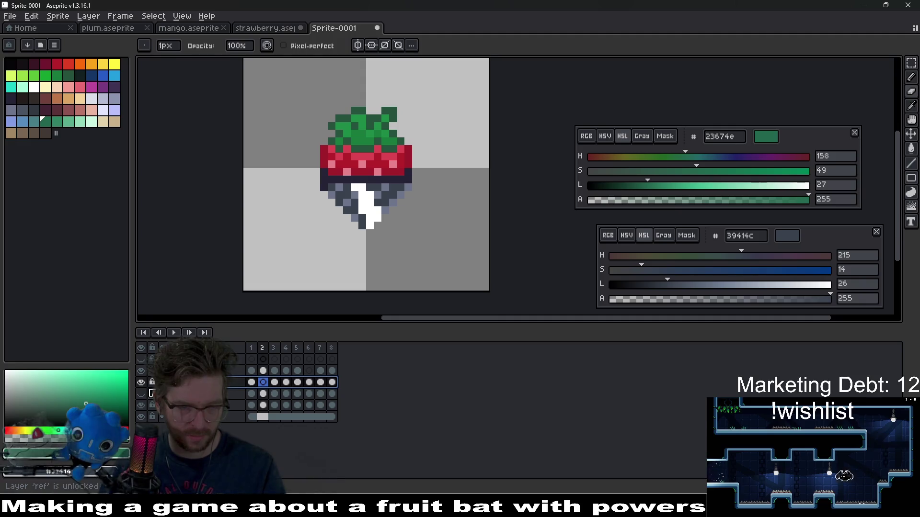
{"action": "left_click", "coordinate": [174, 332]}
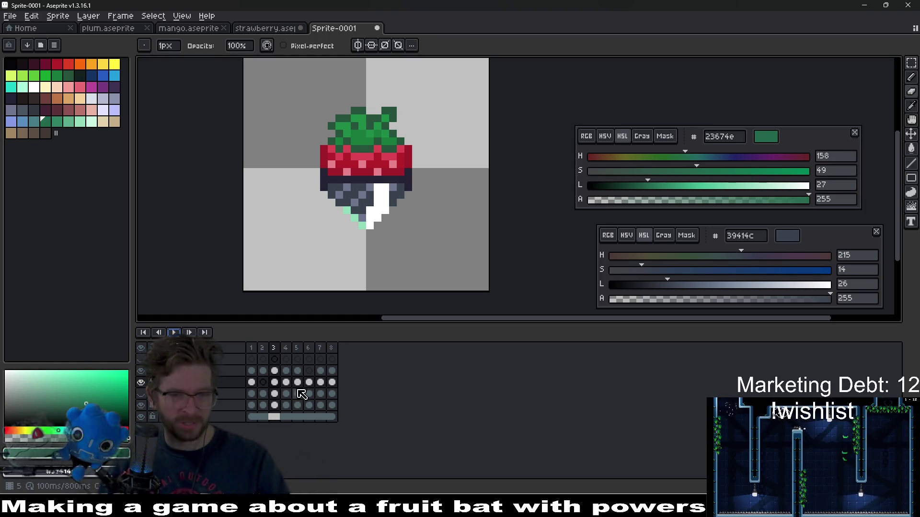
{"action": "left_click", "coordinate": [298, 371]}
{"action": "key", "text": "Return"}
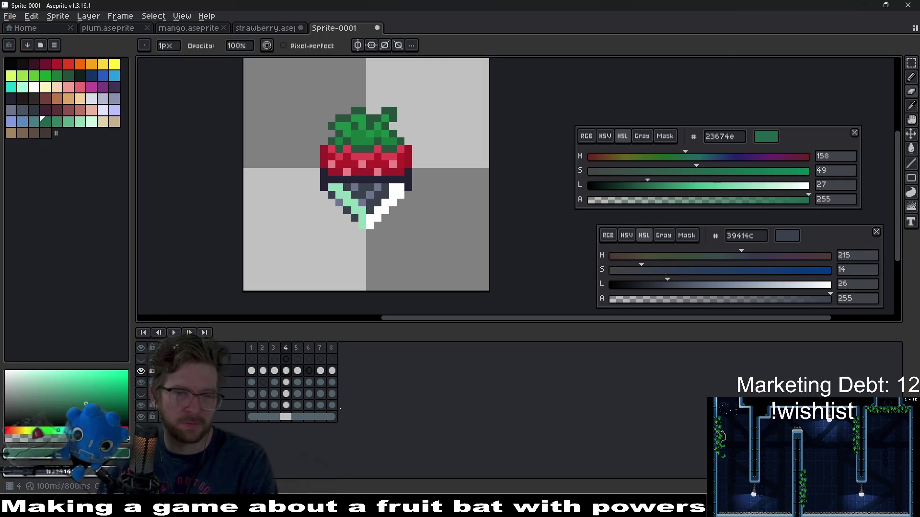
{"action": "left_click", "coordinate": [310, 372]}
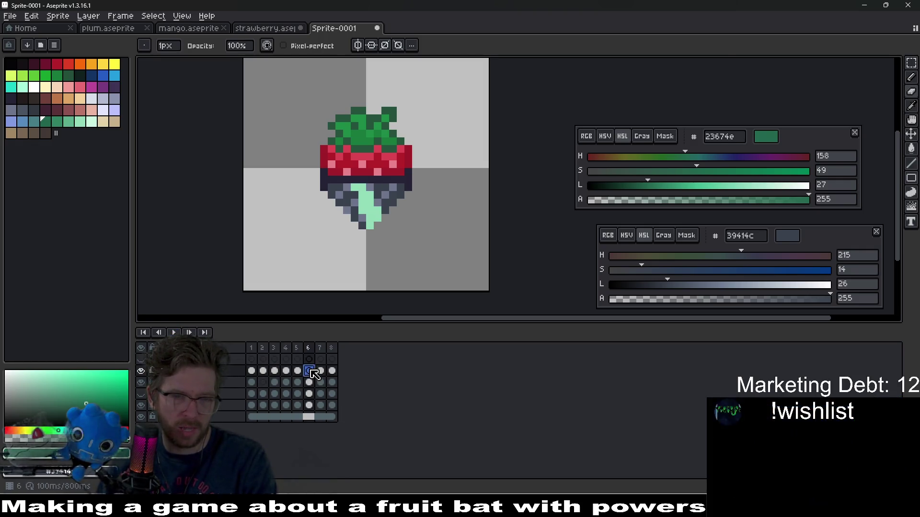
{"action": "left_click", "coordinate": [318, 349]}
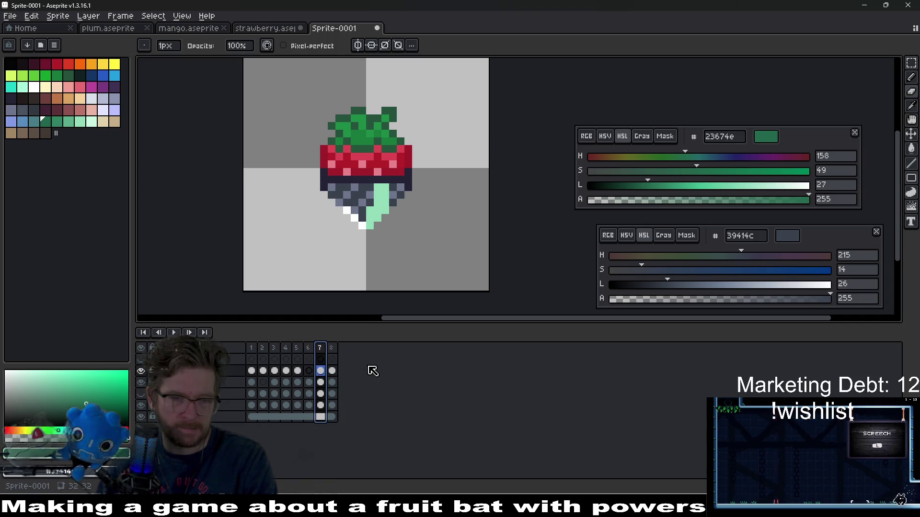
{"action": "key", "text": "Return"}
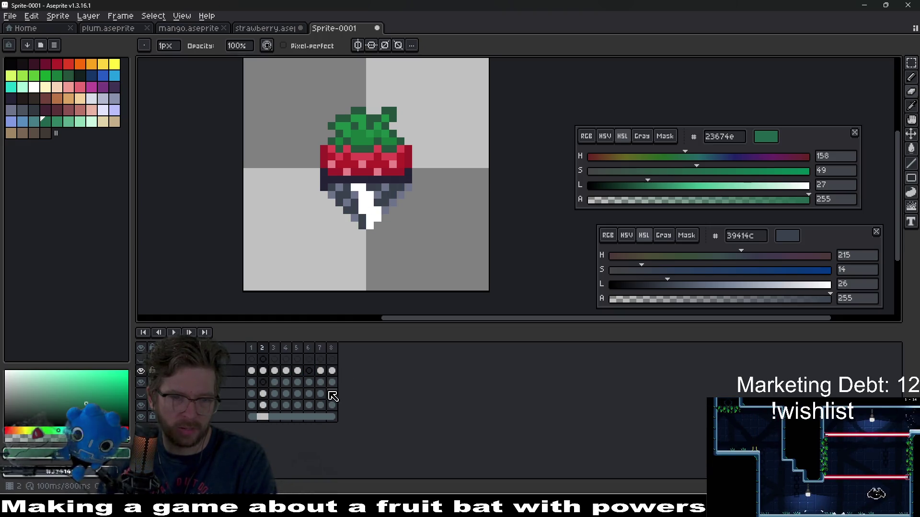
{"action": "key", "text": "Return"}
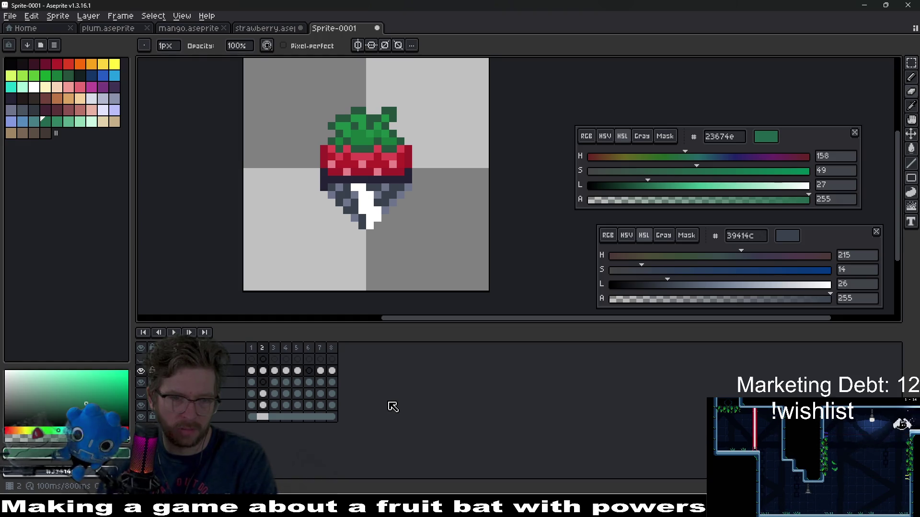
{"action": "left_click", "coordinate": [254, 371]}
{"action": "key", "text": "Return"}
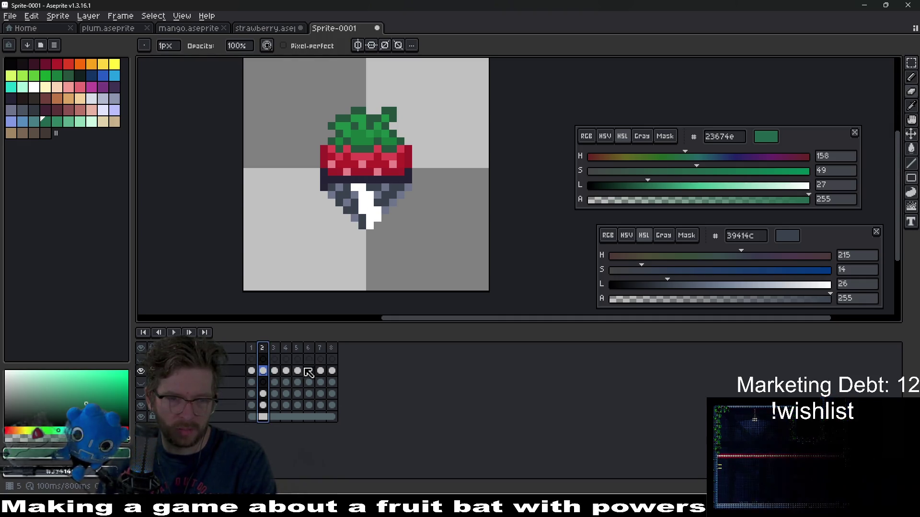
Merge the fourth layer down and remove the hidden outline layer.
{"action": "left_click", "coordinate": [263, 382]}
{"action": "key", "text": "ctrl+e"}
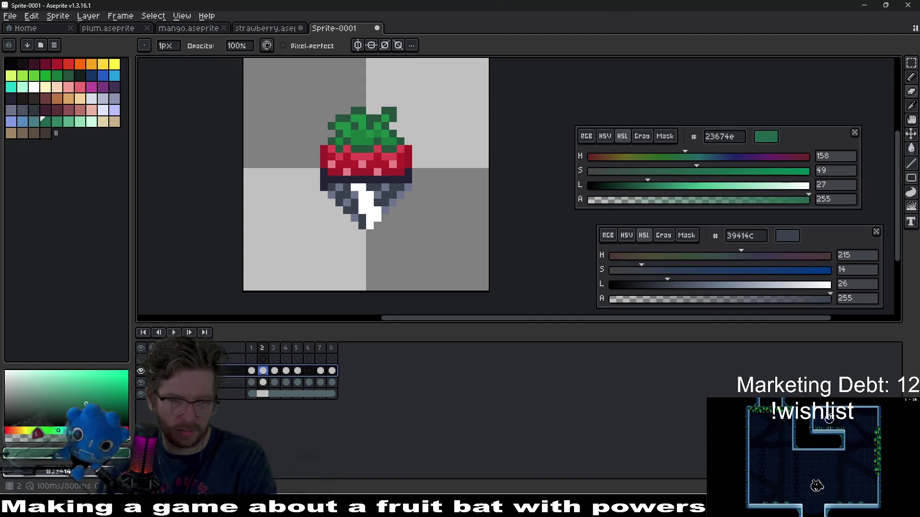
{"action": "left_click", "coordinate": [232, 361]}
{"action": "key", "text": "ctrl+e"}
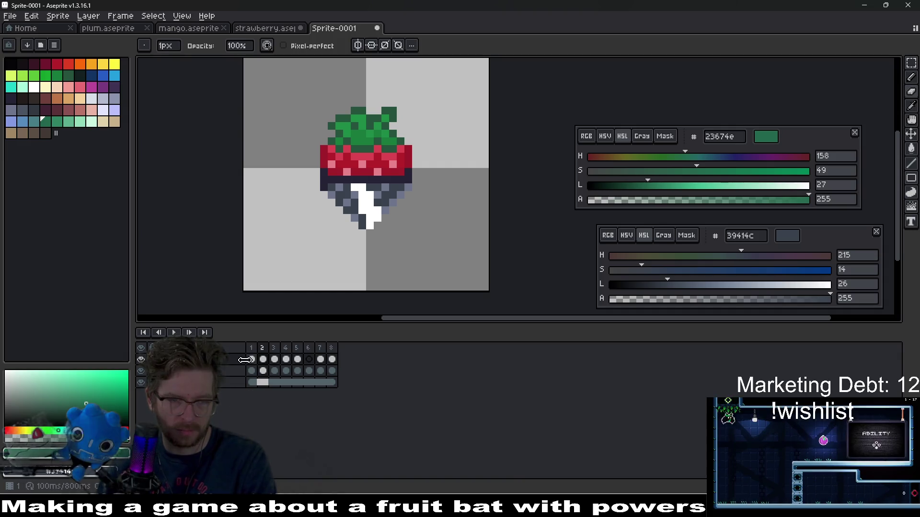
Step through the shine frames and delete frame 8.
{"action": "left_click", "coordinate": [252, 359]}
{"action": "key", "text": "Right"}
{"action": "key", "text": "Left"}
{"action": "key", "text": "Right"}
{"action": "key", "text": "Left"}
{"action": "key", "text": "Right"}
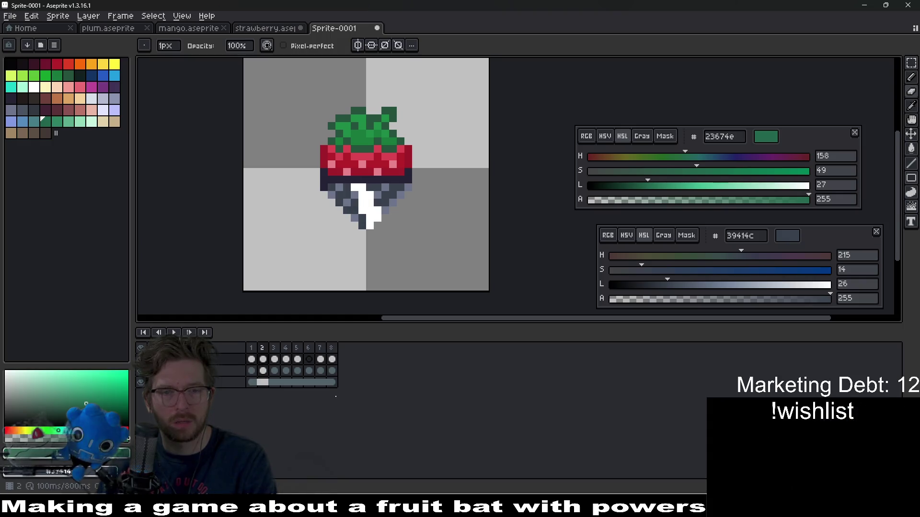
{"action": "key", "text": "Left"}
{"action": "key", "text": "Left"}
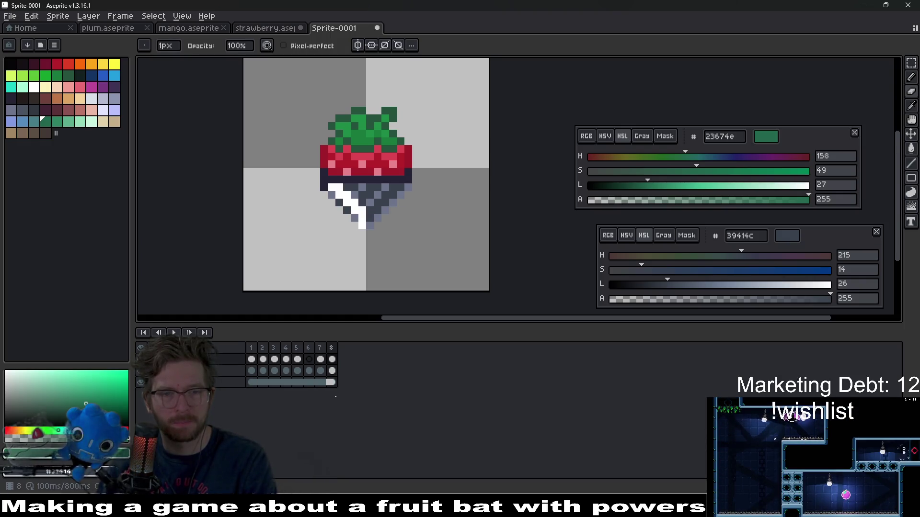
{"action": "left_click", "coordinate": [332, 349]}
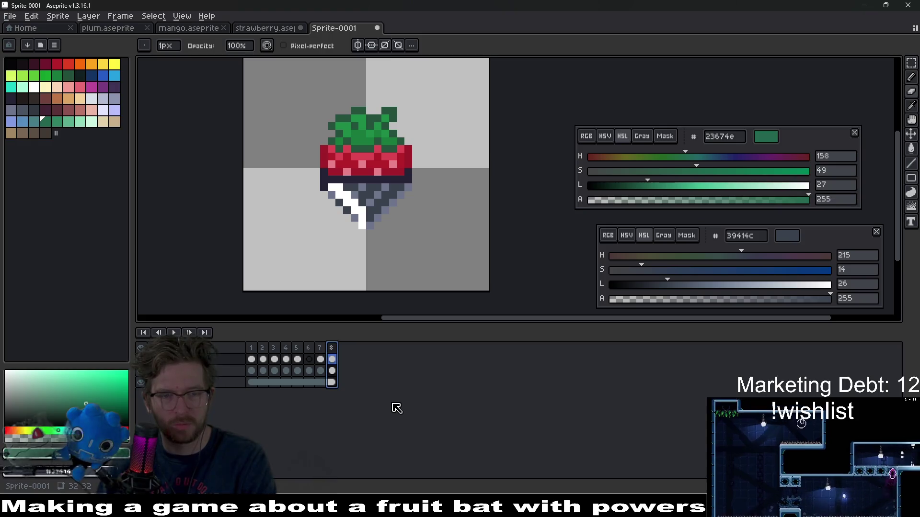
{"action": "key", "text": "Delete"}
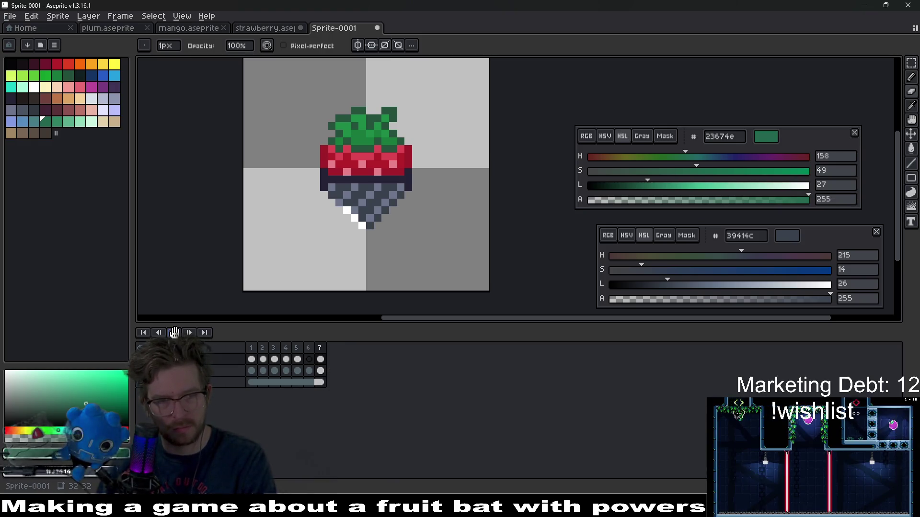
Play the seven-frame animation, then delete frame 2.
{"action": "left_click", "coordinate": [174, 332]}
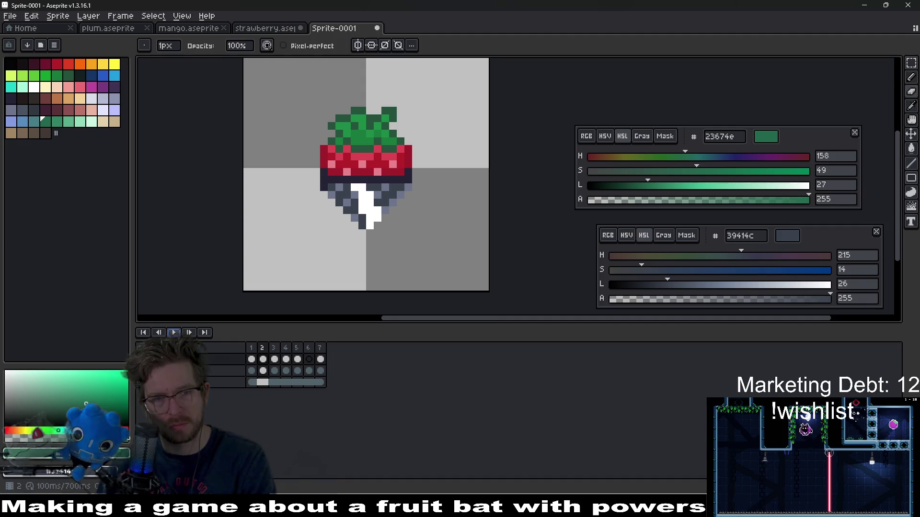
{"action": "key", "text": "Return"}
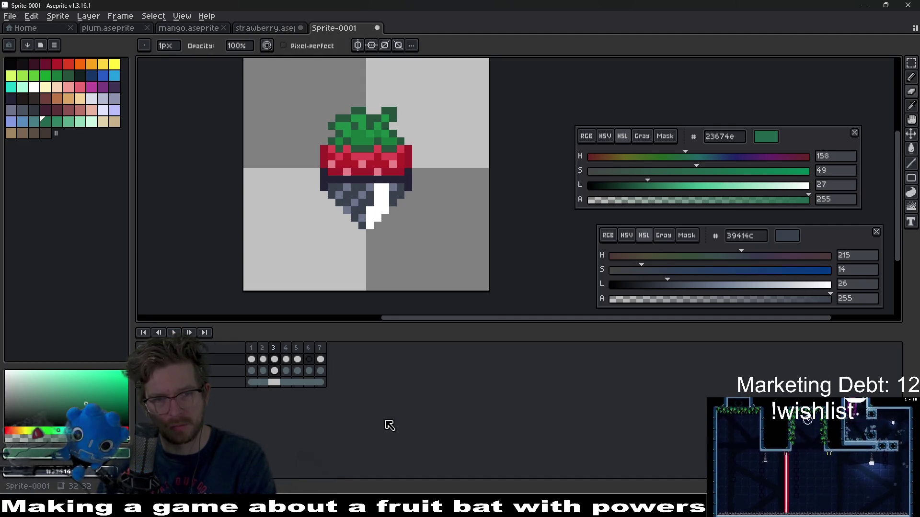
{"action": "key", "text": "Right"}
{"action": "key", "text": "Left"}
{"action": "key", "text": "Left"}
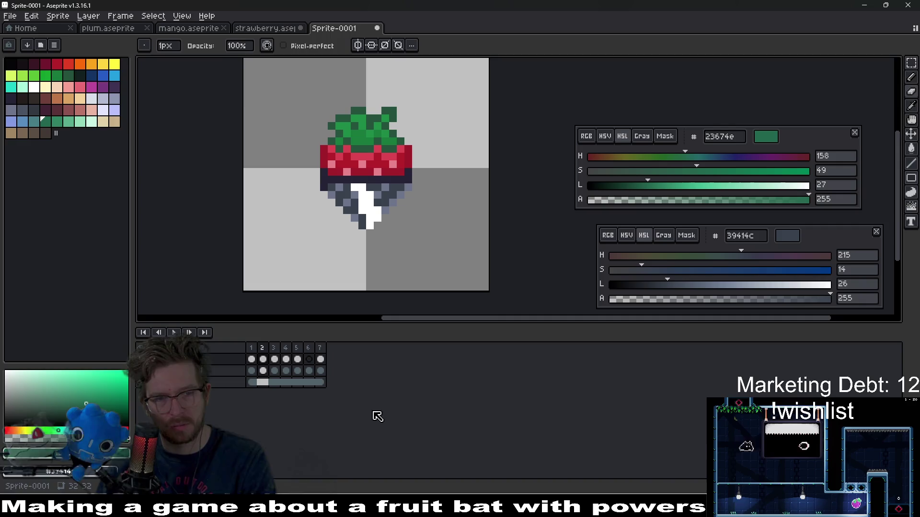
{"action": "key", "text": "Delete"}
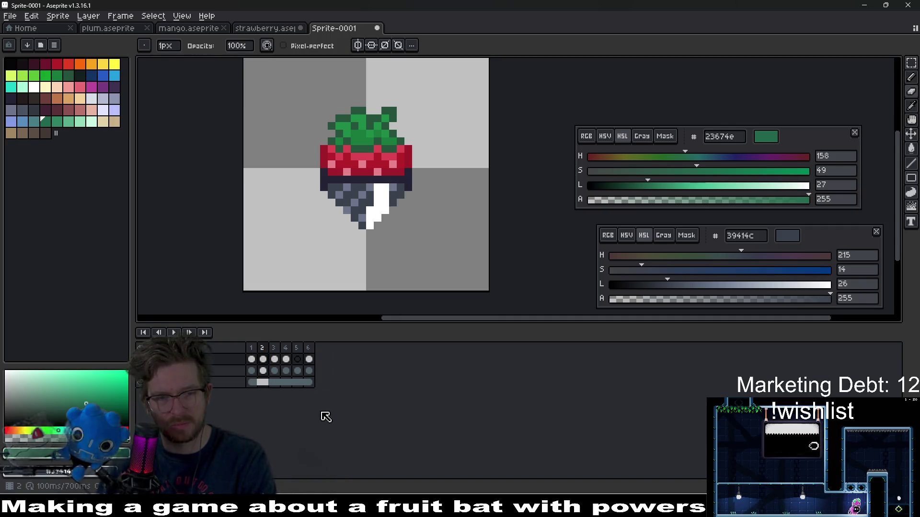
Preview the six-frame shine animation, then bring strawberry.aseprite to the front.
{"action": "key", "text": "Return"}
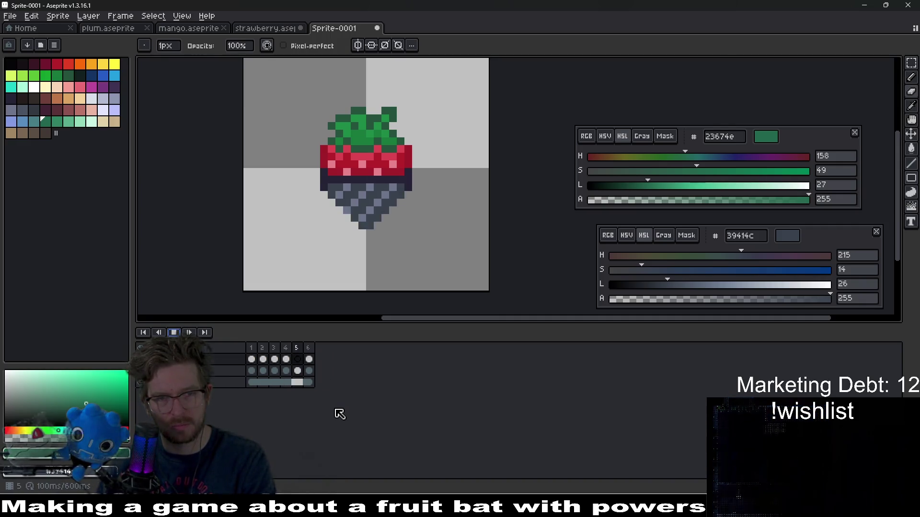
{"action": "scroll", "coordinate": [412, 262], "scroll_direction": "down", "scroll_amount": 5}
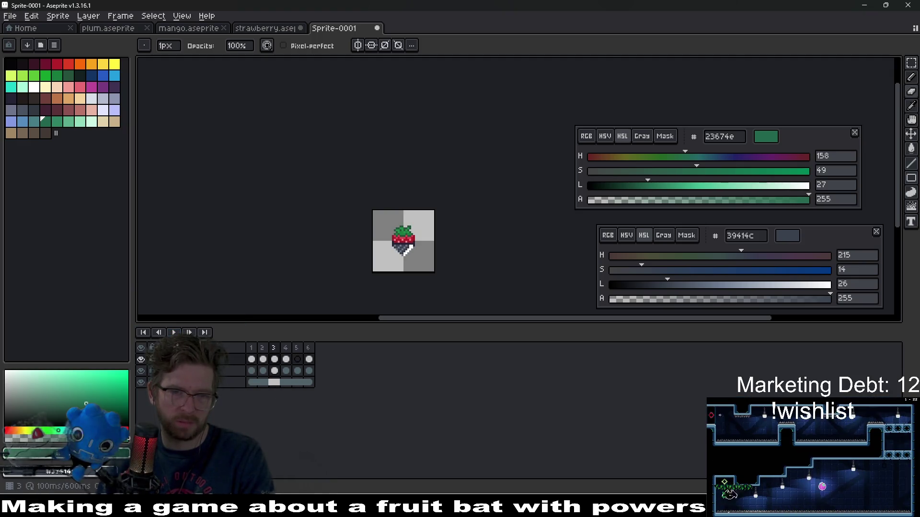
{"action": "key", "text": "Return"}
{"action": "left_click", "coordinate": [311, 359]}
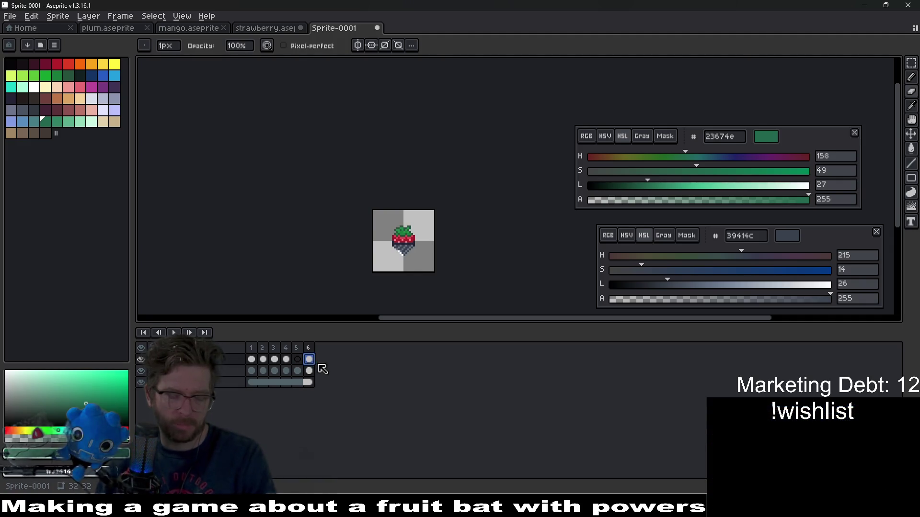
{"action": "left_click", "coordinate": [269, 28]}
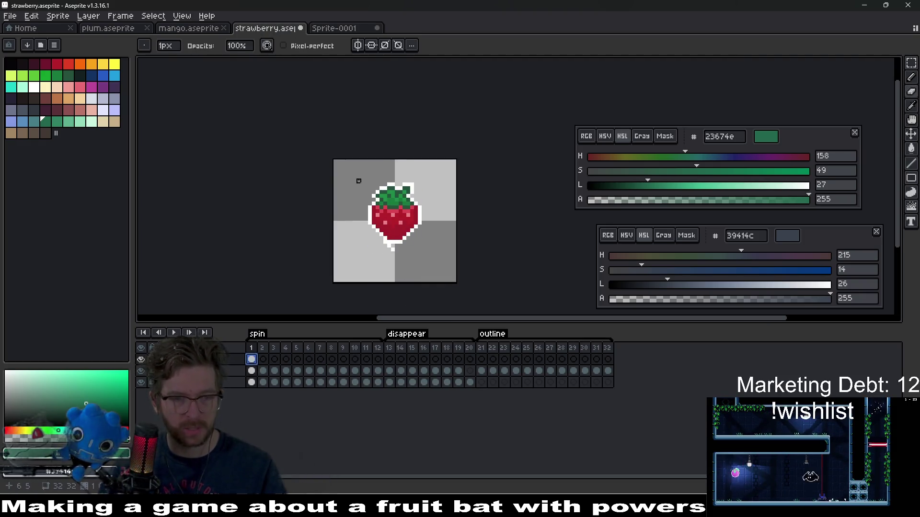
Compare the first shine cels with spin frames 1–5, then play the strawberry spin.
{"action": "left_click", "coordinate": [333, 30]}
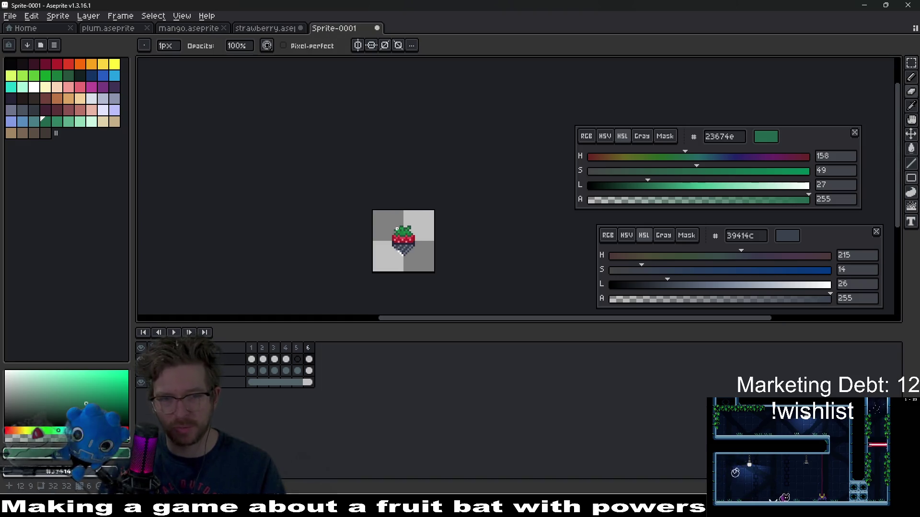
{"action": "left_click_drag", "start_coordinate": [287, 361], "coordinate": [252, 360]}
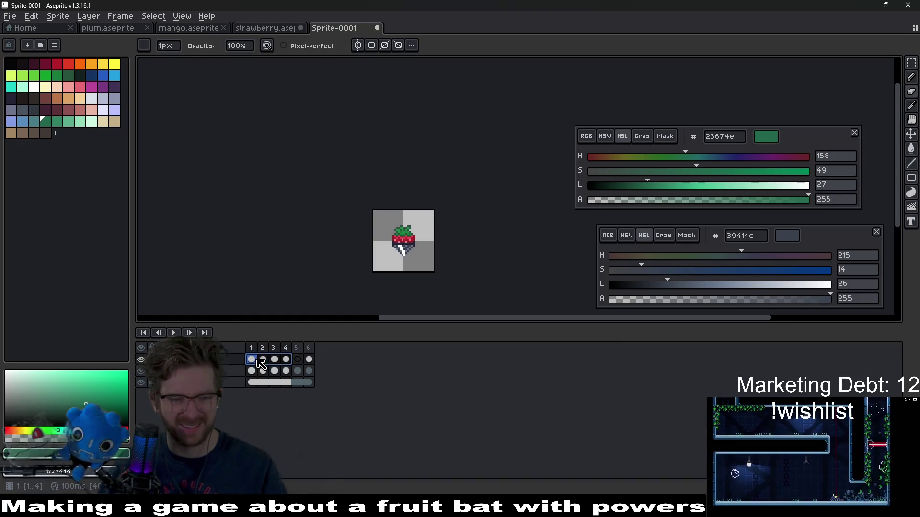
{"action": "left_click", "coordinate": [264, 29]}
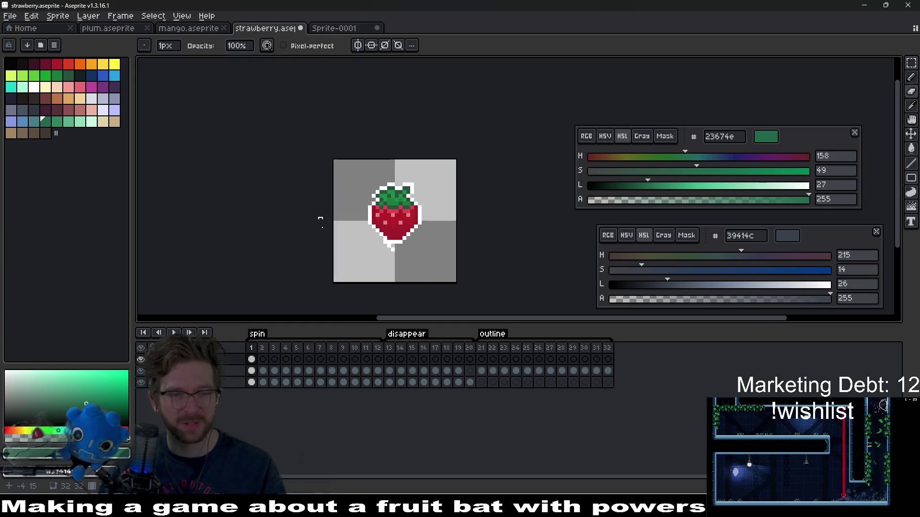
{"action": "left_click", "coordinate": [263, 359]}
{"action": "left_click_drag", "start_coordinate": [295, 360], "coordinate": [252, 362]}
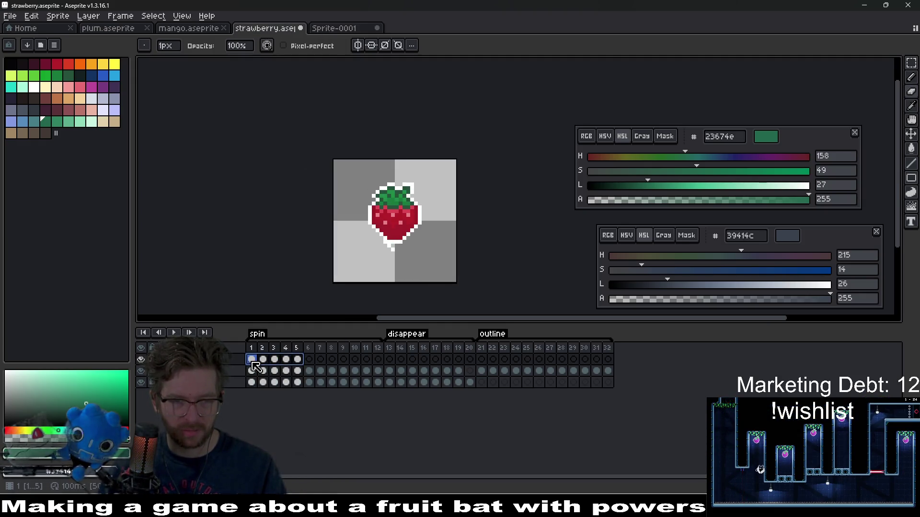
{"action": "left_click", "coordinate": [321, 362]}
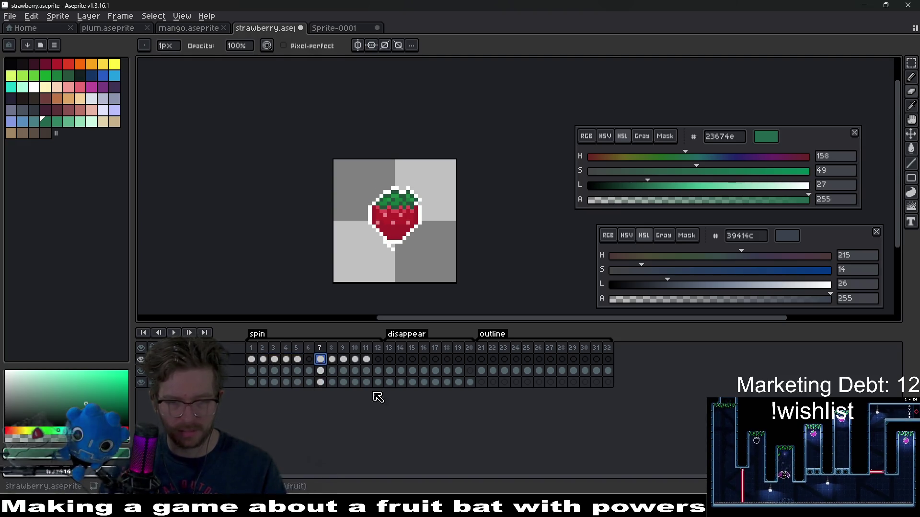
{"action": "key", "text": "Return"}
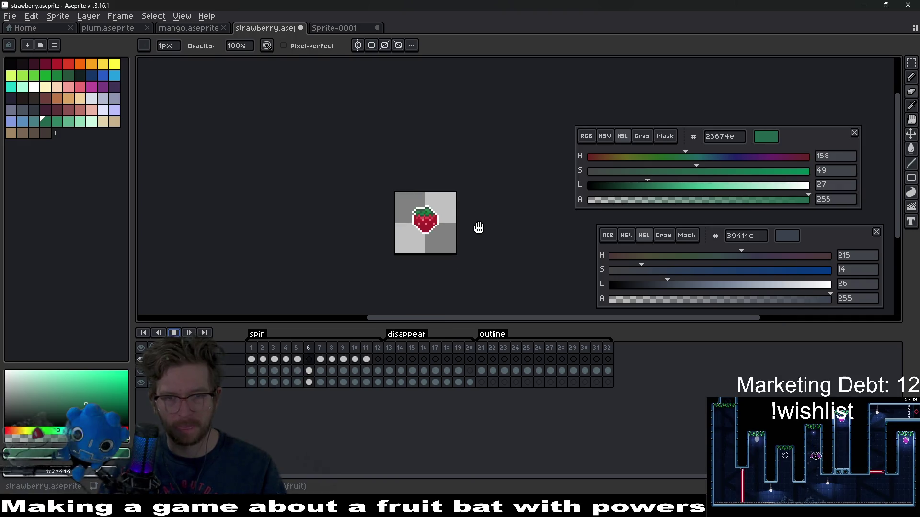
Add a new empty layer to the strawberry spin animation.
{"action": "scroll", "coordinate": [478, 228], "scroll_direction": "down", "scroll_amount": 3}
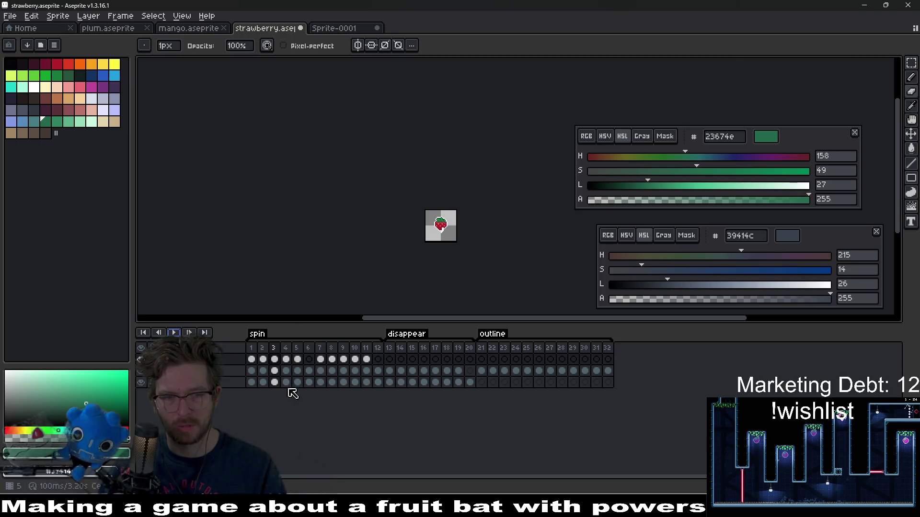
{"action": "right_click", "coordinate": [225, 376]}
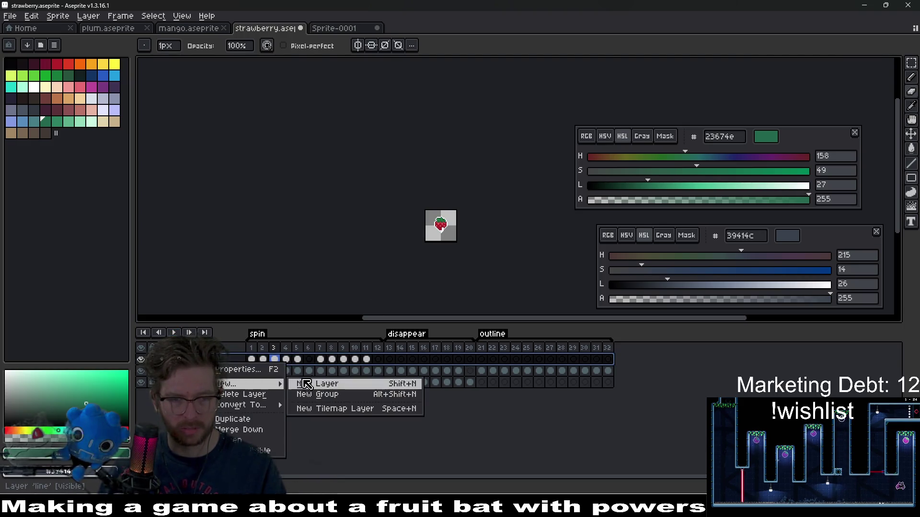
{"action": "key", "text": "Escape"}
{"action": "right_click", "coordinate": [226, 367]}
{"action": "mouse_move", "coordinate": [239, 382]}
{"action": "left_click", "coordinate": [325, 382]}
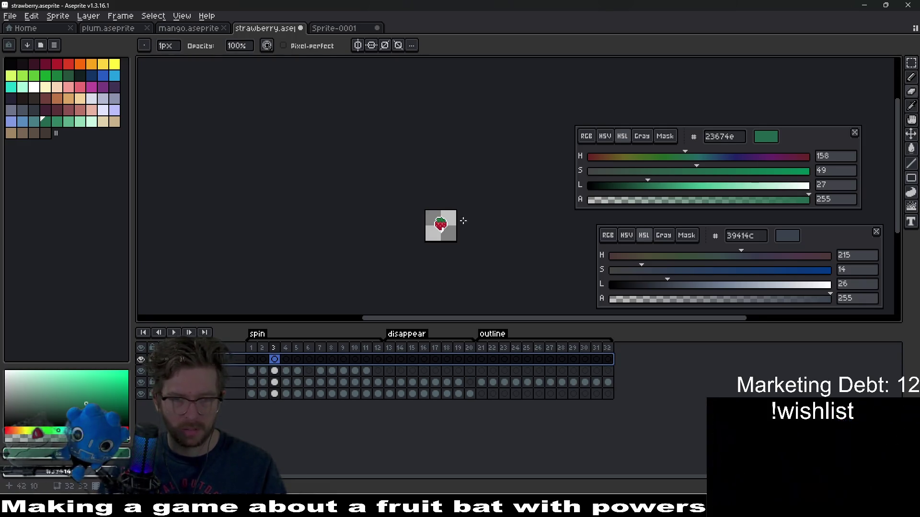
Select frames 2–11 of the third layer and try moving them with the Move tool.
{"action": "scroll", "coordinate": [462, 220], "scroll_direction": "up", "scroll_amount": 5}
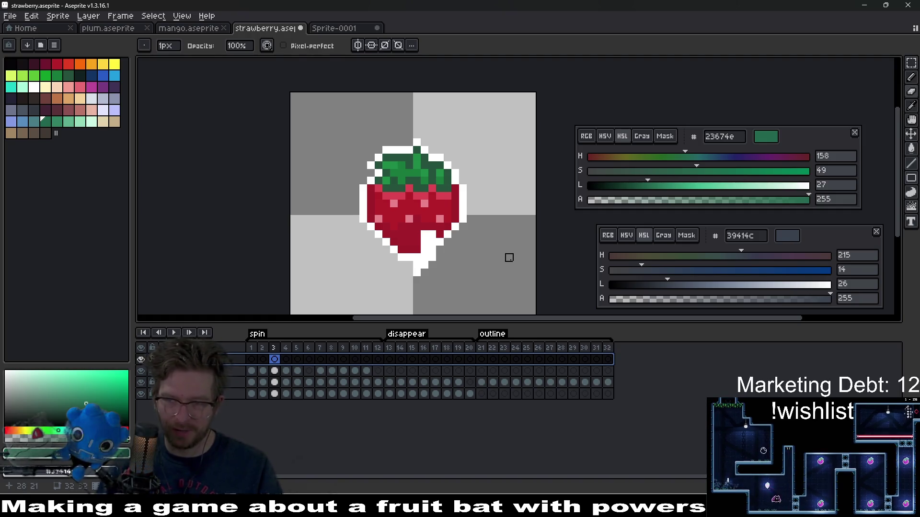
{"action": "left_click", "coordinate": [250, 371]}
{"action": "left_click_drag", "start_coordinate": [251, 372], "coordinate": [366, 371]}
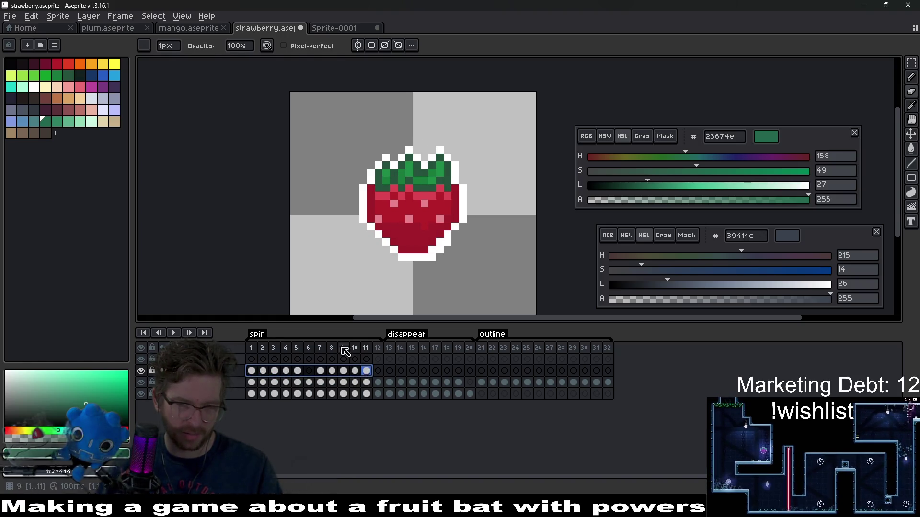
{"action": "left_click", "coordinate": [366, 372]}
{"action": "left_click_drag", "start_coordinate": [366, 372], "coordinate": [259, 377]}
{"action": "key", "text": "v"}
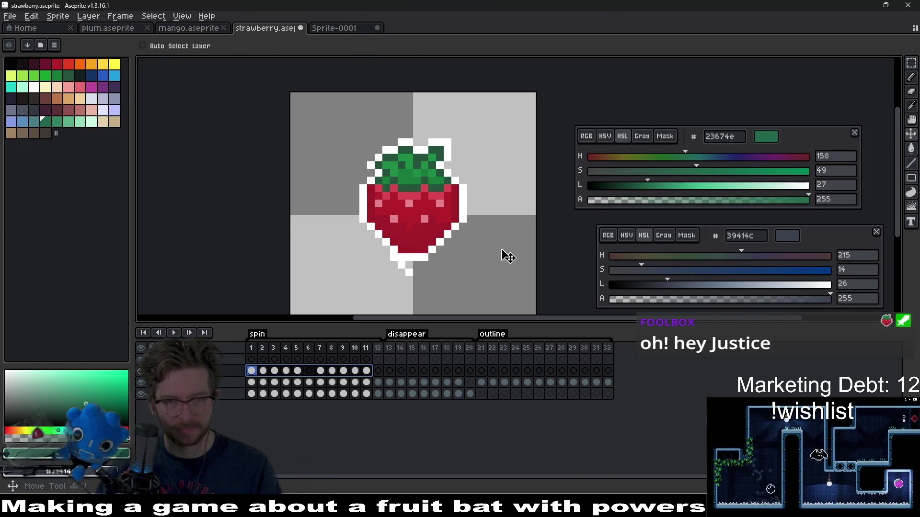
{"action": "left_click", "coordinate": [406, 306]}
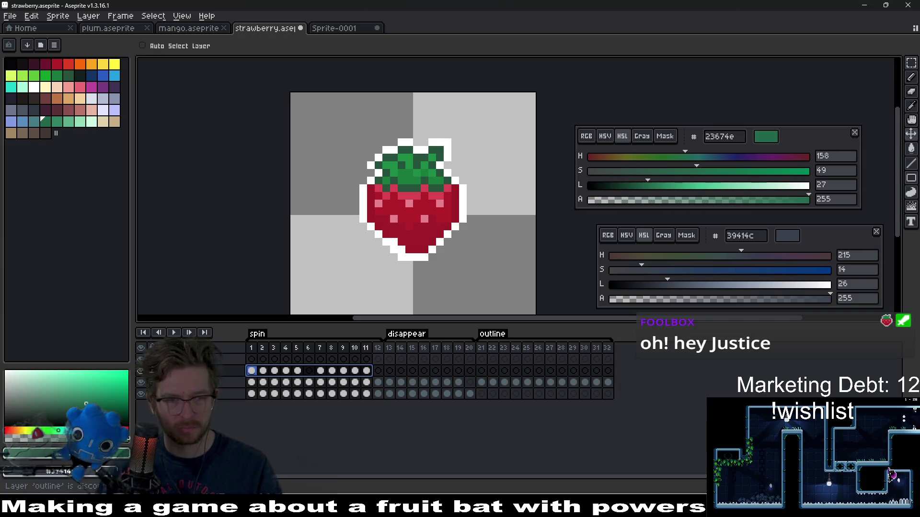
Hide the white outline layer and play the spin without it.
{"action": "left_click", "coordinate": [142, 382]}
{"action": "left_click", "coordinate": [178, 334]}
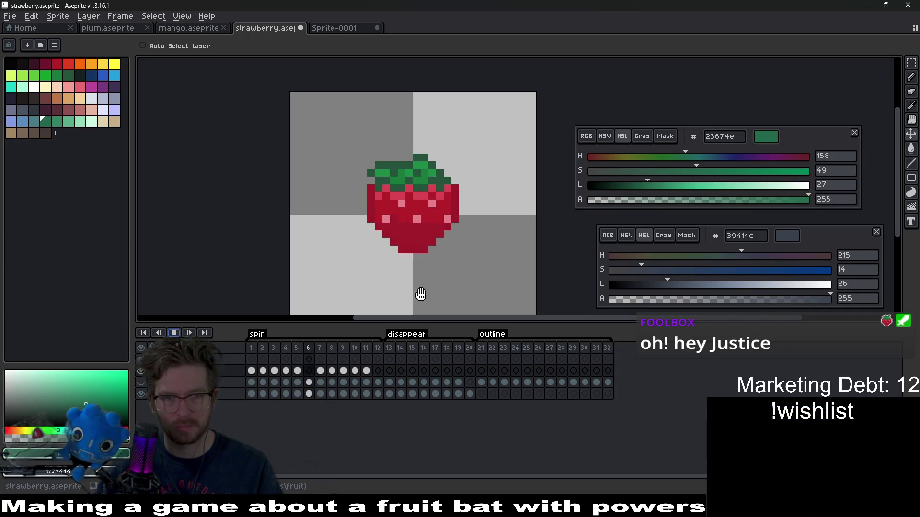
{"action": "scroll", "coordinate": [479, 281], "scroll_direction": "down", "scroll_amount": 2}
{"action": "scroll", "coordinate": [487, 282], "scroll_direction": "down", "scroll_amount": 3}
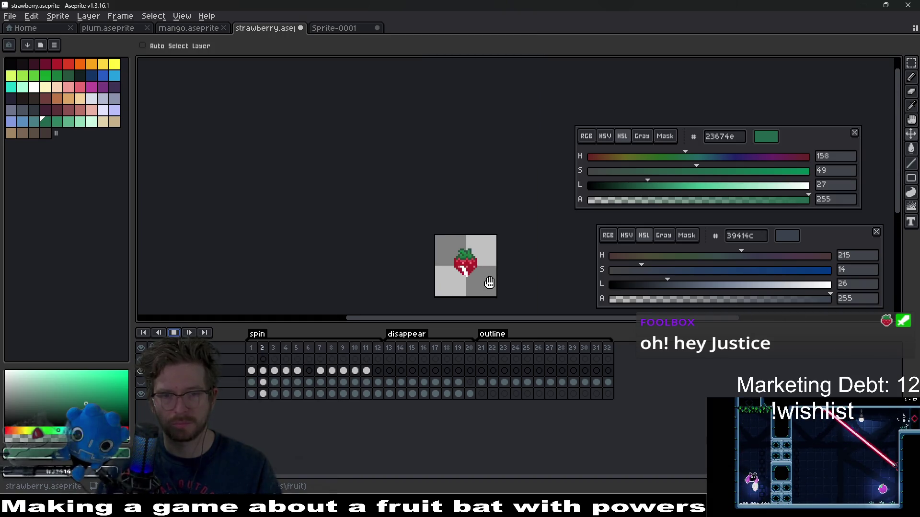
{"action": "left_click", "coordinate": [189, 335]}
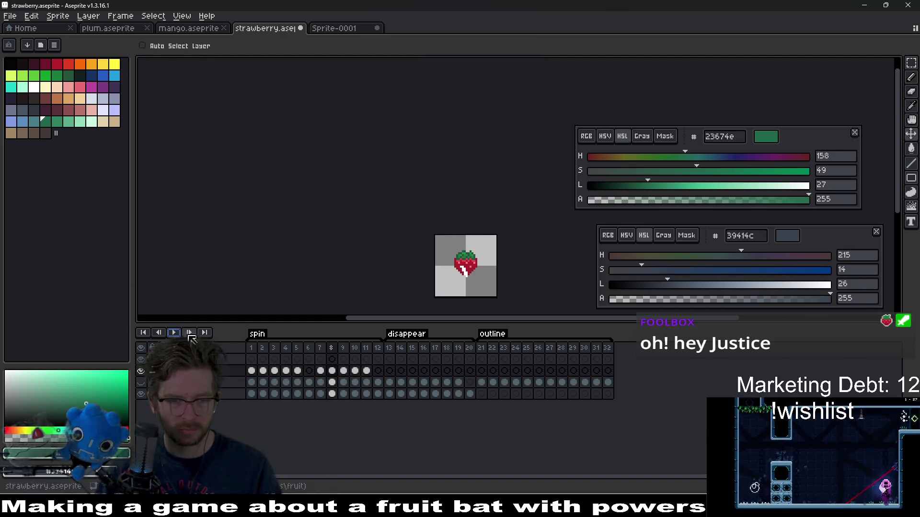
{"action": "left_click_drag", "start_coordinate": [366, 372], "coordinate": [261, 374]}
Add a new layer above the spin layer named 'Shine'.
{"action": "right_click", "coordinate": [222, 371]}
{"action": "mouse_move", "coordinate": [236, 388]}
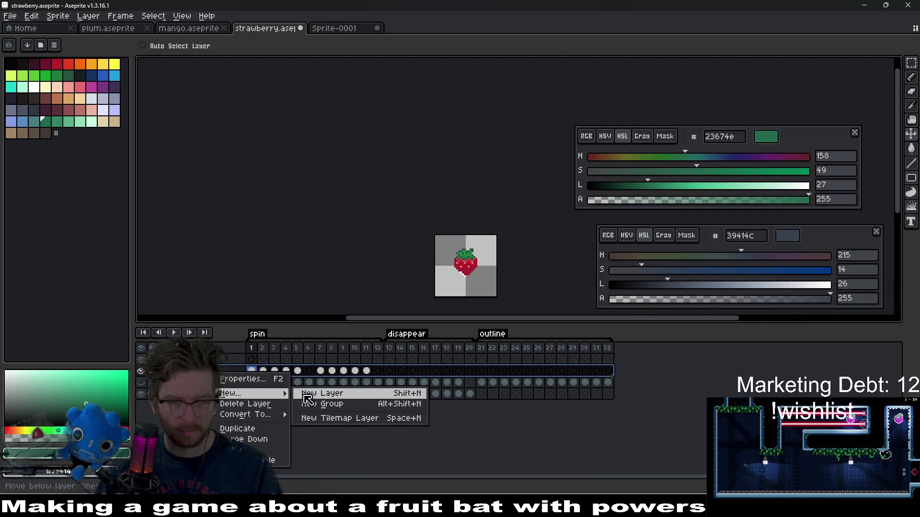
{"action": "left_click", "coordinate": [309, 390]}
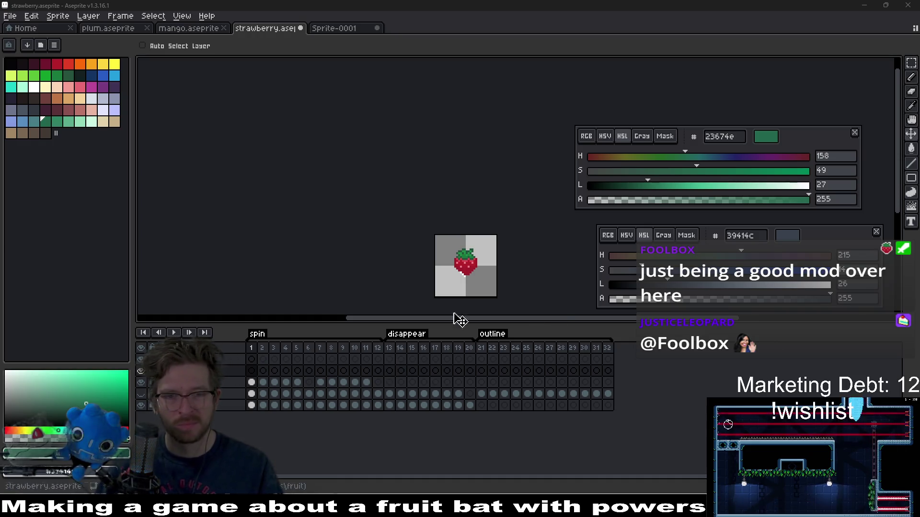
{"action": "scroll", "coordinate": [493, 288], "scroll_direction": "up", "scroll_amount": 3}
{"action": "double_click", "coordinate": [191, 371]}
{"action": "type", "text": "Shine"}
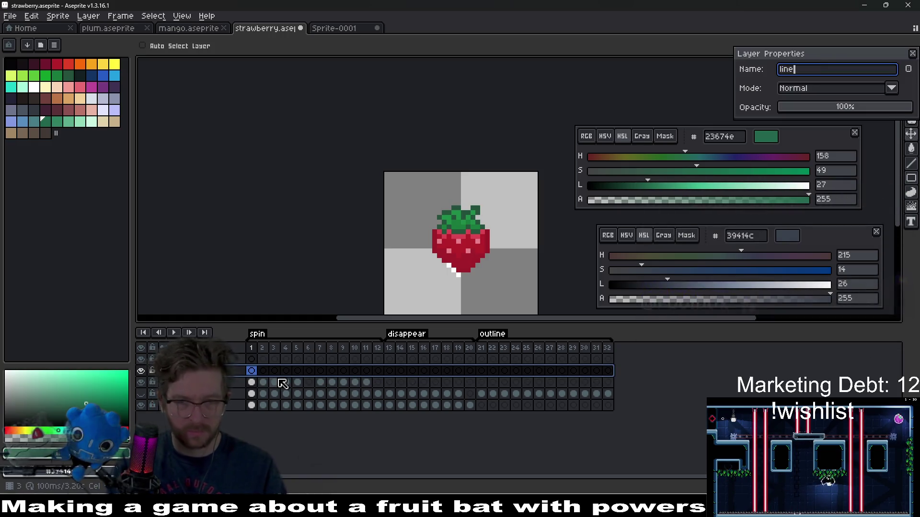
{"action": "key", "text": "Return"}
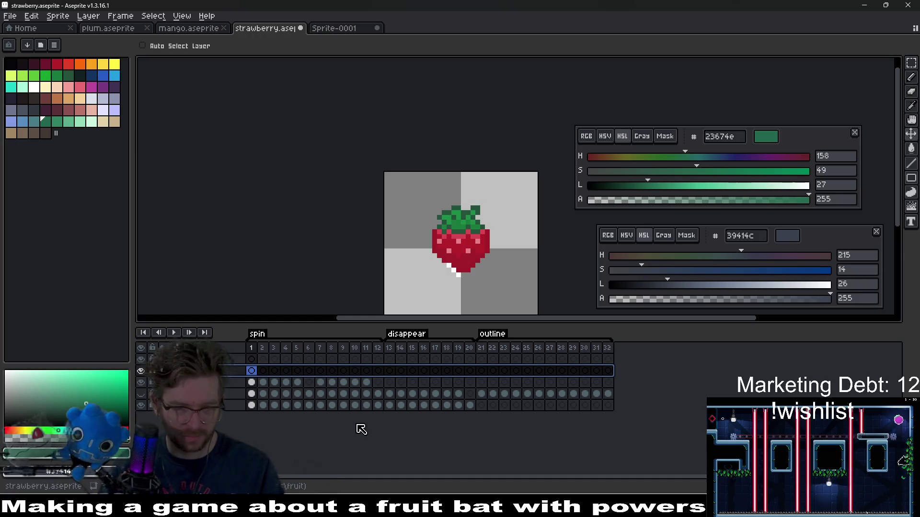
Step through spin frames 1–11, checking the white shine streak in each.
{"action": "left_click_drag", "start_coordinate": [257, 382], "coordinate": [366, 387]}
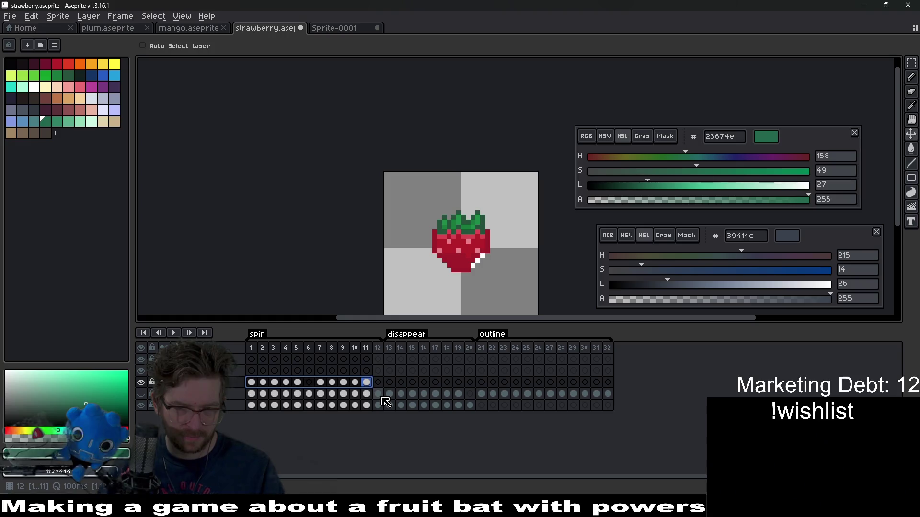
{"action": "left_click", "coordinate": [251, 385]}
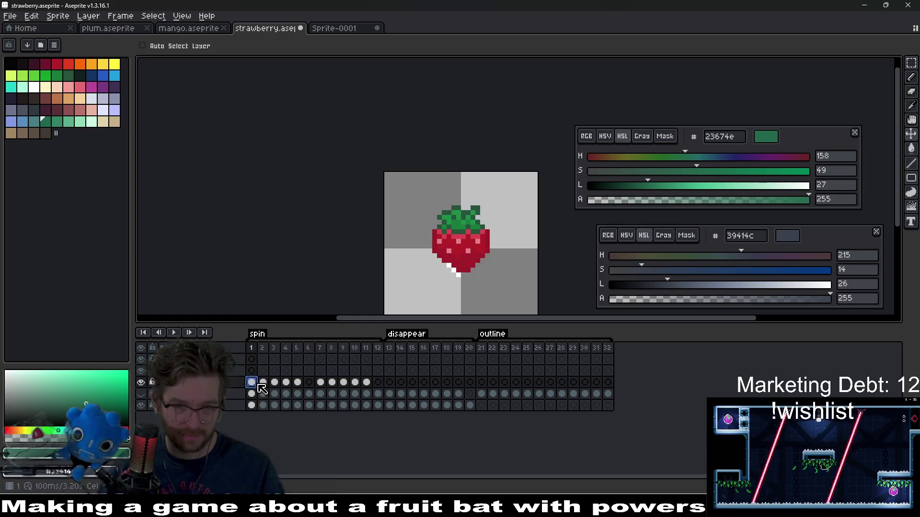
{"action": "left_click", "coordinate": [263, 384]}
{"action": "left_click", "coordinate": [250, 381]}
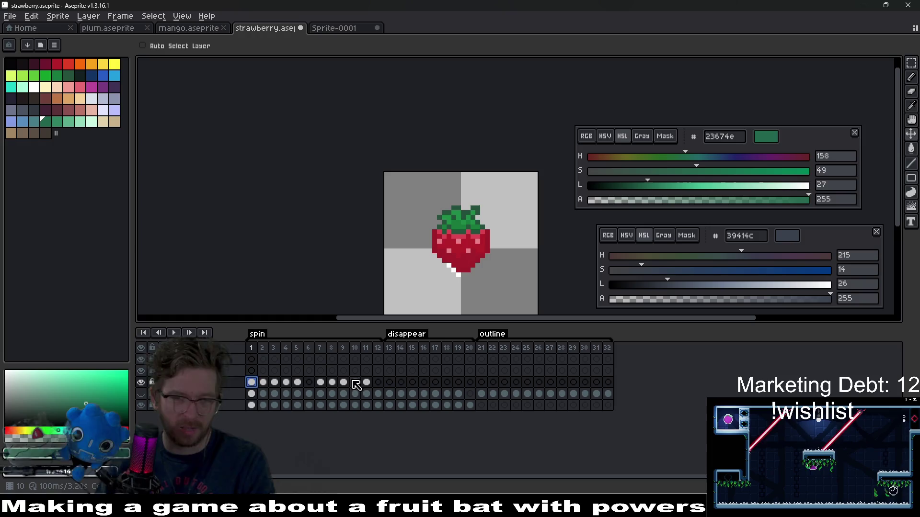
{"action": "key", "text": "period"}
{"action": "key", "text": "period"}
{"action": "key", "text": "period"}
{"action": "key", "text": "period"}
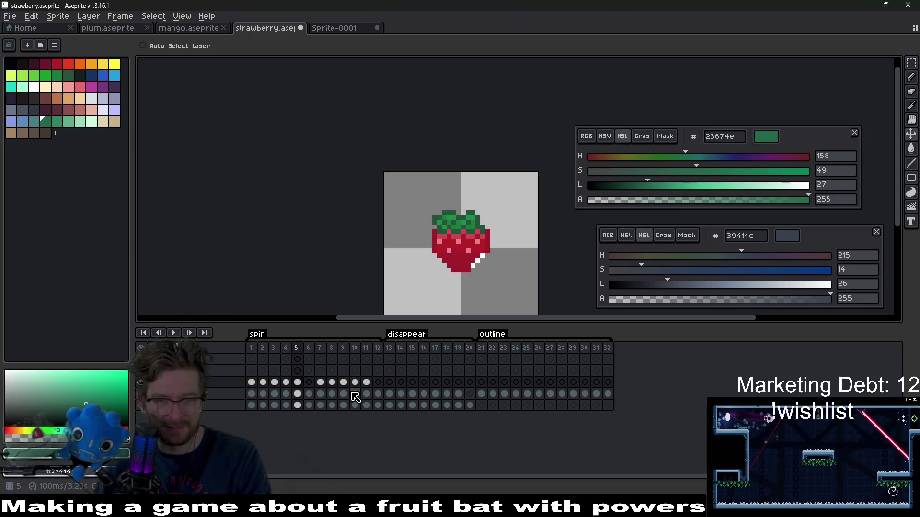
{"action": "key", "text": "period"}
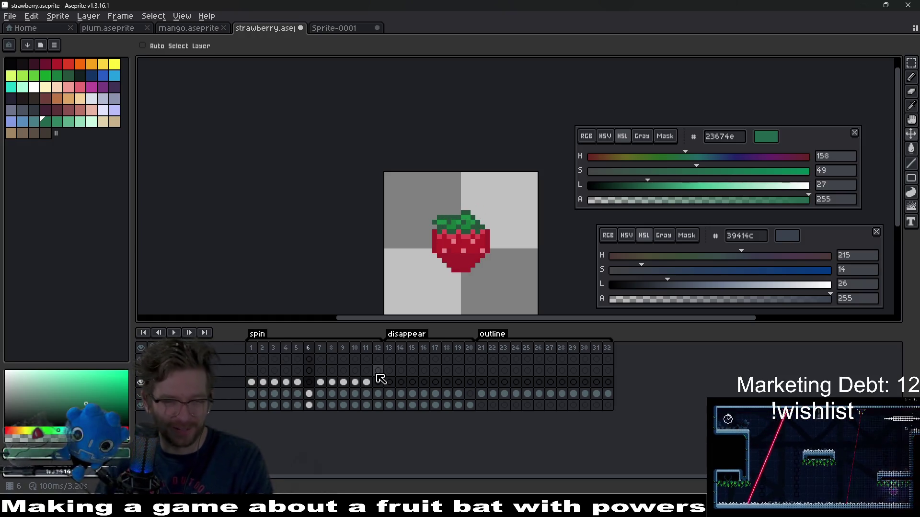
{"action": "left_click", "coordinate": [321, 383]}
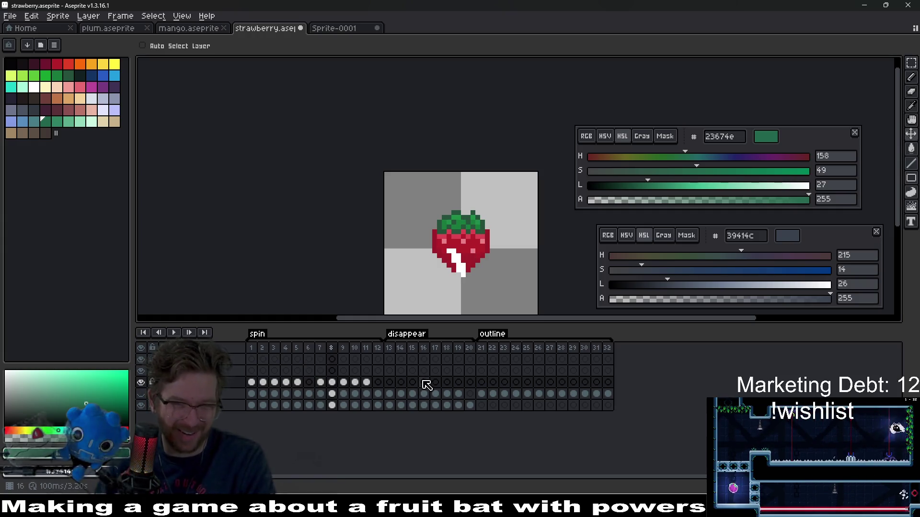
{"action": "key", "text": "period"}
{"action": "key", "text": "period"}
{"action": "key", "text": "period"}
{"action": "key", "text": "period"}
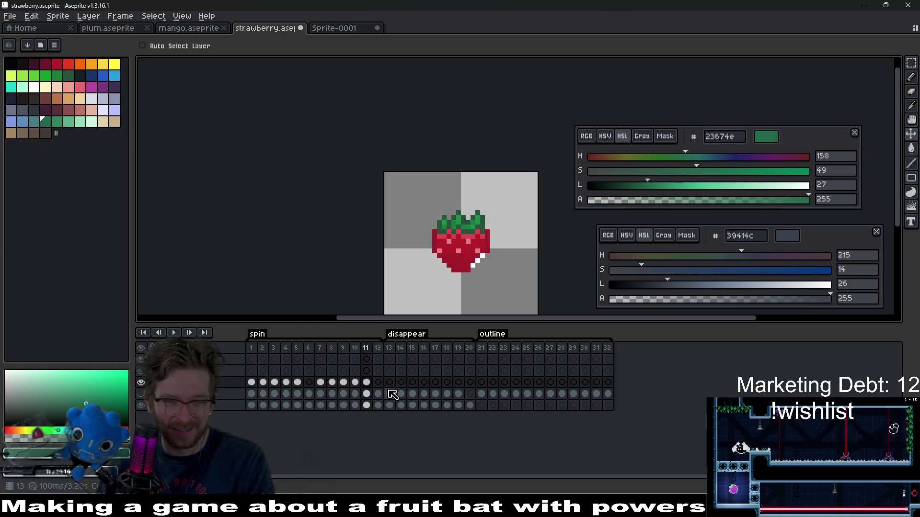
{"action": "key", "text": "comma"}
{"action": "key", "text": "comma"}
{"action": "key", "text": "comma"}
{"action": "key", "text": "comma"}
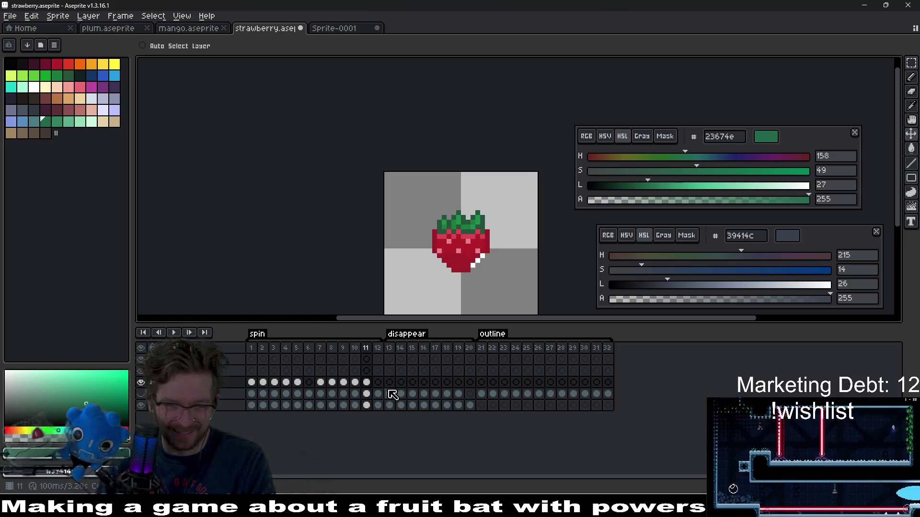
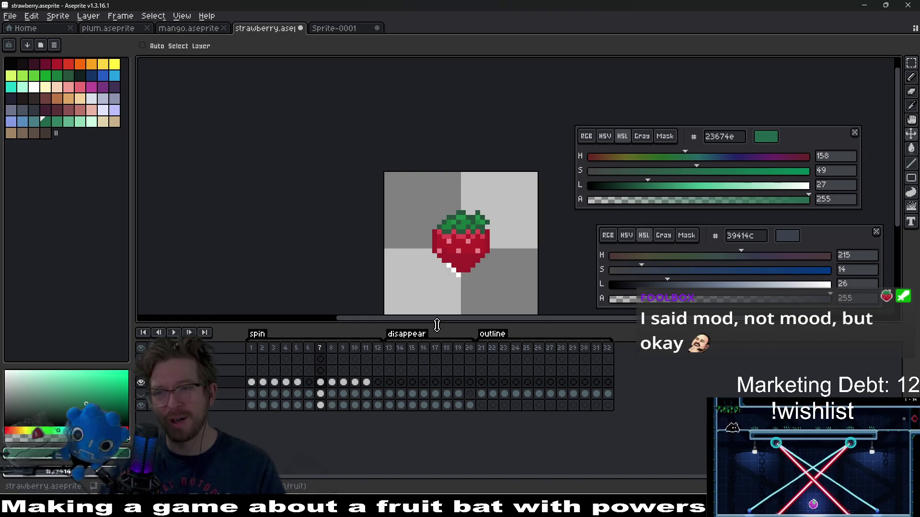
Play the spin animation and step through frames 1–6 to preview the existing shine.
{"action": "left_click", "coordinate": [257, 393]}
{"action": "key", "text": "Return"}
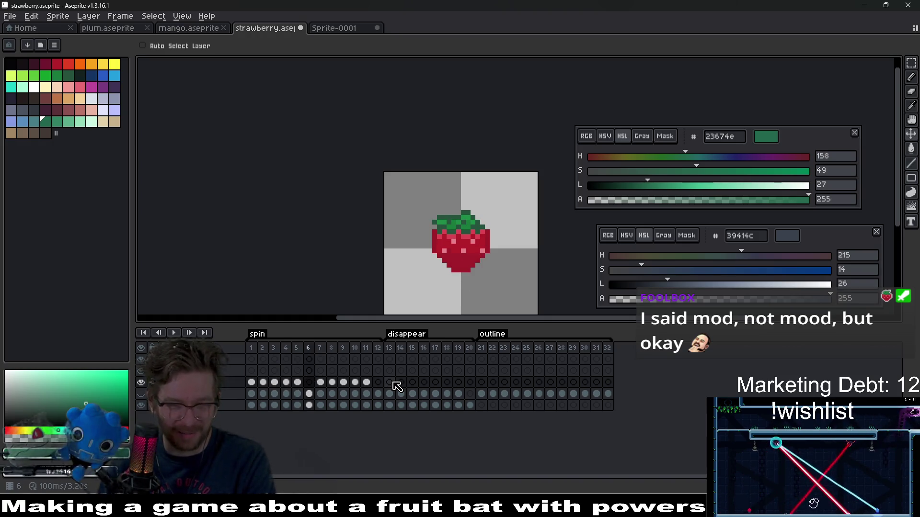
{"action": "scroll", "coordinate": [474, 275], "scroll_direction": "up", "scroll_amount": 2}
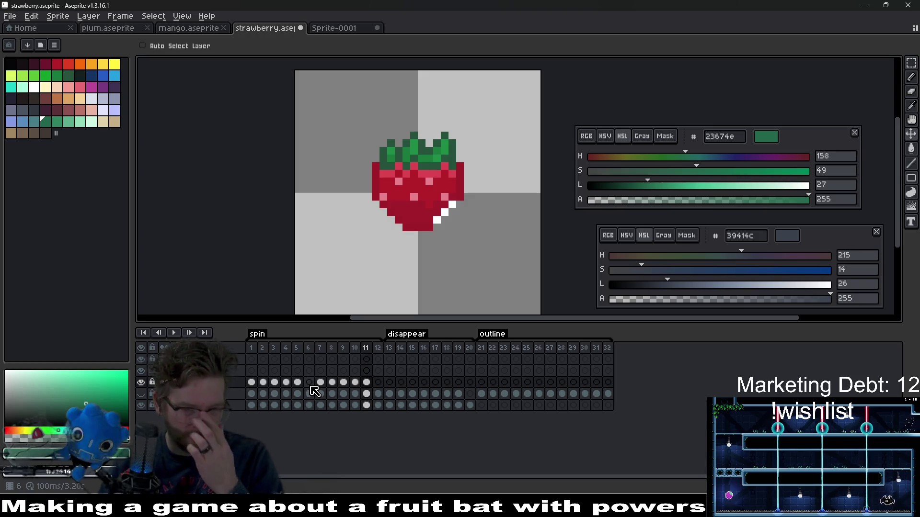
{"action": "left_click_drag", "start_coordinate": [373, 386], "coordinate": [261, 389]}
{"action": "left_click", "coordinate": [175, 333]}
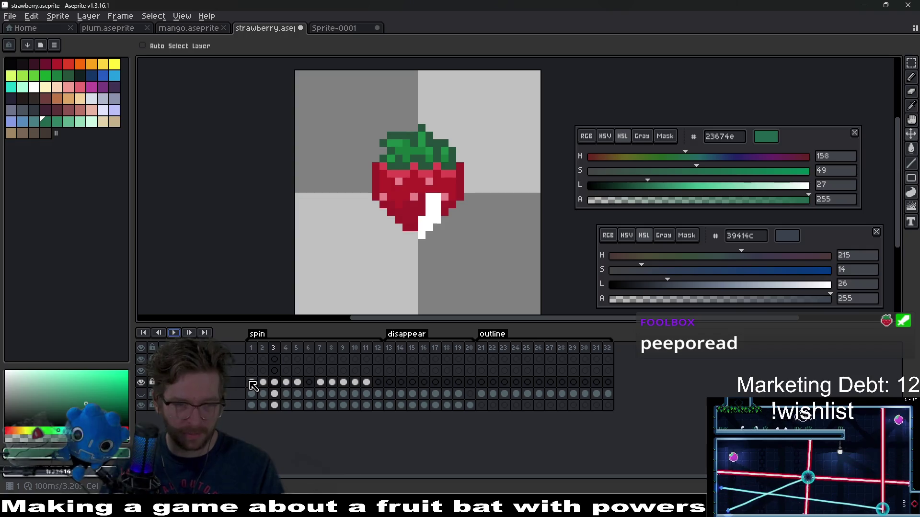
{"action": "left_click", "coordinate": [252, 384]}
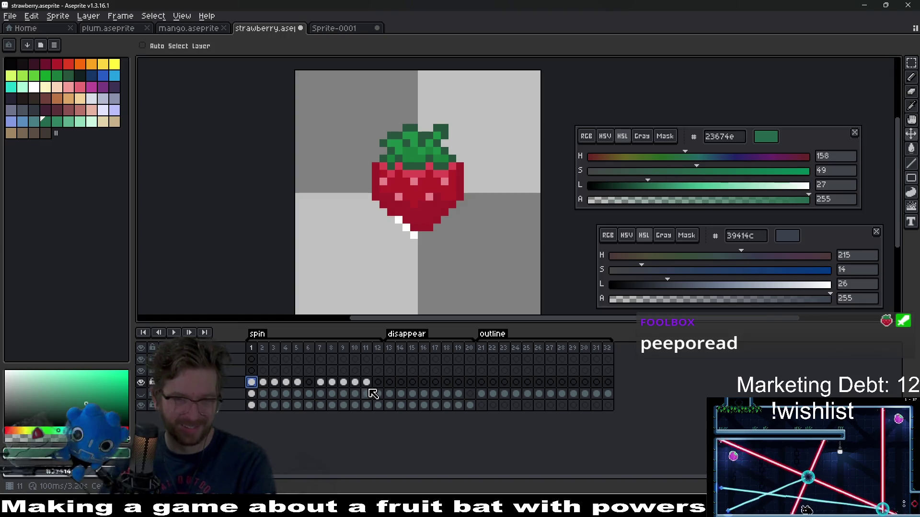
{"action": "key", "text": "Right"}
{"action": "key", "text": "Right"}
{"action": "key", "text": "Right"}
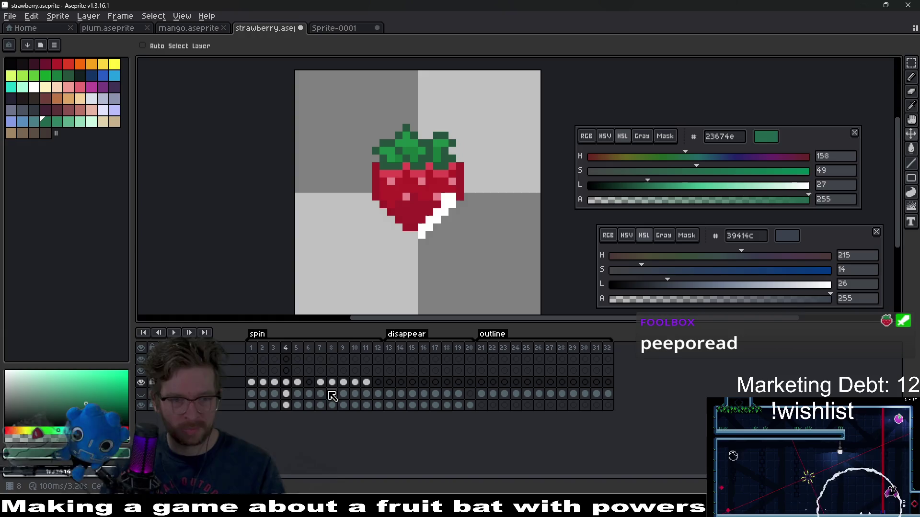
{"action": "left_click", "coordinate": [253, 389]}
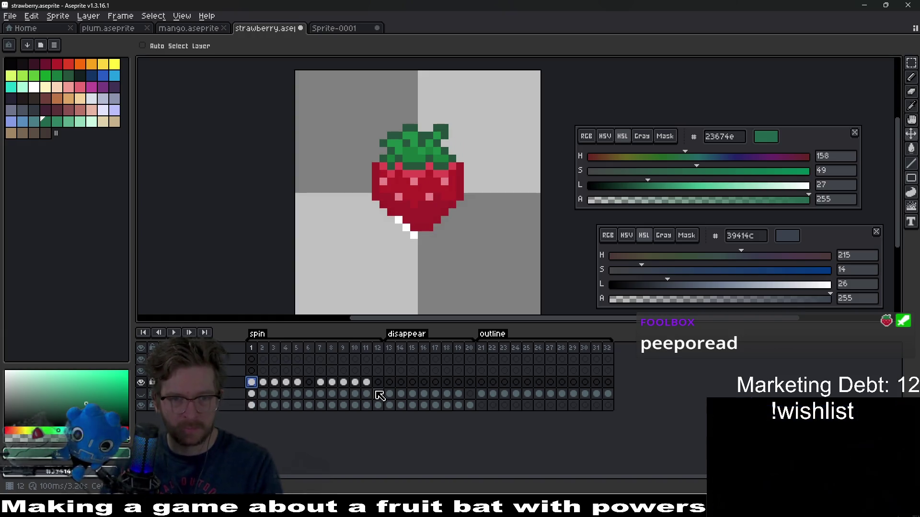
{"action": "key", "text": "Right"}
{"action": "key", "text": "Right"}
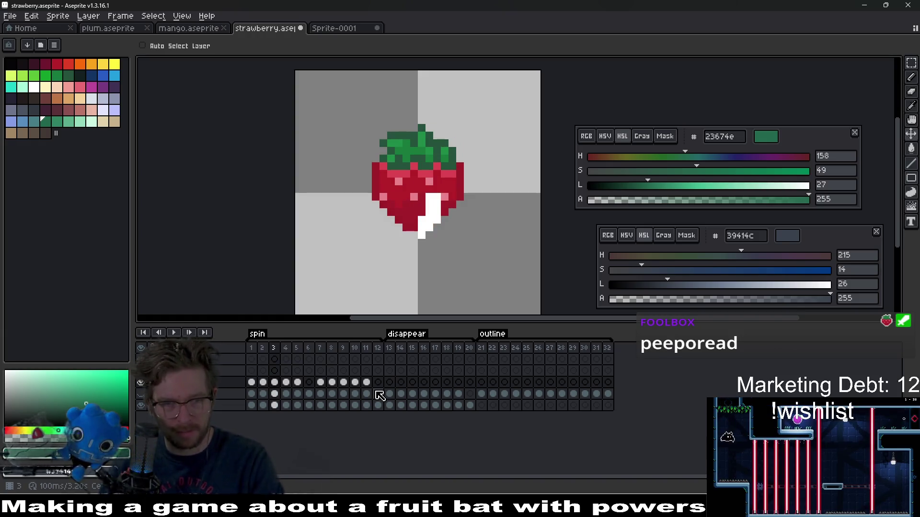
{"action": "key", "text": "Right"}
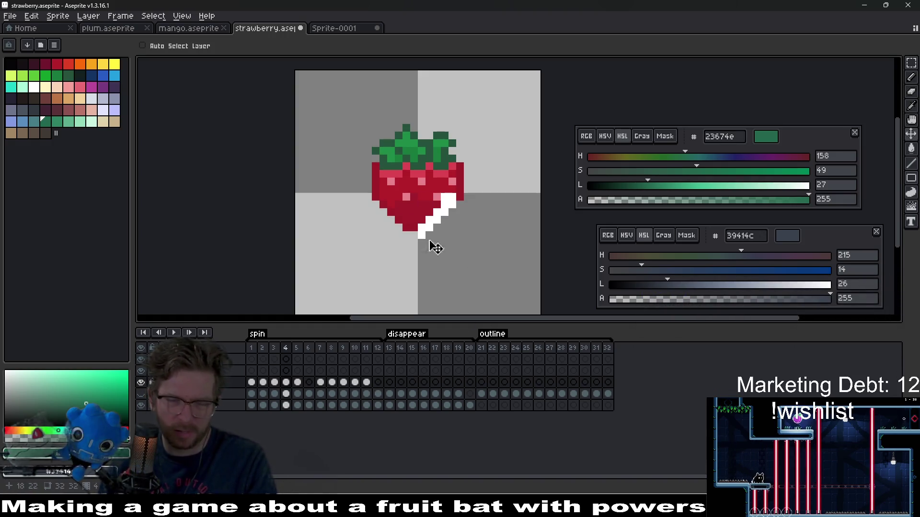
{"action": "key", "text": "Right"}
{"action": "key", "text": "Right"}
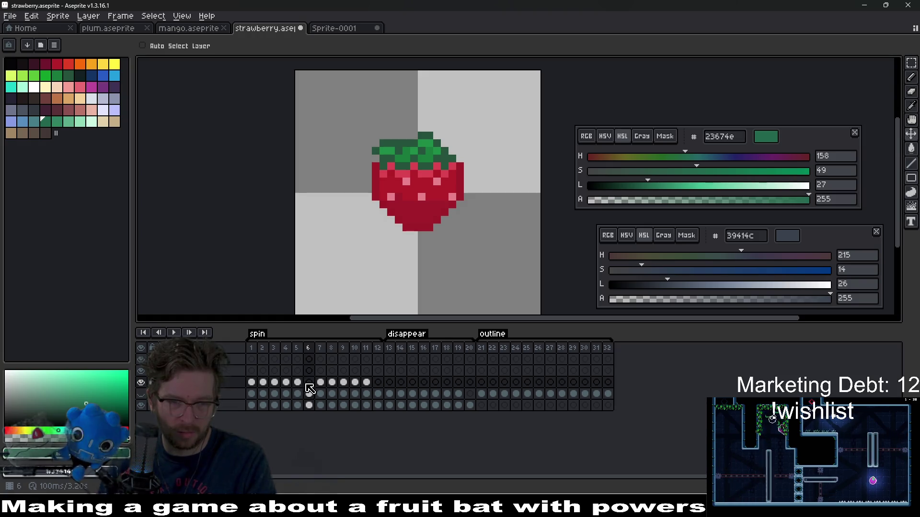
Copy the shine cels of frames 1–5 and paste them into the upper layer at frames 3 and 9.
{"action": "left_click_drag", "start_coordinate": [300, 383], "coordinate": [251, 382]}
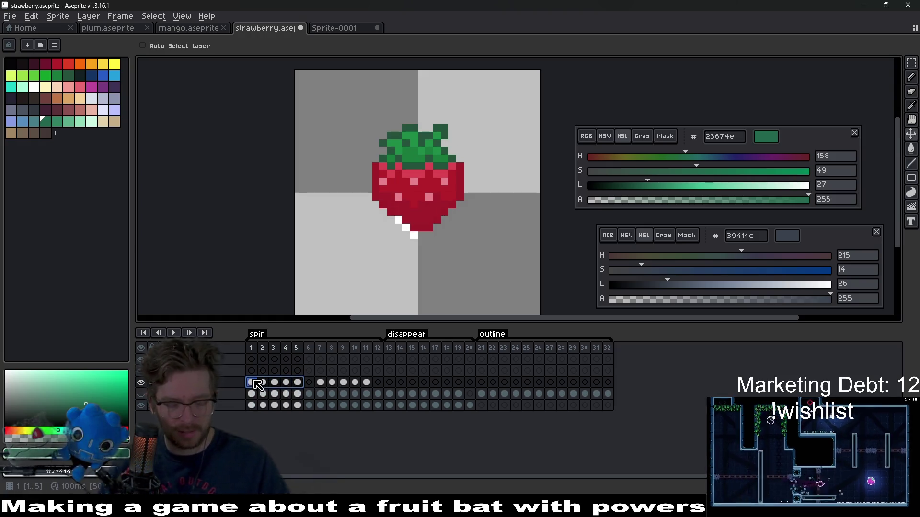
{"action": "key", "text": "ctrl+c"}
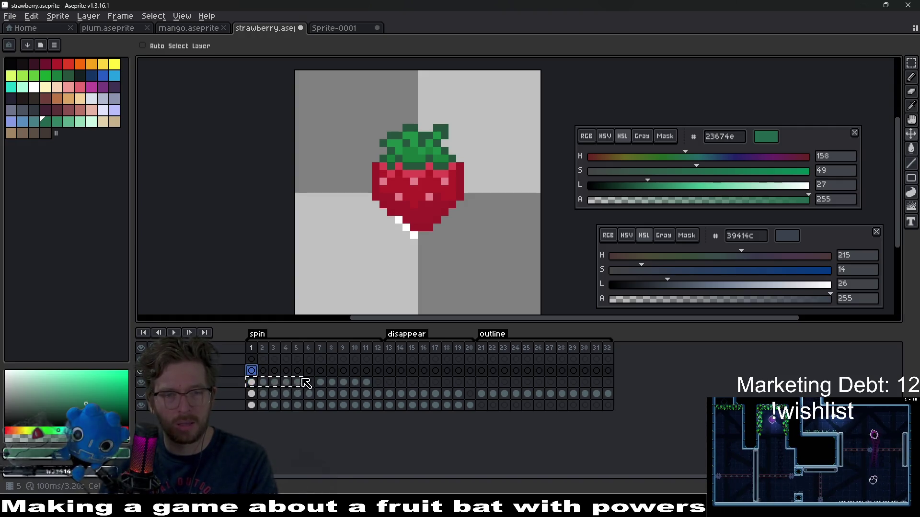
{"action": "key", "text": "Right"}
{"action": "key", "text": "Right"}
{"action": "key", "text": "Right"}
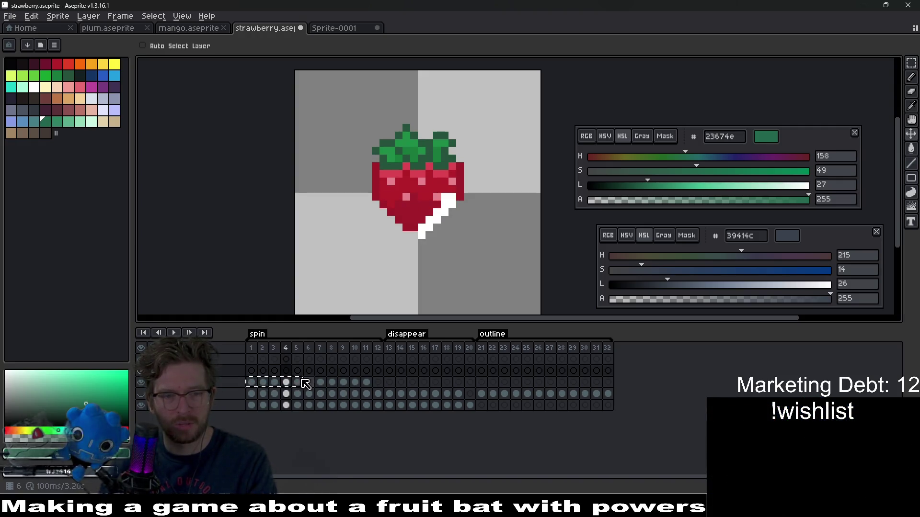
{"action": "left_click", "coordinate": [277, 372]}
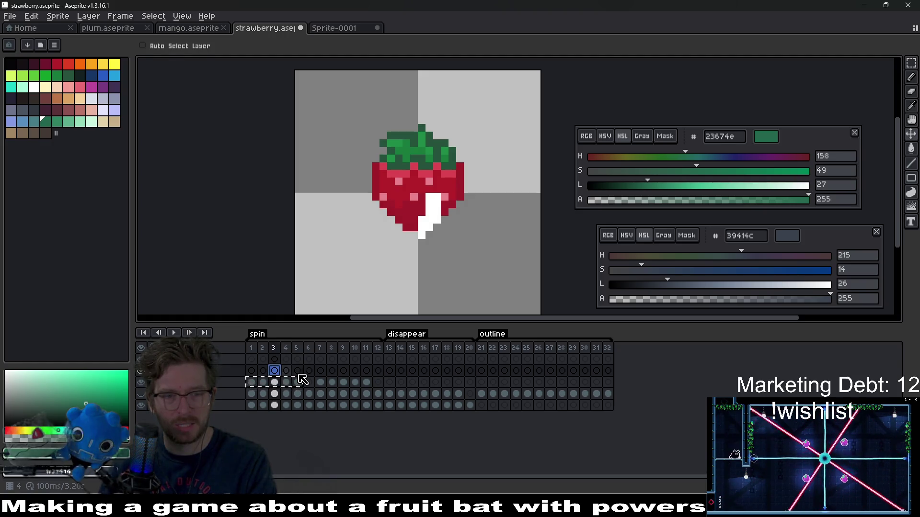
{"action": "key", "text": "ctrl+v"}
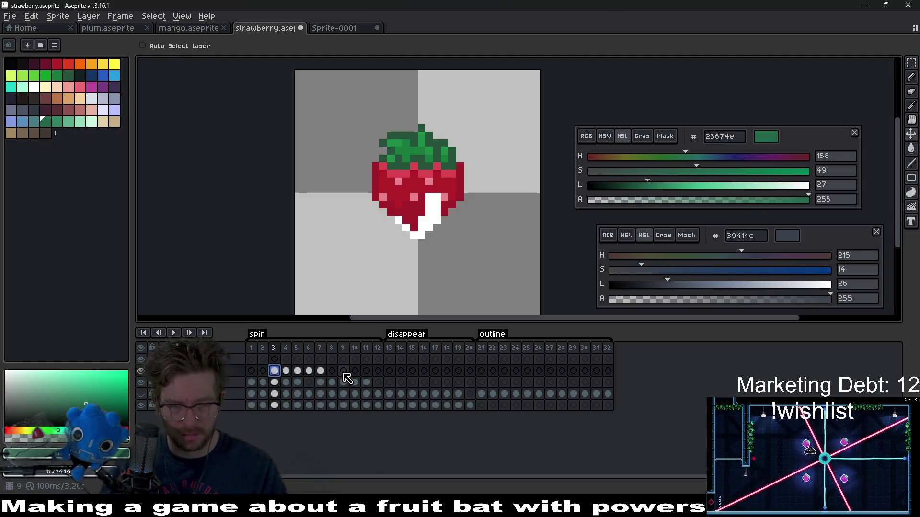
{"action": "left_click", "coordinate": [343, 372]}
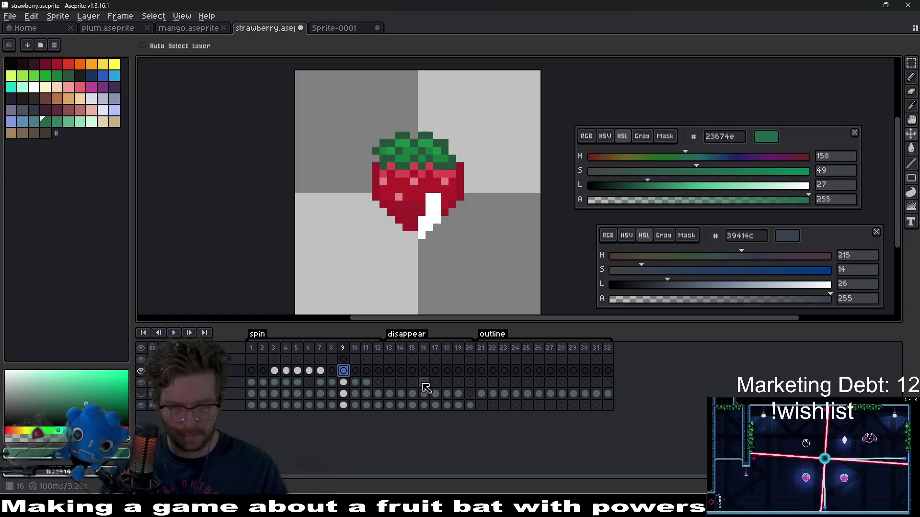
{"action": "key", "text": "ctrl+v"}
Delete the extra pasted shine cel in frame 13 and preview the animation.
{"action": "left_click", "coordinate": [390, 372]}
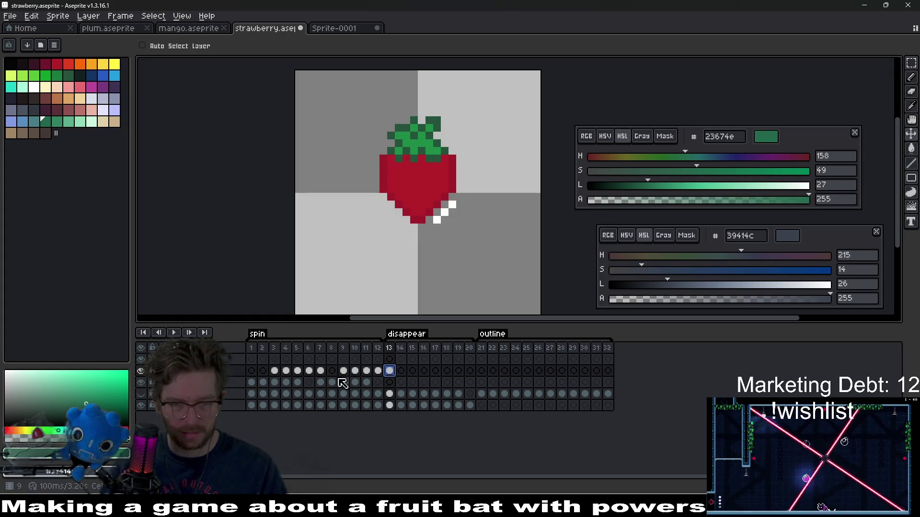
{"action": "left_click", "coordinate": [251, 371]}
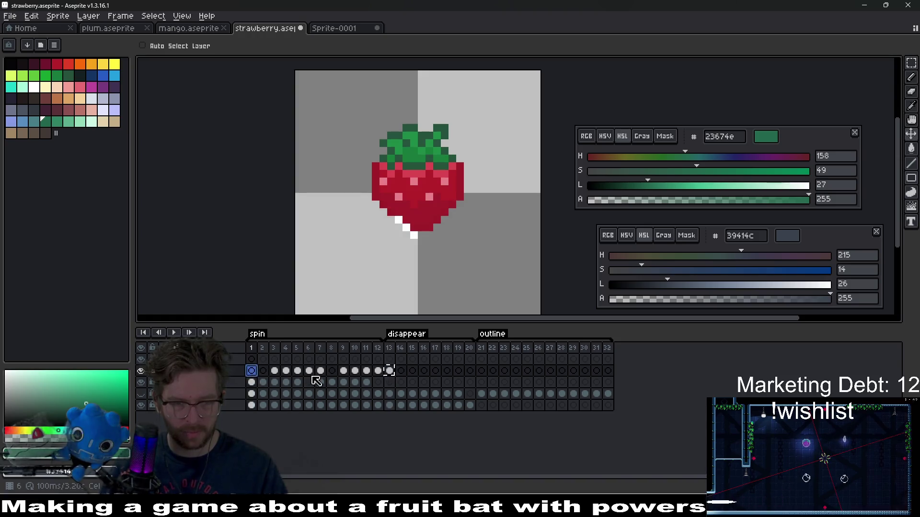
{"action": "left_click", "coordinate": [390, 371]}
{"action": "key", "text": "Delete"}
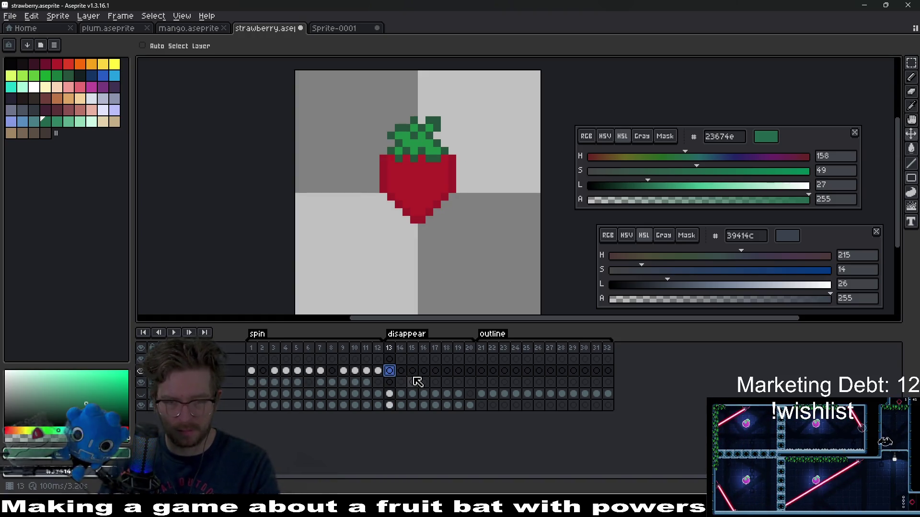
{"action": "left_click", "coordinate": [251, 371]}
{"action": "key", "text": "Return"}
{"action": "scroll", "coordinate": [450, 239], "scroll_direction": "down", "scroll_amount": 1}
{"action": "scroll", "coordinate": [450, 239], "scroll_direction": "down", "scroll_amount": 3}
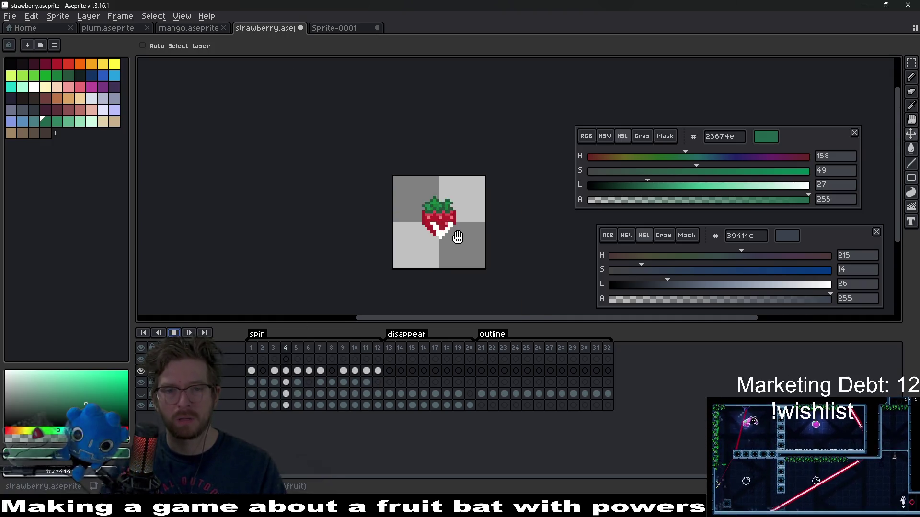
{"action": "key", "text": "Return"}
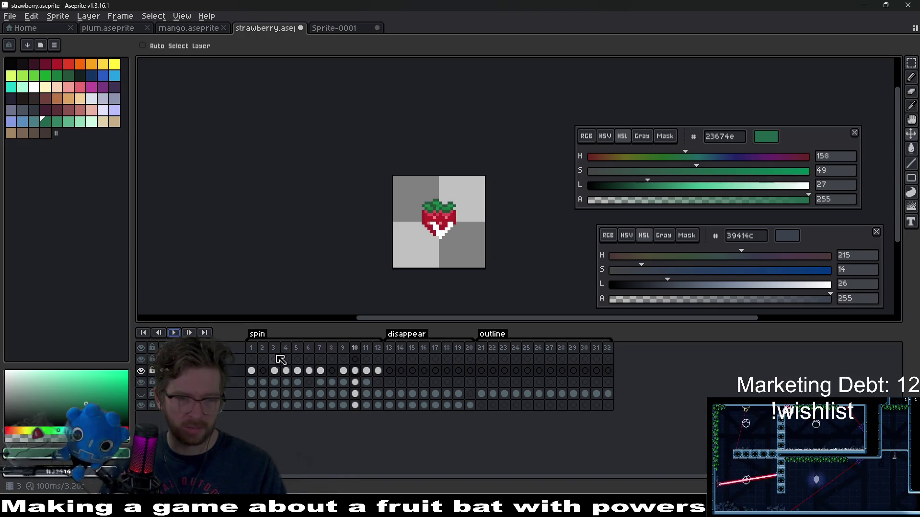
Shift the upper layer's cels one frame later, moving the frame 13 overflow to frame 1.
{"action": "left_click_drag", "start_coordinate": [251, 372], "coordinate": [390, 372]}
{"action": "left_click", "coordinate": [390, 371]}
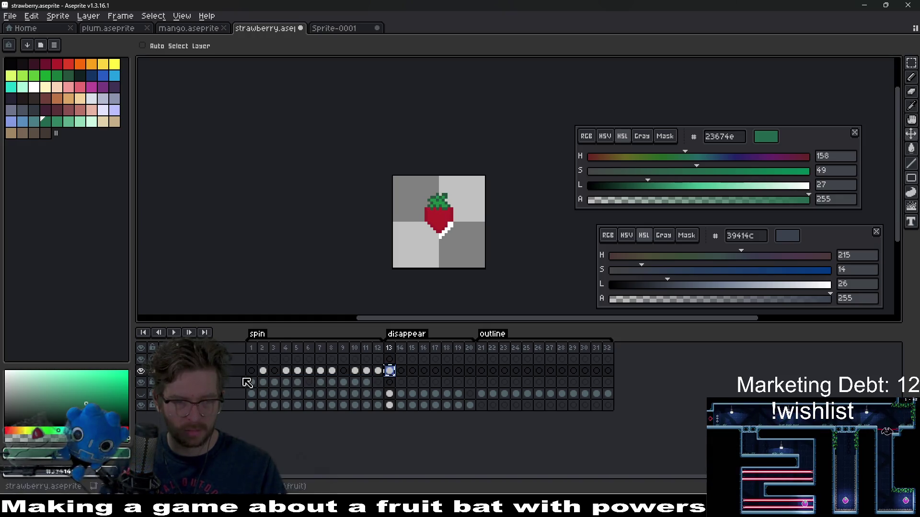
{"action": "left_click_drag", "start_coordinate": [247, 381], "coordinate": [254, 372]}
{"action": "left_click", "coordinate": [390, 372]}
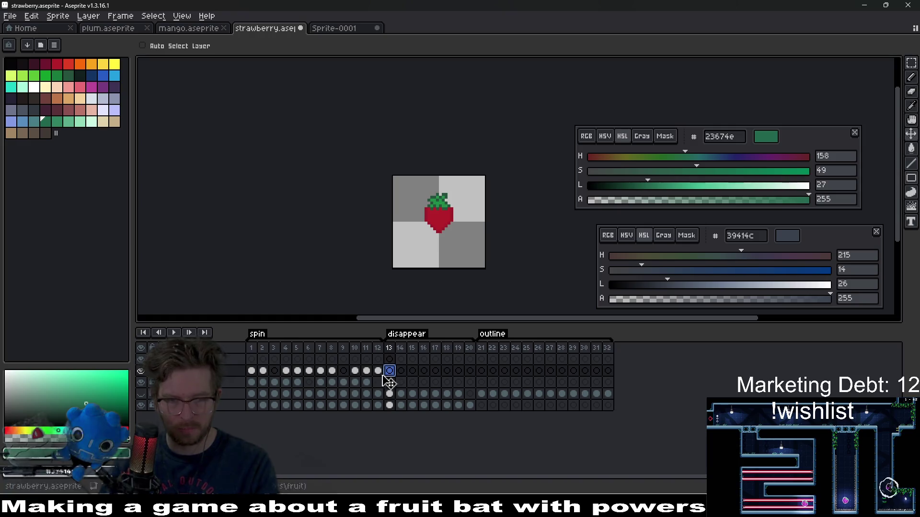
{"action": "left_click", "coordinate": [175, 333]}
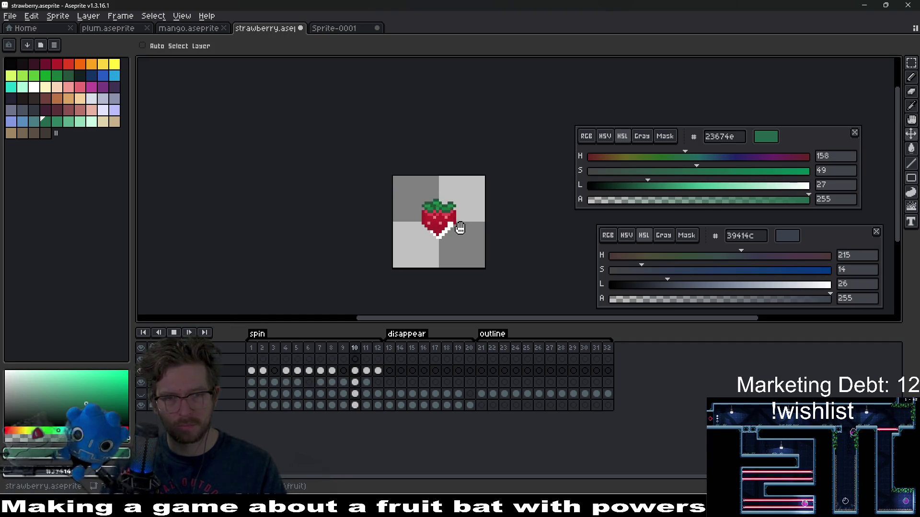
{"action": "left_click", "coordinate": [174, 332]}
{"action": "left_click_drag", "start_coordinate": [378, 348], "coordinate": [259, 352]}
Confirm a 100 ms duration for frames 1–12 in Frame Properties and play the spin animation.
{"action": "right_click", "coordinate": [259, 353]}
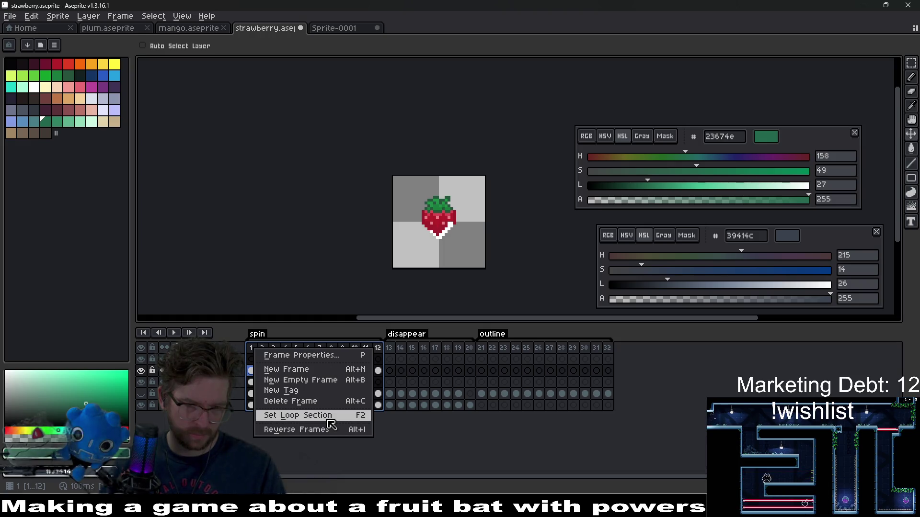
{"action": "left_click", "coordinate": [338, 356]}
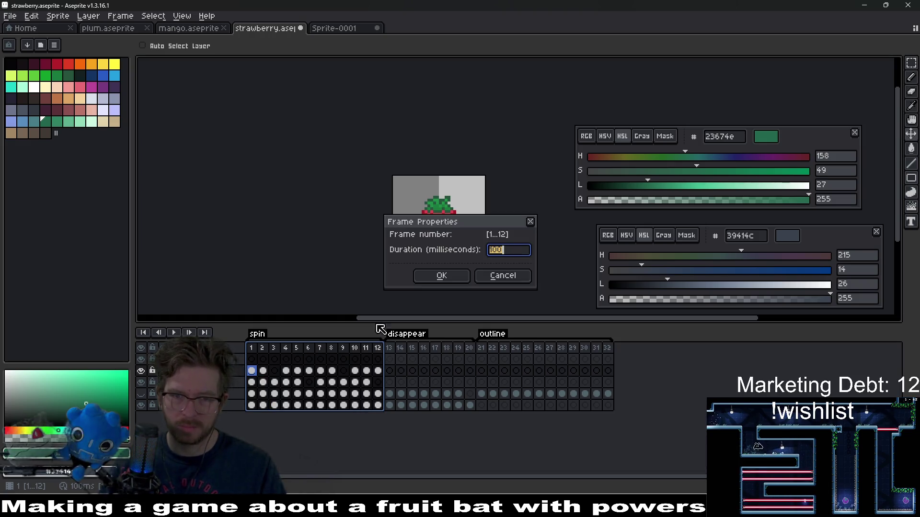
{"action": "left_click", "coordinate": [434, 277]}
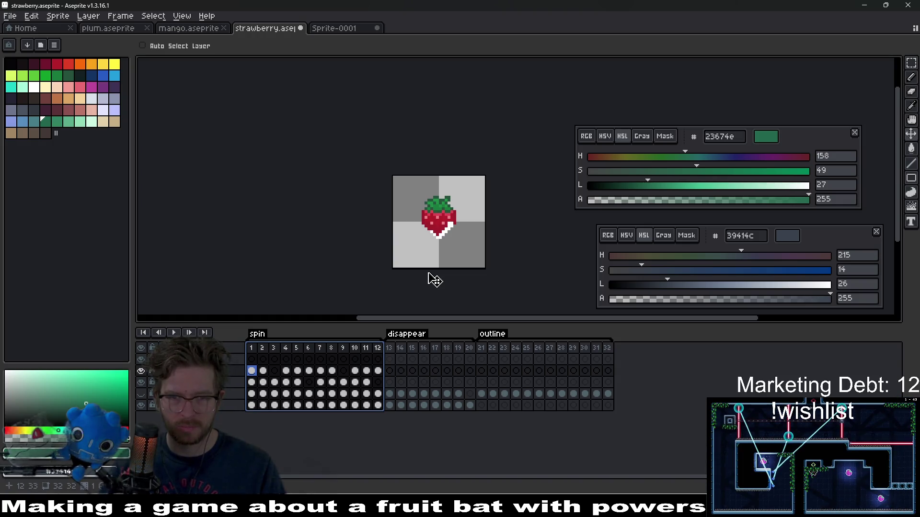
{"action": "left_click", "coordinate": [174, 332]}
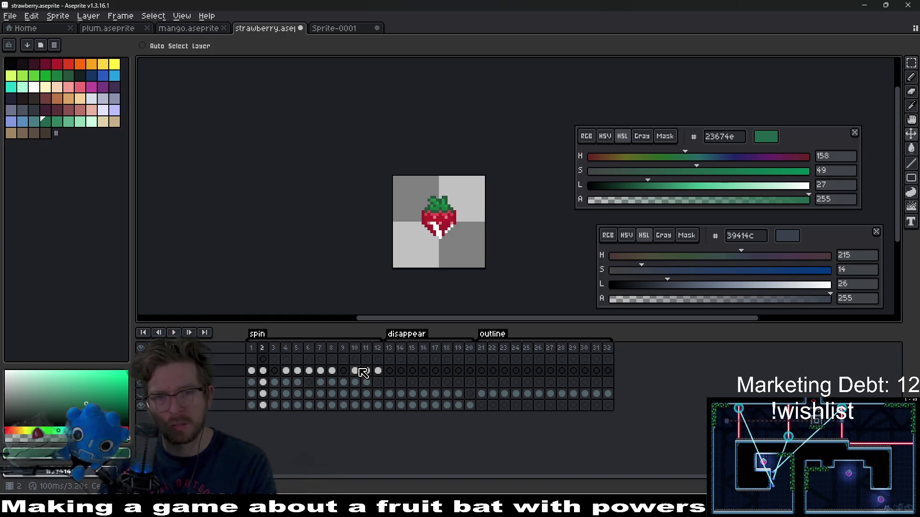
Stop playback and inspect the upper shine layer's cels across frames 1–13.
{"action": "key", "text": "Return"}
{"action": "key", "text": "Right"}
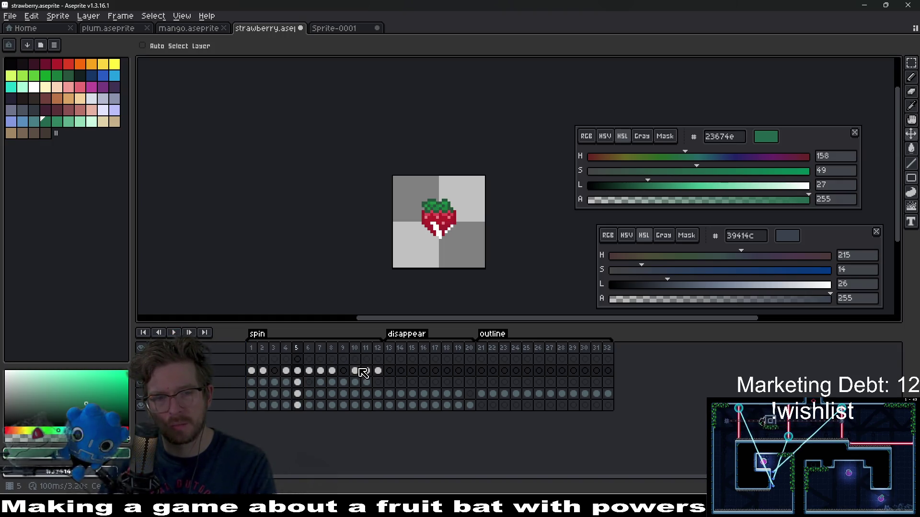
{"action": "left_click_drag", "start_coordinate": [251, 371], "coordinate": [395, 377]}
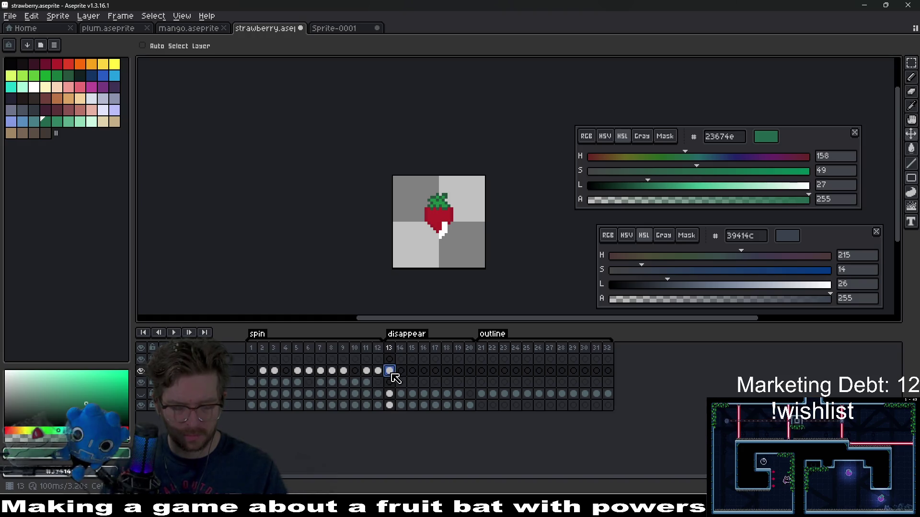
{"action": "left_click", "coordinate": [253, 373]}
{"action": "left_click", "coordinate": [390, 372]}
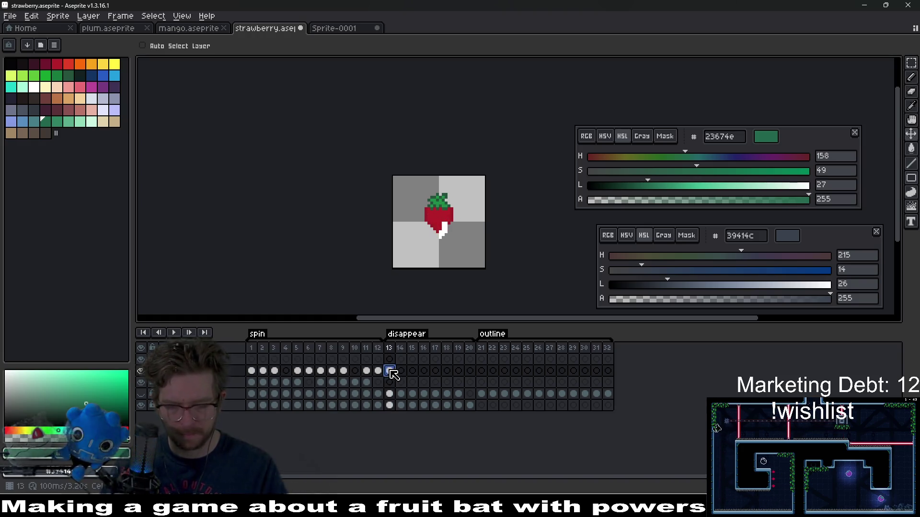
{"action": "left_click", "coordinate": [274, 359]}
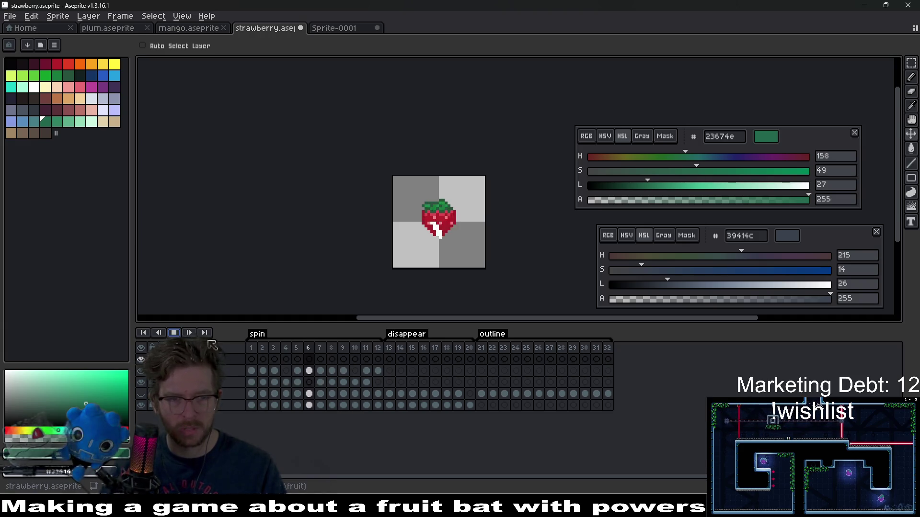
{"action": "left_click", "coordinate": [175, 334]}
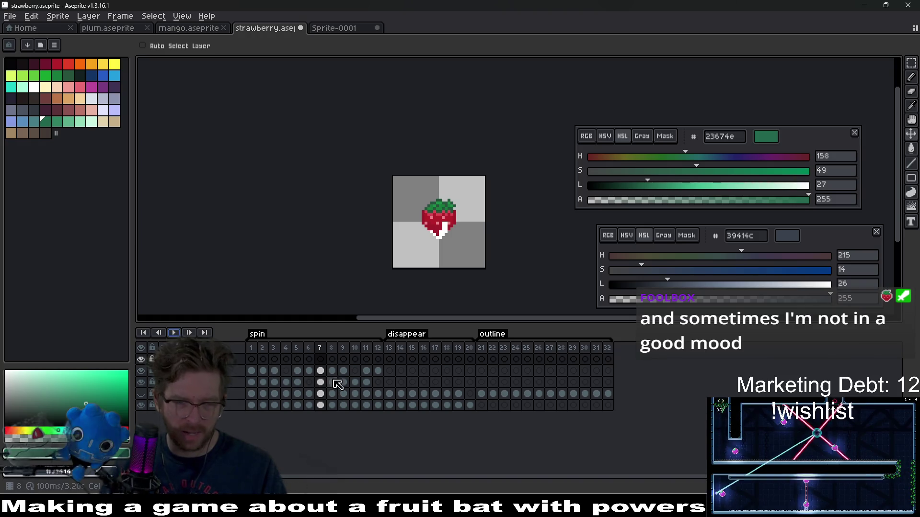
{"action": "left_click", "coordinate": [369, 382]}
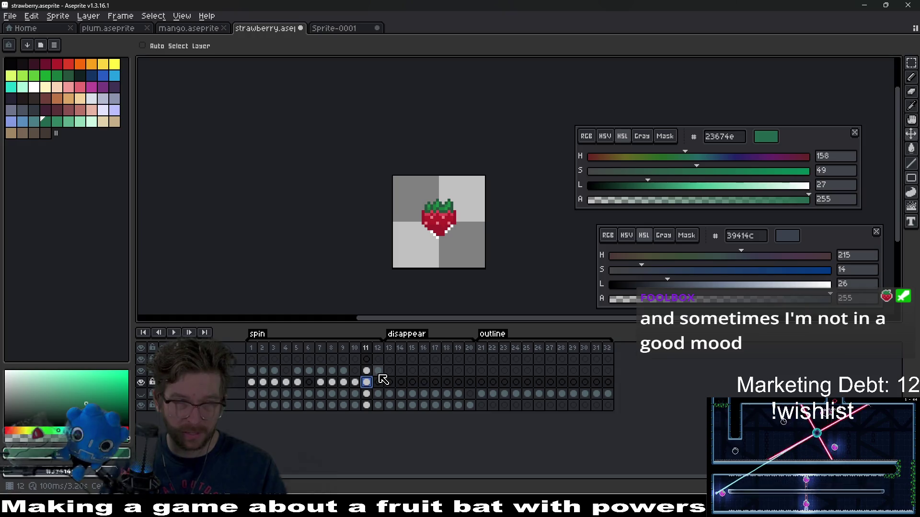
Delete the third-layer shine cels in frames 1–12 and play the animation to check.
{"action": "left_click_drag", "start_coordinate": [381, 376], "coordinate": [265, 373]}
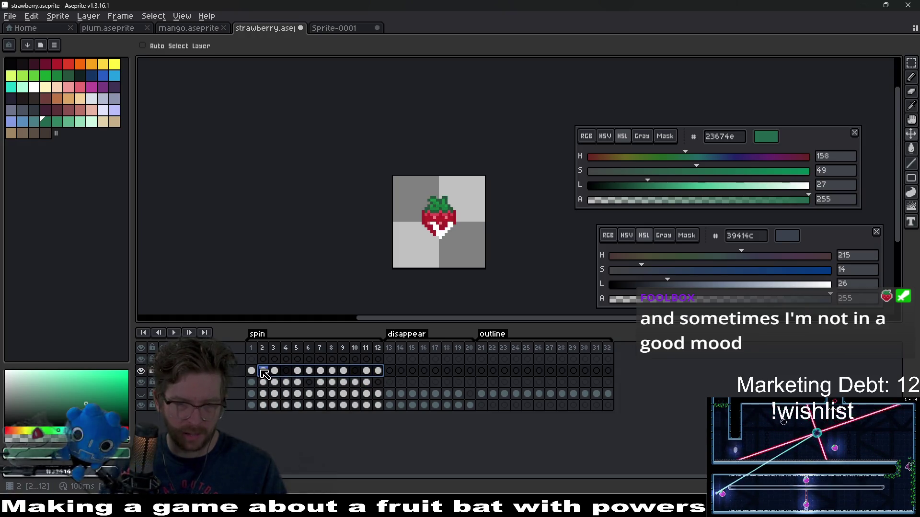
{"action": "left_click", "coordinate": [251, 370], "text": "shift"}
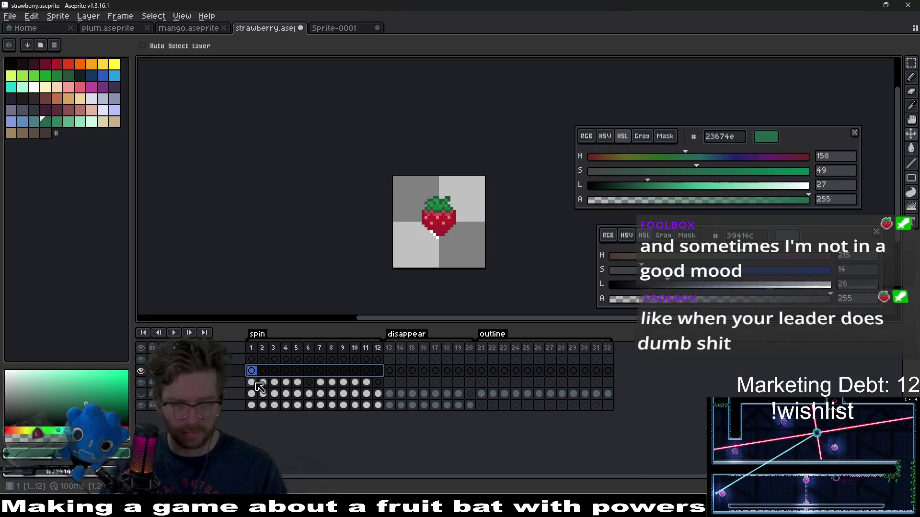
{"action": "key", "text": "Delete"}
{"action": "left_click", "coordinate": [251, 382]}
{"action": "key", "text": "Return"}
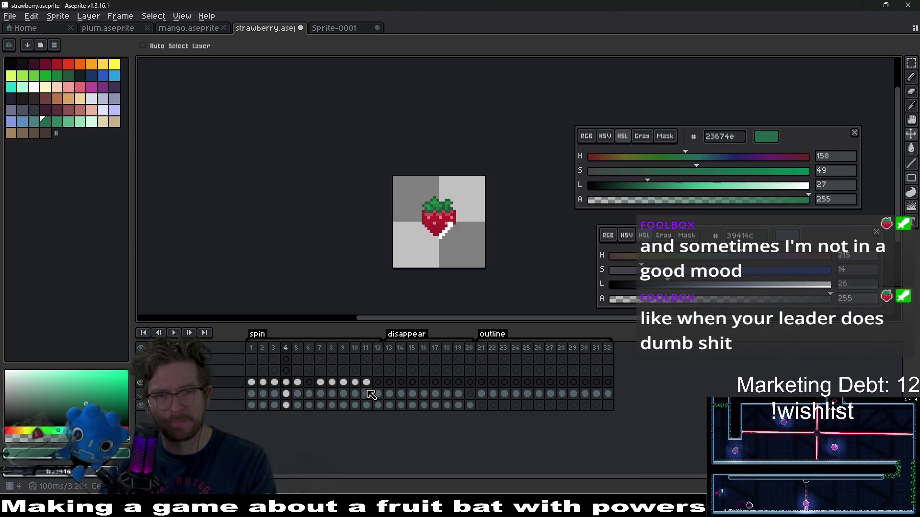
{"action": "scroll", "coordinate": [437, 234], "scroll_direction": "up", "scroll_amount": 3}
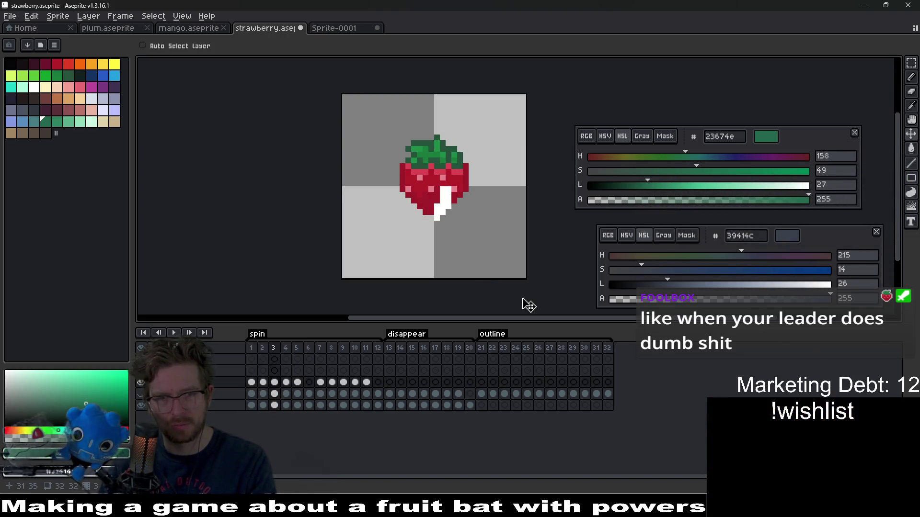
{"action": "left_click_drag", "start_coordinate": [499, 222], "coordinate": [472, 253]}
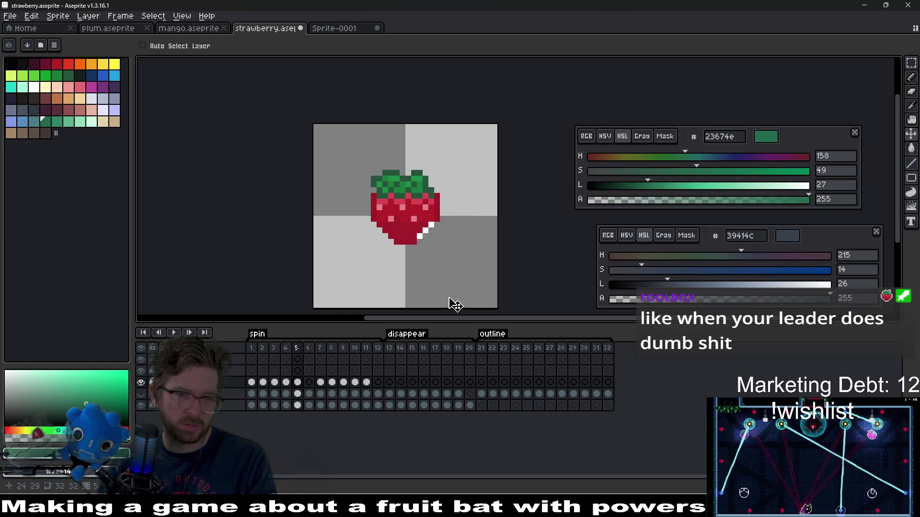
Return to frame 1 and switch to the Sprite-0001 document.
{"action": "key", "text": "Home"}
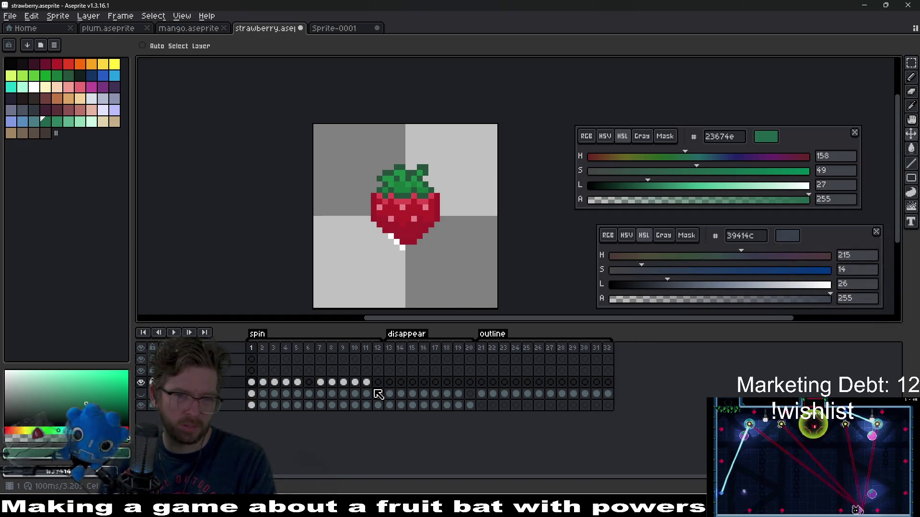
{"action": "left_click", "coordinate": [379, 394]}
{"action": "key", "text": "Home"}
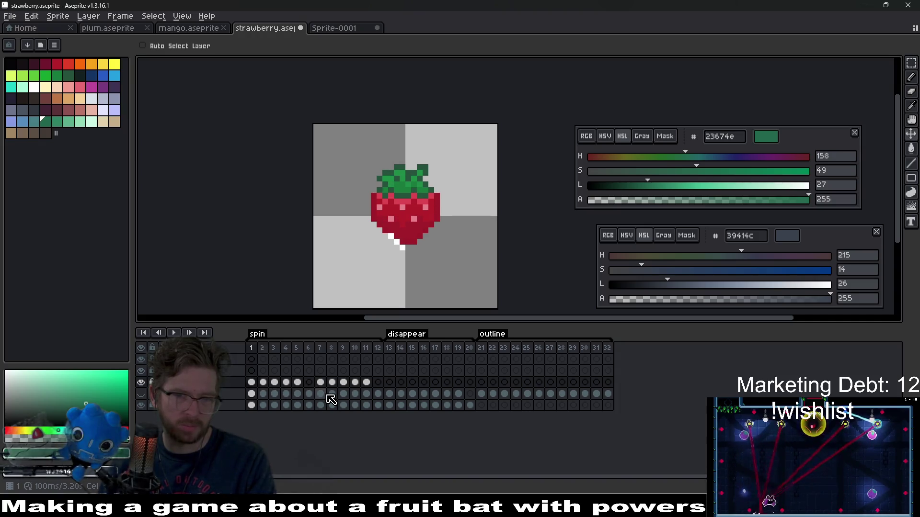
{"action": "left_click", "coordinate": [341, 28]}
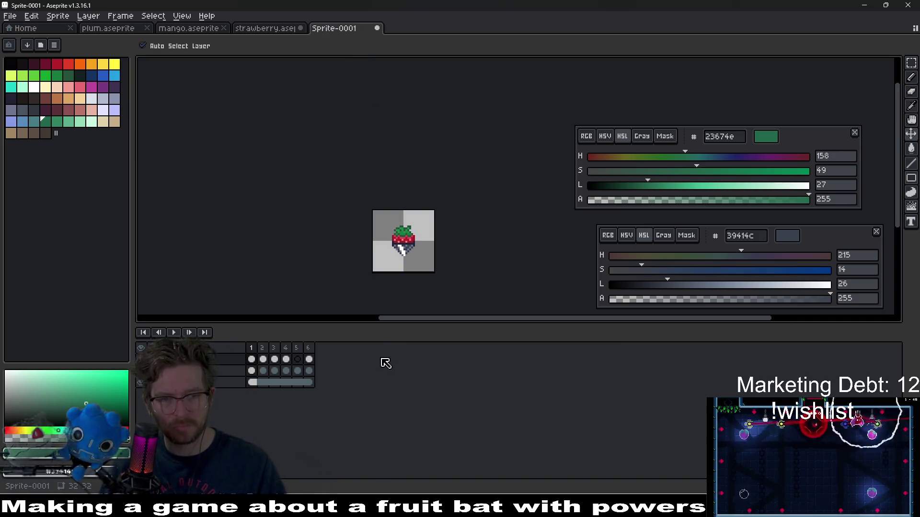
Play the six-frame Sprite-0001 strawberry animation, then return to strawberry.aseprite at its first frame.
{"action": "key", "text": "alt+n"}
{"action": "scroll", "coordinate": [383, 261], "scroll_direction": "up", "scroll_amount": 4}
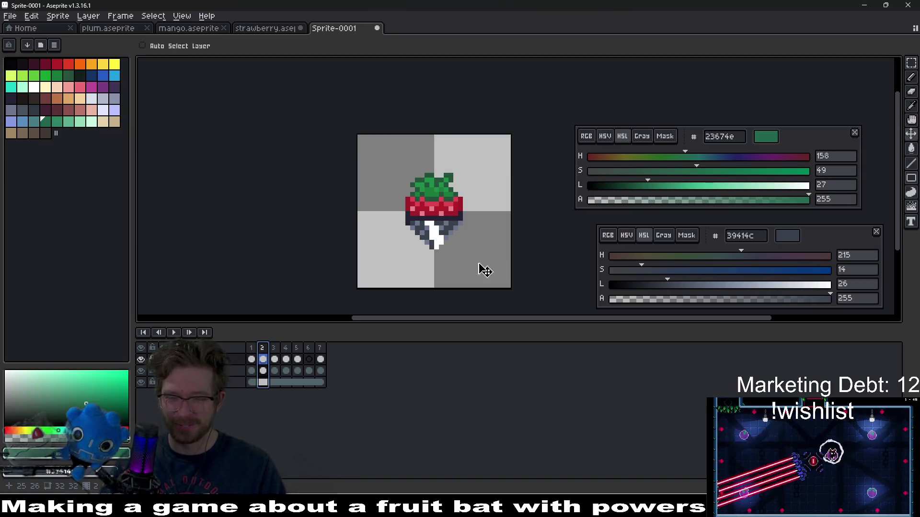
{"action": "key", "text": "Return"}
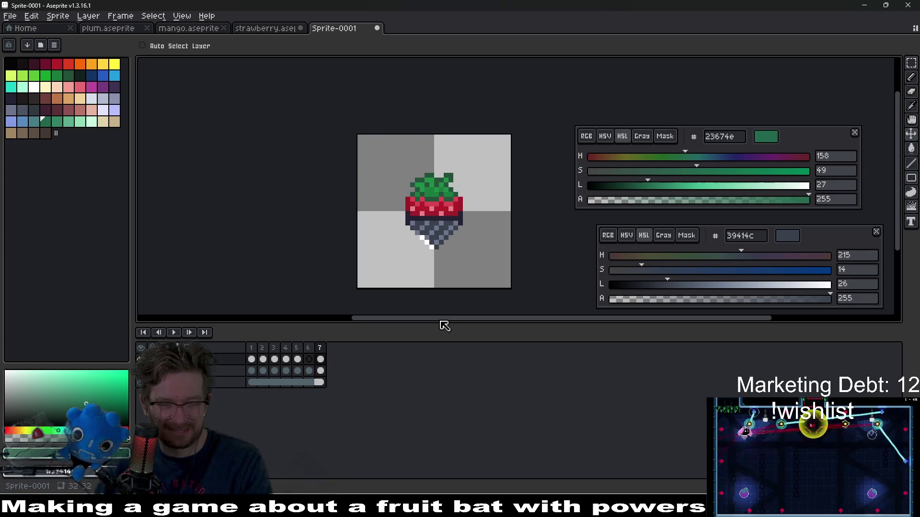
{"action": "left_click", "coordinate": [175, 333]}
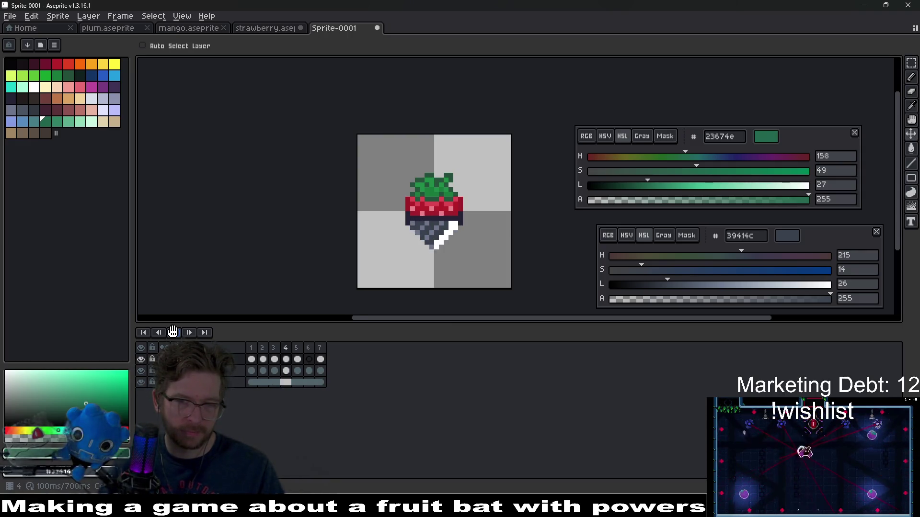
{"action": "left_click", "coordinate": [268, 29]}
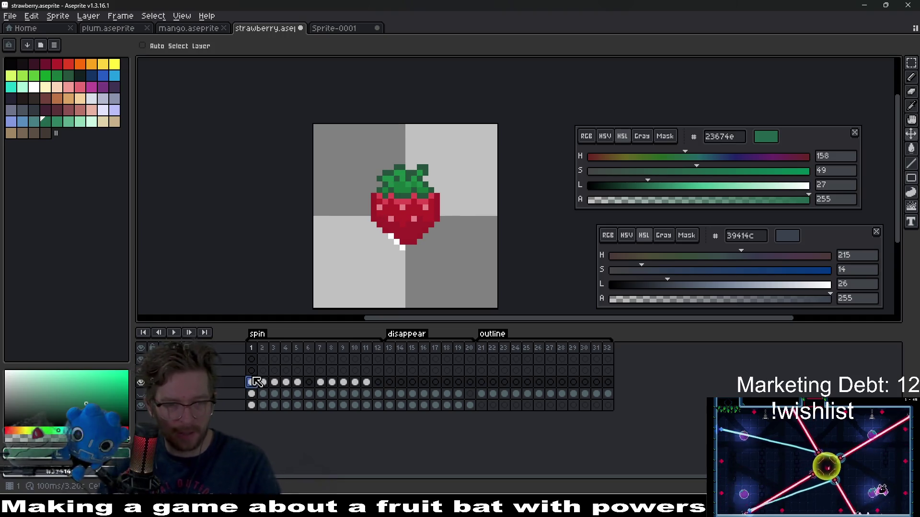
{"action": "key", "text": "Left"}
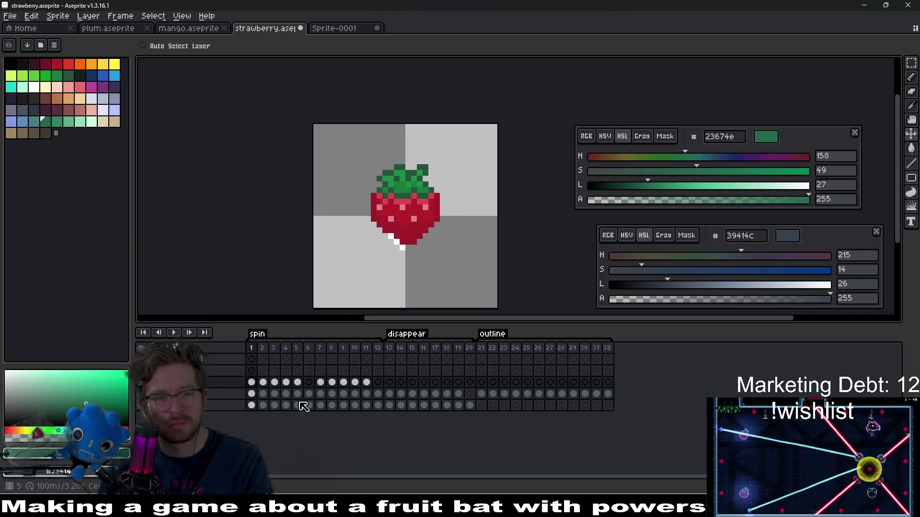
Shift the frames 2–5 shine cels one frame later, leaving frame 2 empty.
{"action": "left_click", "coordinate": [263, 382]}
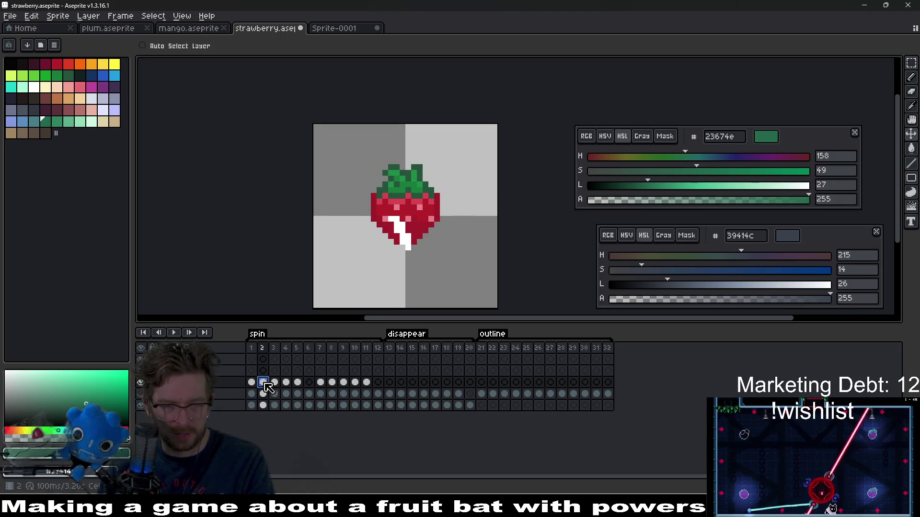
{"action": "left_click", "coordinate": [274, 382], "text": "shift"}
{"action": "left_click_drag", "start_coordinate": [320, 383], "coordinate": [366, 382]}
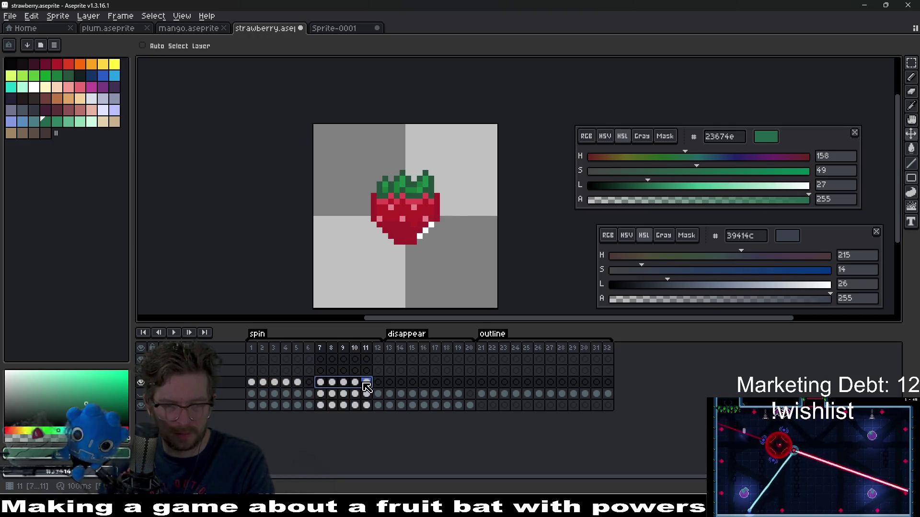
{"action": "left_click_drag", "start_coordinate": [263, 383], "coordinate": [320, 383]}
{"action": "left_click", "coordinate": [251, 383]}
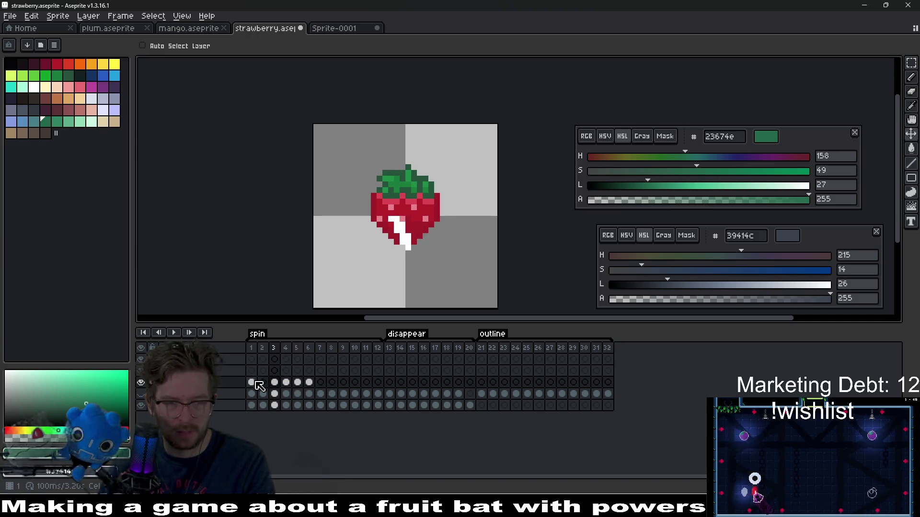
{"action": "left_click", "coordinate": [263, 382]}
{"action": "scroll", "coordinate": [364, 312], "scroll_direction": "up", "scroll_amount": 3}
Pick white from frame 1's shine and draw a white streak up from the strawberry's bottom in frame 2.
{"action": "key", "text": "b"}
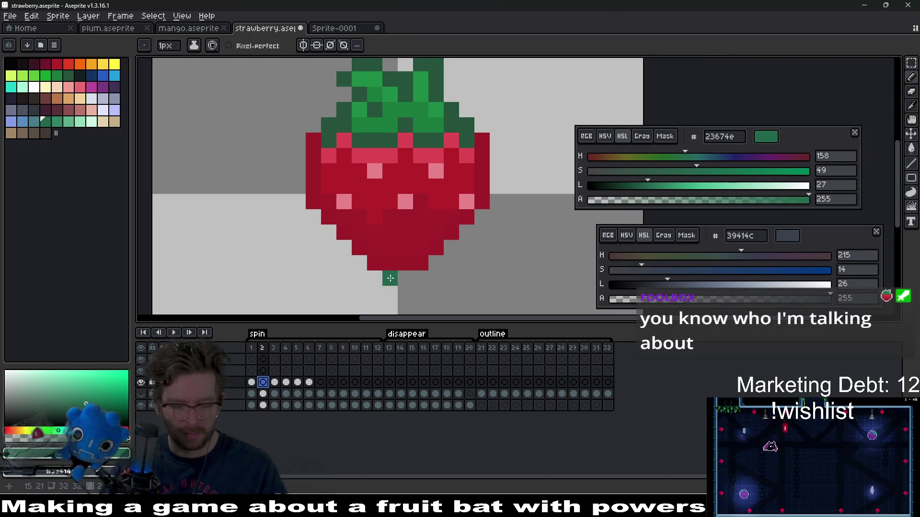
{"action": "key", "text": "i"}
{"action": "left_click", "coordinate": [251, 383]}
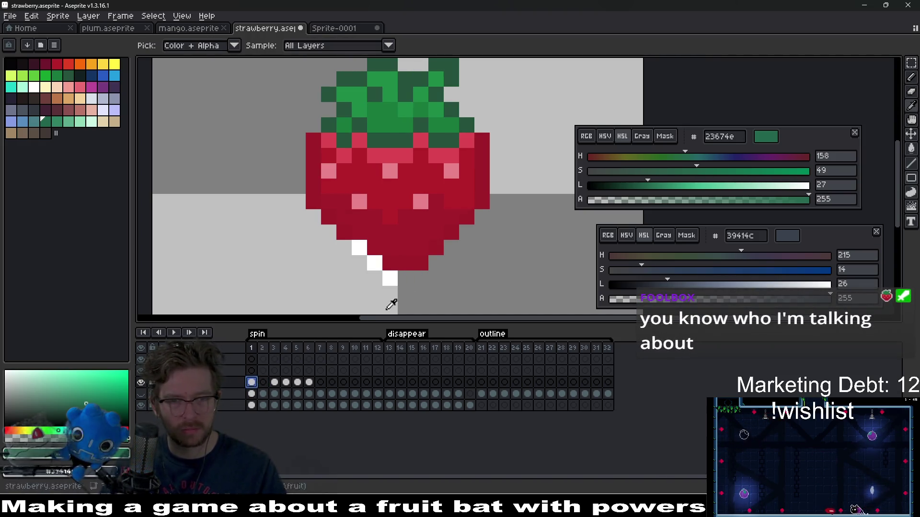
{"action": "left_click", "coordinate": [396, 272]}
{"action": "key", "text": "b"}
{"action": "left_click", "coordinate": [402, 305]}
{"action": "key", "text": "Right"}
{"action": "key", "text": "Right"}
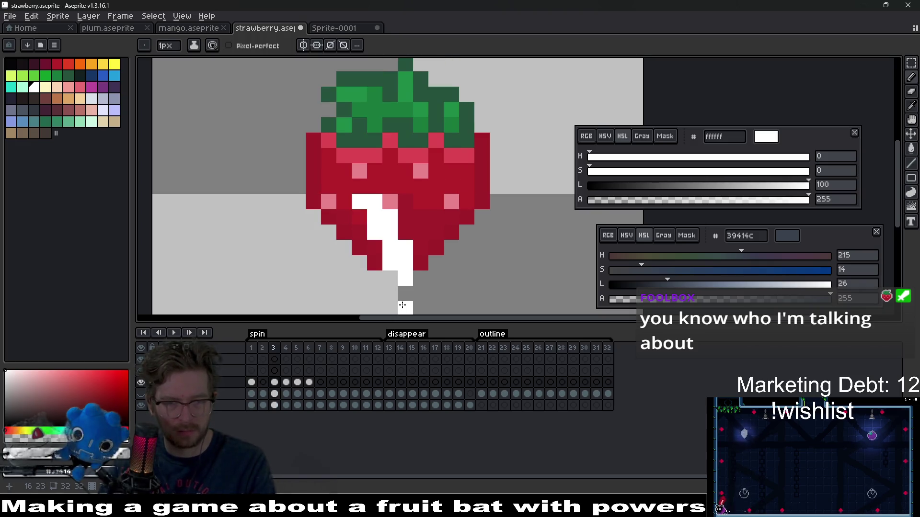
{"action": "key", "text": "ctrl+z"}
{"action": "left_click", "coordinate": [393, 271]}
{"action": "mouse_move", "coordinate": [393, 272]}
{"action": "left_mouse_down"}
{"action": "mouse_move", "coordinate": [392, 250]}
{"action": "mouse_move", "coordinate": [367, 220]}
{"action": "left_mouse_up"}
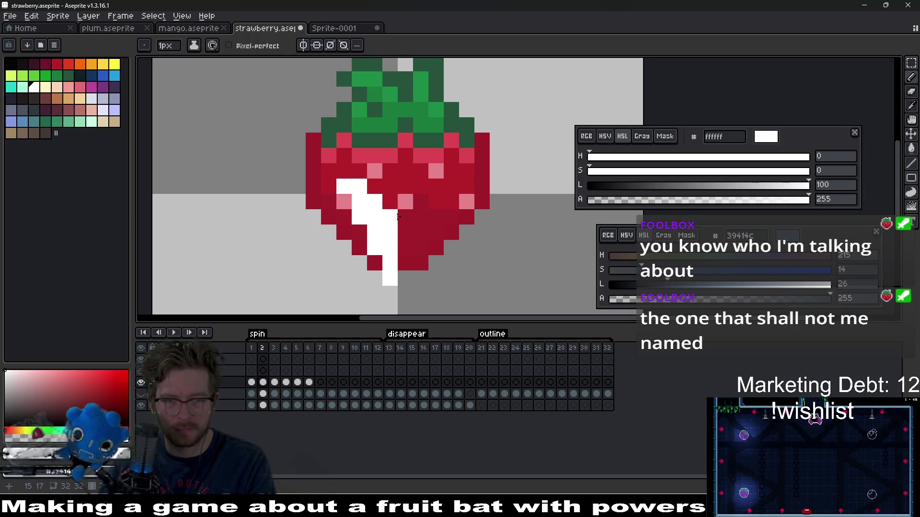
Widen the white shine streak on its left, comparing against frame 3.
{"action": "scroll", "coordinate": [398, 217], "scroll_direction": "down", "scroll_amount": 4}
{"action": "key", "text": "Right"}
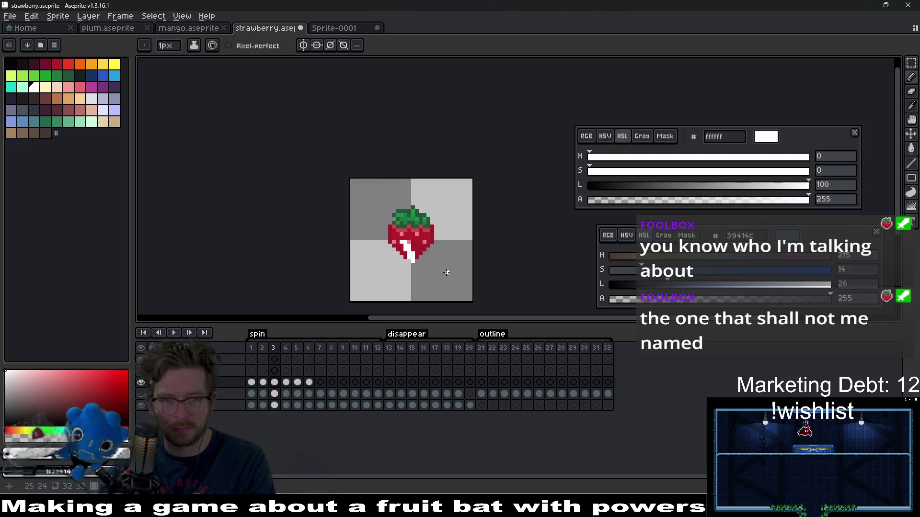
{"action": "key", "text": "Left"}
{"action": "scroll", "coordinate": [446, 272], "scroll_direction": "up", "scroll_amount": 5}
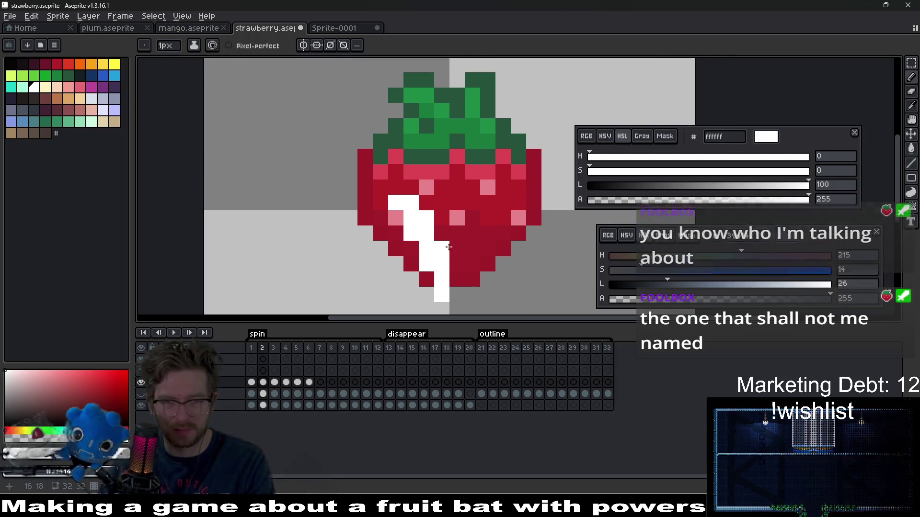
{"action": "mouse_move", "coordinate": [411, 246]}
{"action": "left_mouse_down"}
{"action": "mouse_move", "coordinate": [380, 217]}
{"action": "mouse_move", "coordinate": [457, 249]}
{"action": "mouse_move", "coordinate": [432, 214]}
{"action": "left_mouse_up"}
{"action": "key", "text": "e"}
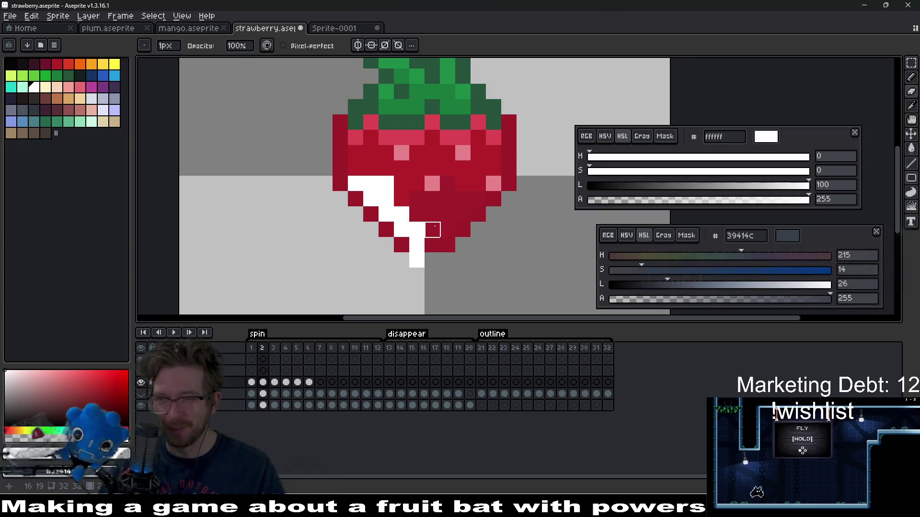
{"action": "scroll", "coordinate": [433, 230], "scroll_direction": "down", "scroll_amount": 3}
{"action": "scroll", "coordinate": [409, 196], "scroll_direction": "up", "scroll_amount": 5}
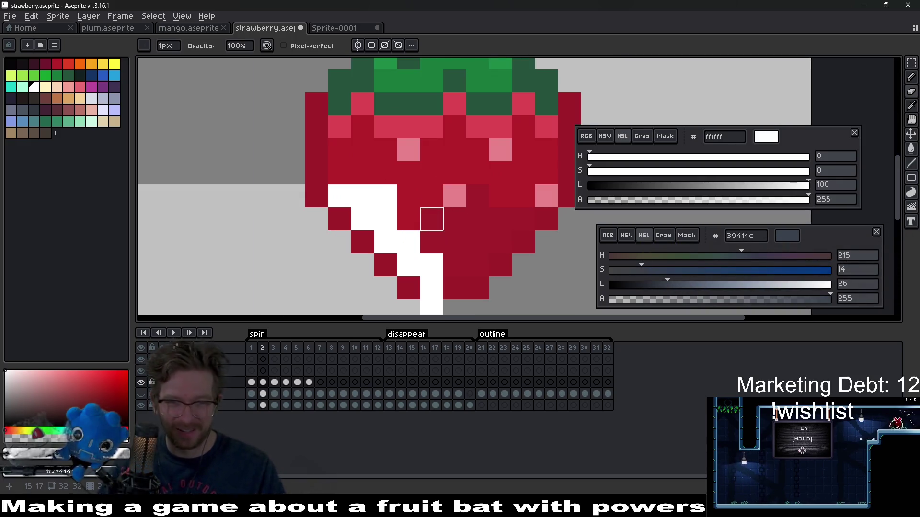
{"action": "scroll", "coordinate": [436, 239], "scroll_direction": "down", "scroll_amount": 1}
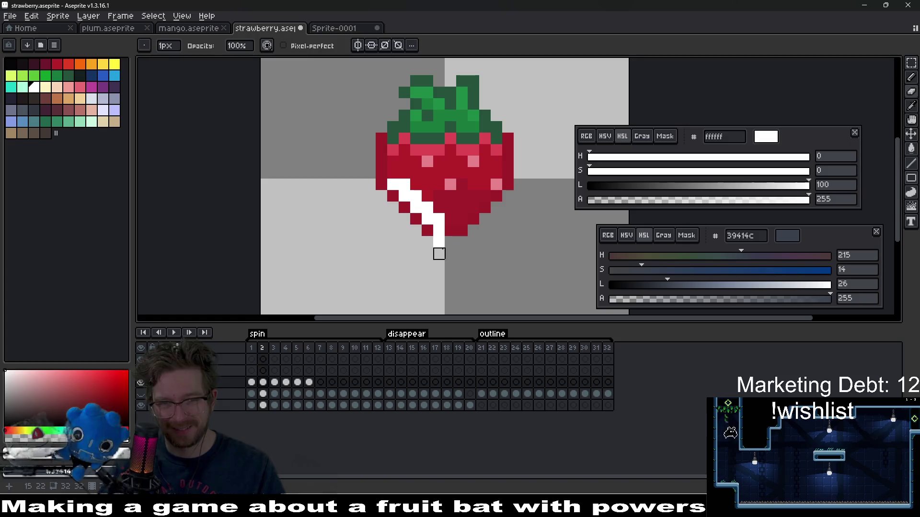
{"action": "key", "text": "b"}
{"action": "left_click_drag", "start_coordinate": [452, 220], "coordinate": [404, 246]}
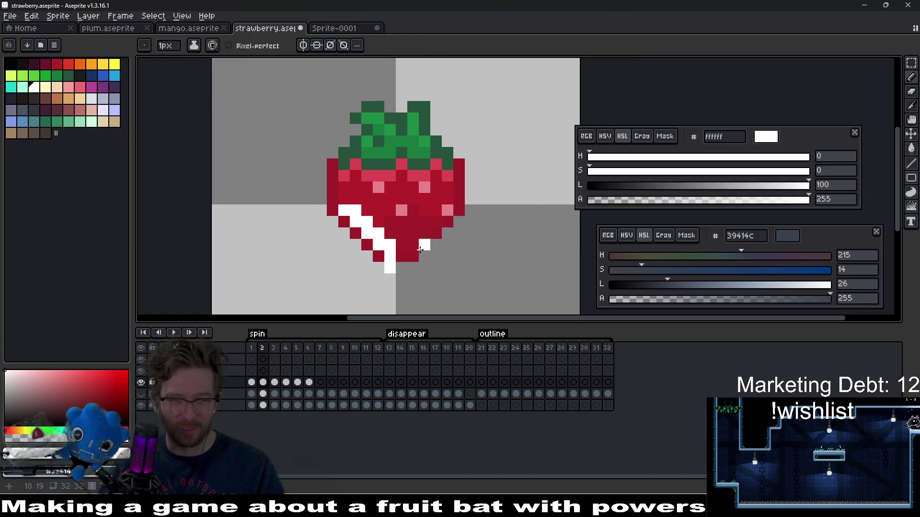
{"action": "left_click_drag", "start_coordinate": [348, 235], "coordinate": [357, 206]}
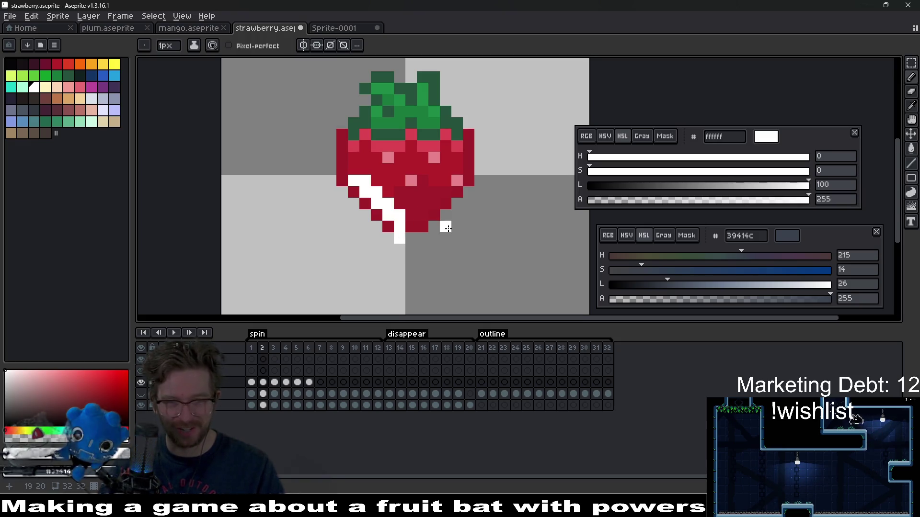
{"action": "left_click_drag", "start_coordinate": [402, 207], "coordinate": [396, 223]}
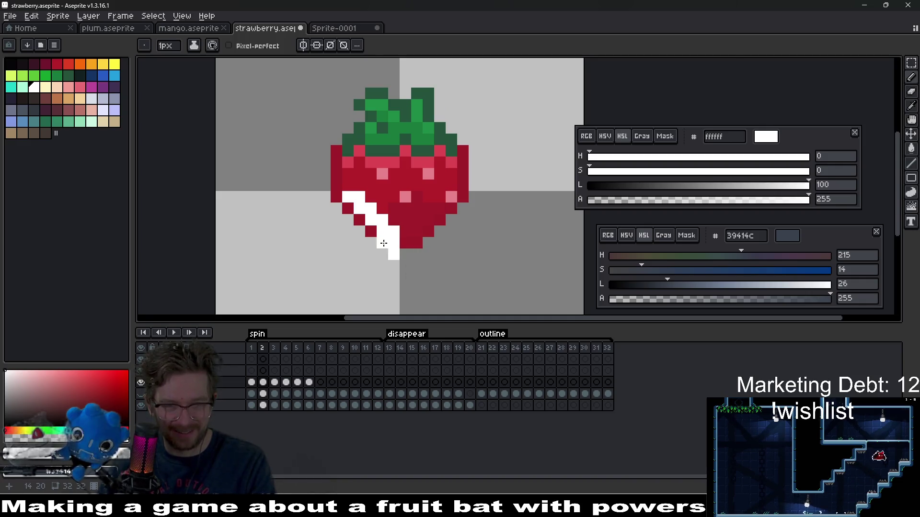
{"action": "key", "text": "l"}
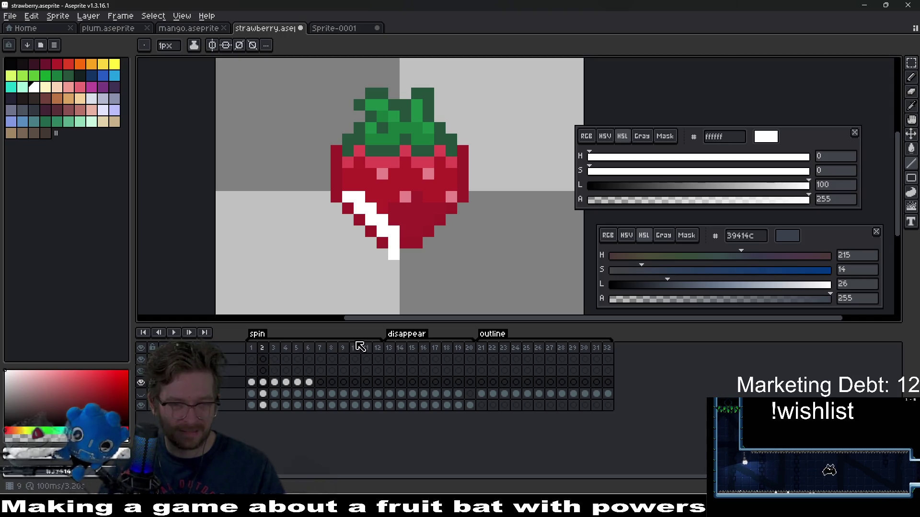
Undo a stray pixel and turn the pixel left of the stripe white, comparing frames 2 and 3.
{"action": "key", "text": "ctrl+z"}
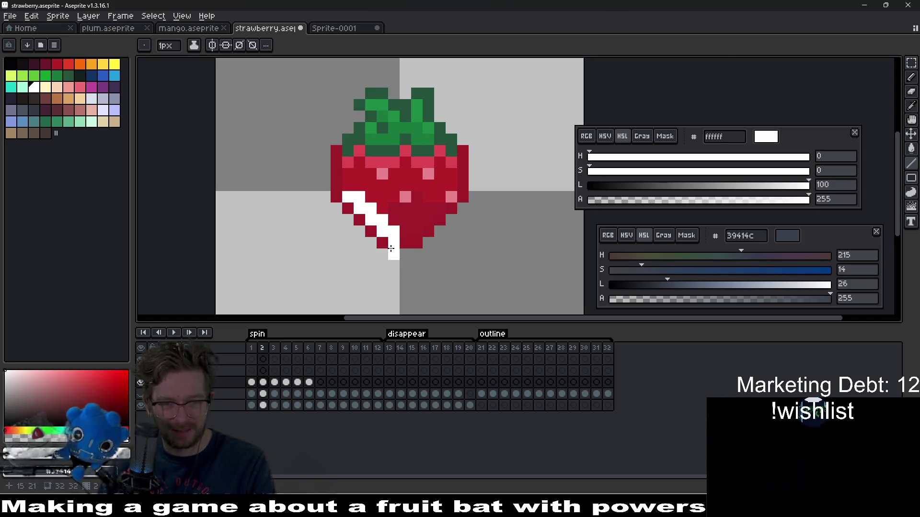
{"action": "key", "text": "Right"}
{"action": "key", "text": "Left"}
{"action": "key", "text": "Right"}
{"action": "key", "text": "Left"}
{"action": "key", "text": "Right"}
{"action": "key", "text": "Left"}
{"action": "left_click", "coordinate": [386, 246]}
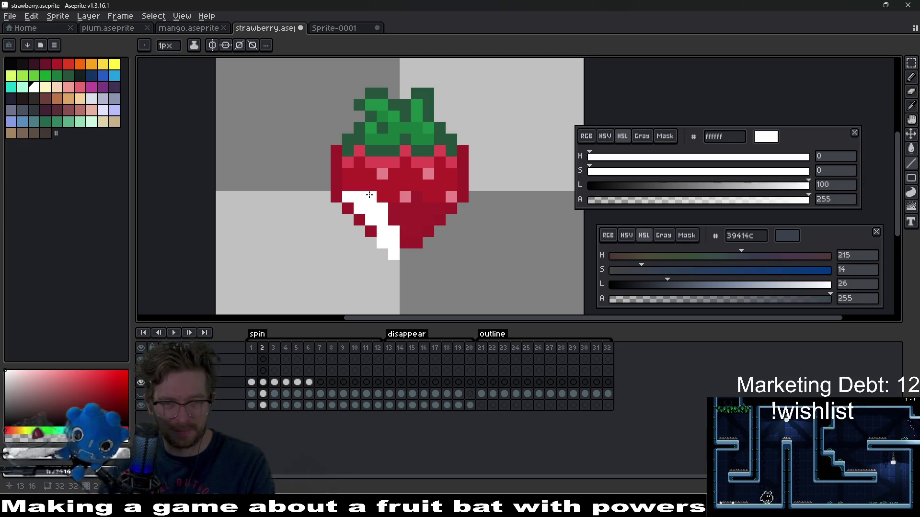
{"action": "scroll", "coordinate": [451, 219], "scroll_direction": "down", "scroll_amount": 2}
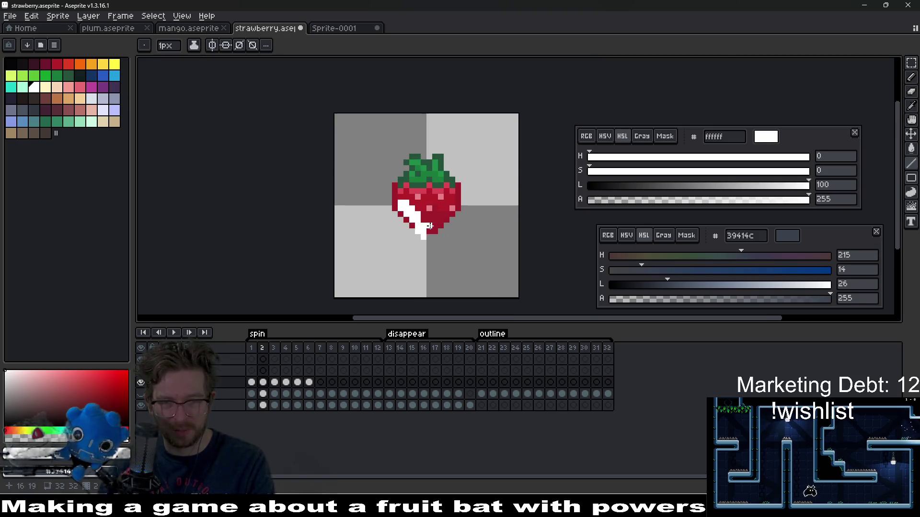
{"action": "scroll", "coordinate": [442, 225], "scroll_direction": "up", "scroll_amount": 2}
{"action": "key", "text": "Right"}
{"action": "key", "text": "Left"}
Add white shine pixels and paint a white diagonal along the lower left, edged with red pixels.
{"action": "left_click", "coordinate": [456, 233]}
{"action": "key", "text": "Left"}
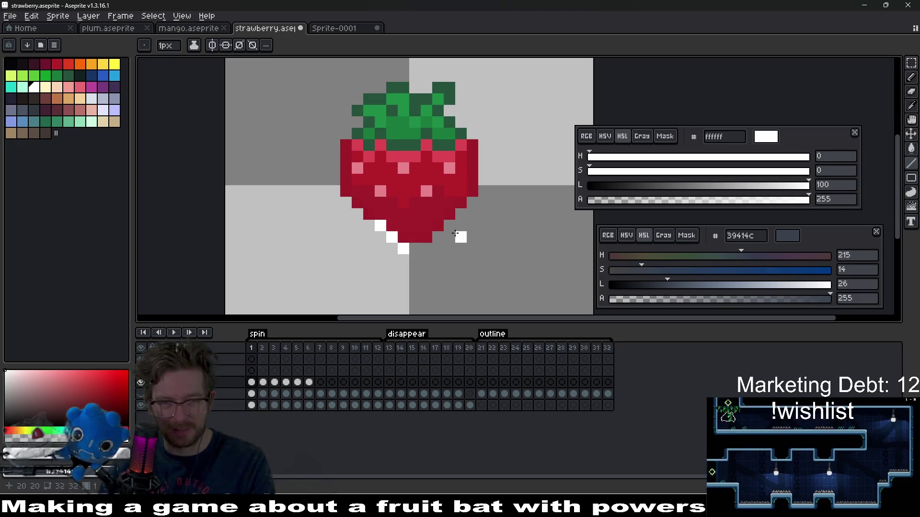
{"action": "key", "text": "Right"}
{"action": "left_click", "coordinate": [442, 240]}
{"action": "key", "text": "Left"}
{"action": "key", "text": "Right"}
{"action": "scroll", "coordinate": [401, 240], "scroll_direction": "up", "scroll_amount": 3}
{"action": "left_click_drag", "start_coordinate": [365, 211], "coordinate": [318, 171]}
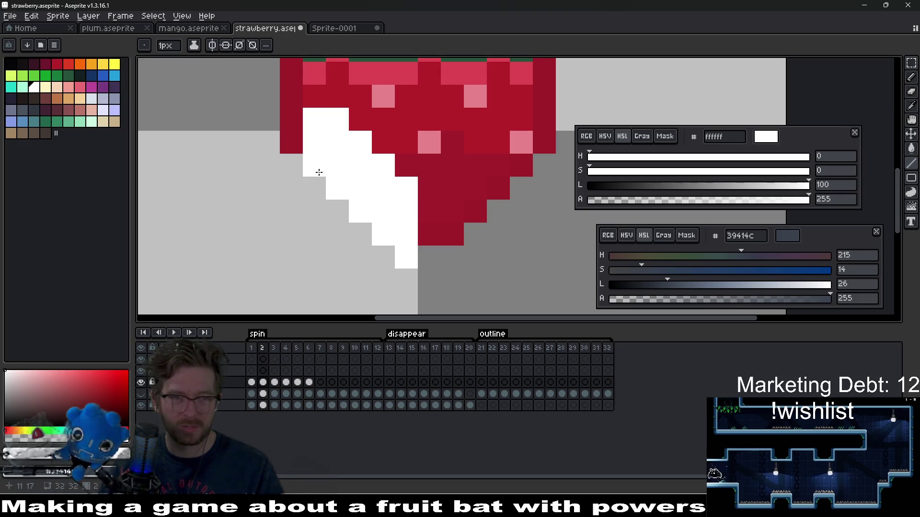
{"action": "mouse_move", "coordinate": [338, 121]}
{"action": "left_mouse_down"}
{"action": "mouse_move", "coordinate": [359, 114]}
{"action": "mouse_move", "coordinate": [429, 188]}
{"action": "left_mouse_up"}
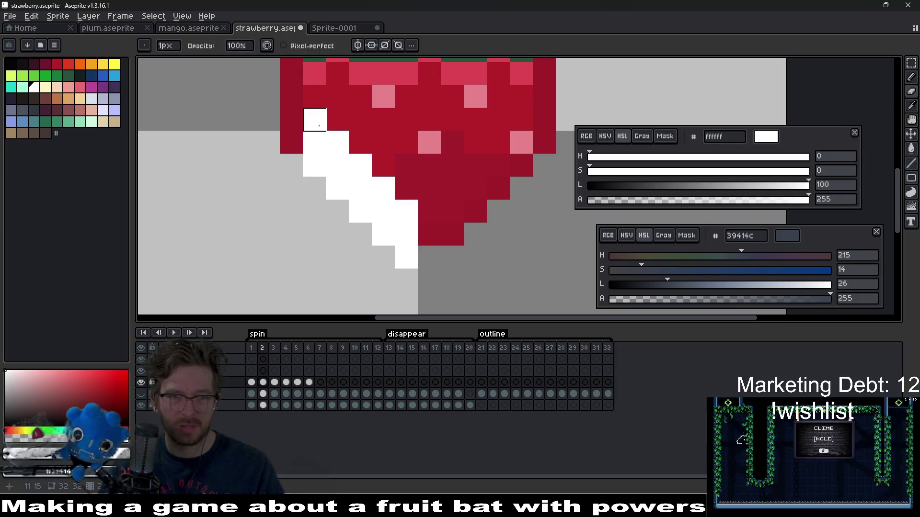
{"action": "scroll", "coordinate": [459, 223], "scroll_direction": "down", "scroll_amount": 6}
{"action": "scroll", "coordinate": [459, 223], "scroll_direction": "down", "scroll_amount": 1}
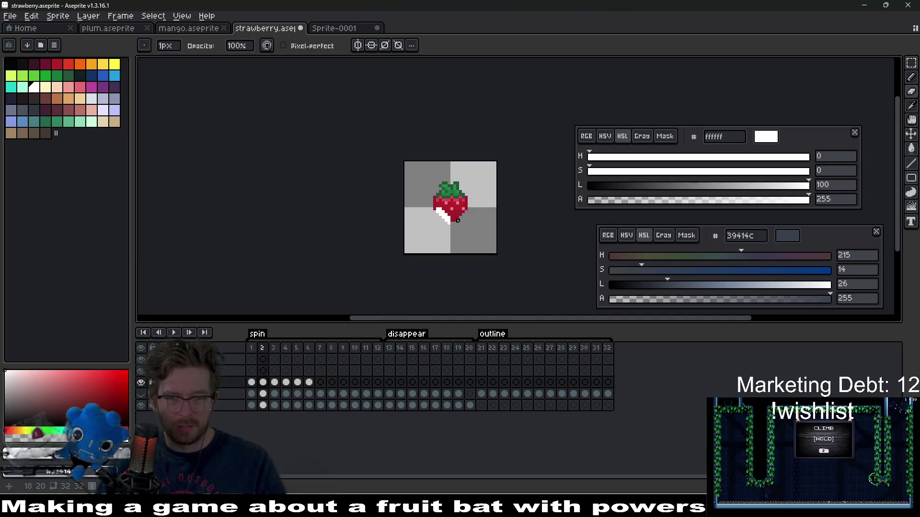
Step through the spin frames and play the animation to preview it.
{"action": "key", "text": "Right"}
{"action": "key", "text": "Right"}
{"action": "key", "text": "Right"}
{"action": "key", "text": "Right"}
{"action": "key", "text": "Right"}
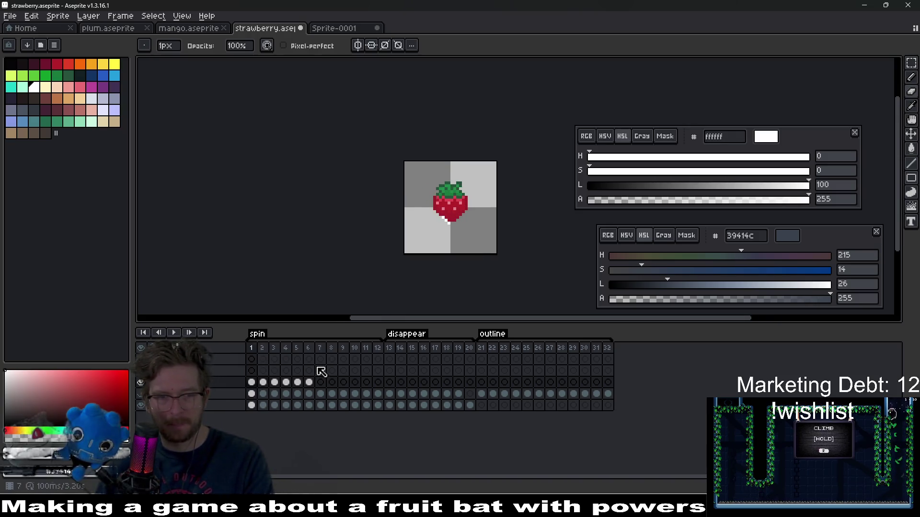
{"action": "key", "text": "Right"}
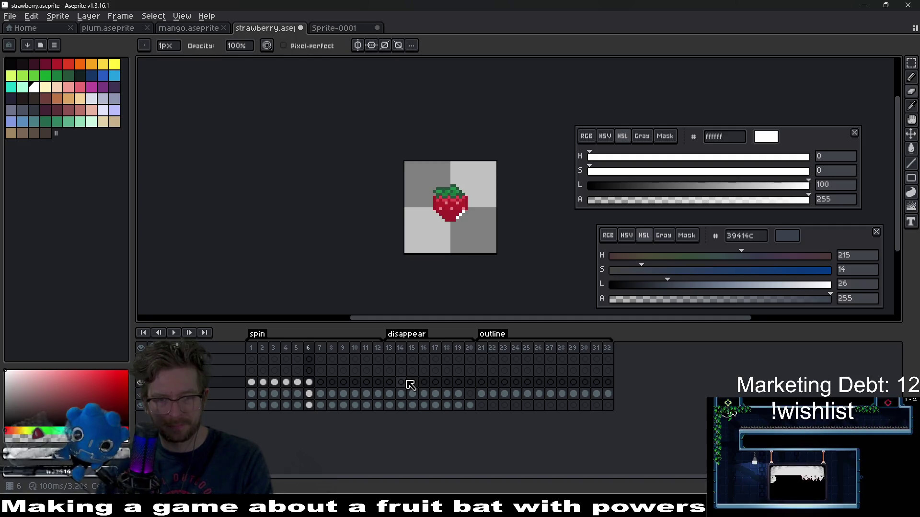
{"action": "left_click", "coordinate": [171, 333]}
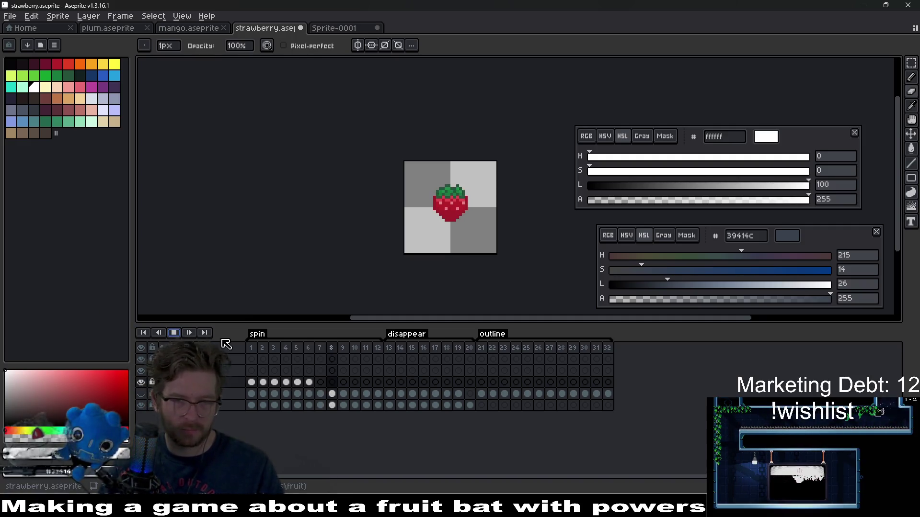
{"action": "key", "text": "Return"}
Copy the strawberry cels from frames 1–6 into frames 7–12 and preview the result.
{"action": "left_click_drag", "start_coordinate": [254, 386], "coordinate": [309, 381]}
{"action": "key", "text": "ctrl+c"}
{"action": "left_click", "coordinate": [321, 381]}
{"action": "key", "text": "ctrl+v"}
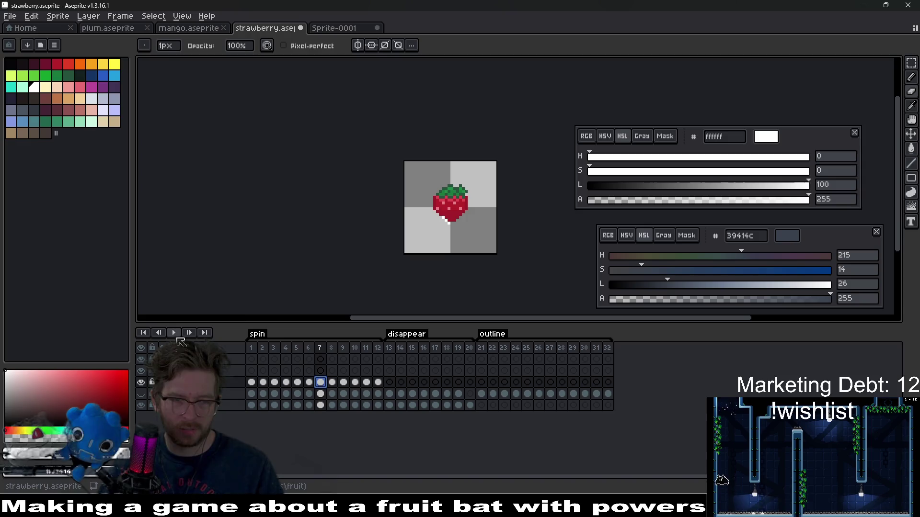
{"action": "left_click", "coordinate": [171, 333]}
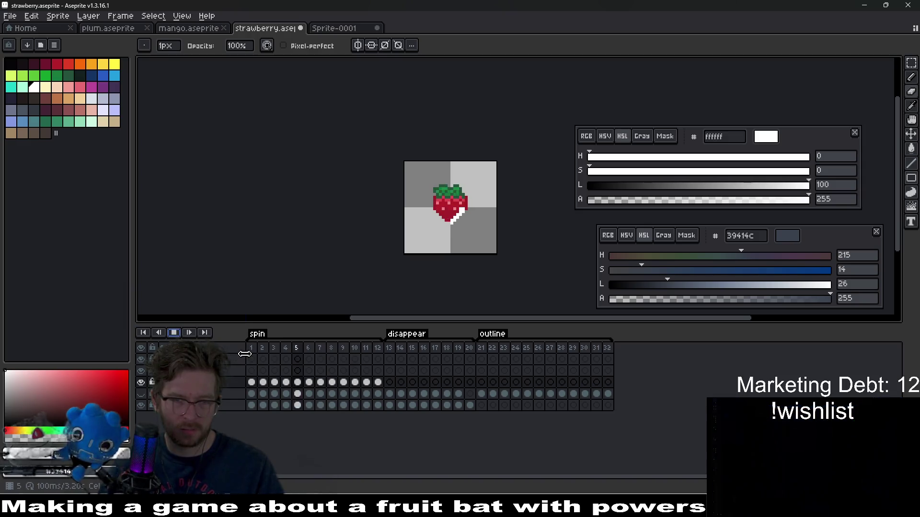
{"action": "left_click", "coordinate": [174, 333]}
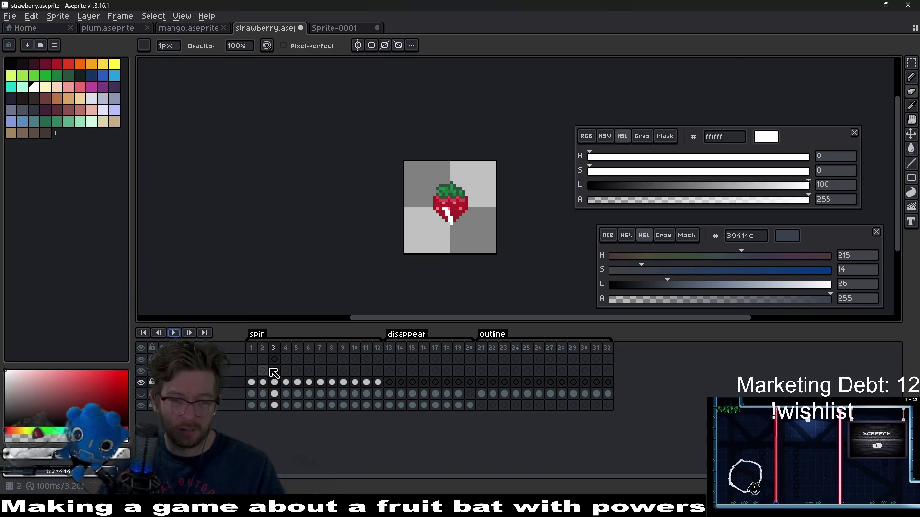
Copy the frames 1–6 cels into frames 4–9 of the shine layer above, then preview.
{"action": "left_click", "coordinate": [278, 382]}
{"action": "left_click_drag", "start_coordinate": [252, 382], "coordinate": [309, 383]}
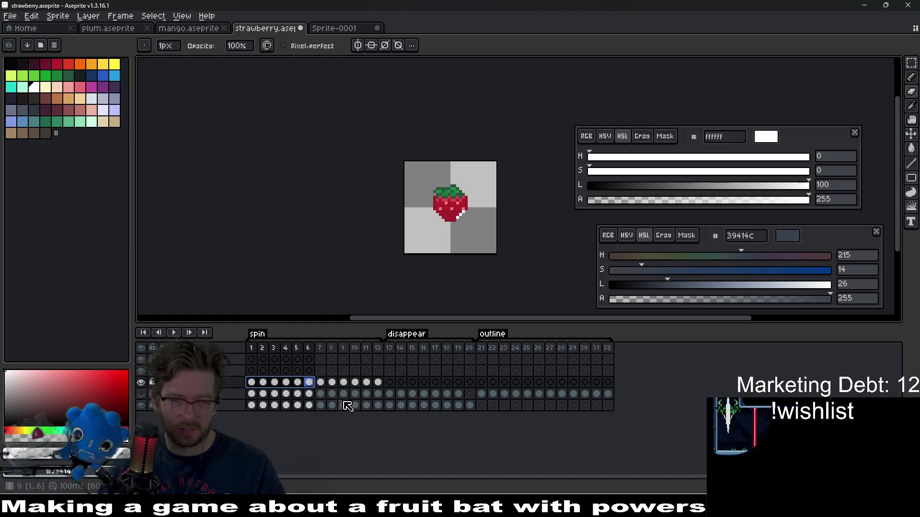
{"action": "key", "text": "ctrl+c"}
{"action": "left_click", "coordinate": [286, 371]}
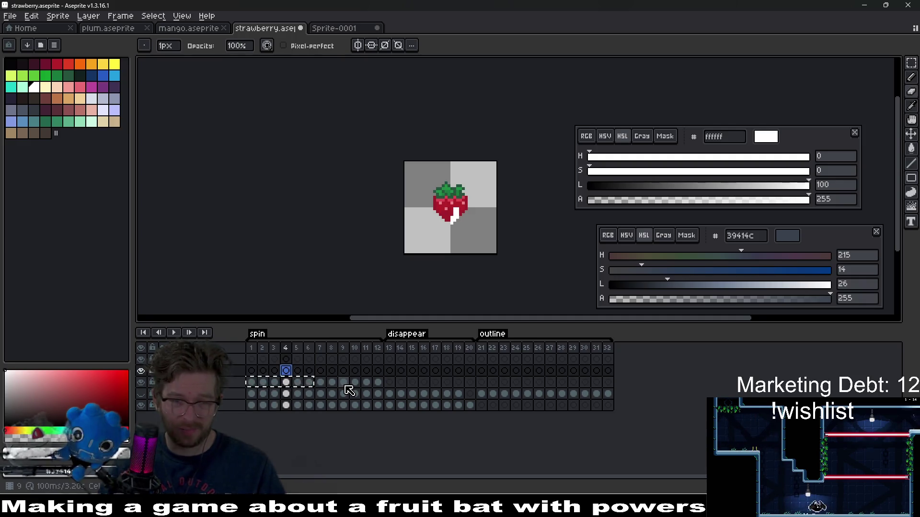
{"action": "key", "text": "ctrl+v"}
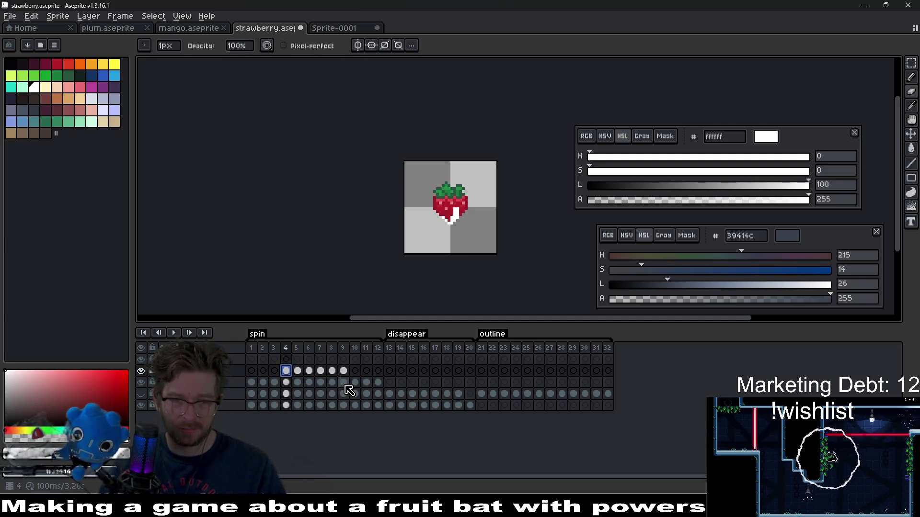
{"action": "left_click", "coordinate": [176, 334]}
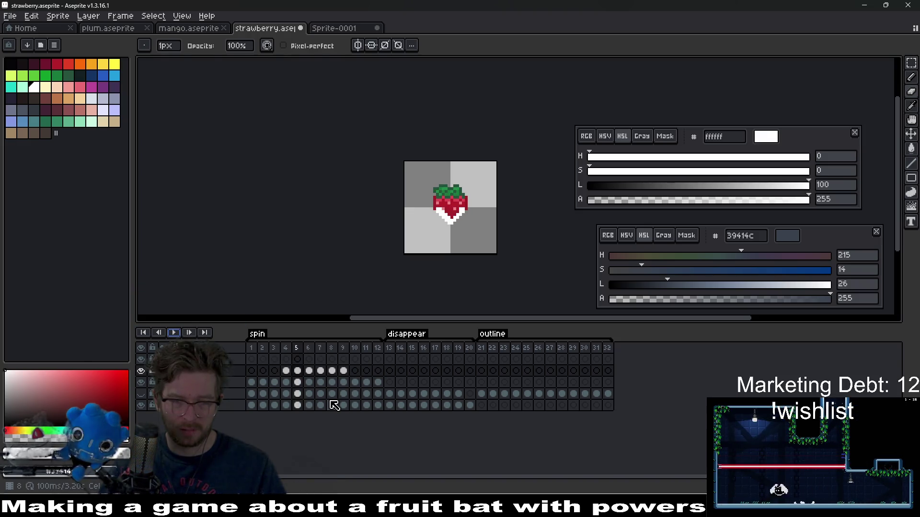
{"action": "left_click", "coordinate": [378, 372]}
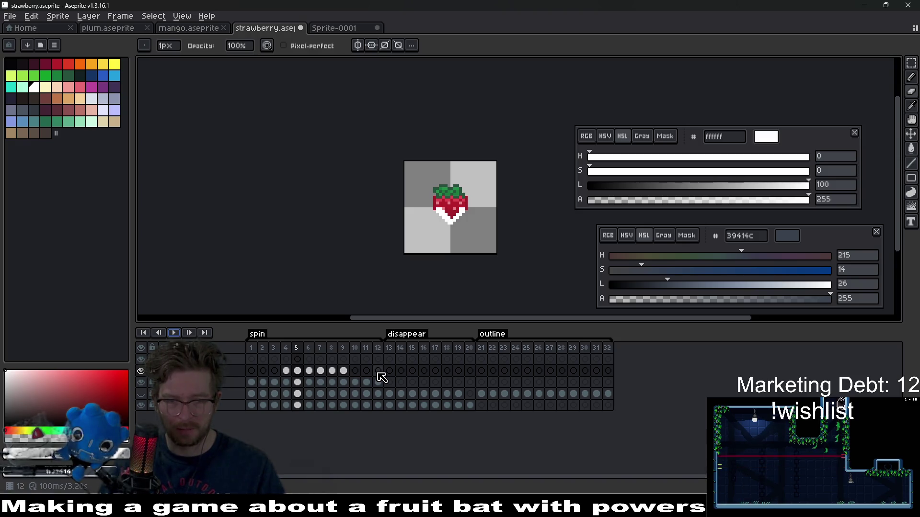
Fill shine frames 11–12 with the frames 1–2 cels and frames 1–3 with the frames 4–6 cels.
{"action": "left_click", "coordinate": [367, 372]}
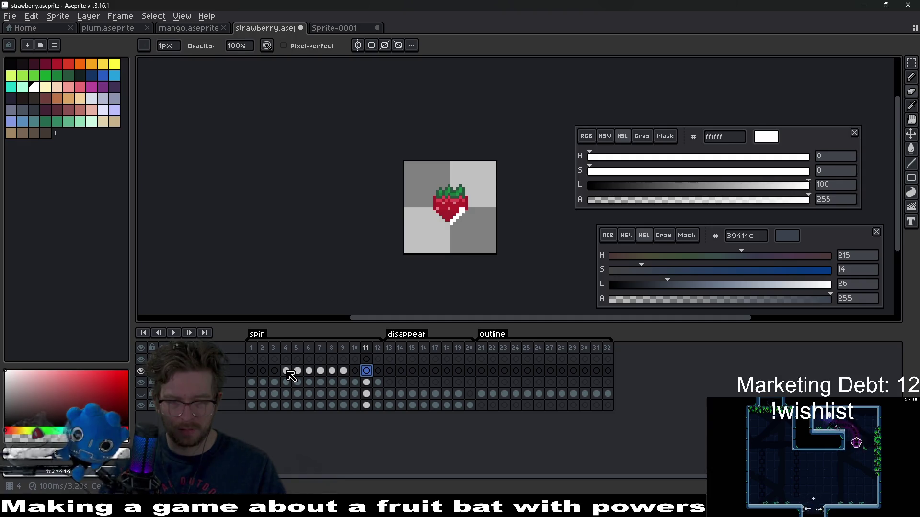
{"action": "left_click_drag", "start_coordinate": [252, 382], "coordinate": [263, 382]}
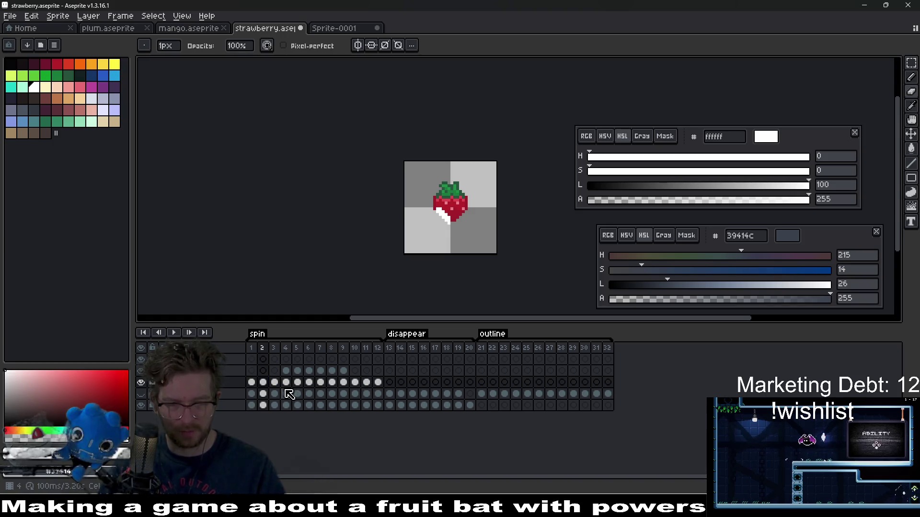
{"action": "key", "text": "ctrl+c"}
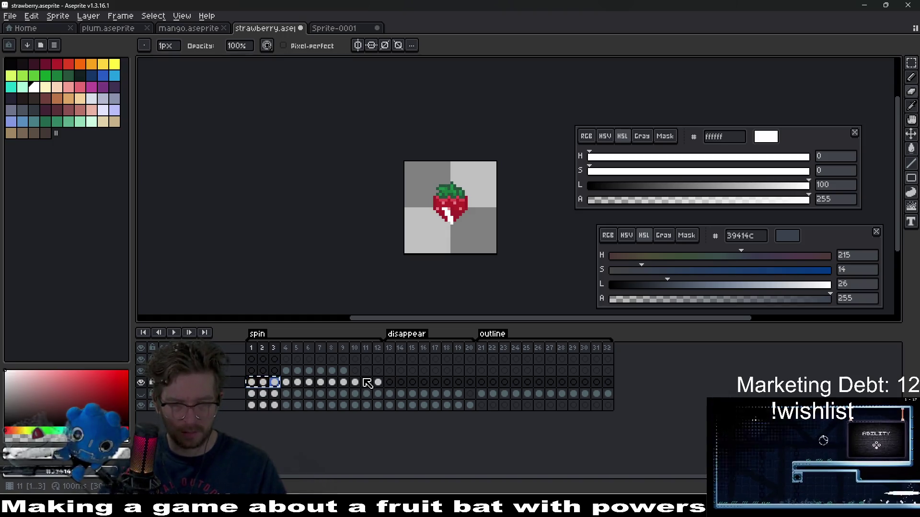
{"action": "left_click", "coordinate": [355, 371]}
{"action": "key", "text": "ctrl+v"}
{"action": "mouse_move", "coordinate": [287, 387]}
{"action": "left_mouse_down"}
{"action": "mouse_move", "coordinate": [307, 385]}
{"action": "mouse_move", "coordinate": [252, 382]}
{"action": "left_mouse_up"}
{"action": "key", "text": "ctrl+c"}
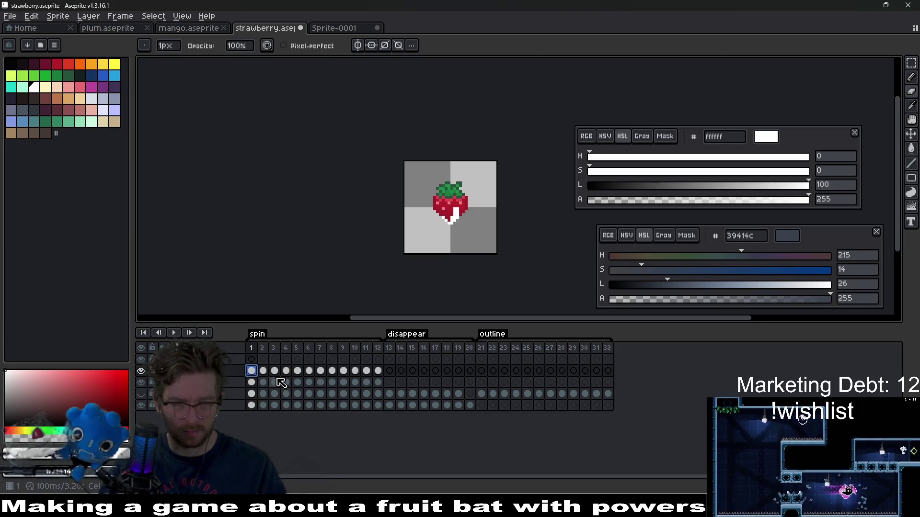
{"action": "left_click", "coordinate": [251, 371]}
{"action": "key", "text": "ctrl+v"}
Preview the shine sweep, then select all twelve shine cels.
{"action": "left_click", "coordinate": [174, 333]}
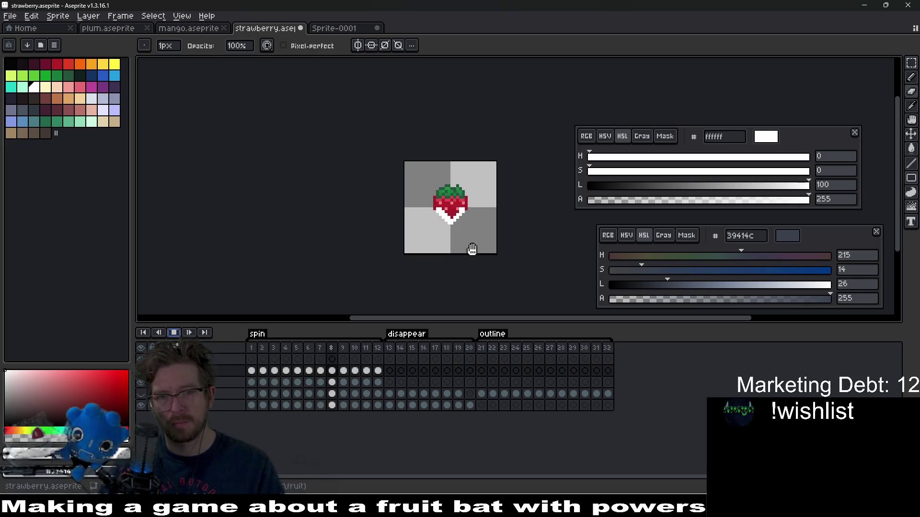
{"action": "scroll", "coordinate": [491, 231], "scroll_direction": "down", "scroll_amount": 5}
{"action": "scroll", "coordinate": [491, 231], "scroll_direction": "up", "scroll_amount": 4}
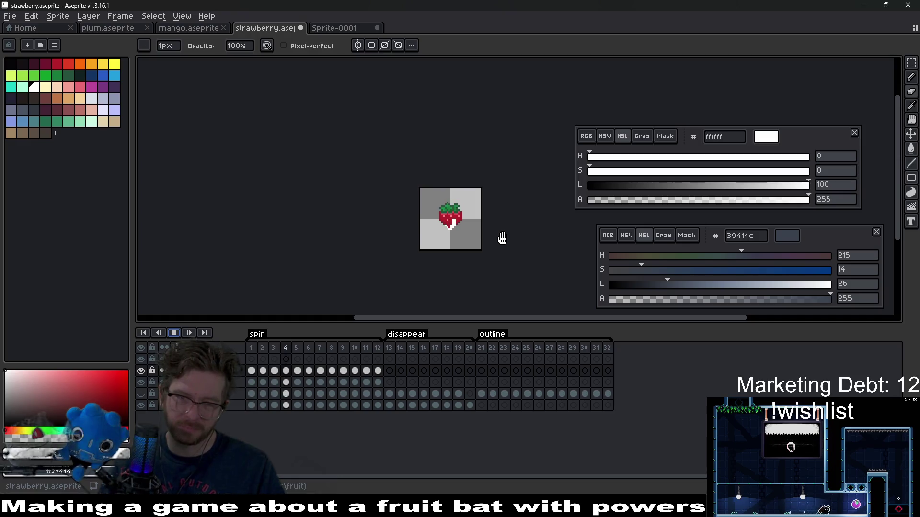
{"action": "left_click", "coordinate": [174, 333]}
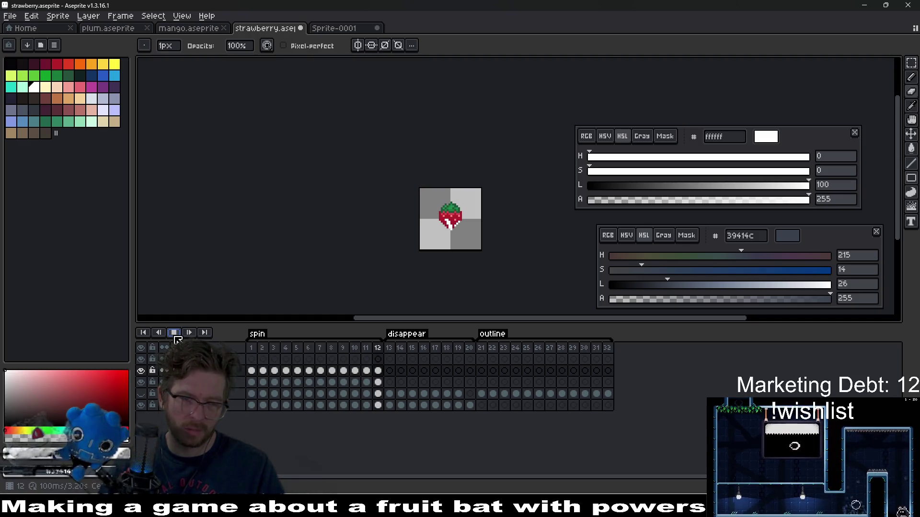
{"action": "left_click_drag", "start_coordinate": [378, 371], "coordinate": [251, 370]}
{"action": "scroll", "coordinate": [438, 237], "scroll_direction": "up", "scroll_amount": 3}
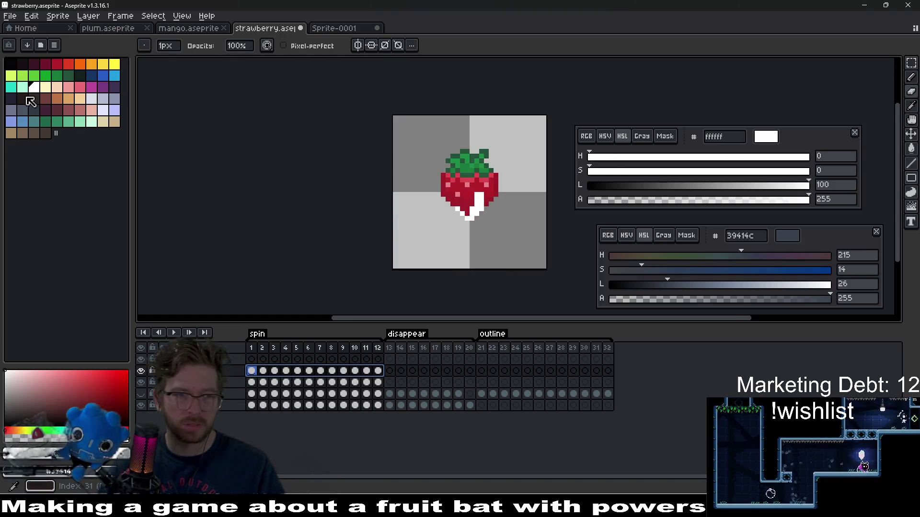
Pick mint green and paint the strawberry's lower red row mint on frames 1–2.
{"action": "key", "text": "i"}
{"action": "left_click", "coordinate": [57, 64]}
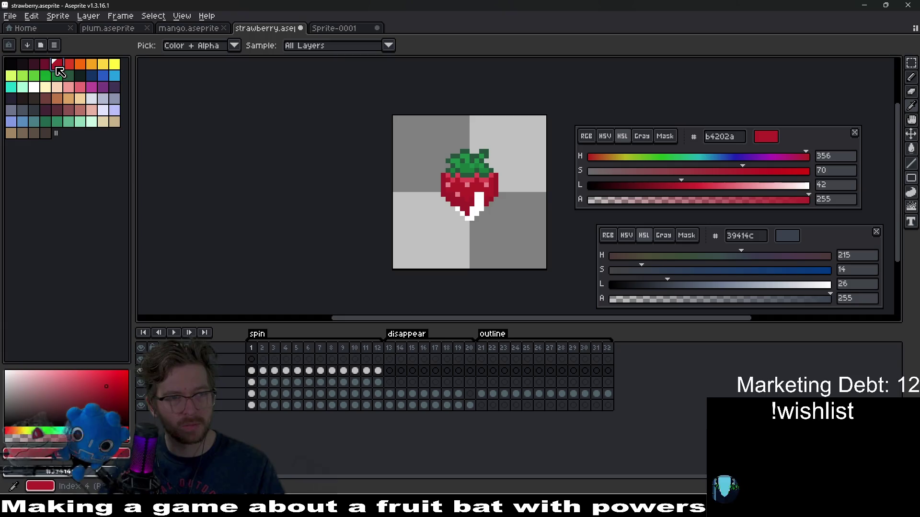
{"action": "left_click", "coordinate": [68, 121]}
{"action": "key", "text": "b"}
{"action": "left_click", "coordinate": [417, 233]}
{"action": "scroll", "coordinate": [411, 246], "scroll_direction": "down", "scroll_amount": 2}
{"action": "scroll", "coordinate": [411, 247], "scroll_direction": "up", "scroll_amount": 1}
{"action": "scroll", "coordinate": [407, 254], "scroll_direction": "up", "scroll_amount": 2}
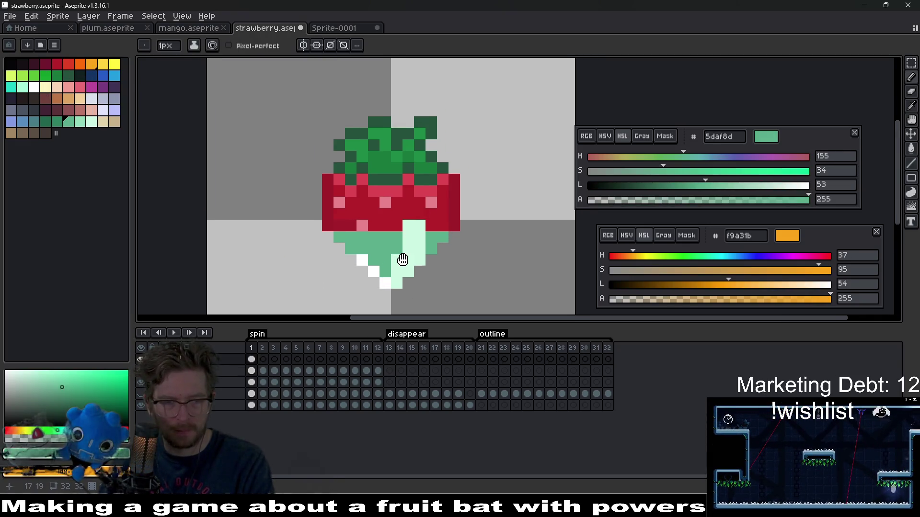
{"action": "key", "text": "Right"}
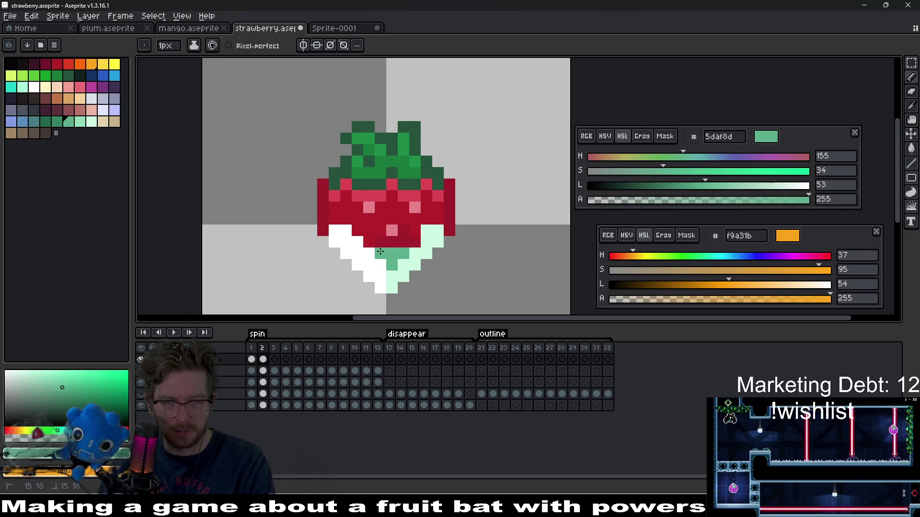
{"action": "left_click_drag", "start_coordinate": [416, 242], "coordinate": [366, 243]}
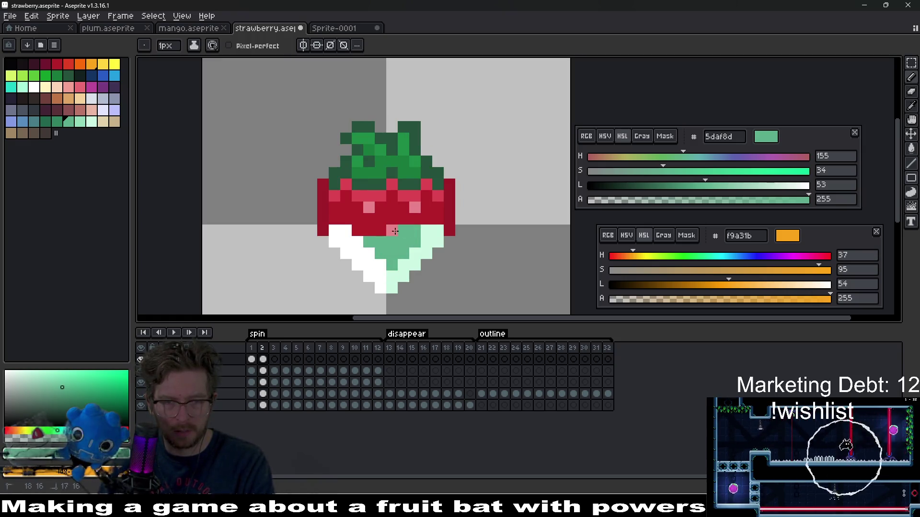
{"action": "scroll", "coordinate": [424, 253], "scroll_direction": "down", "scroll_amount": 3}
{"action": "scroll", "coordinate": [424, 254], "scroll_direction": "up", "scroll_amount": 3}
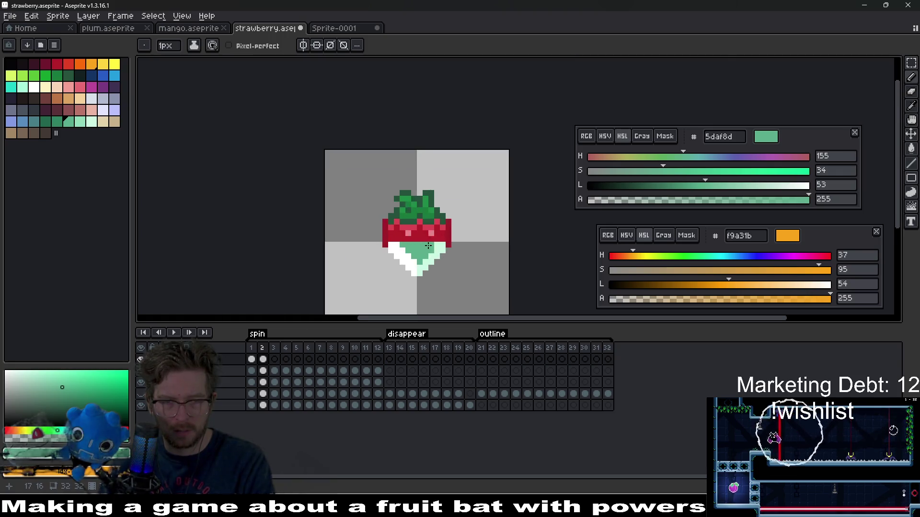
Paint the mint shine on frame 3, fixing one misplaced pixel.
{"action": "key", "text": "Right"}
{"action": "left_click", "coordinate": [424, 277]}
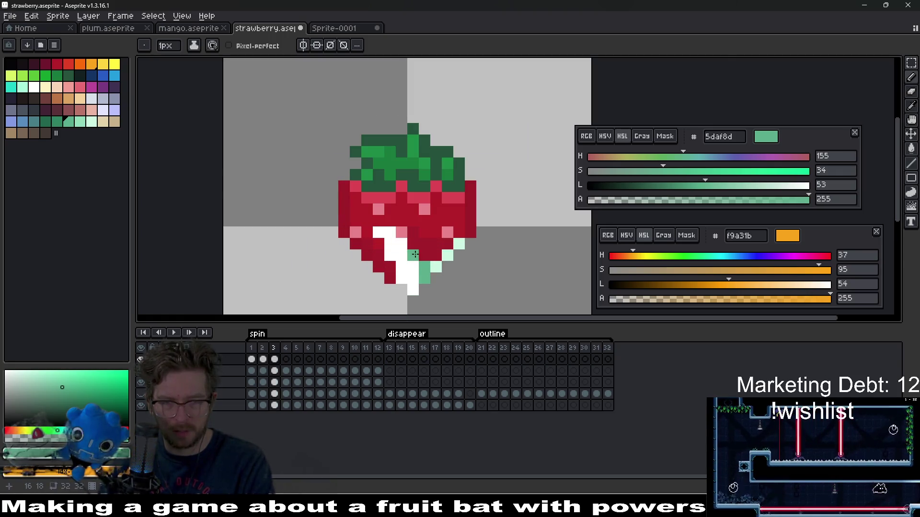
{"action": "left_click_drag", "start_coordinate": [415, 242], "coordinate": [403, 233]}
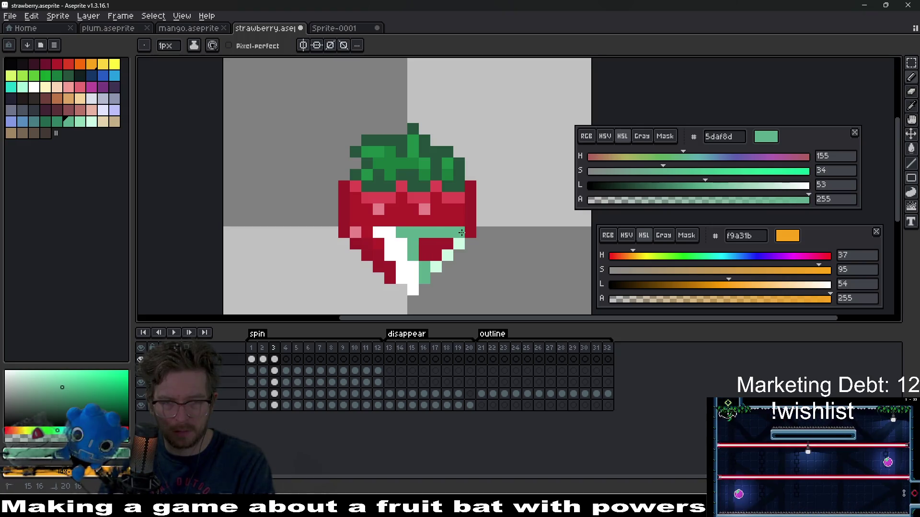
{"action": "key", "text": "ctrl+z"}
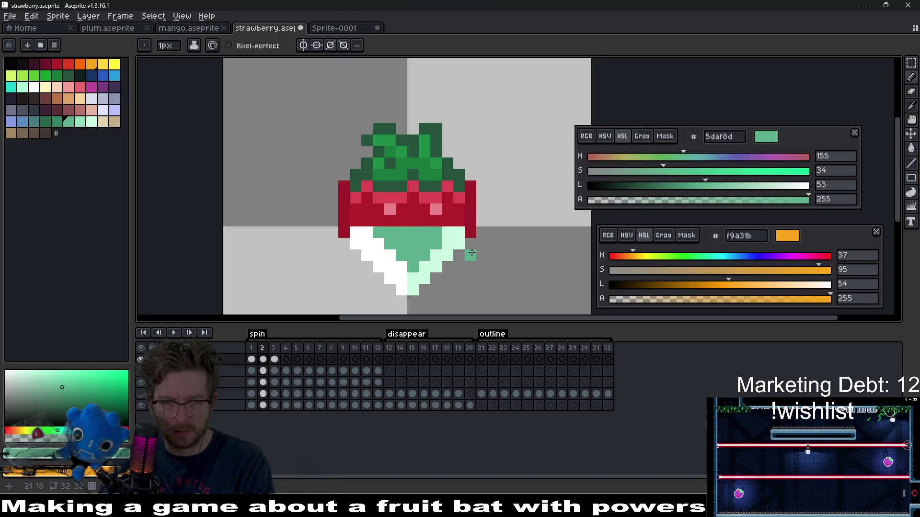
{"action": "left_click", "coordinate": [448, 244]}
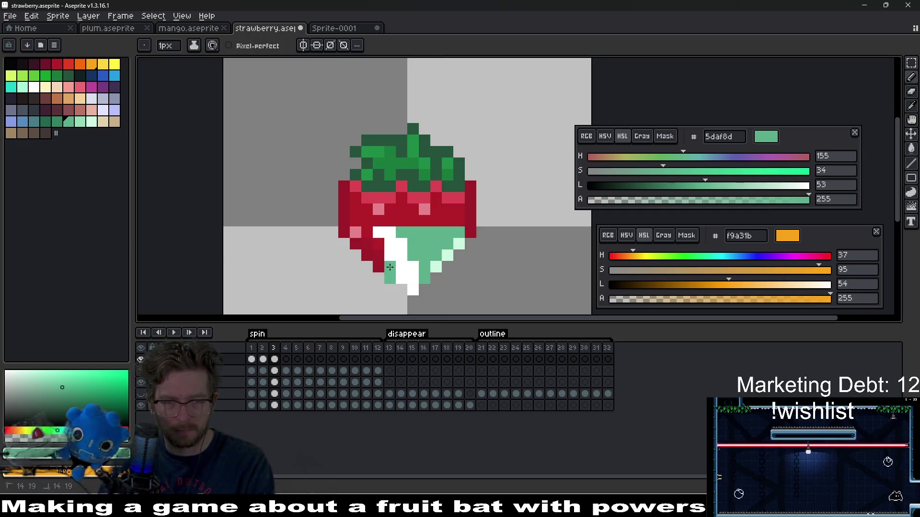
{"action": "mouse_move", "coordinate": [379, 259]}
{"action": "left_mouse_down"}
{"action": "mouse_move", "coordinate": [374, 245]}
{"action": "mouse_move", "coordinate": [365, 251]}
{"action": "left_mouse_up"}
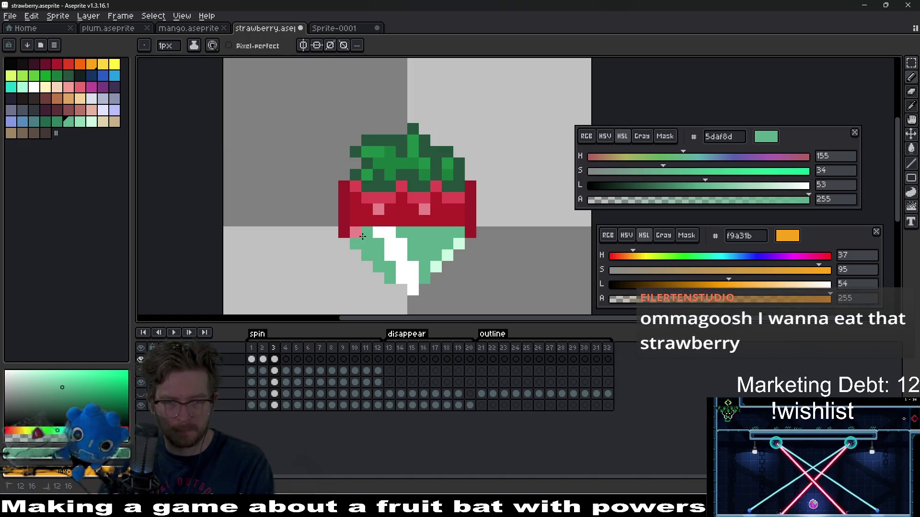
{"action": "scroll", "coordinate": [415, 244], "scroll_direction": "down", "scroll_amount": 2}
Paint a mint row across frame 4, filling the leftover red pixels with lines.
{"action": "key", "text": "Right"}
{"action": "scroll", "coordinate": [403, 247], "scroll_direction": "up", "scroll_amount": 3}
{"action": "left_click", "coordinate": [397, 252]}
{"action": "mouse_move", "coordinate": [405, 216]}
{"action": "left_mouse_down"}
{"action": "mouse_move", "coordinate": [351, 213]}
{"action": "mouse_move", "coordinate": [349, 221]}
{"action": "mouse_move", "coordinate": [377, 241]}
{"action": "mouse_move", "coordinate": [386, 222]}
{"action": "left_mouse_up"}
{"action": "key", "text": "l"}
{"action": "left_click", "coordinate": [347, 237]}
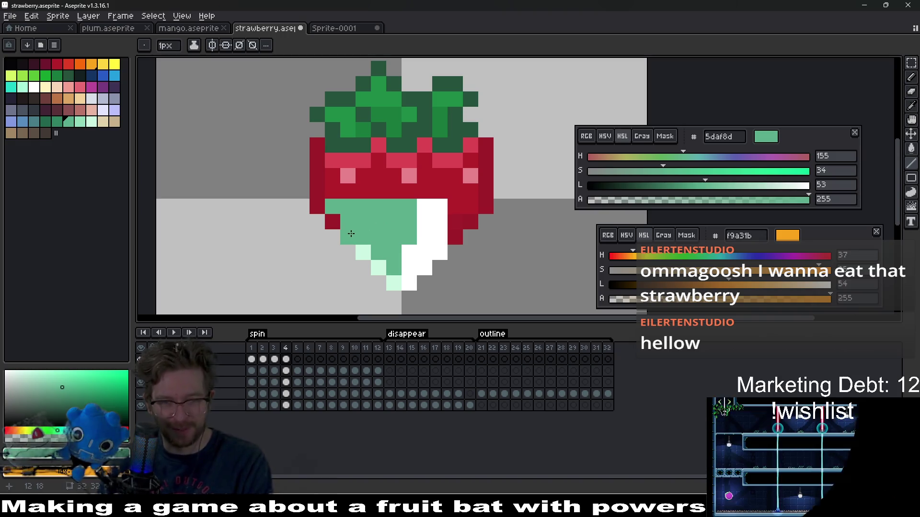
{"action": "left_click", "coordinate": [333, 222]}
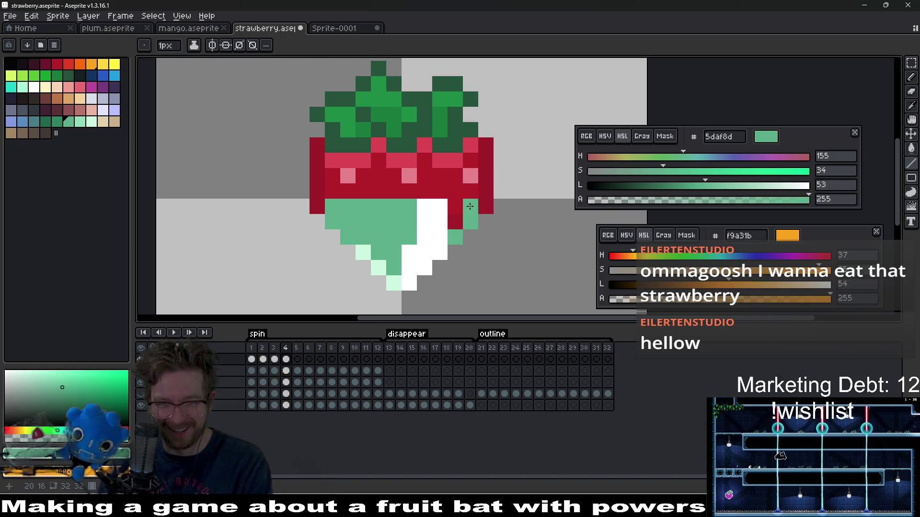
Paint the mint shine on the lower half of frames 5, 6 and 7.
{"action": "key", "text": "Right"}
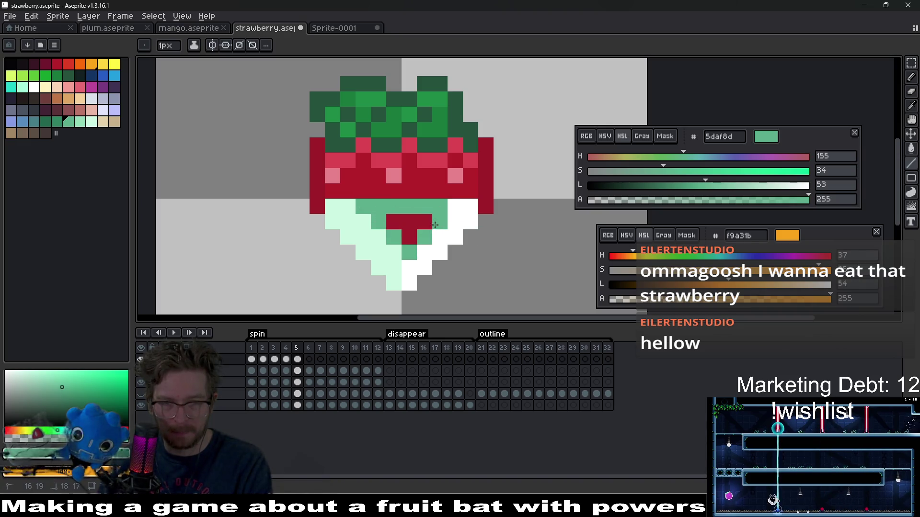
{"action": "left_click_drag", "start_coordinate": [435, 224], "coordinate": [412, 232]}
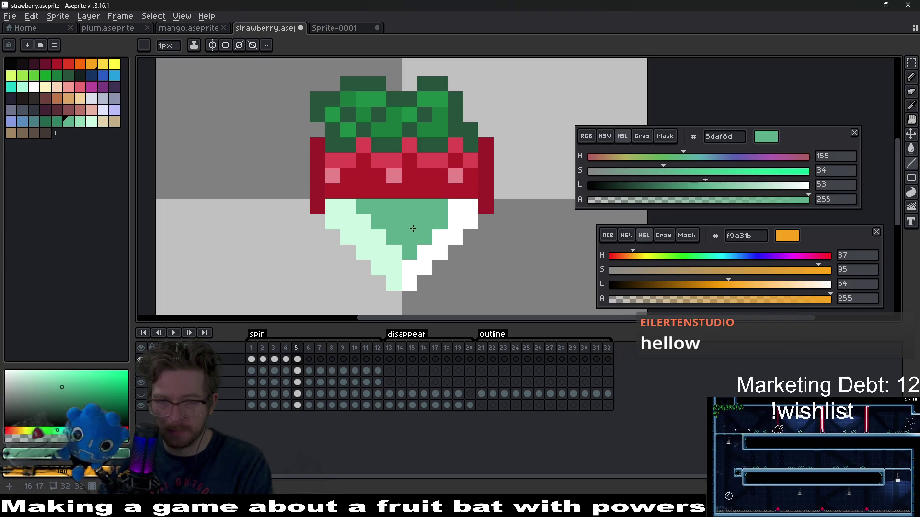
{"action": "key", "text": "Right"}
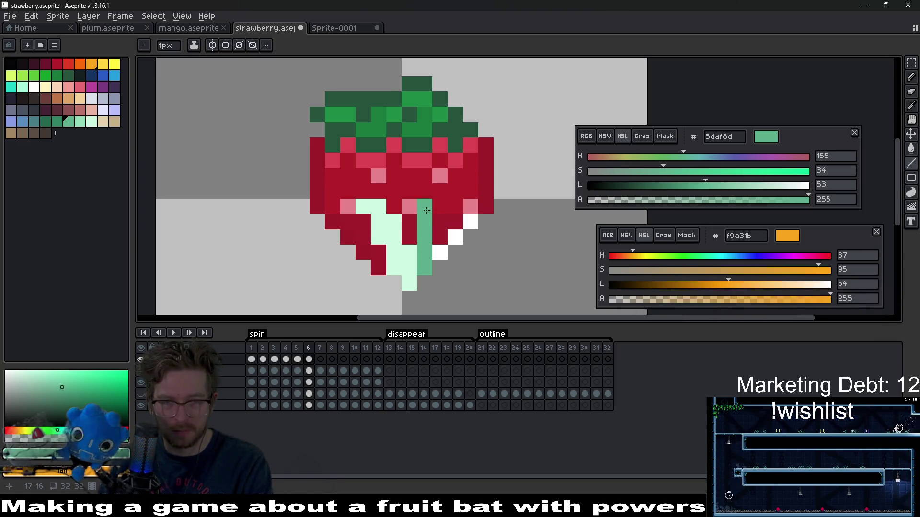
{"action": "mouse_move", "coordinate": [419, 204]}
{"action": "left_mouse_down"}
{"action": "mouse_move", "coordinate": [452, 221]}
{"action": "mouse_move", "coordinate": [411, 221]}
{"action": "left_mouse_up"}
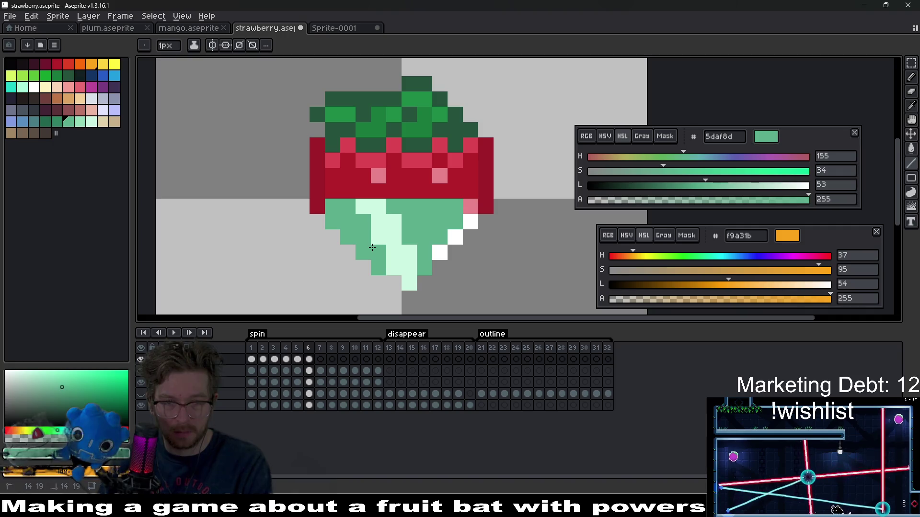
{"action": "key", "text": "Right"}
{"action": "left_click", "coordinate": [399, 264]}
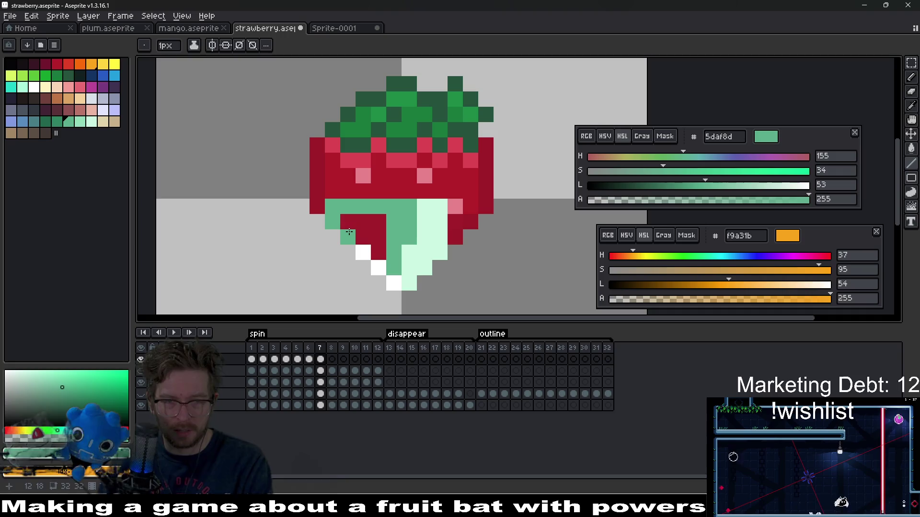
{"action": "left_click_drag", "start_coordinate": [354, 224], "coordinate": [381, 238]}
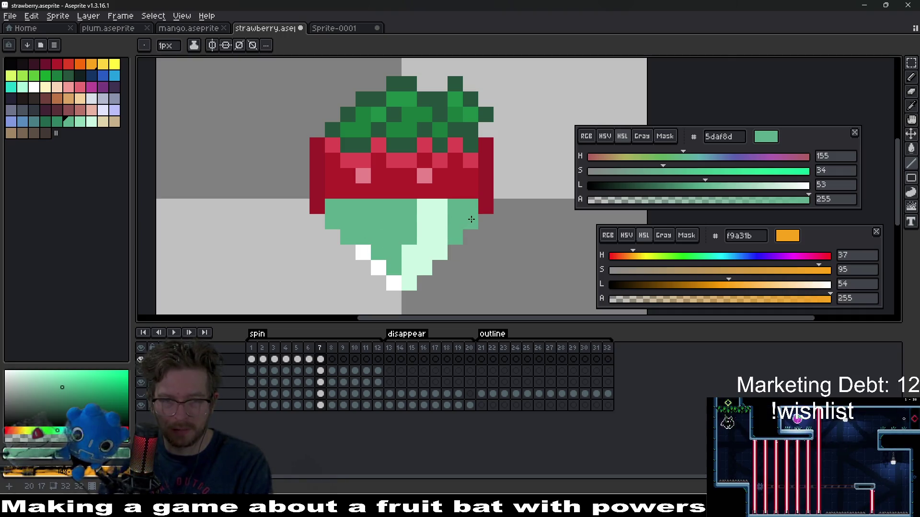
Draw a T-shaped mint shine and a lower-left mint diagonal on frame 9.
{"action": "key", "text": "Right"}
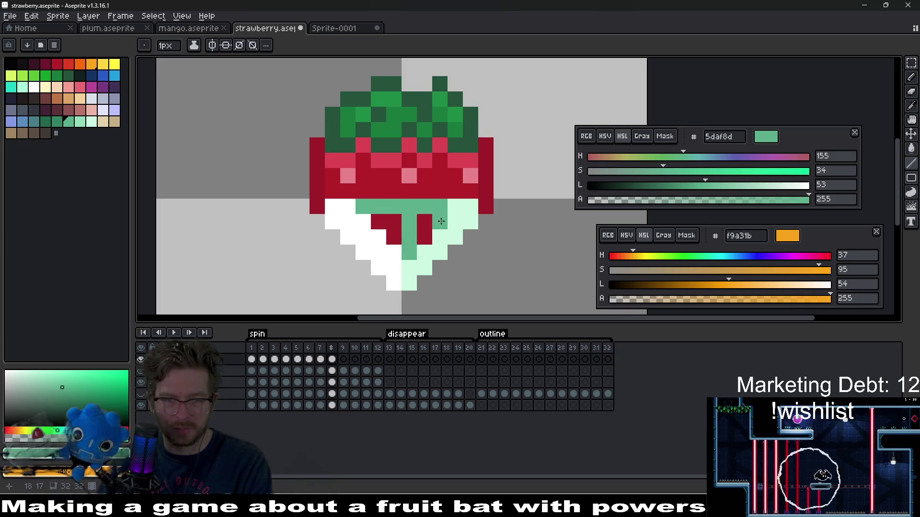
{"action": "key", "text": "Right"}
{"action": "mouse_move", "coordinate": [424, 271]}
{"action": "left_mouse_down"}
{"action": "mouse_move", "coordinate": [402, 206]}
{"action": "mouse_move", "coordinate": [460, 205]}
{"action": "left_mouse_up"}
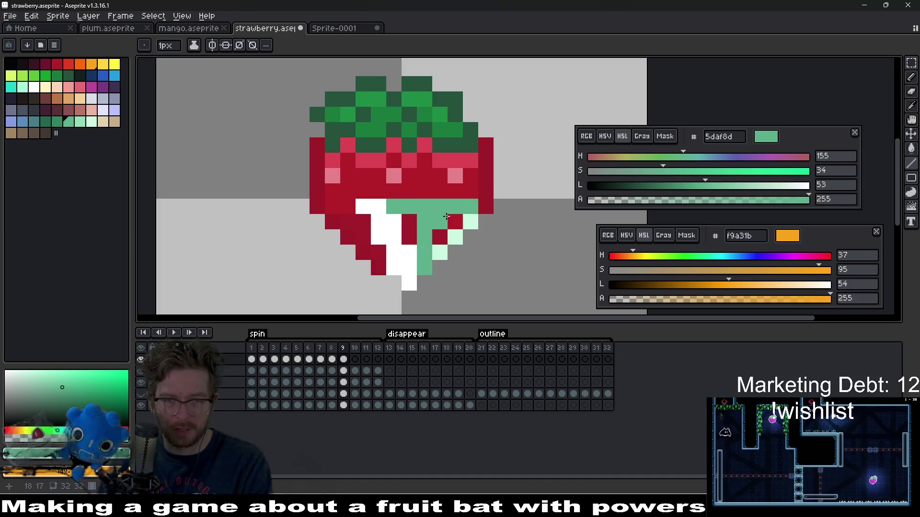
{"action": "mouse_move", "coordinate": [384, 263]}
{"action": "left_mouse_down"}
{"action": "mouse_move", "coordinate": [333, 225]}
{"action": "mouse_move", "coordinate": [379, 251]}
{"action": "left_mouse_up"}
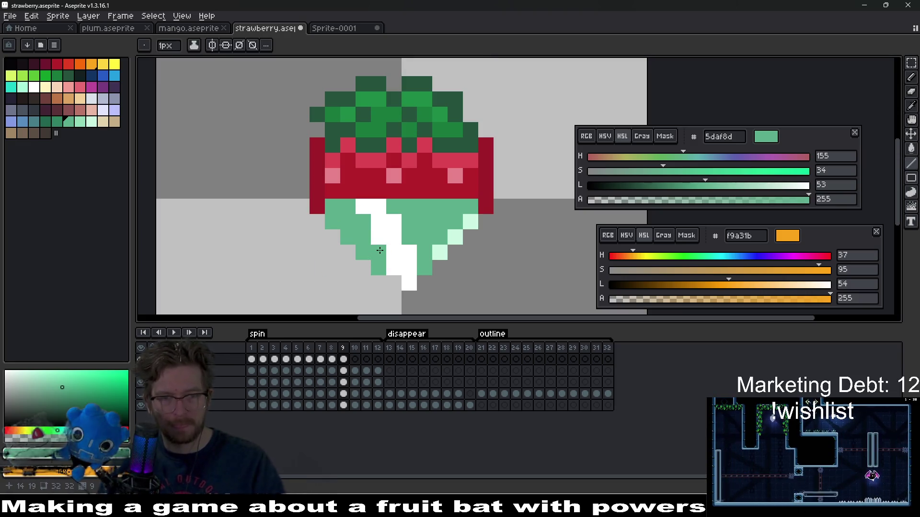
Paint vertical mint stripes on frames 10 and 11, correcting stray pixels.
{"action": "key", "text": "Right"}
{"action": "left_click_drag", "start_coordinate": [394, 268], "coordinate": [401, 210]}
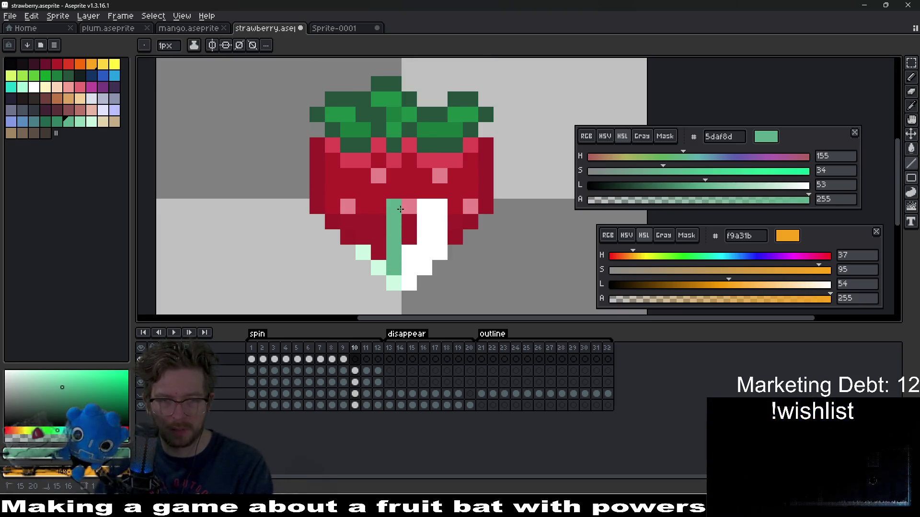
{"action": "key", "text": "ctrl+z"}
{"action": "left_click", "coordinate": [409, 222]}
{"action": "key", "text": "ctrl+z"}
{"action": "left_click", "coordinate": [407, 233]}
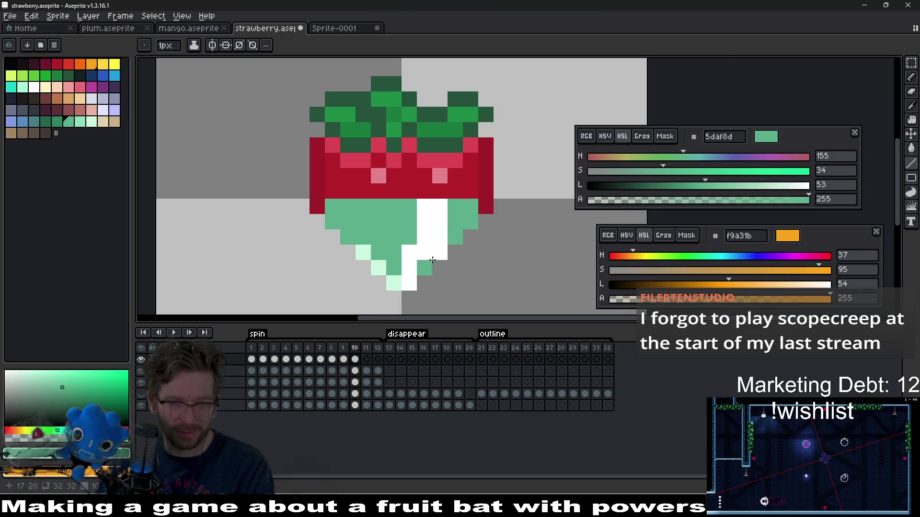
{"action": "key", "text": "Right"}
{"action": "left_click", "coordinate": [472, 232]}
{"action": "left_click_drag", "start_coordinate": [411, 250], "coordinate": [417, 203]}
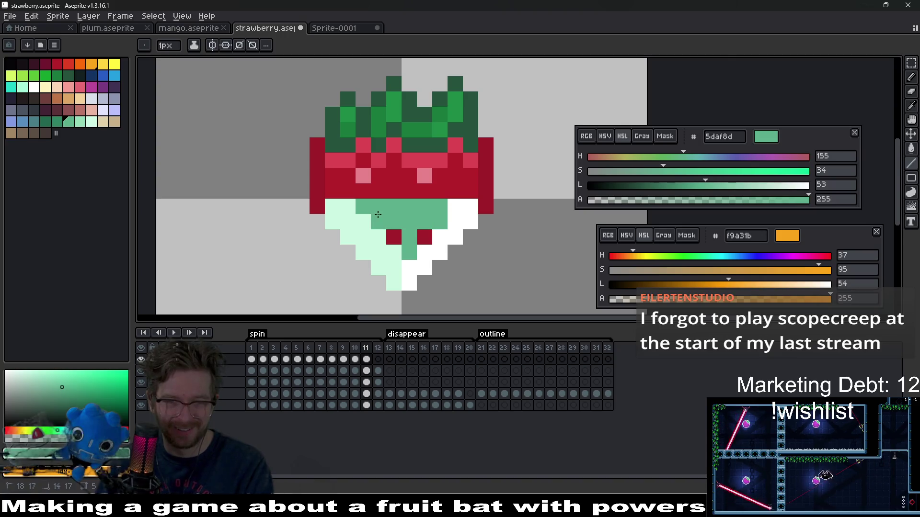
{"action": "left_click", "coordinate": [424, 236]}
Preview the spin, then paint the mint shine stroke on frame 12.
{"action": "scroll", "coordinate": [419, 235], "scroll_direction": "down", "scroll_amount": 5}
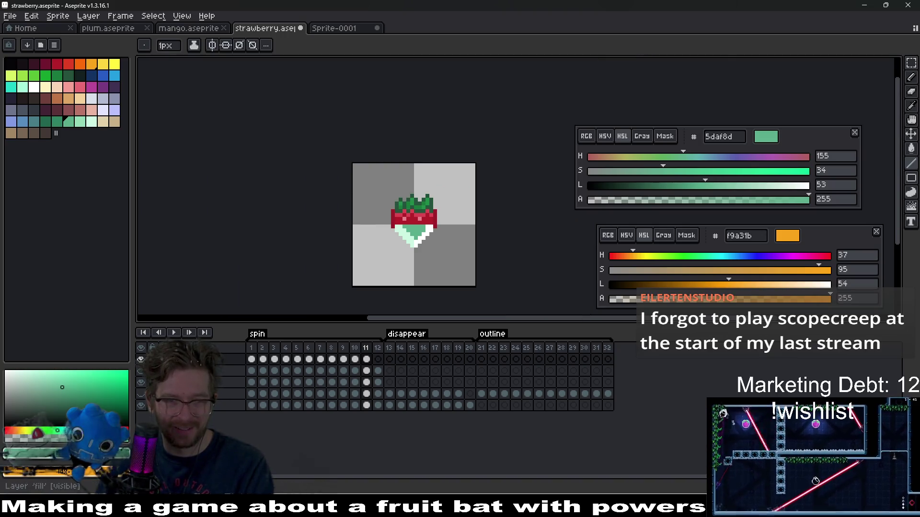
{"action": "left_click", "coordinate": [172, 334]}
{"action": "scroll", "coordinate": [465, 227], "scroll_direction": "down", "scroll_amount": 4}
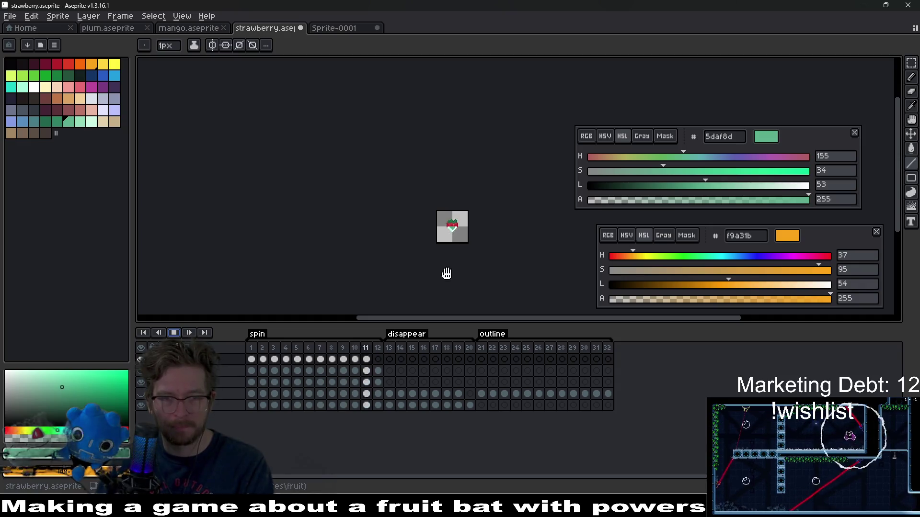
{"action": "left_click", "coordinate": [174, 332]}
{"action": "left_click", "coordinate": [377, 371]}
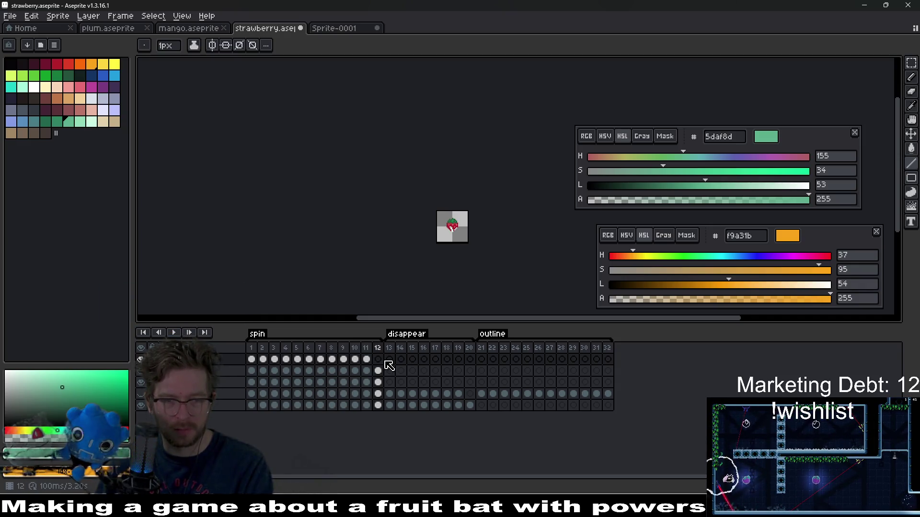
{"action": "scroll", "coordinate": [466, 233], "scroll_direction": "up", "scroll_amount": 4}
{"action": "scroll", "coordinate": [466, 233], "scroll_direction": "up", "scroll_amount": 4}
{"action": "mouse_move", "coordinate": [451, 274]}
{"action": "left_mouse_down"}
{"action": "mouse_move", "coordinate": [450, 213]}
{"action": "mouse_move", "coordinate": [433, 212]}
{"action": "mouse_move", "coordinate": [479, 225]}
{"action": "left_mouse_up"}
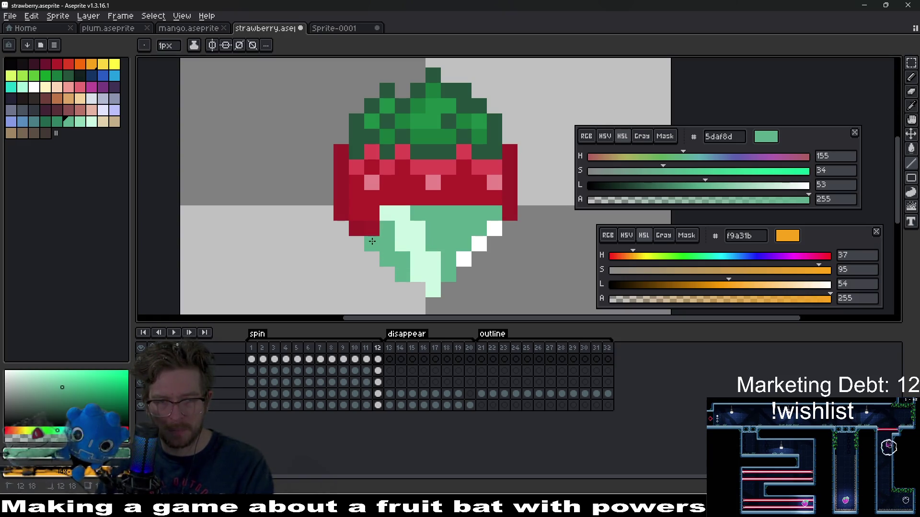
Preview the spin again, recentre the strawberry, and select cels 2–12 on the top three layers.
{"action": "scroll", "coordinate": [426, 239], "scroll_direction": "down", "scroll_amount": 7}
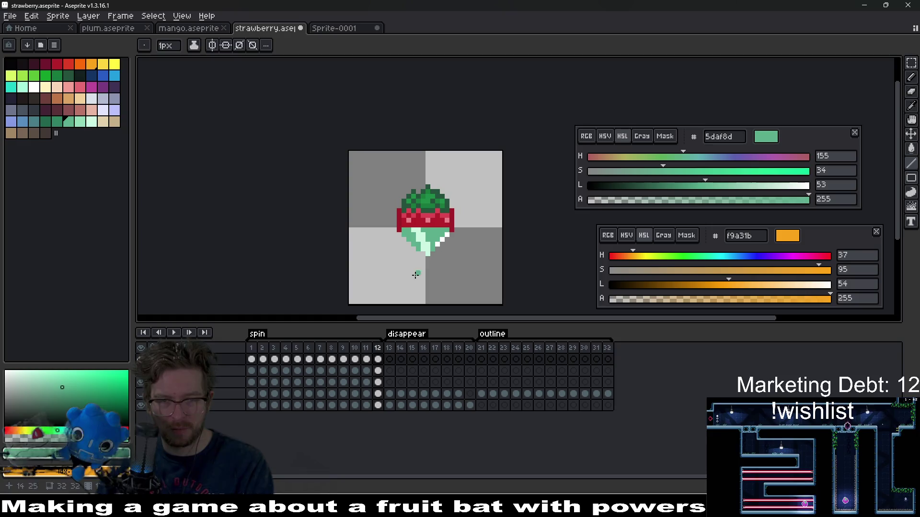
{"action": "left_click", "coordinate": [174, 333]}
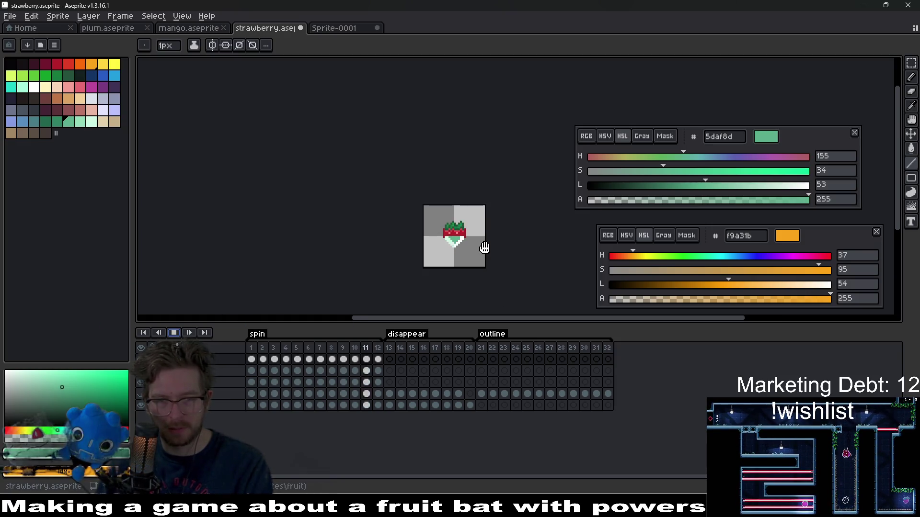
{"action": "scroll", "coordinate": [484, 248], "scroll_direction": "down", "scroll_amount": 1}
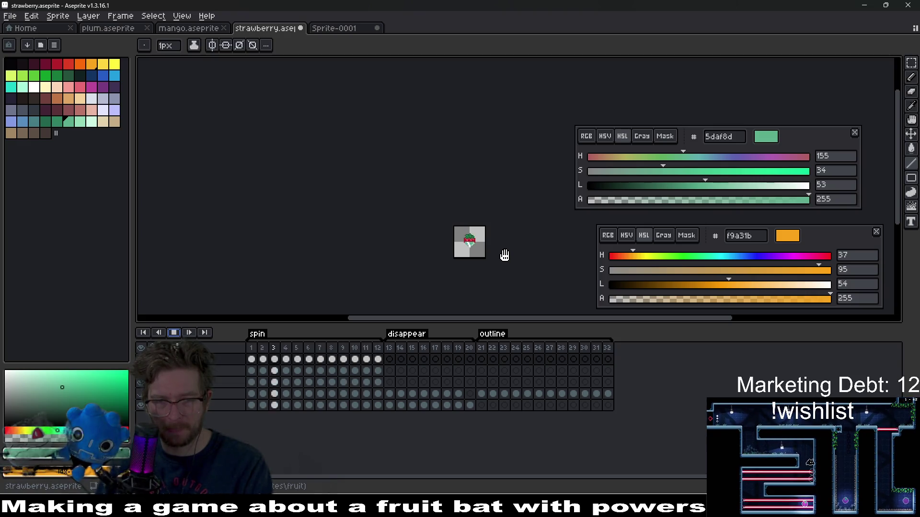
{"action": "scroll", "coordinate": [507, 254], "scroll_direction": "up", "scroll_amount": 6}
{"action": "left_click_drag", "start_coordinate": [511, 253], "coordinate": [466, 249]}
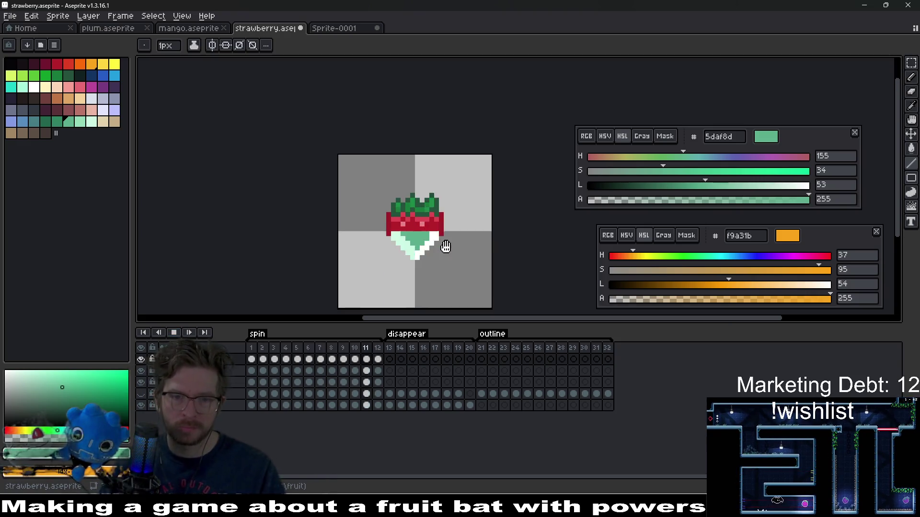
{"action": "scroll", "coordinate": [445, 247], "scroll_direction": "down", "scroll_amount": 5}
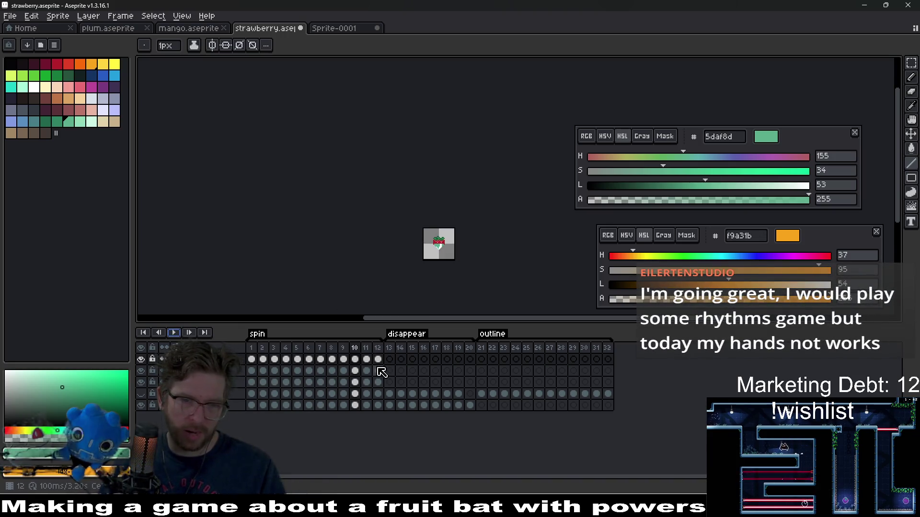
{"action": "left_click_drag", "start_coordinate": [383, 383], "coordinate": [259, 360]}
{"action": "scroll", "coordinate": [454, 251], "scroll_direction": "up", "scroll_amount": 5}
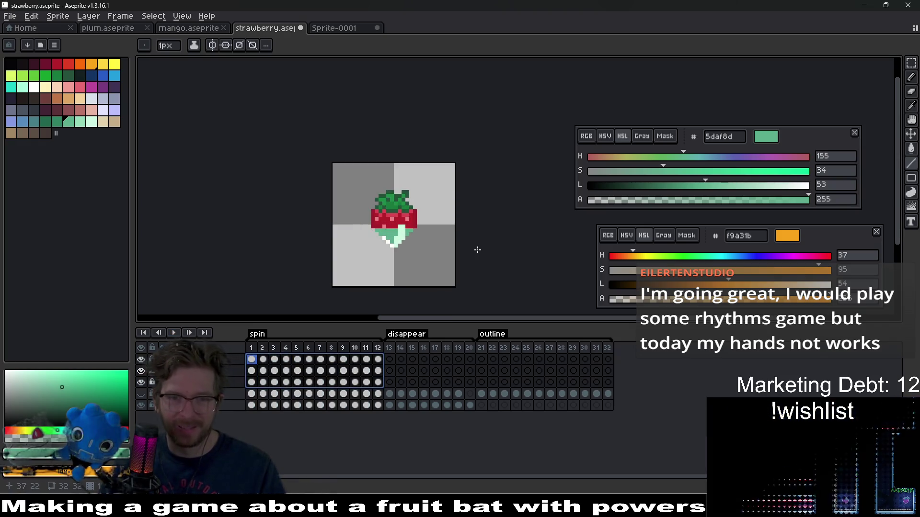
Open the Hue/Saturation adjustment and cancel it without changes.
{"action": "key", "text": "ctrl"}
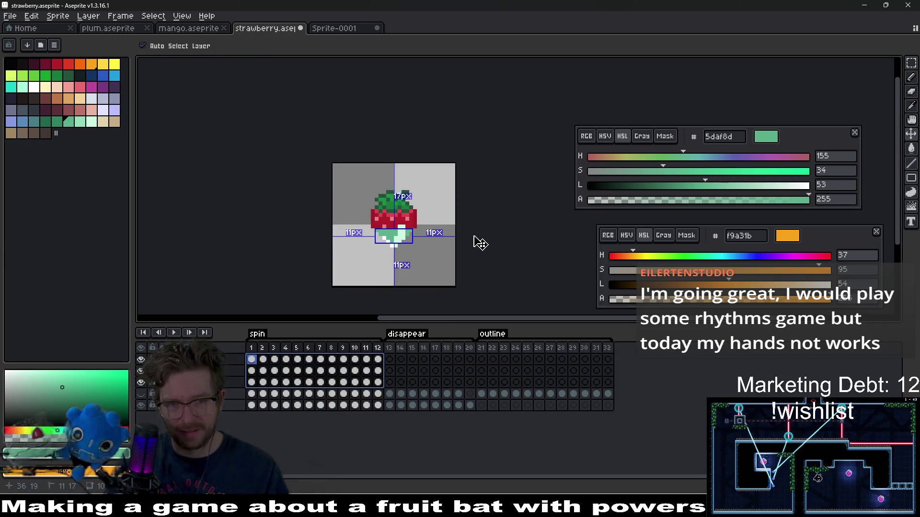
{"action": "key", "text": "ctrl+u"}
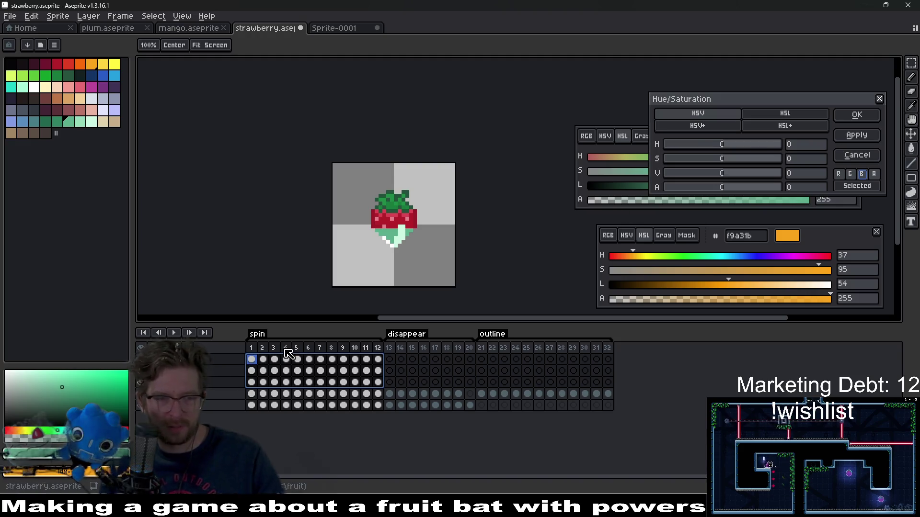
{"action": "key", "text": "Escape"}
Play the spin from the first frame, recentre the strawberry, and stop playback.
{"action": "key", "text": "Right"}
{"action": "scroll", "coordinate": [330, 287], "scroll_direction": "up", "scroll_amount": 2}
{"action": "key", "text": "Left"}
{"action": "scroll", "coordinate": [489, 171], "scroll_direction": "up", "scroll_amount": 2}
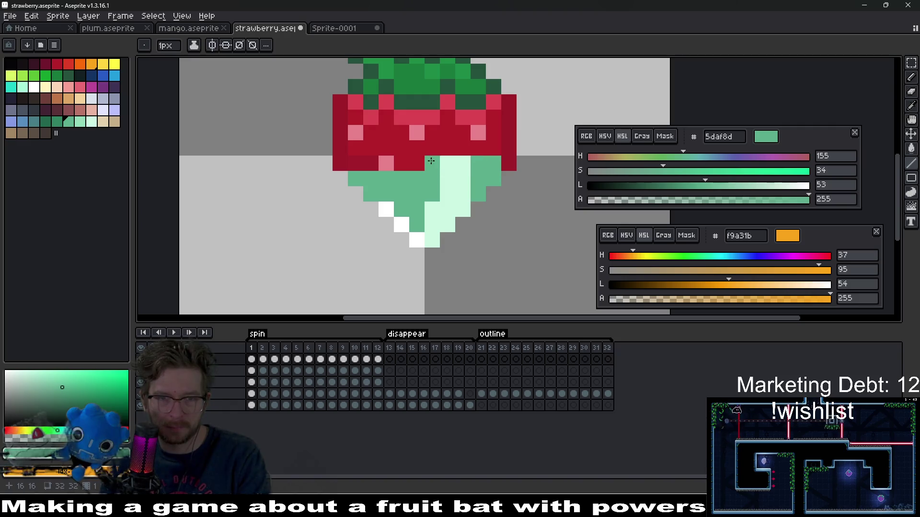
{"action": "key", "text": "Return"}
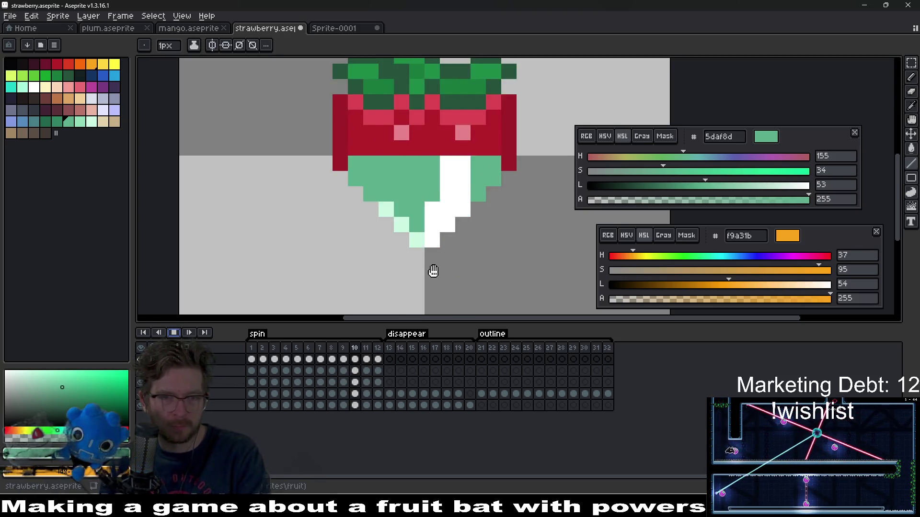
{"action": "scroll", "coordinate": [470, 232], "scroll_direction": "down", "scroll_amount": 6}
{"action": "scroll", "coordinate": [508, 257], "scroll_direction": "up", "scroll_amount": 4}
{"action": "left_click_drag", "start_coordinate": [505, 245], "coordinate": [477, 255]}
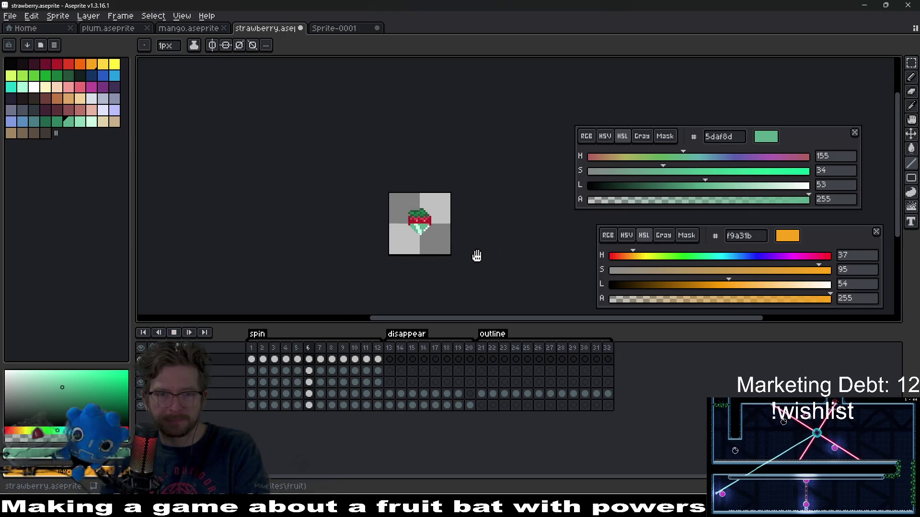
{"action": "scroll", "coordinate": [437, 227], "scroll_direction": "up", "scroll_amount": 4}
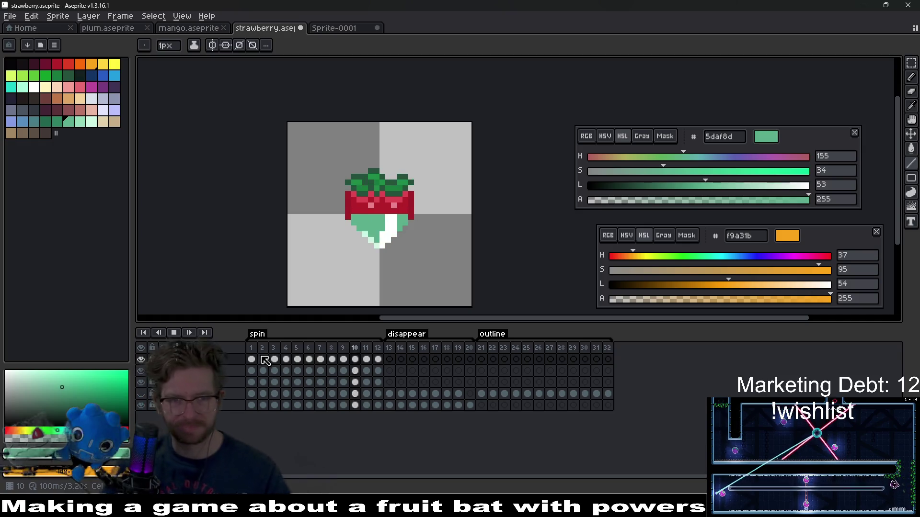
{"action": "left_click", "coordinate": [174, 332]}
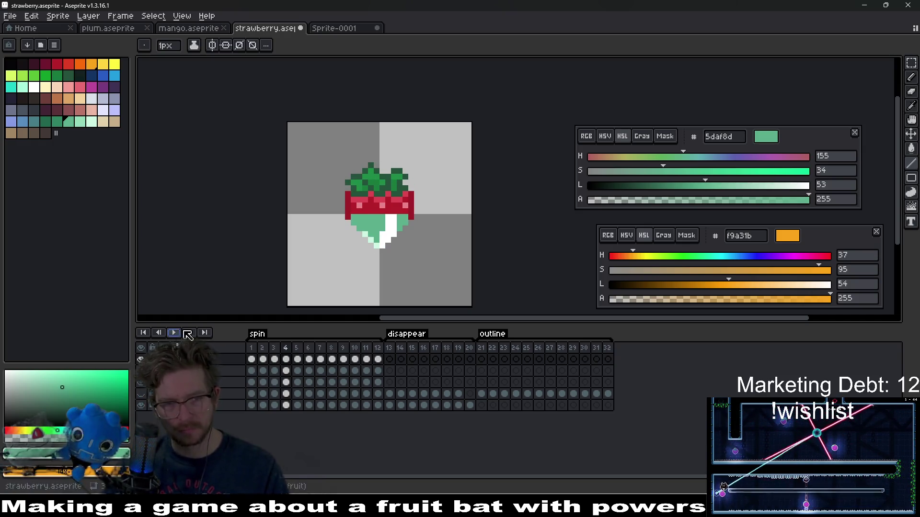
{"action": "left_click_drag", "start_coordinate": [378, 384], "coordinate": [253, 365]}
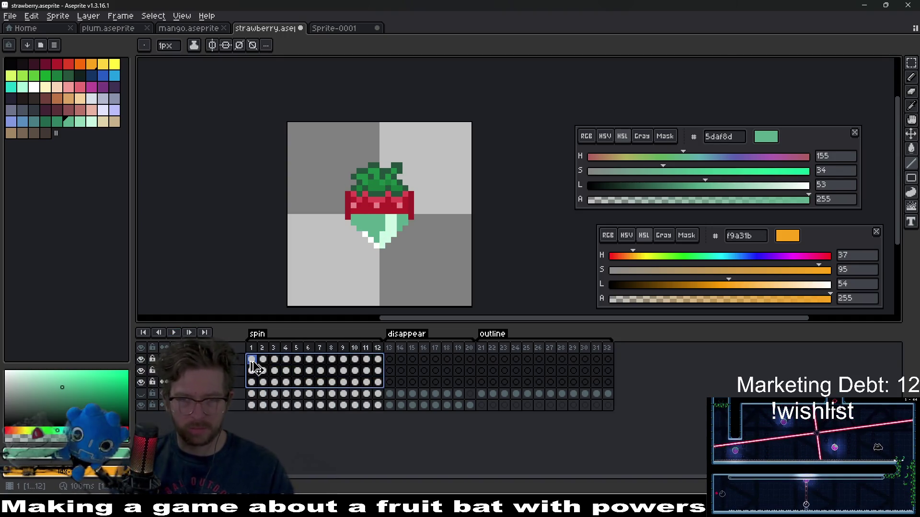
{"action": "key", "text": "ctrl+u"}
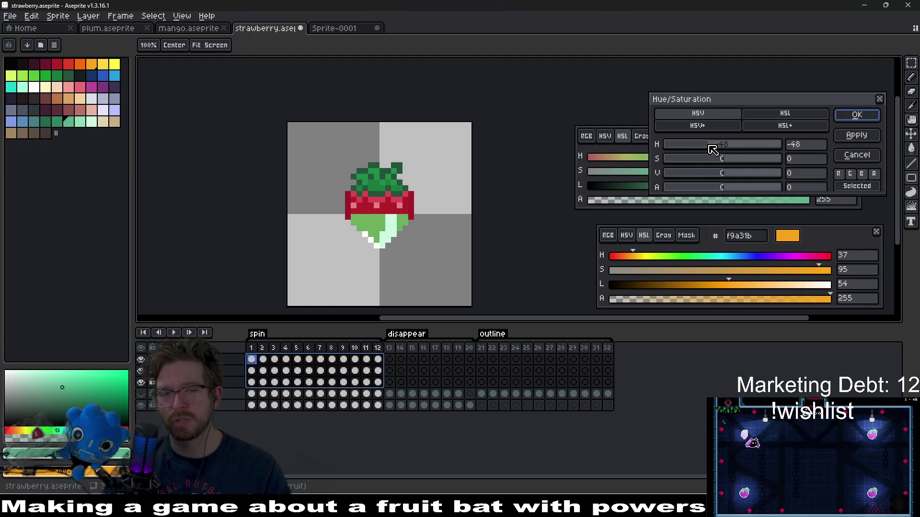
{"action": "mouse_move", "coordinate": [694, 148]}
{"action": "left_mouse_down"}
{"action": "mouse_move", "coordinate": [683, 149]}
{"action": "mouse_move", "coordinate": [763, 151]}
{"action": "left_mouse_up"}
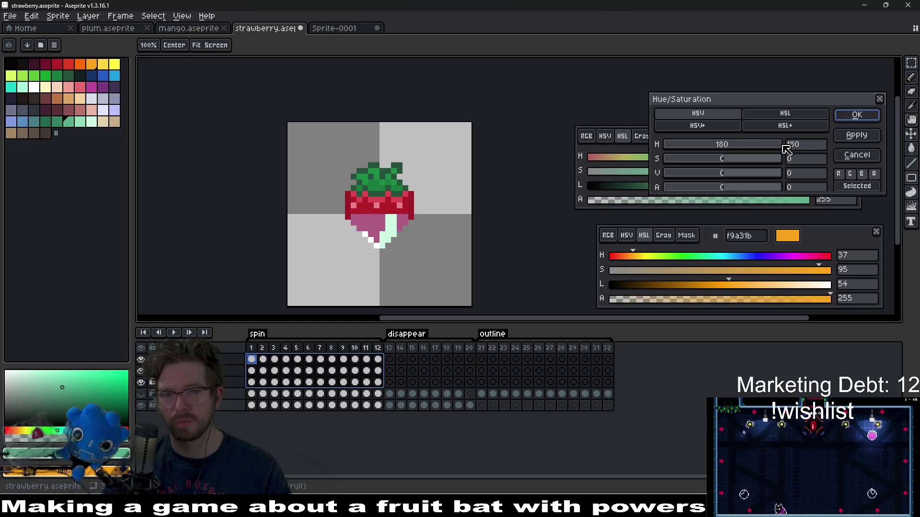
{"action": "left_click_drag", "start_coordinate": [755, 153], "coordinate": [644, 145]}
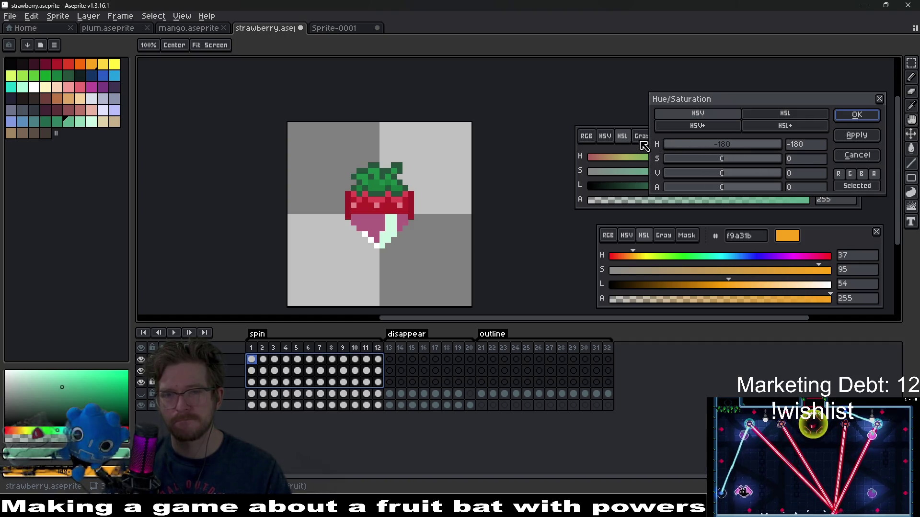
{"action": "mouse_move", "coordinate": [726, 161]}
{"action": "left_mouse_down"}
{"action": "mouse_move", "coordinate": [776, 160]}
{"action": "mouse_move", "coordinate": [740, 173]}
{"action": "mouse_move", "coordinate": [729, 160]}
{"action": "mouse_move", "coordinate": [750, 163]}
{"action": "left_mouse_up"}
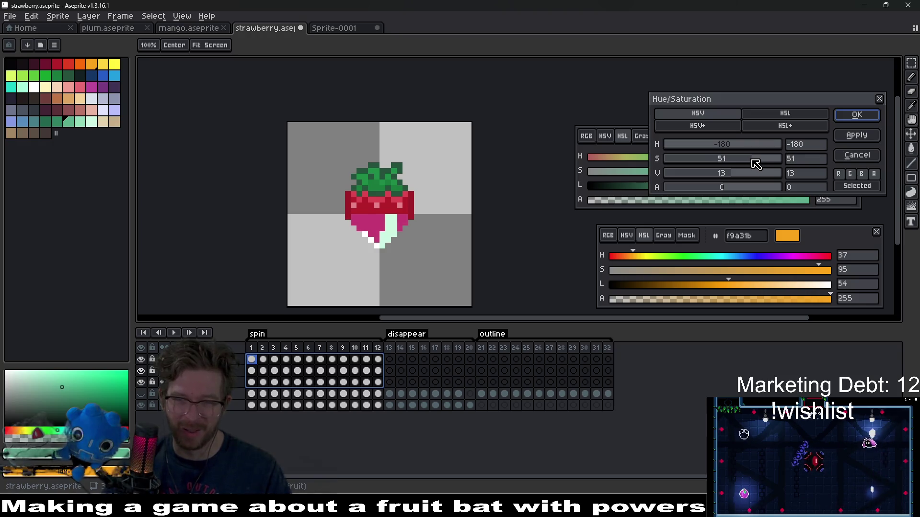
{"action": "left_click", "coordinate": [861, 115]}
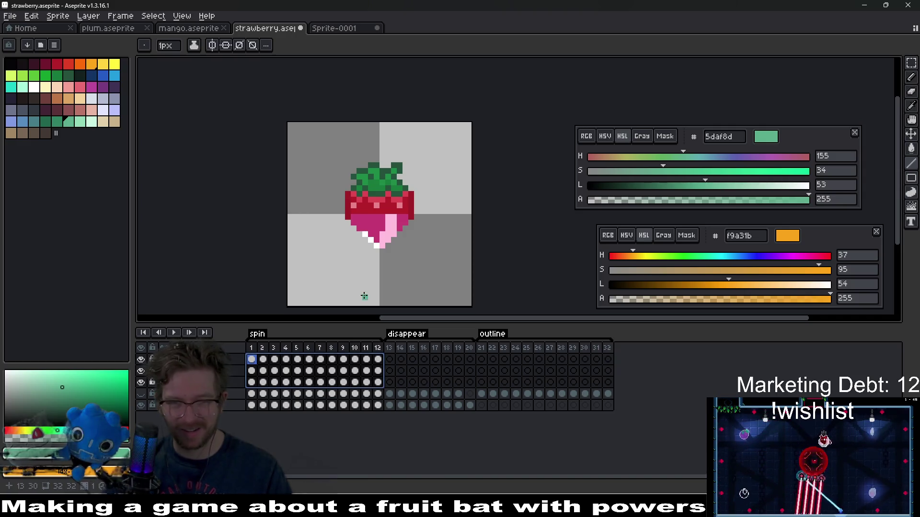
{"action": "left_click", "coordinate": [174, 333]}
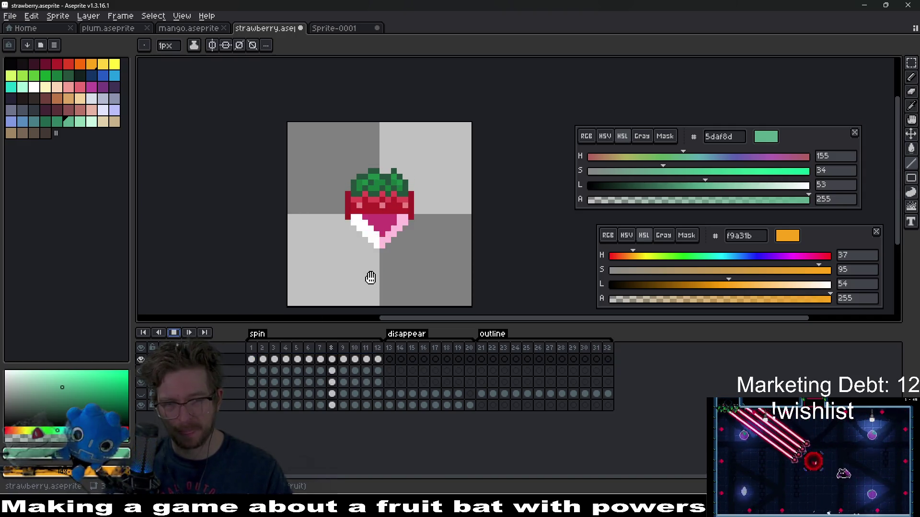
{"action": "scroll", "coordinate": [391, 258], "scroll_direction": "down", "scroll_amount": 2}
{"action": "scroll", "coordinate": [399, 262], "scroll_direction": "down", "scroll_amount": 2}
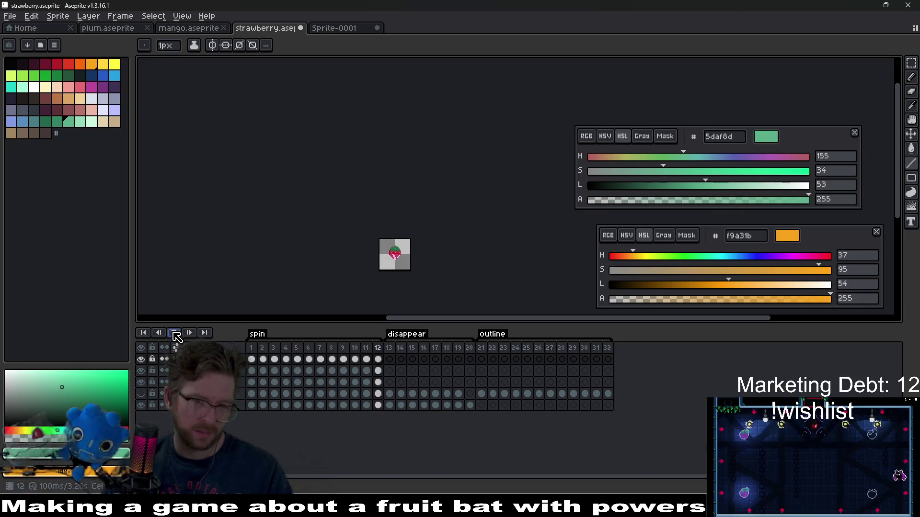
{"action": "key", "text": "Return"}
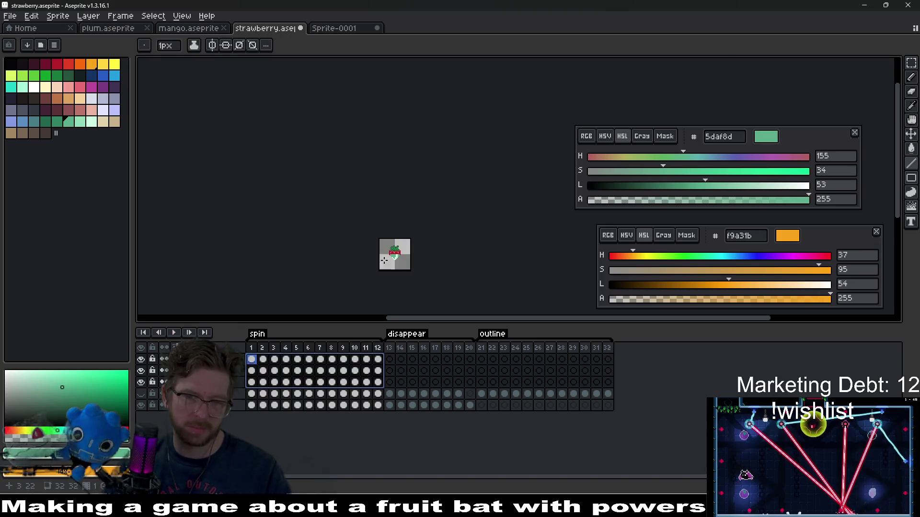
Select the third layer's cels across frames 1–12 and return to frame 1.
{"action": "scroll", "coordinate": [431, 263], "scroll_direction": "up", "scroll_amount": 8}
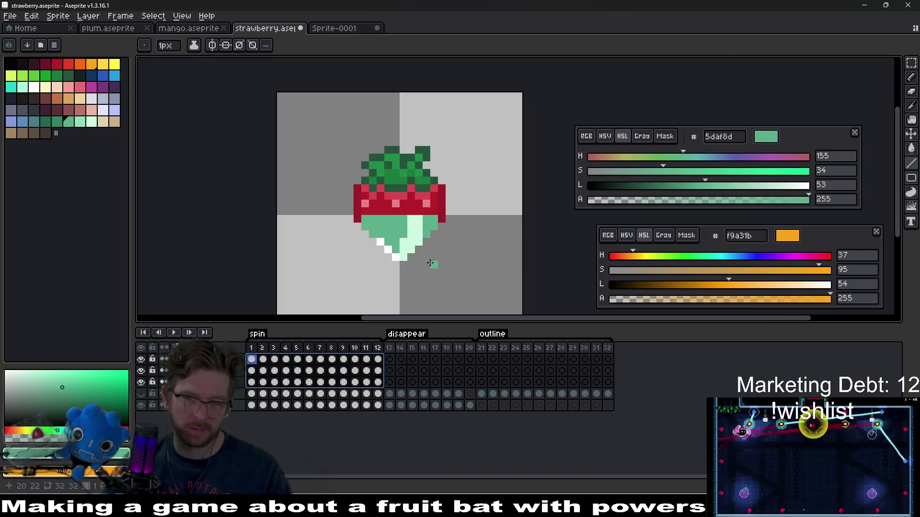
{"action": "left_click_drag", "start_coordinate": [257, 386], "coordinate": [378, 382]}
{"action": "left_click", "coordinate": [263, 383]}
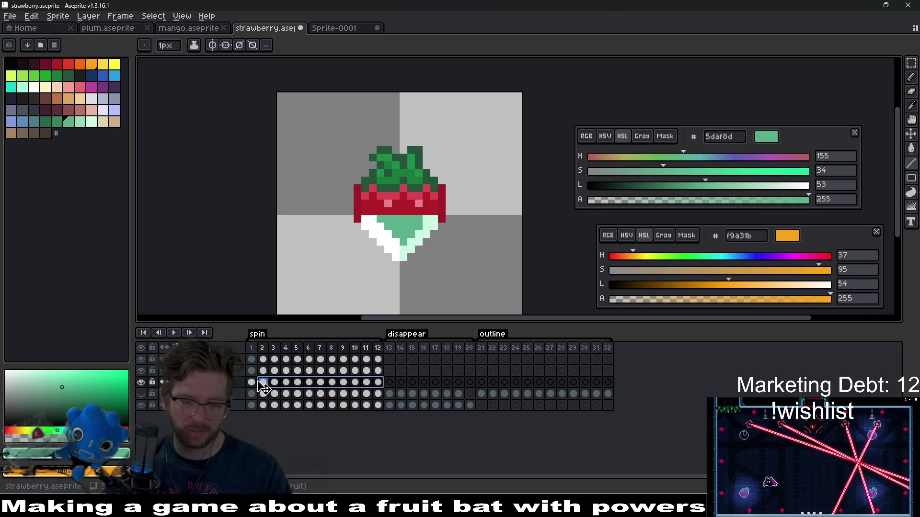
{"action": "double_click", "coordinate": [378, 383]}
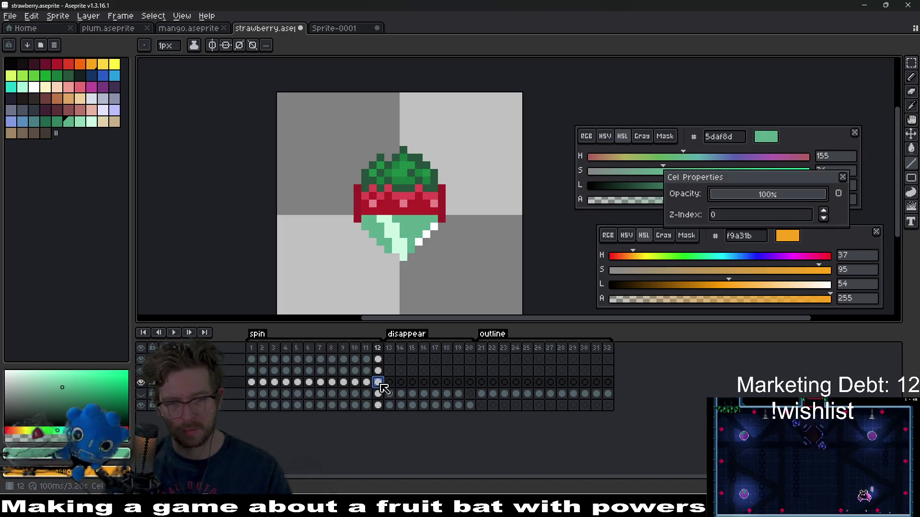
{"action": "key", "text": "Escape"}
{"action": "left_click_drag", "start_coordinate": [378, 382], "coordinate": [251, 382]}
{"action": "scroll", "coordinate": [386, 232], "scroll_direction": "up", "scroll_amount": 1}
Eyedrop the white shine and replace it with the mint green swatch, then play to check.
{"action": "key", "text": "i"}
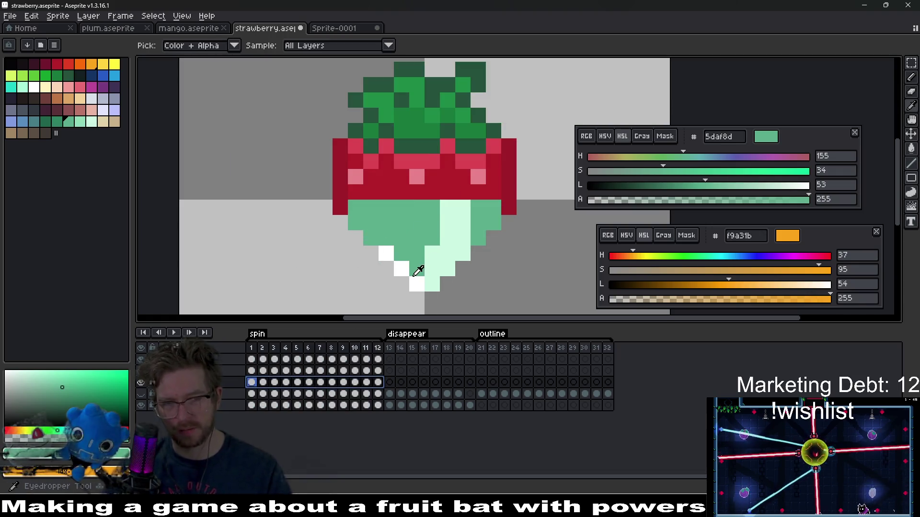
{"action": "left_click", "coordinate": [408, 267]}
{"action": "right_click", "coordinate": [408, 266]}
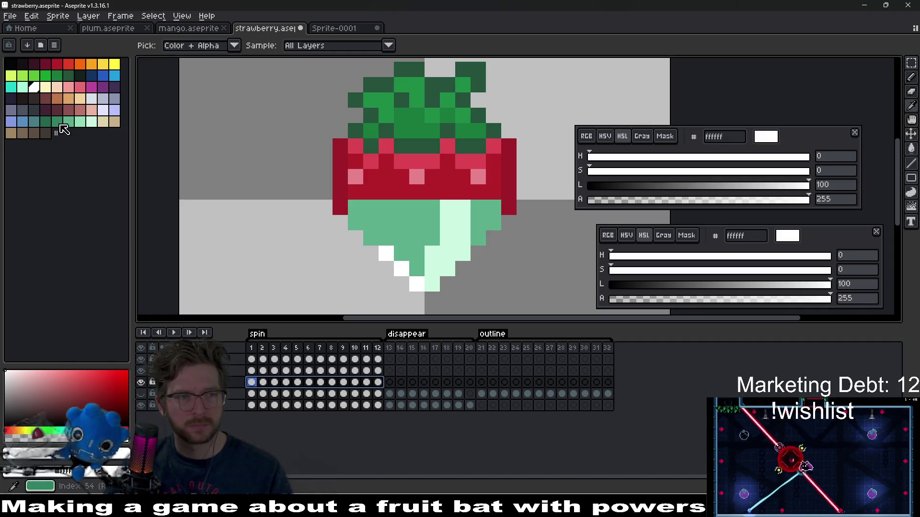
{"action": "left_click", "coordinate": [94, 127]}
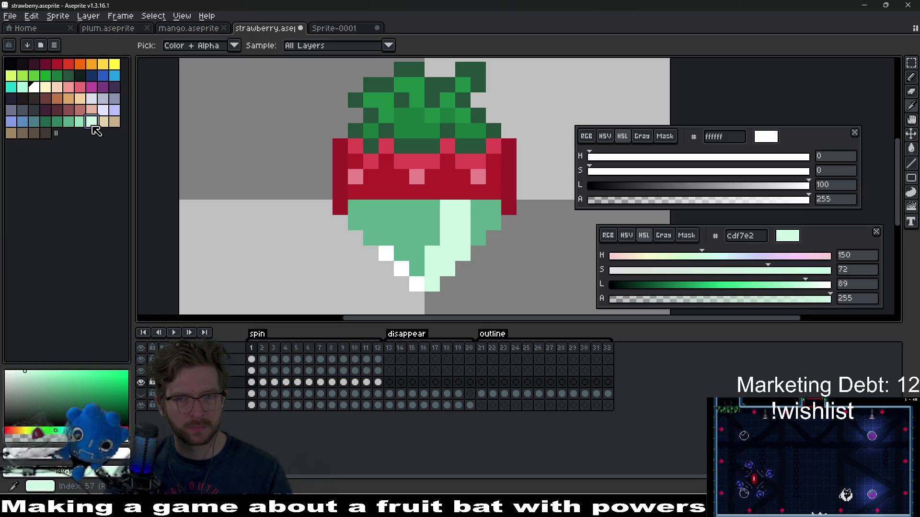
{"action": "key", "text": "shift+r"}
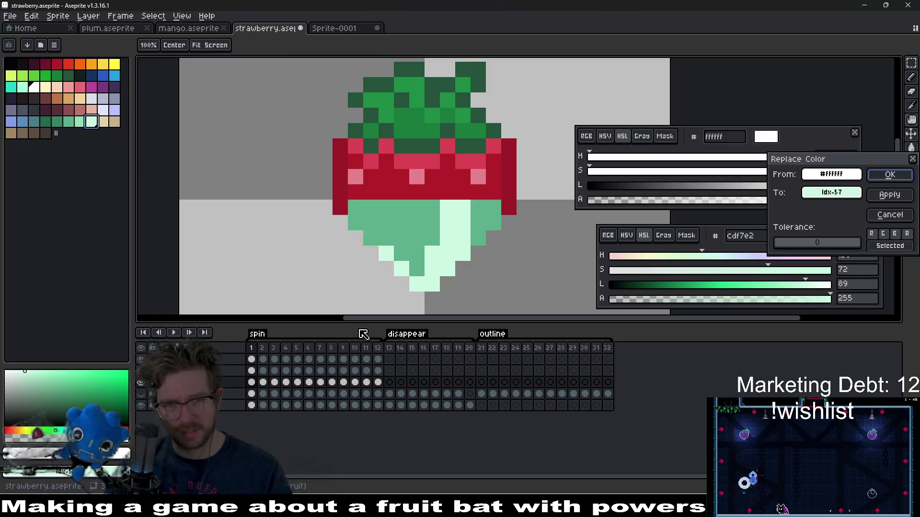
{"action": "key", "text": "Escape"}
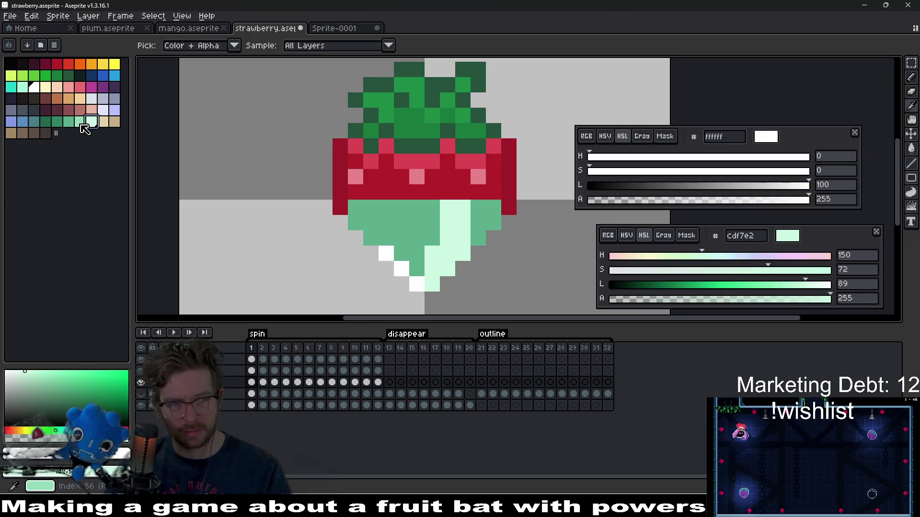
{"action": "left_click", "coordinate": [81, 125]}
{"action": "key", "text": "shift+r"}
{"action": "key", "text": "Return"}
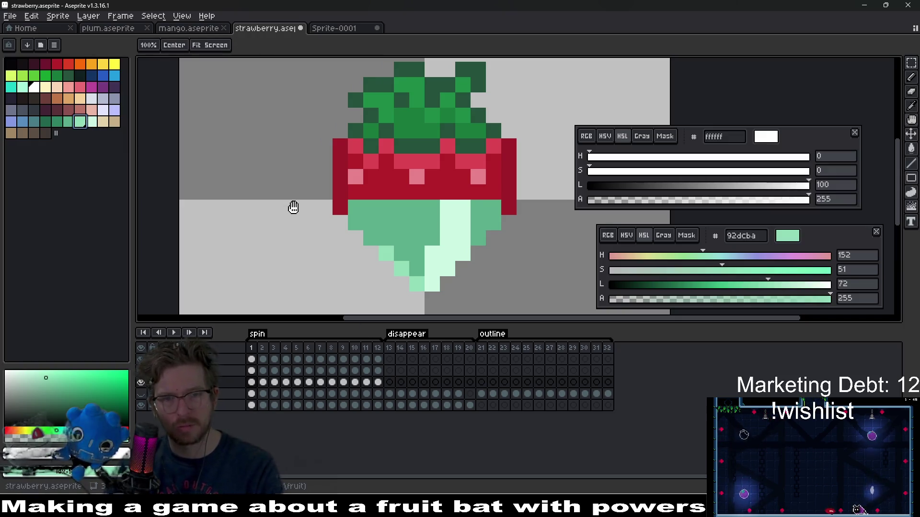
{"action": "left_click", "coordinate": [175, 334]}
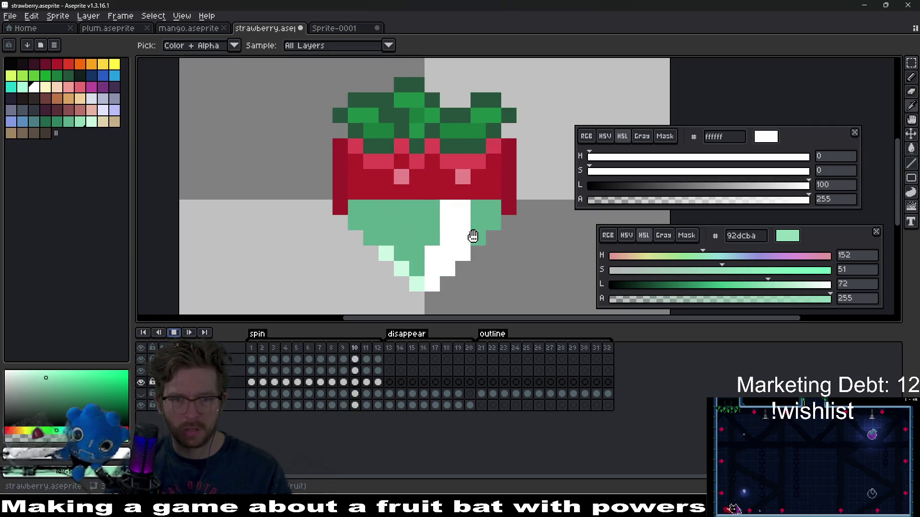
Select shine cels 2–12 and replace their white pixels with light mint.
{"action": "left_click_drag", "start_coordinate": [263, 386], "coordinate": [380, 384]}
{"action": "key", "text": "shift+r"}
{"action": "key", "text": "Return"}
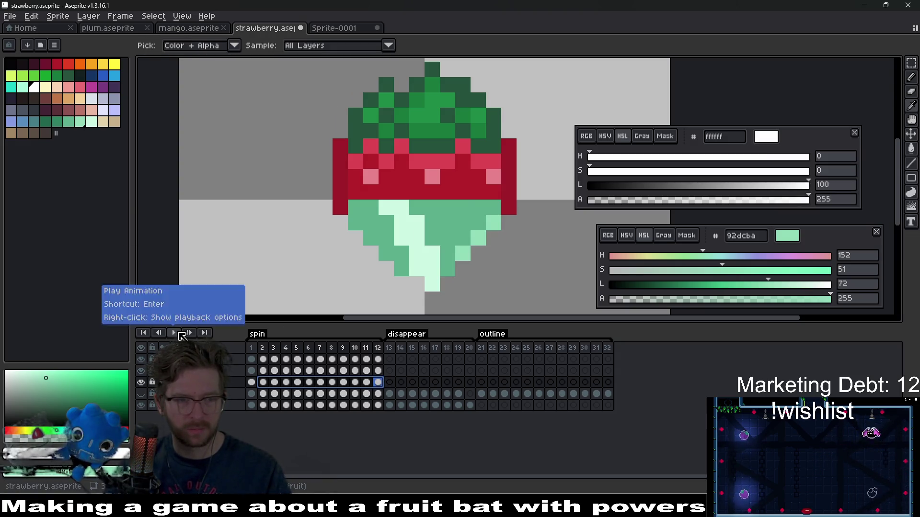
Play the animation to check the recolour, stopping on frame 8.
{"action": "left_click", "coordinate": [174, 333]}
{"action": "scroll", "coordinate": [532, 223], "scroll_direction": "down", "scroll_amount": 3}
{"action": "left_click_drag", "start_coordinate": [532, 223], "coordinate": [433, 235]}
{"action": "scroll", "coordinate": [436, 238], "scroll_direction": "down", "scroll_amount": 2}
{"action": "left_click", "coordinate": [175, 333]}
{"action": "left_click", "coordinate": [176, 334]}
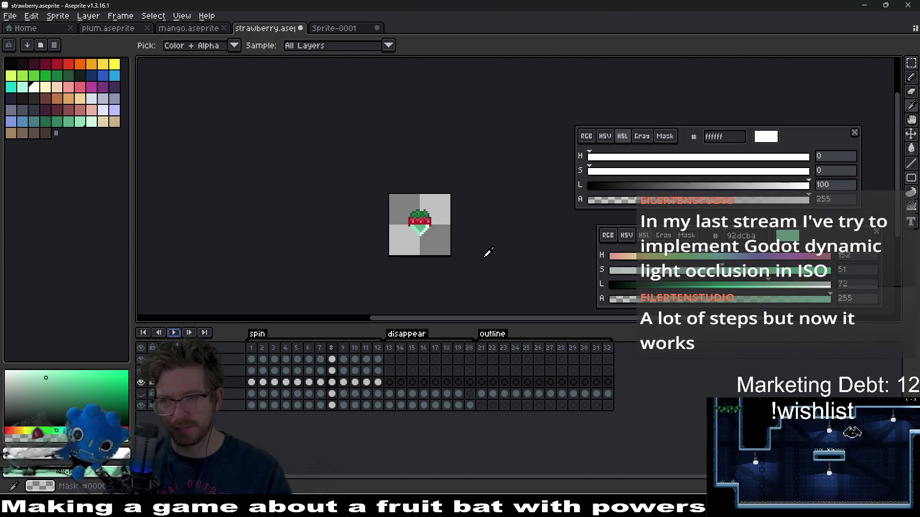
{"action": "scroll", "coordinate": [444, 240], "scroll_direction": "up", "scroll_amount": 4}
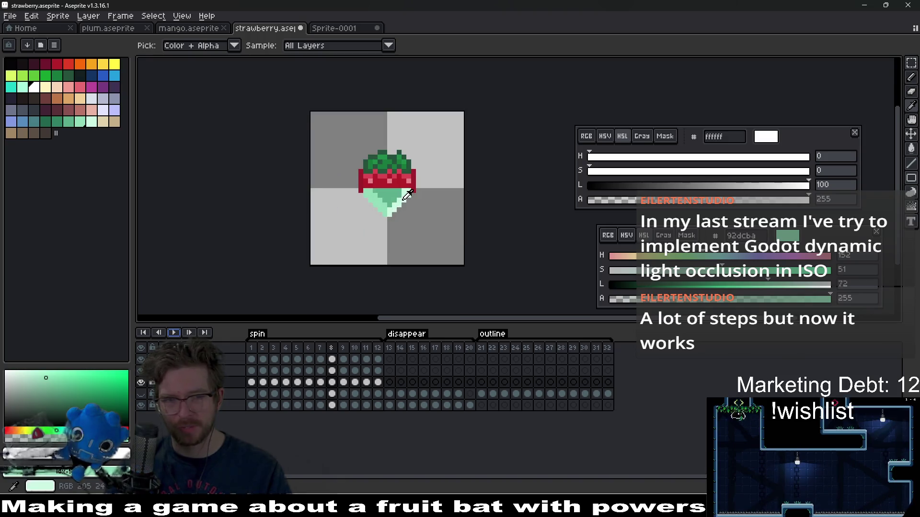
{"action": "scroll", "coordinate": [415, 238], "scroll_direction": "up", "scroll_amount": 3}
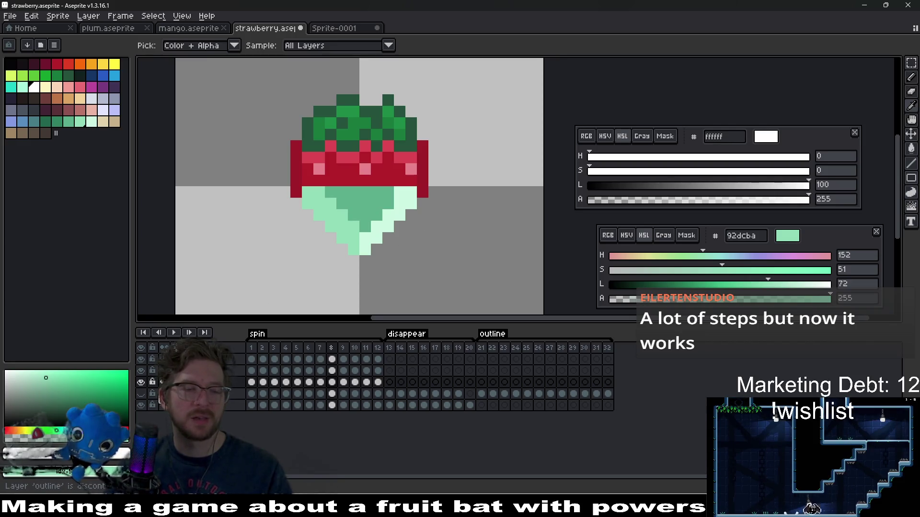
Show the outline layer, preview the spin, and move a layer below the line layer.
{"action": "left_click", "coordinate": [141, 404]}
{"action": "key", "text": "Return"}
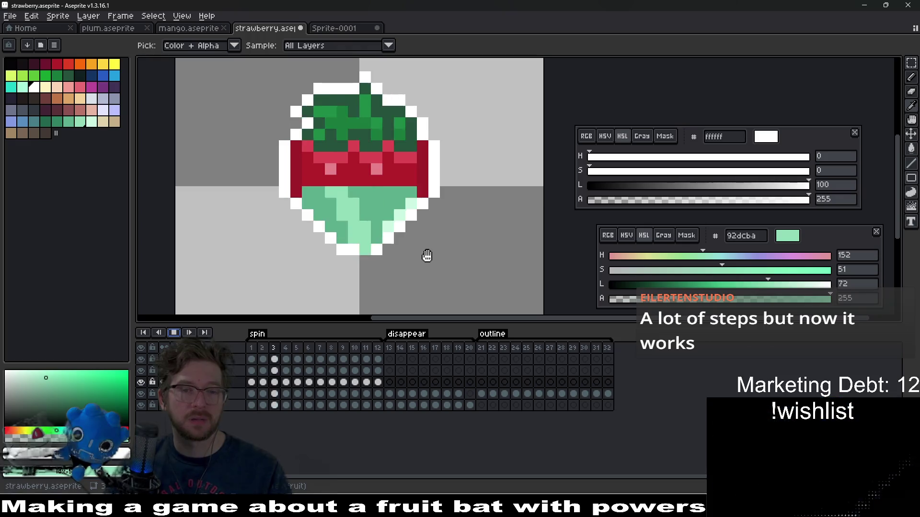
{"action": "scroll", "coordinate": [470, 267], "scroll_direction": "down", "scroll_amount": 3}
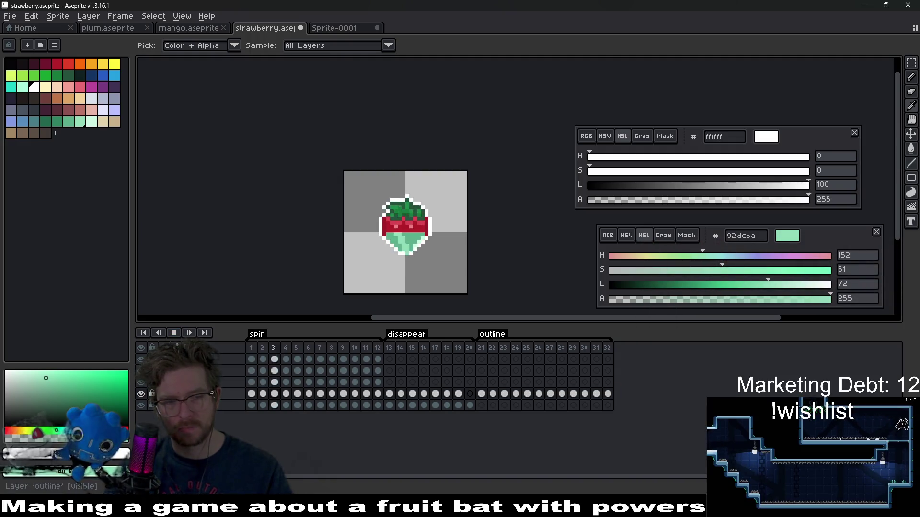
{"action": "left_click", "coordinate": [176, 333]}
{"action": "mouse_move", "coordinate": [191, 394]}
{"action": "left_mouse_down"}
{"action": "mouse_move", "coordinate": [230, 382]}
{"action": "mouse_move", "coordinate": [205, 359]}
{"action": "left_mouse_up"}
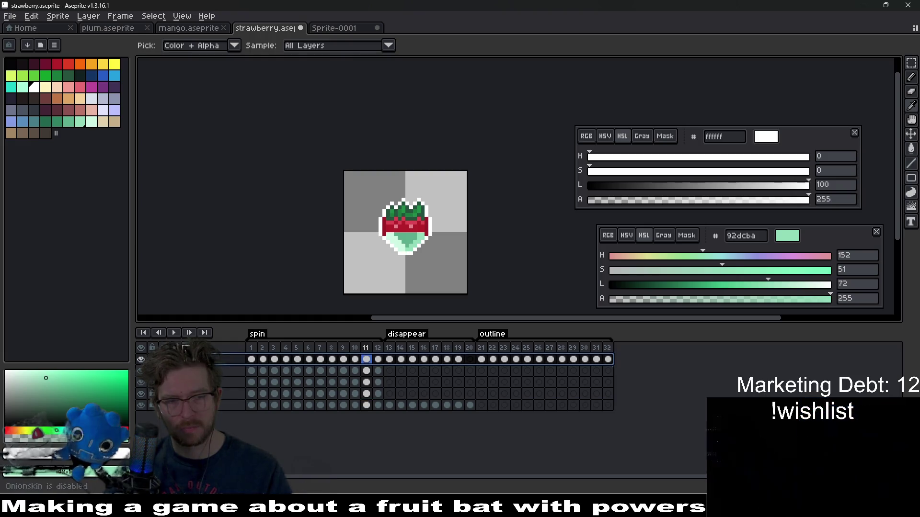
Play the strawberry spin animation again to review it, then stop.
{"action": "left_click", "coordinate": [171, 333]}
{"action": "scroll", "coordinate": [452, 257], "scroll_direction": "down", "scroll_amount": 1}
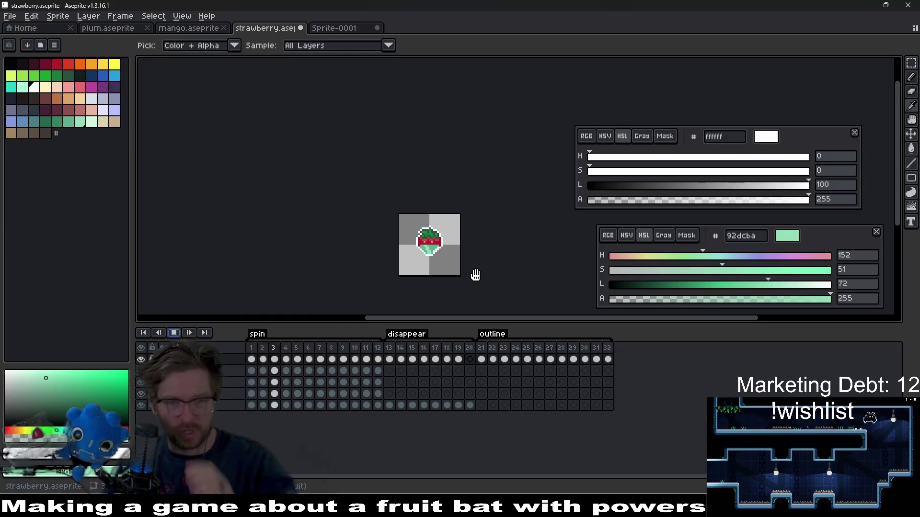
{"action": "scroll", "coordinate": [431, 263], "scroll_direction": "up", "scroll_amount": 2}
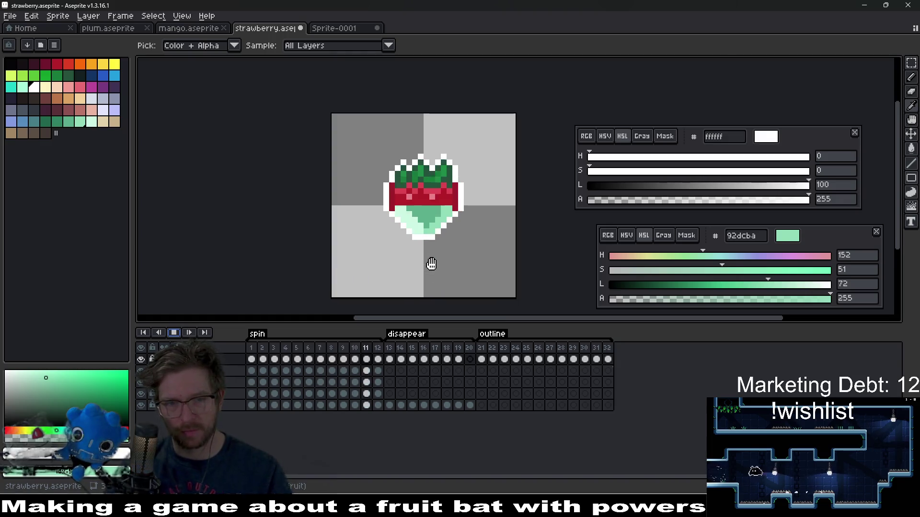
{"action": "scroll", "coordinate": [430, 264], "scroll_direction": "up", "scroll_amount": 2}
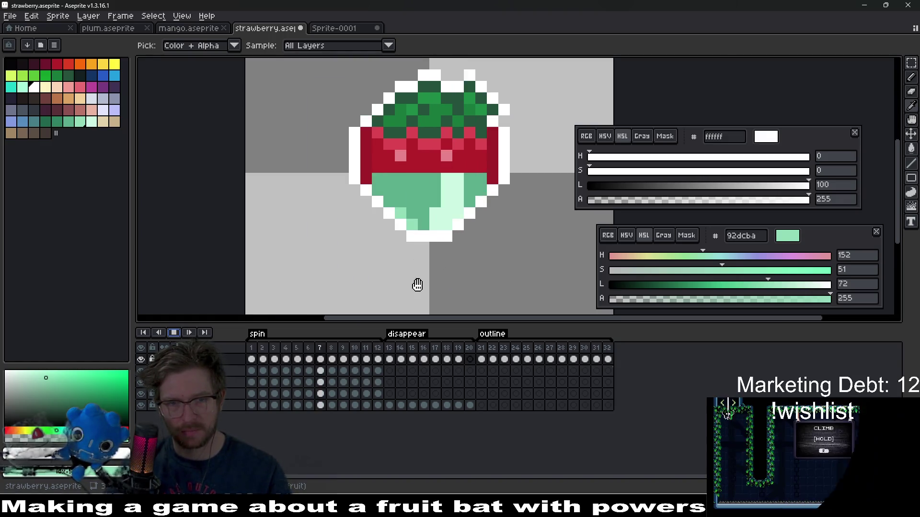
{"action": "key", "text": "Return"}
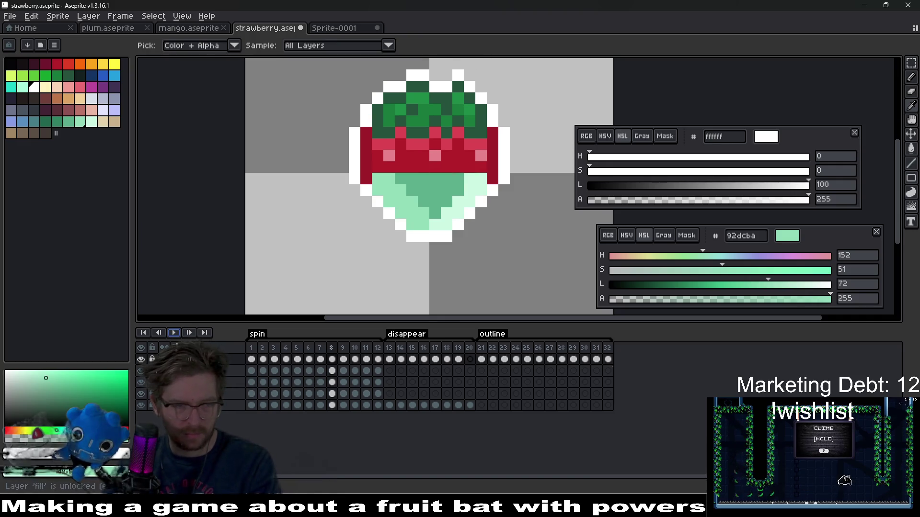
Compare the sprite with the outline layer hidden and shown, then return to frame 1 with the Eraser.
{"action": "left_click", "coordinate": [140, 360]}
{"action": "left_click", "coordinate": [141, 359]}
{"action": "left_click", "coordinate": [142, 360]}
{"action": "left_click", "coordinate": [141, 360]}
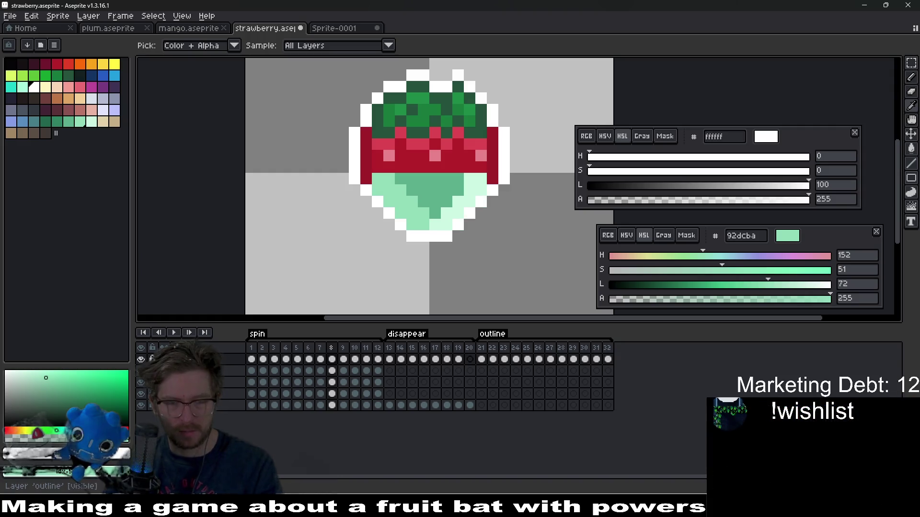
{"action": "left_click", "coordinate": [251, 364]}
{"action": "key", "text": "e"}
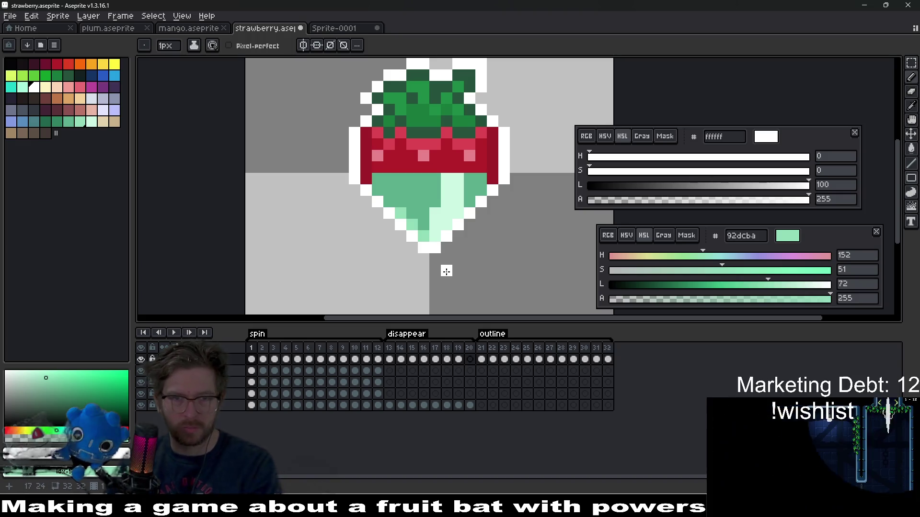
Step between frames 1 and 2 and briefly check the outline layer's bounds.
{"action": "key", "text": "period"}
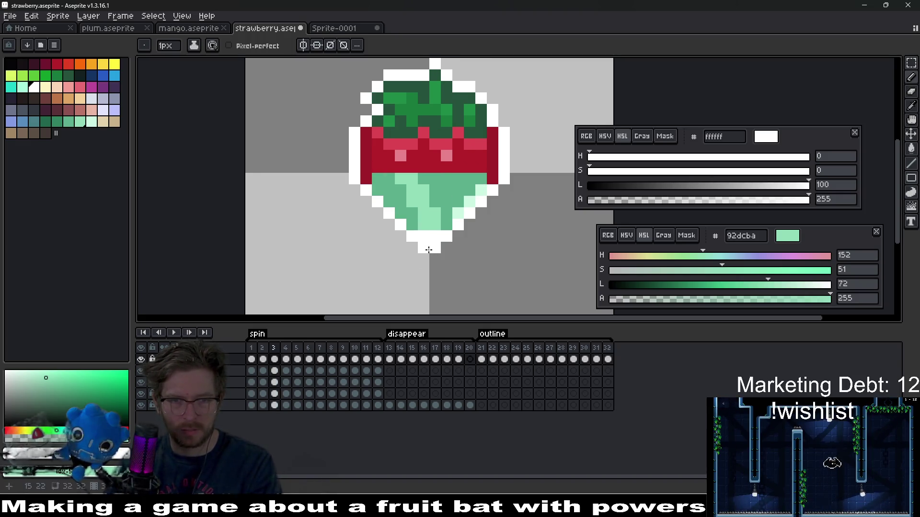
{"action": "key", "text": "comma"}
{"action": "key", "text": "comma"}
{"action": "key", "text": "comma"}
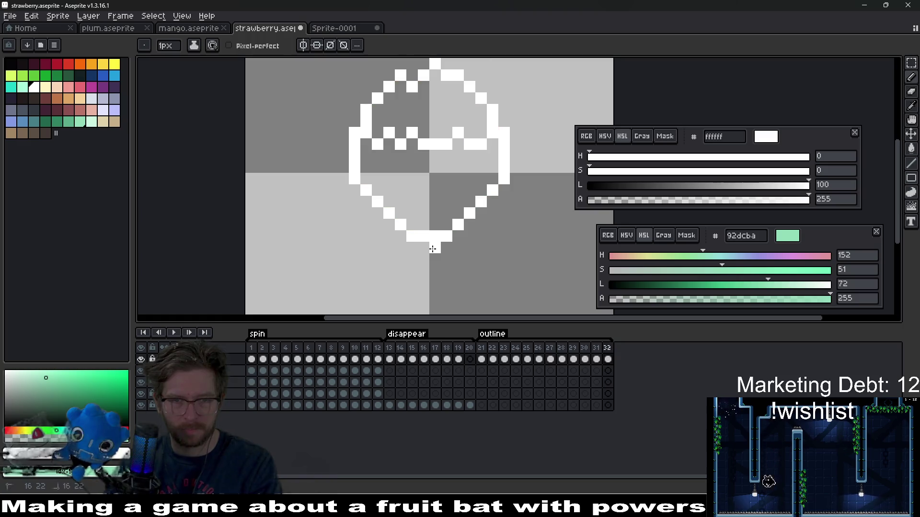
{"action": "key", "text": "ctrl"}
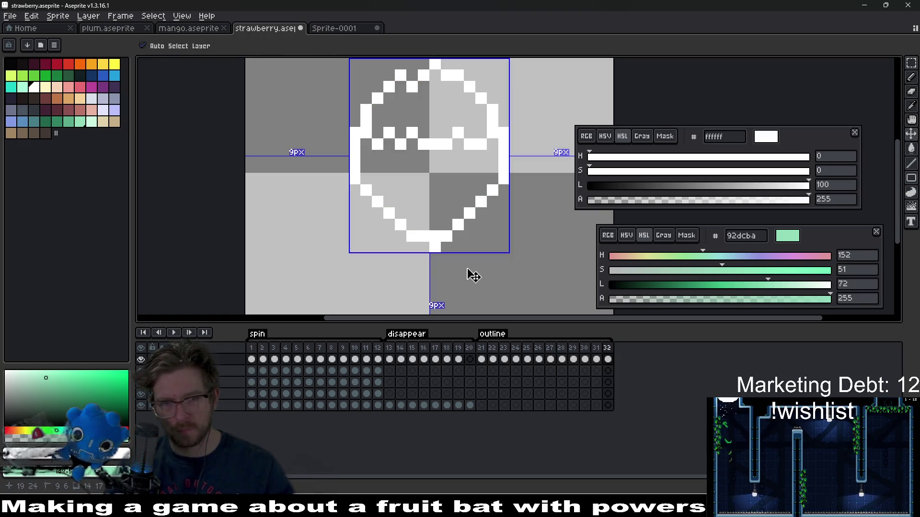
{"action": "key", "text": "ctrl"}
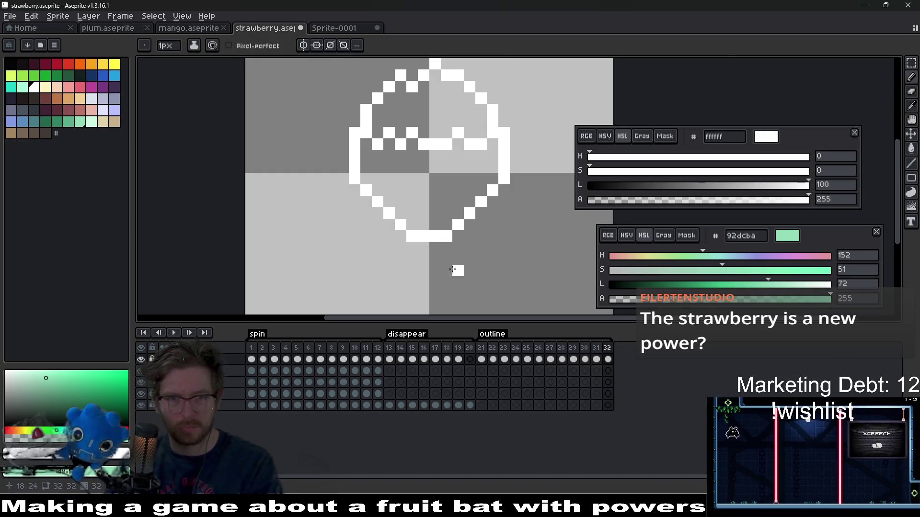
{"action": "key", "text": "period"}
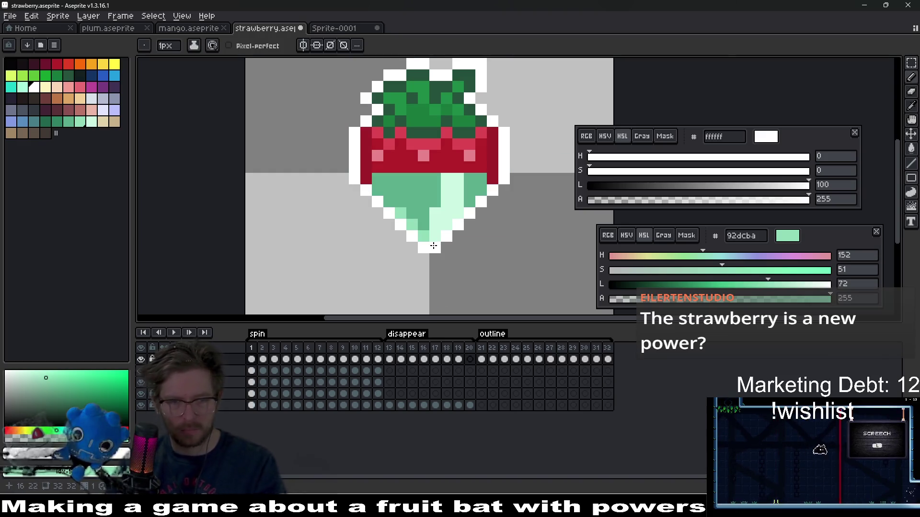
{"action": "key", "text": "period"}
{"action": "key", "text": "e"}
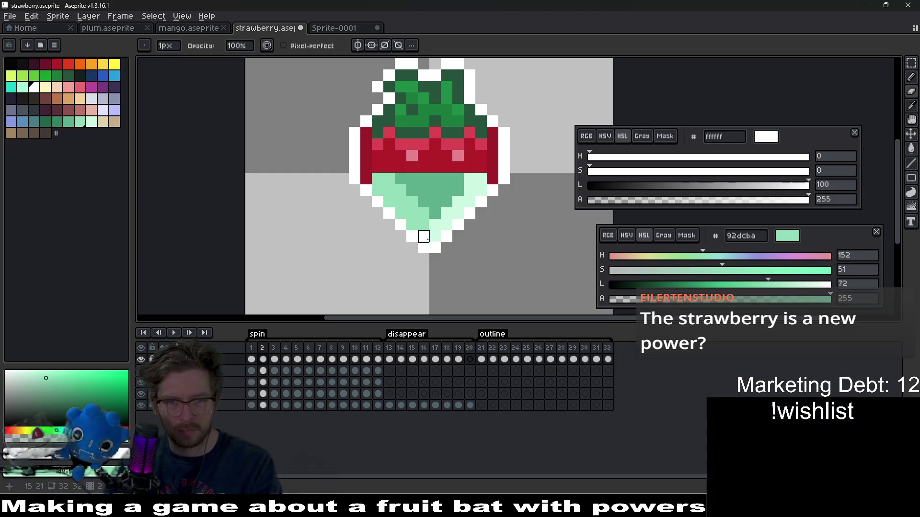
Inspect the outline on frames 4 through 12, wrapping to frame 3, then switch back to the pencil.
{"action": "key", "text": "period"}
{"action": "key", "text": "period"}
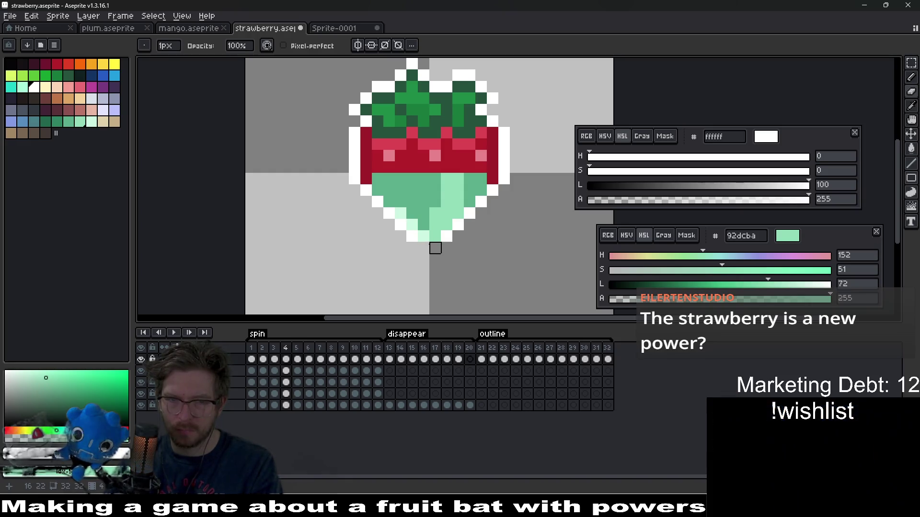
{"action": "key", "text": "period"}
{"action": "key", "text": "period"}
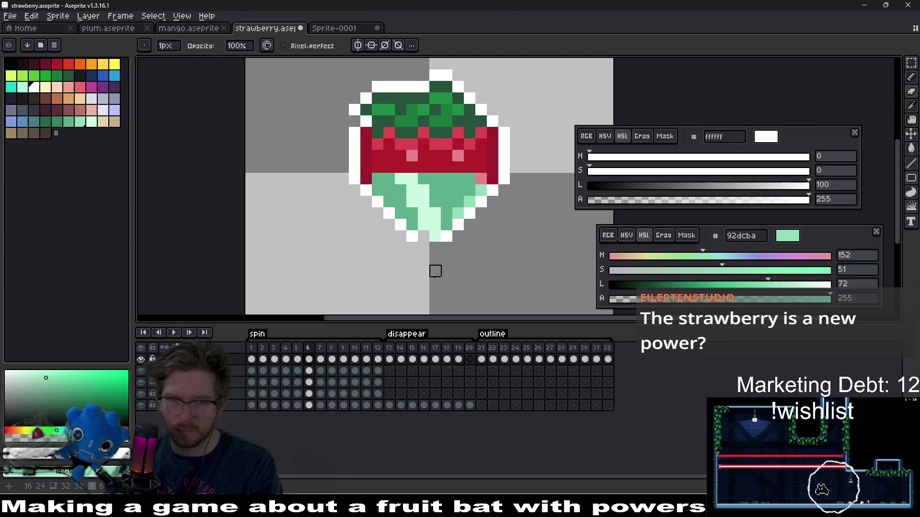
{"action": "key", "text": "period"}
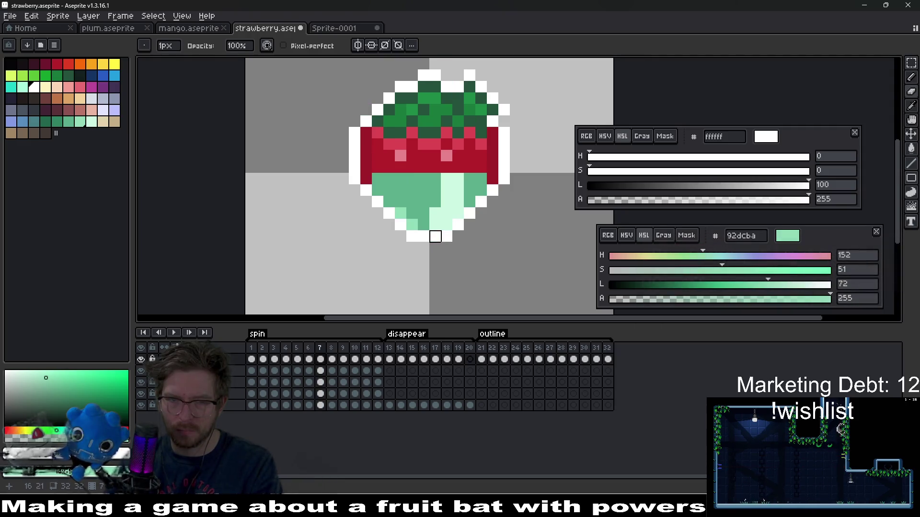
{"action": "key", "text": "period"}
{"action": "key", "text": "period"}
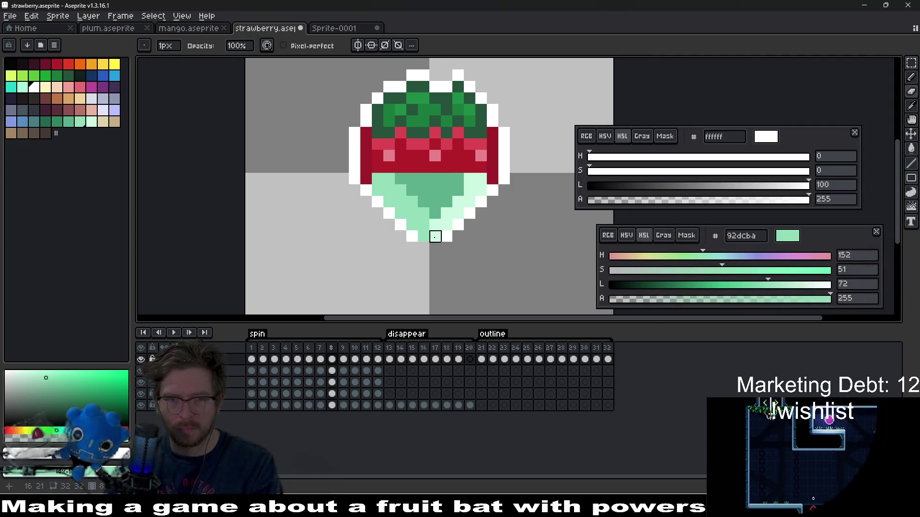
{"action": "key", "text": "period"}
{"action": "key", "text": "period"}
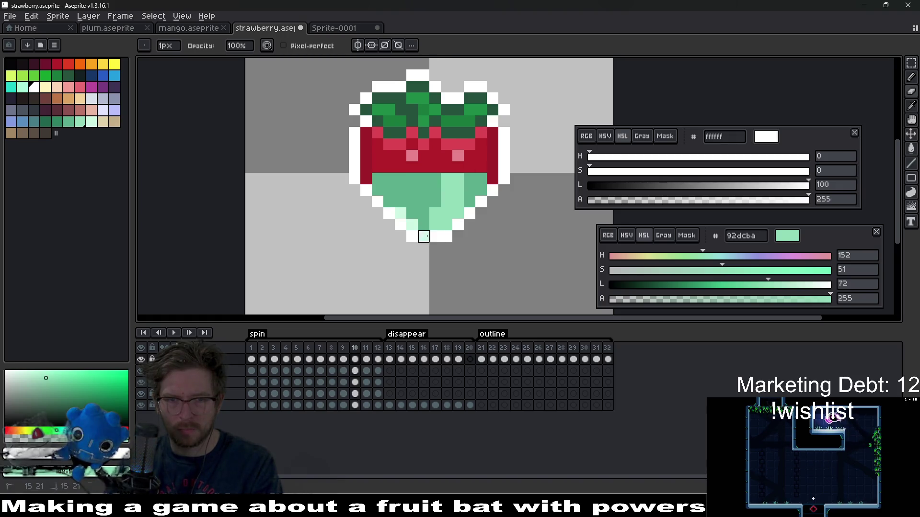
{"action": "key", "text": "period"}
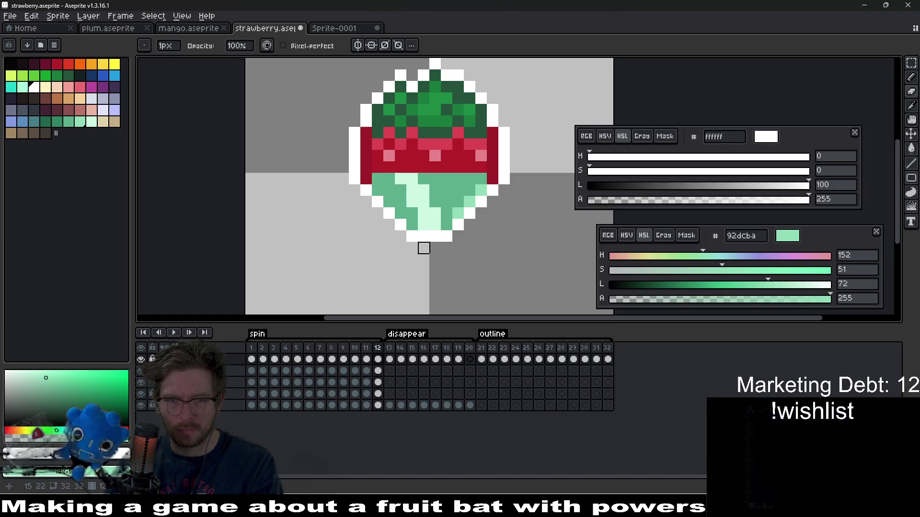
{"action": "key", "text": "period"}
{"action": "key", "text": "period"}
{"action": "key", "text": "period"}
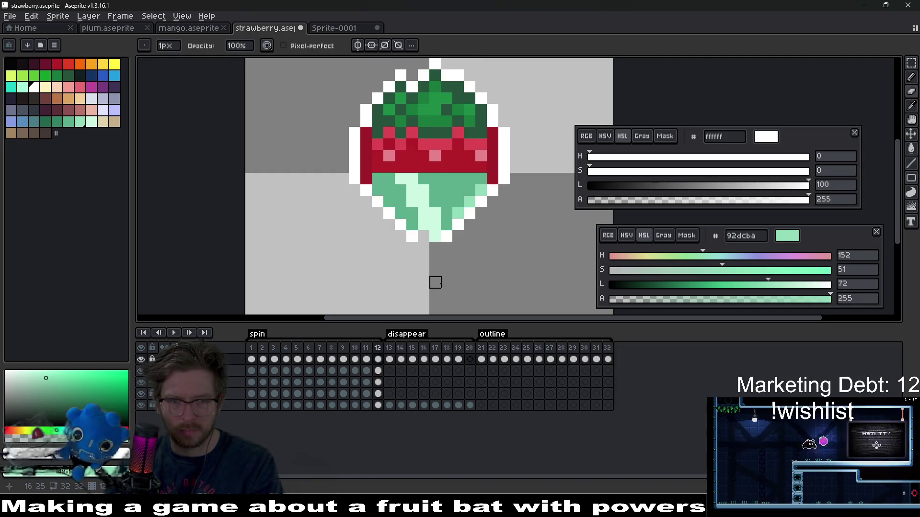
{"action": "scroll", "coordinate": [432, 247], "scroll_direction": "up", "scroll_amount": 1}
{"action": "key", "text": "b"}
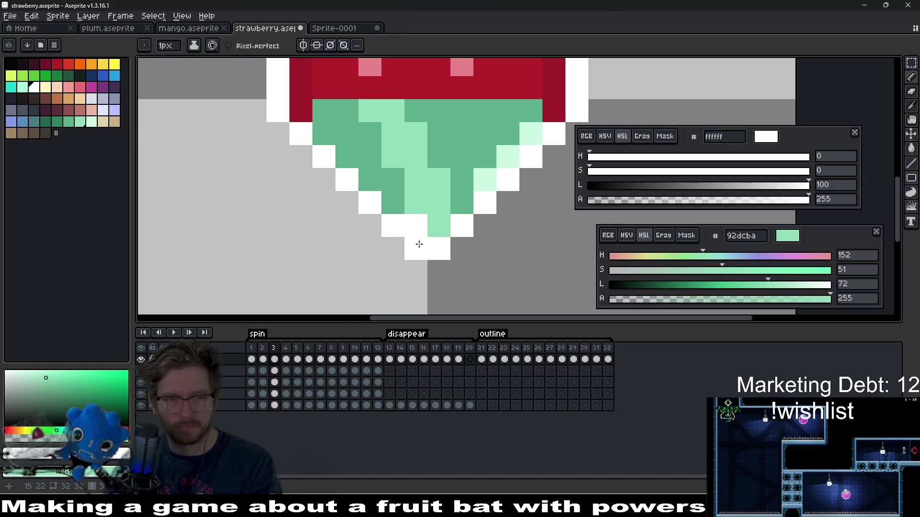
Step to frame 6 and paint its missing bottom outline pixel white.
{"action": "key", "text": "comma"}
{"action": "key", "text": "period"}
{"action": "key", "text": "period"}
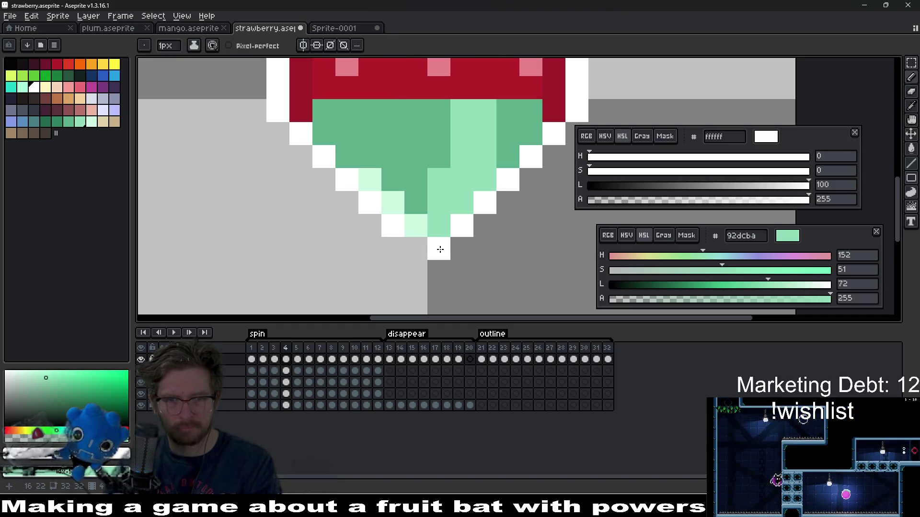
{"action": "key", "text": "period"}
{"action": "key", "text": "period"}
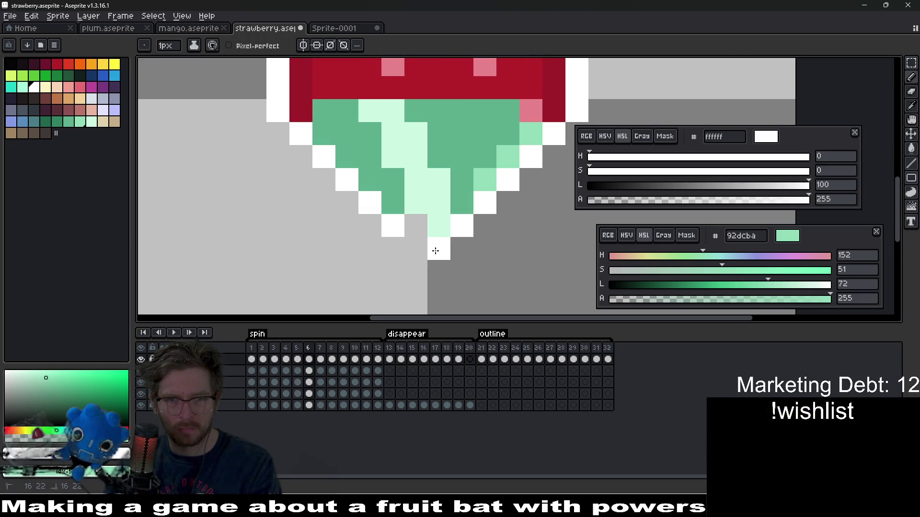
{"action": "key", "text": "comma"}
{"action": "key", "text": "period"}
{"action": "key", "text": "comma"}
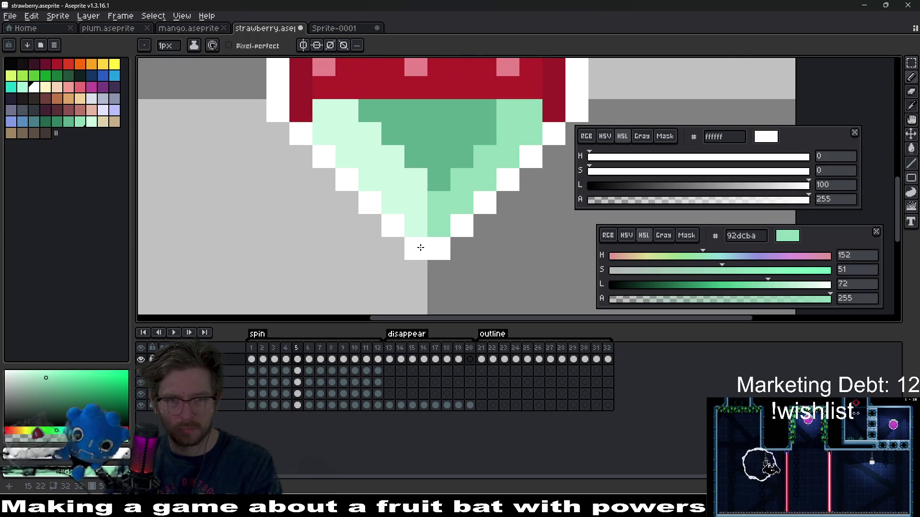
{"action": "key", "text": "period"}
{"action": "left_click", "coordinate": [416, 228]}
Paint the leftover tip pixels white on frames 9 through 12.
{"action": "key", "text": "period"}
{"action": "key", "text": "period"}
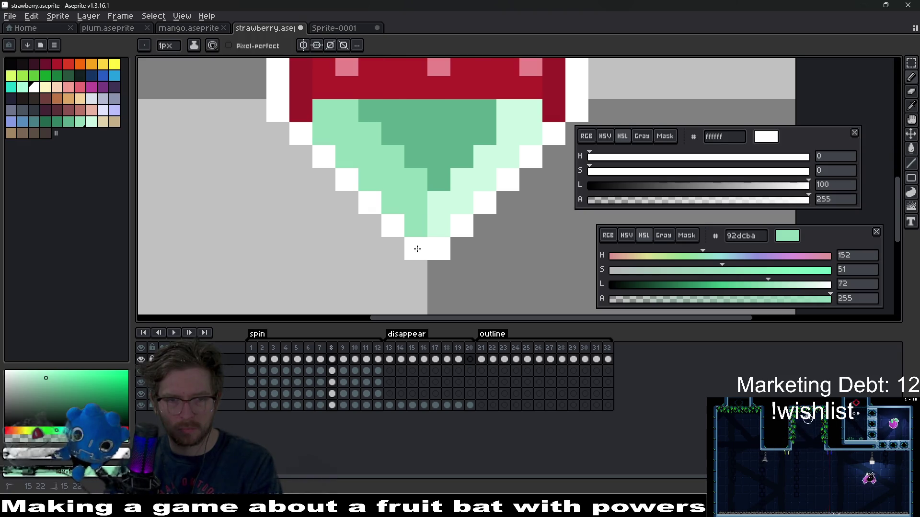
{"action": "key", "text": "period"}
{"action": "left_click", "coordinate": [422, 234]}
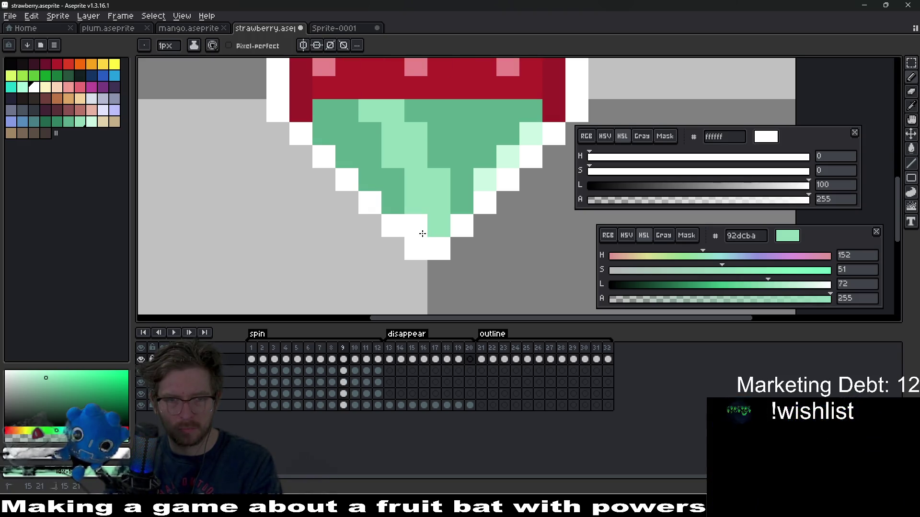
{"action": "key", "text": "period"}
{"action": "key", "text": "period"}
{"action": "left_click", "coordinate": [416, 249]}
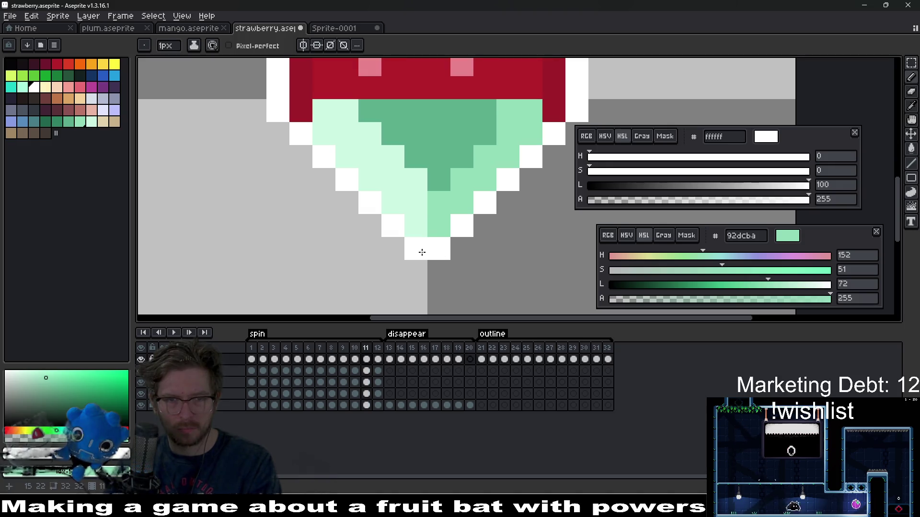
{"action": "key", "text": "period"}
{"action": "left_click", "coordinate": [416, 226]}
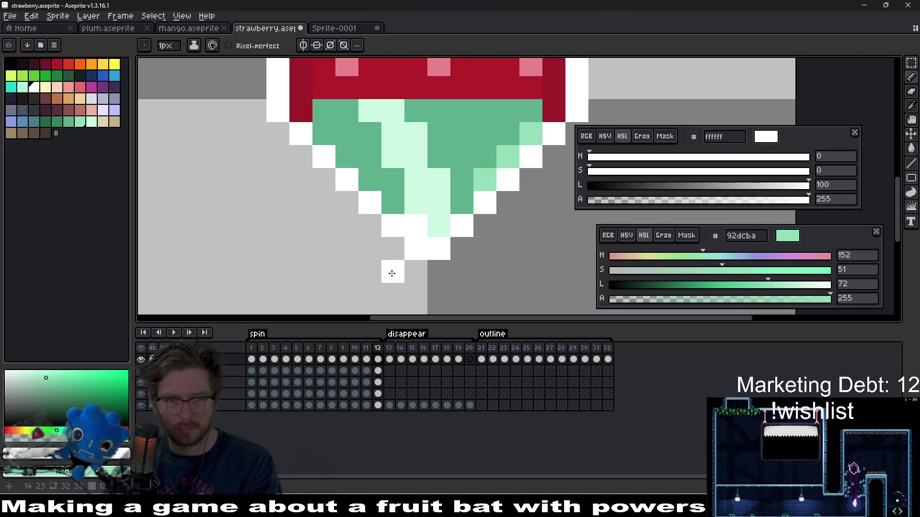
Play the animation to preview the outline fixes, checking frames 6 and 7.
{"action": "left_click", "coordinate": [174, 332]}
{"action": "scroll", "coordinate": [424, 220], "scroll_direction": "down", "scroll_amount": 5}
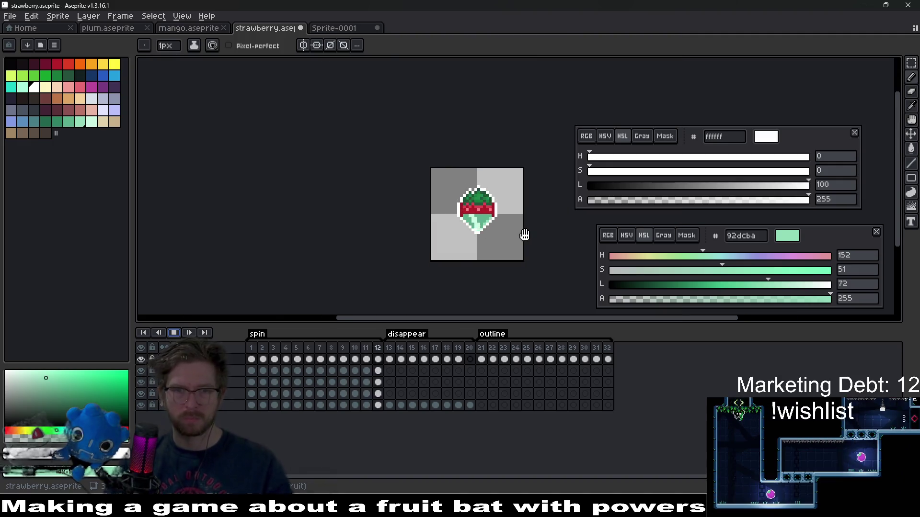
{"action": "left_click", "coordinate": [174, 333]}
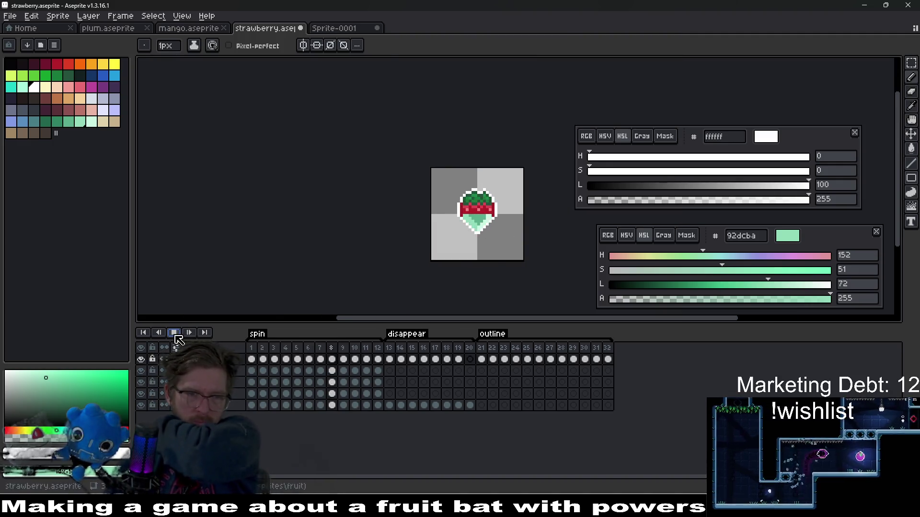
{"action": "key", "text": "Left"}
{"action": "key", "text": "Left"}
{"action": "key", "text": "Left"}
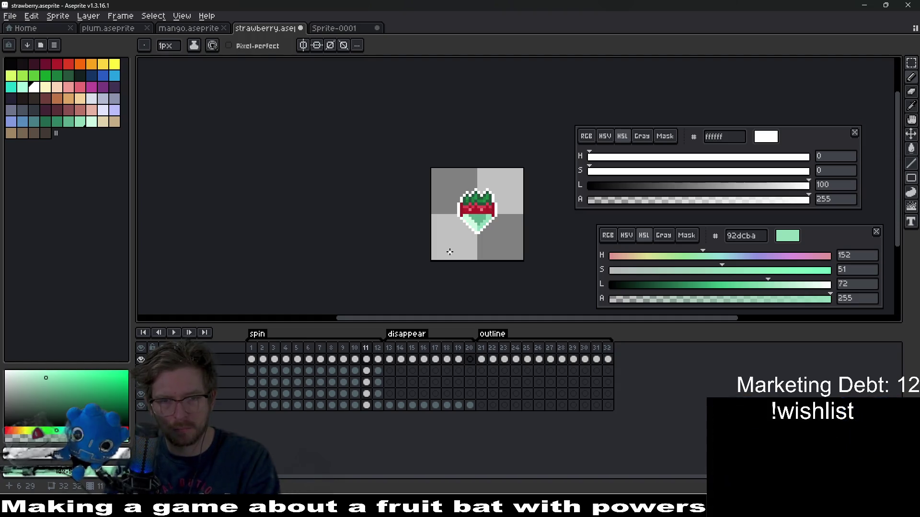
{"action": "key", "text": "Right"}
{"action": "scroll", "coordinate": [492, 236], "scroll_direction": "up", "scroll_amount": 4}
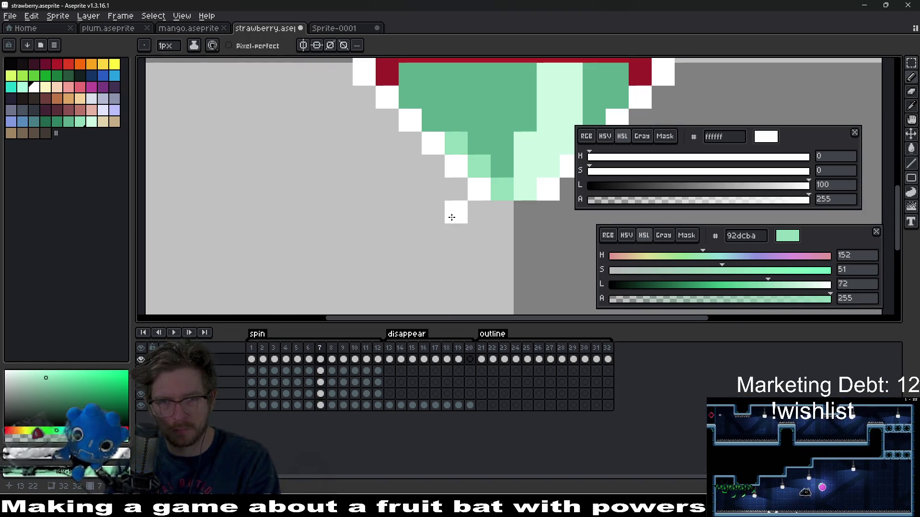
{"action": "scroll", "coordinate": [516, 216], "scroll_direction": "down", "scroll_amount": 5}
{"action": "key", "text": "Return"}
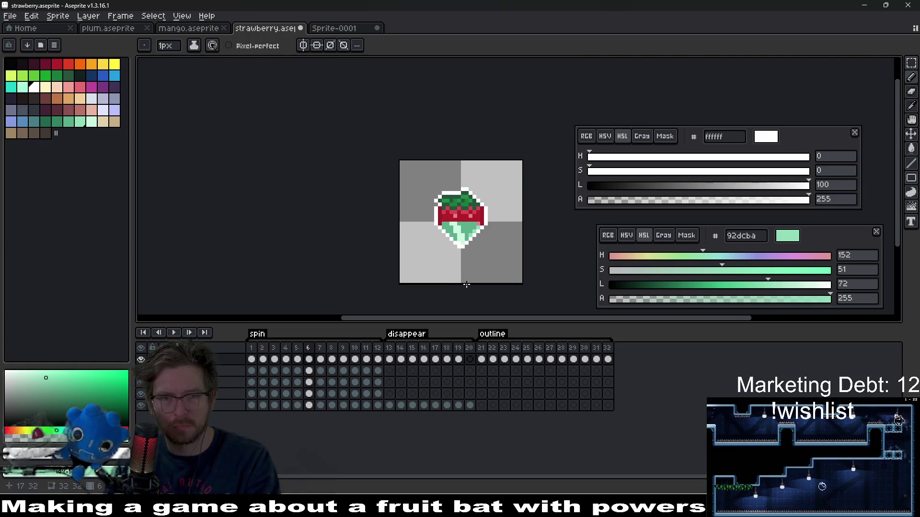
Replay the spin animation and stop it on frame 3.
{"action": "left_click", "coordinate": [164, 331]}
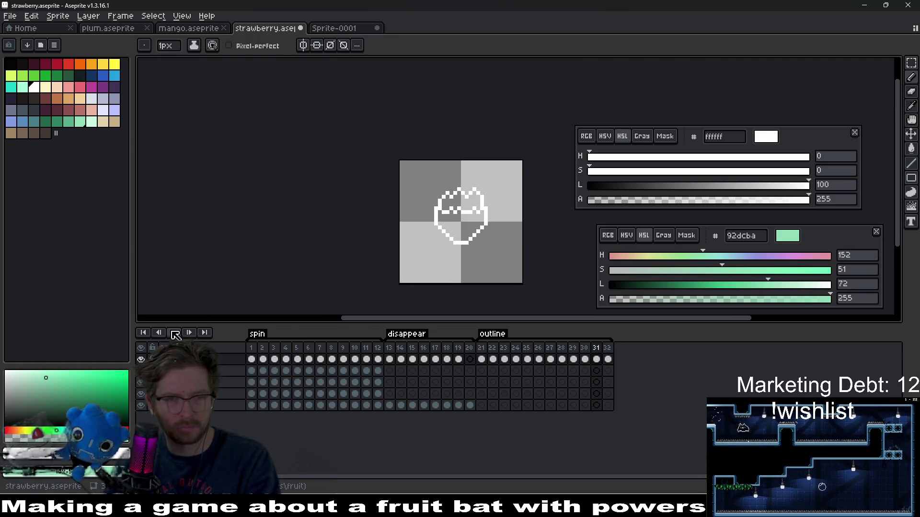
{"action": "left_click", "coordinate": [175, 334]}
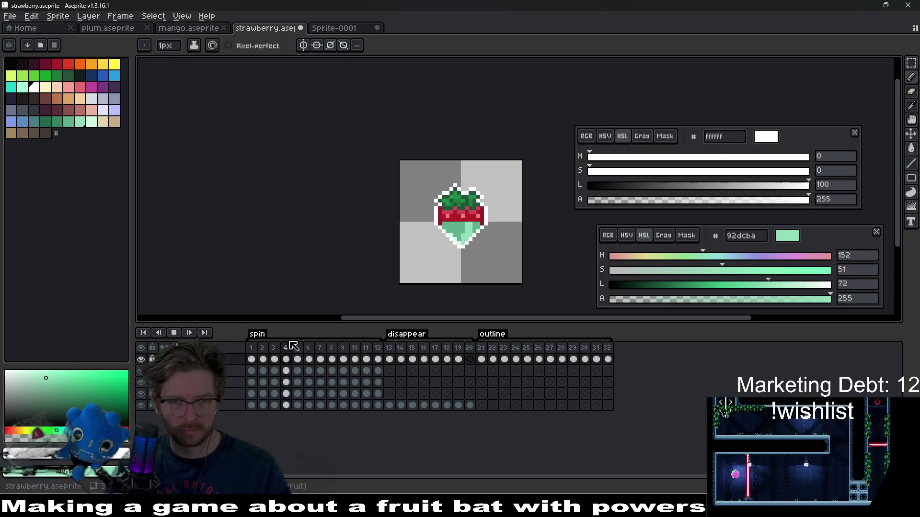
{"action": "scroll", "coordinate": [504, 237], "scroll_direction": "down", "scroll_amount": 2}
{"action": "scroll", "coordinate": [412, 254], "scroll_direction": "down", "scroll_amount": 2}
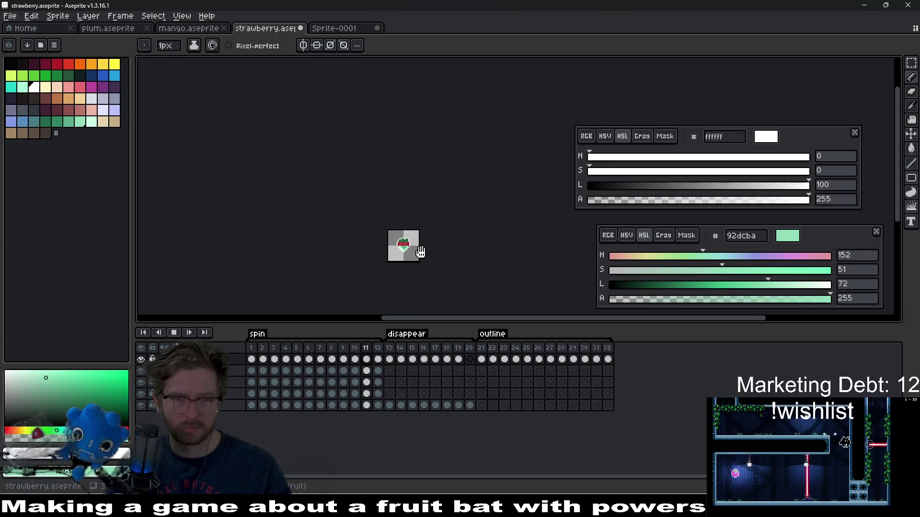
{"action": "scroll", "coordinate": [421, 253], "scroll_direction": "up", "scroll_amount": 4}
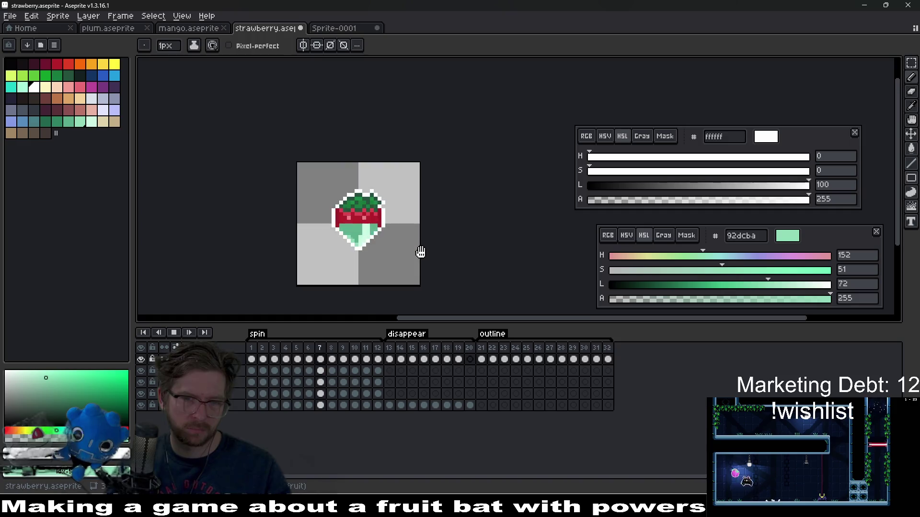
{"action": "left_click", "coordinate": [174, 333]}
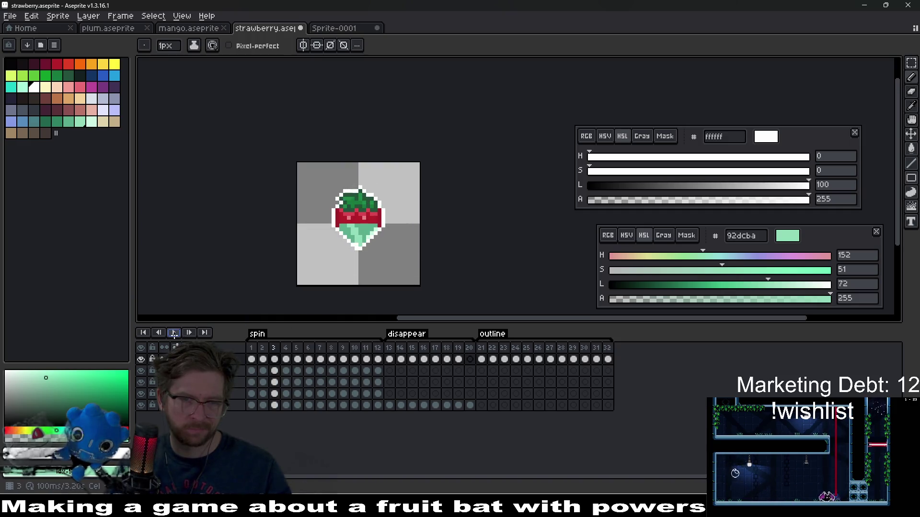
Select frames 1–12 on the fill and line layers in the timeline.
{"action": "scroll", "coordinate": [446, 226], "scroll_direction": "up", "scroll_amount": 5}
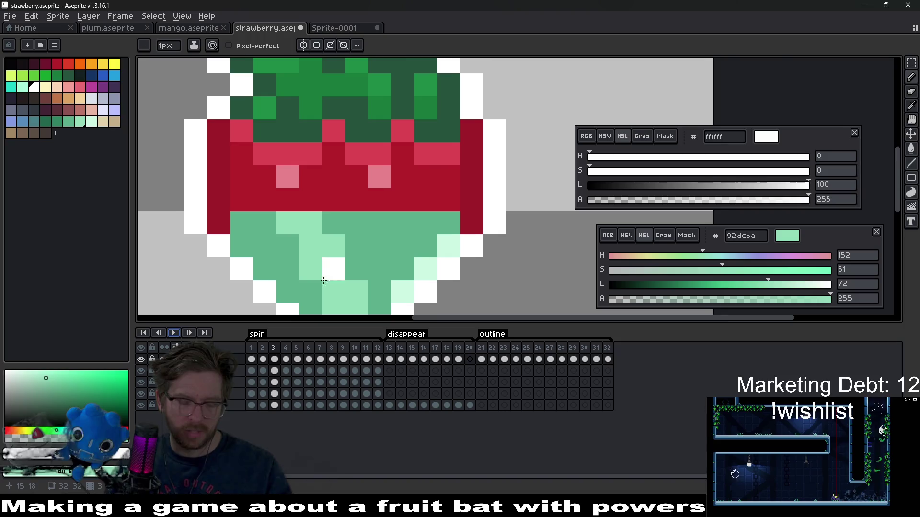
{"action": "scroll", "coordinate": [382, 288], "scroll_direction": "down", "scroll_amount": 5}
{"action": "left_click_drag", "start_coordinate": [378, 383], "coordinate": [259, 362]}
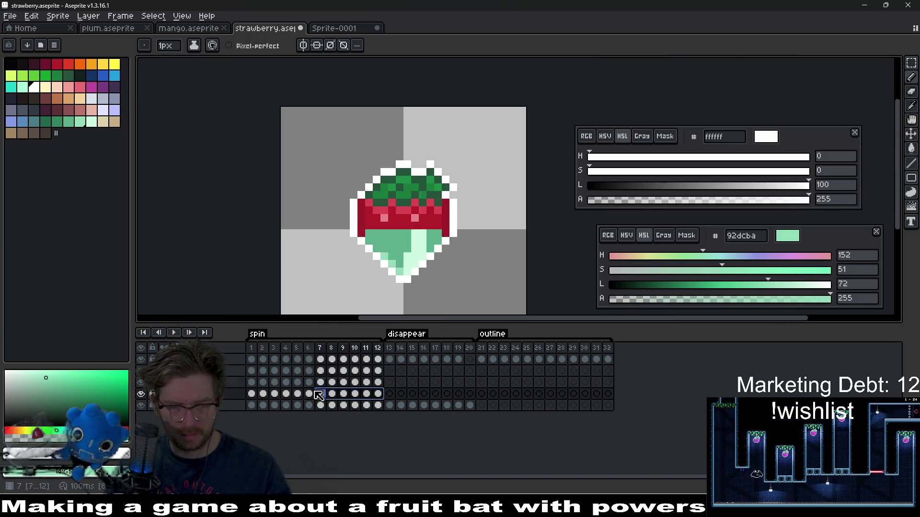
{"action": "left_click_drag", "start_coordinate": [378, 394], "coordinate": [255, 372]}
Shift the teal shine's hue by -180 to pink with Hue/Saturation, then play to check.
{"action": "key", "text": "ctrl+u"}
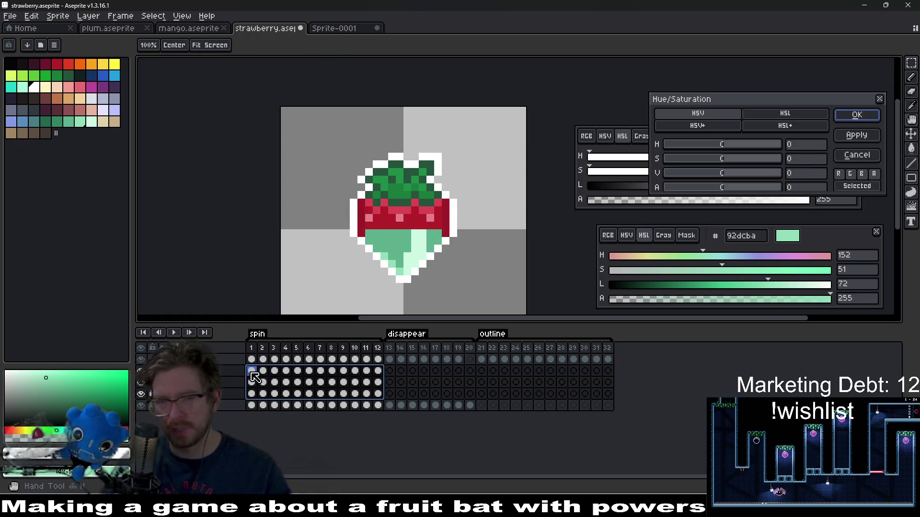
{"action": "mouse_move", "coordinate": [738, 149]}
{"action": "left_mouse_down"}
{"action": "mouse_move", "coordinate": [754, 145]}
{"action": "mouse_move", "coordinate": [650, 145]}
{"action": "left_mouse_up"}
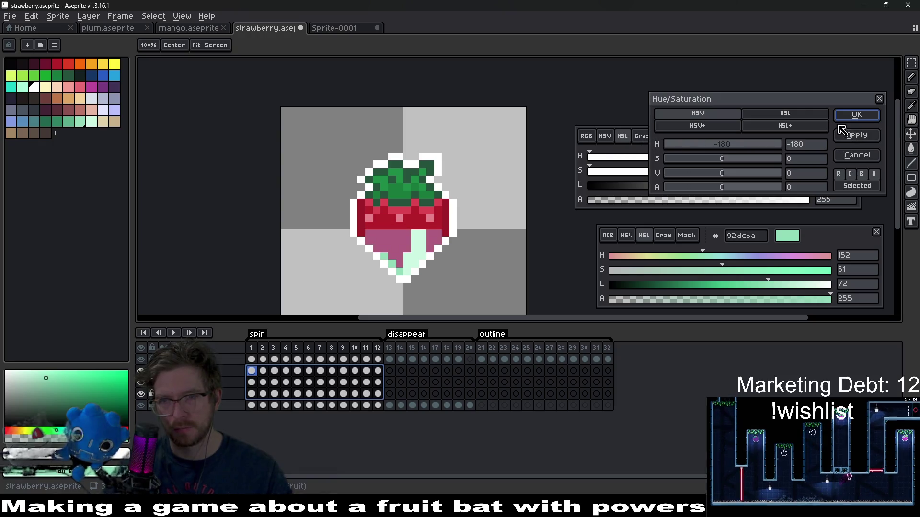
{"action": "left_click", "coordinate": [857, 115]}
{"action": "scroll", "coordinate": [498, 241], "scroll_direction": "down", "scroll_amount": 3}
{"action": "scroll", "coordinate": [497, 241], "scroll_direction": "down", "scroll_amount": 4}
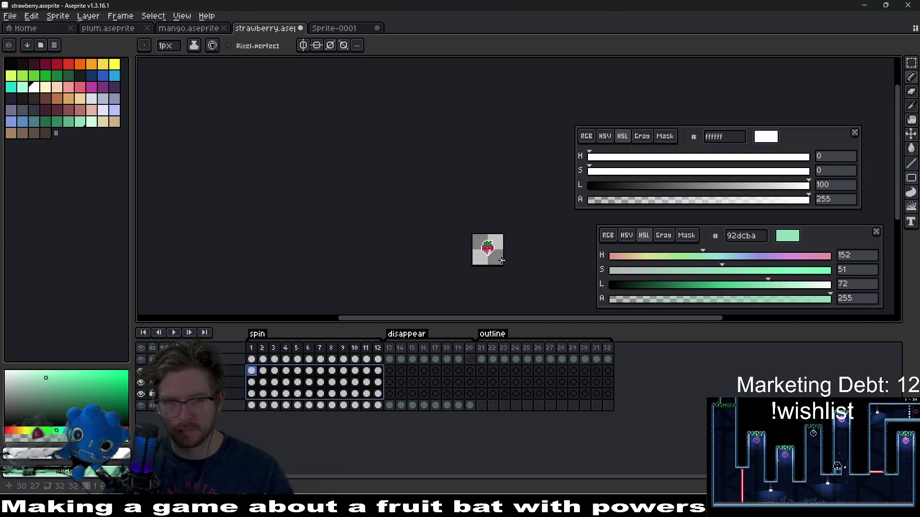
{"action": "scroll", "coordinate": [502, 268], "scroll_direction": "up", "scroll_amount": 2}
{"action": "scroll", "coordinate": [480, 239], "scroll_direction": "up", "scroll_amount": 4}
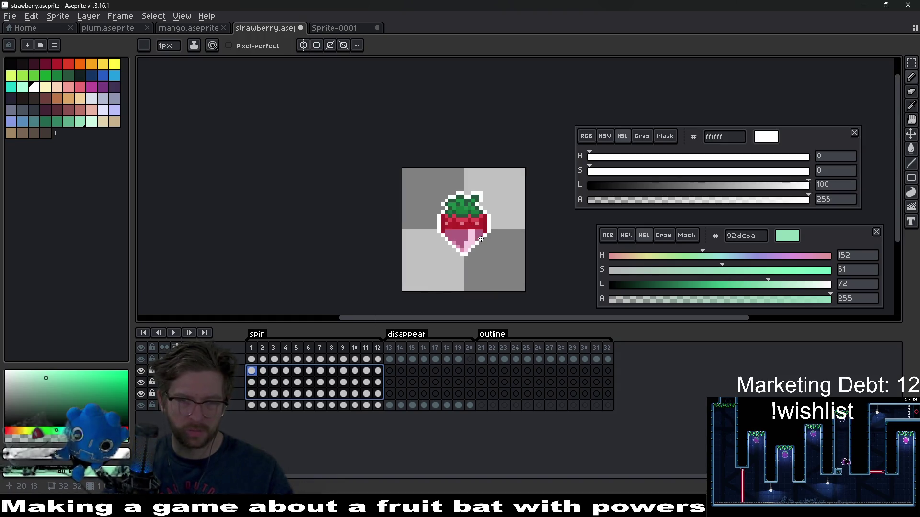
{"action": "left_click", "coordinate": [174, 333]}
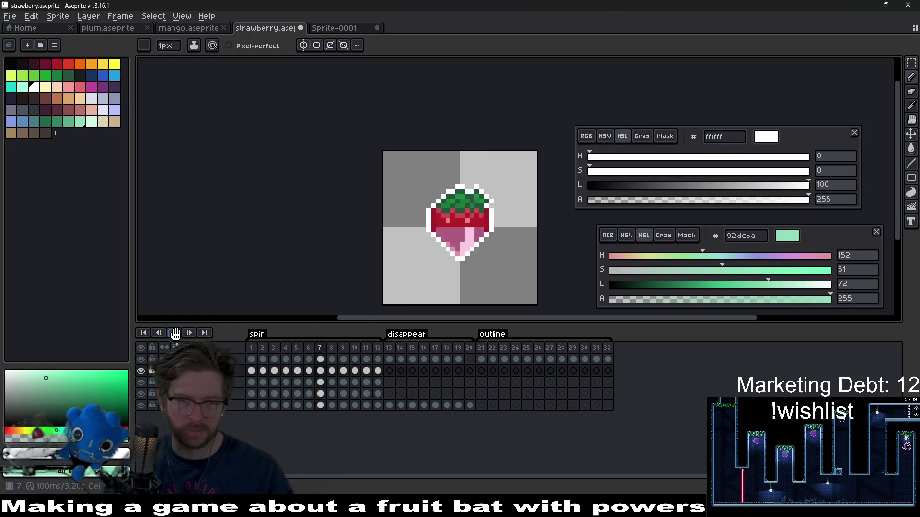
Fine-tune the pink's saturation in Hue/Saturation and apply it.
{"action": "key", "text": "ctrl+u"}
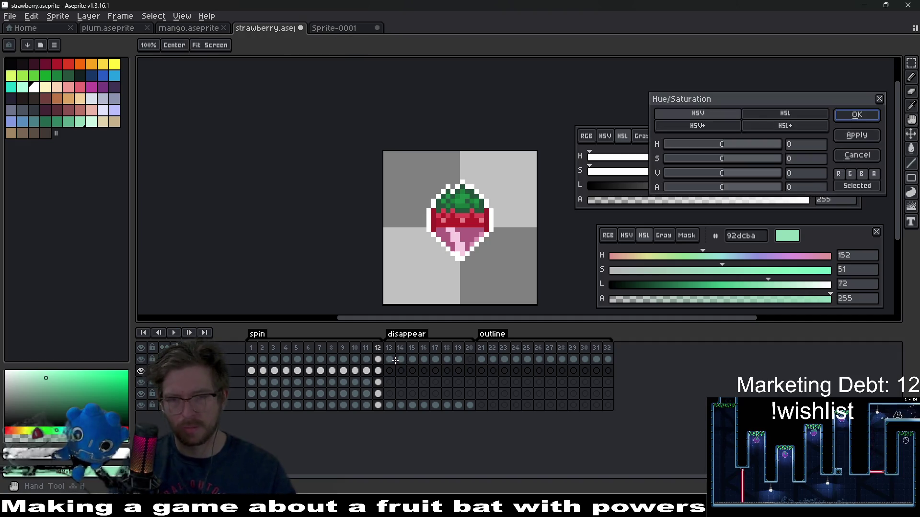
{"action": "left_click_drag", "start_coordinate": [725, 159], "coordinate": [755, 158]}
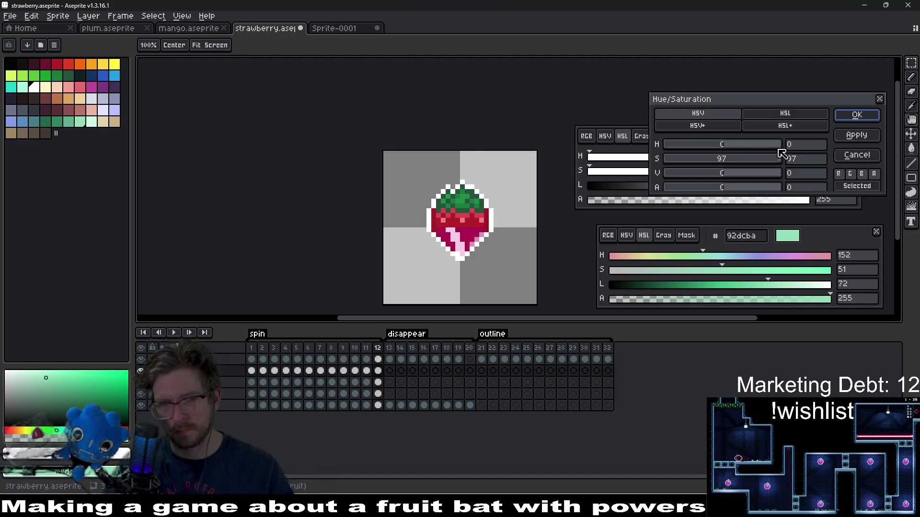
{"action": "mouse_move", "coordinate": [774, 160]}
{"action": "left_mouse_down"}
{"action": "mouse_move", "coordinate": [686, 178]}
{"action": "mouse_move", "coordinate": [742, 178]}
{"action": "left_mouse_up"}
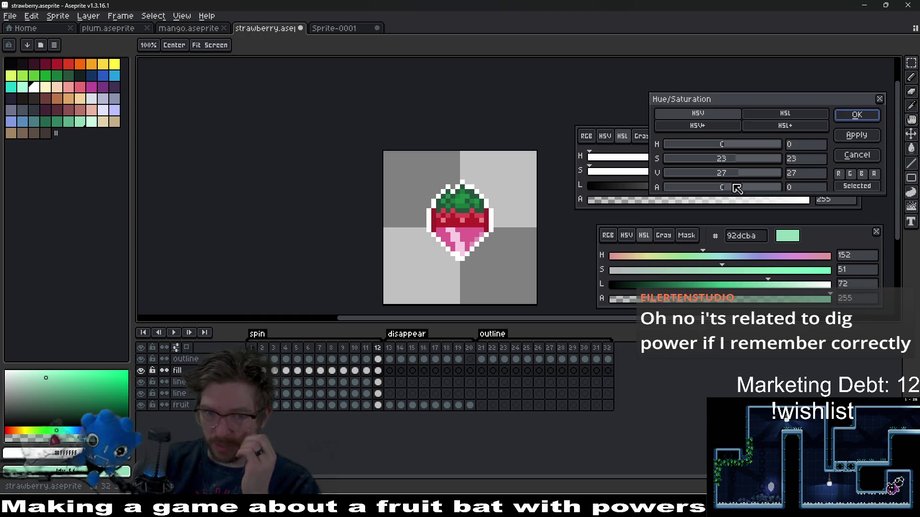
{"action": "mouse_move", "coordinate": [738, 163]}
{"action": "left_mouse_down"}
{"action": "mouse_move", "coordinate": [688, 168]}
{"action": "mouse_move", "coordinate": [748, 172]}
{"action": "mouse_move", "coordinate": [748, 165]}
{"action": "left_mouse_up"}
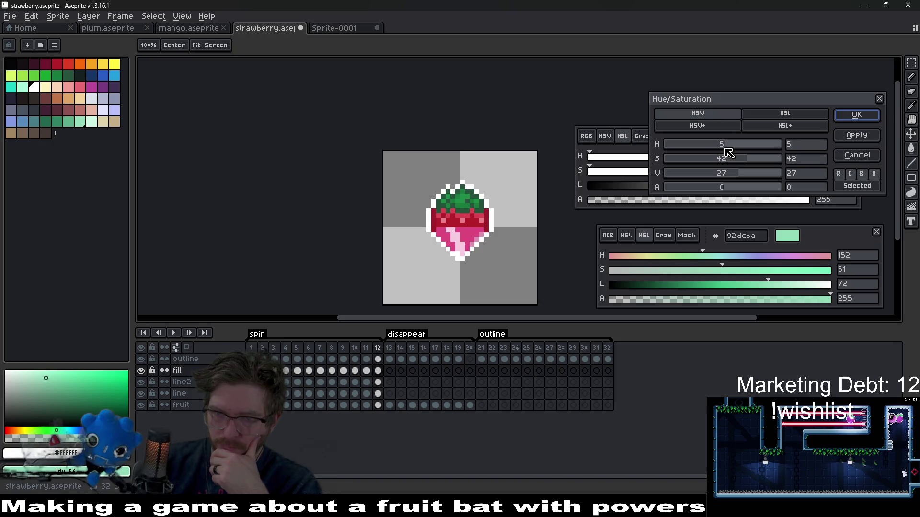
{"action": "left_click", "coordinate": [858, 116]}
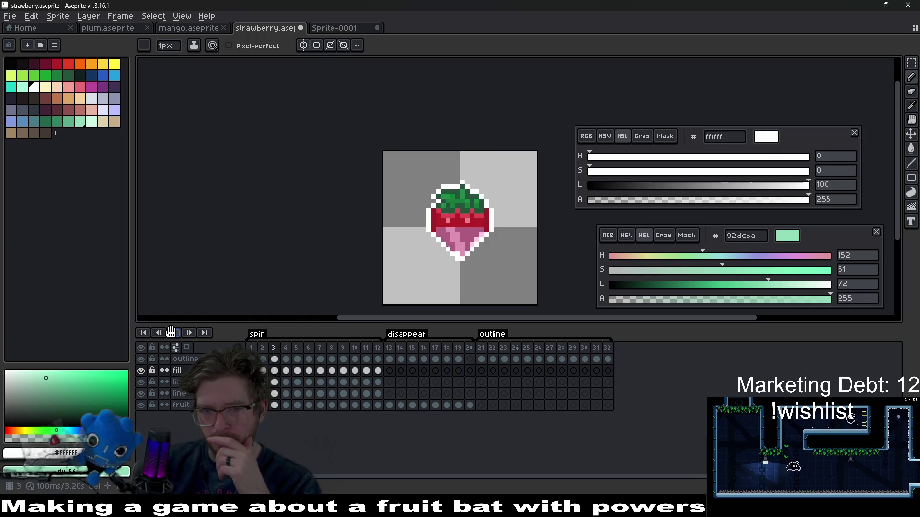
Reposition the canvas, stop playback and go to frame 1 of the fill layer.
{"action": "scroll", "coordinate": [503, 253], "scroll_direction": "down", "scroll_amount": 3}
{"action": "mouse_move", "coordinate": [504, 253]}
{"action": "left_mouse_down"}
{"action": "mouse_move", "coordinate": [410, 277]}
{"action": "mouse_move", "coordinate": [394, 243]}
{"action": "left_mouse_up"}
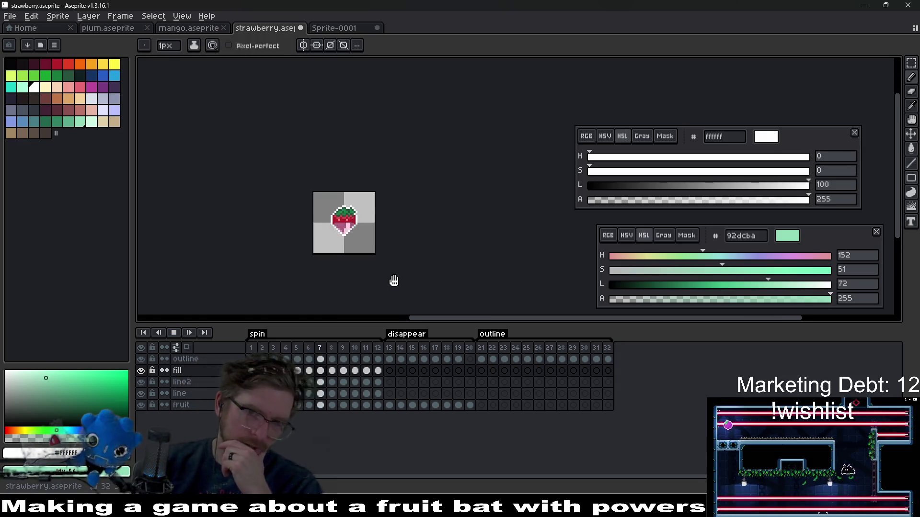
{"action": "left_click", "coordinate": [175, 333]}
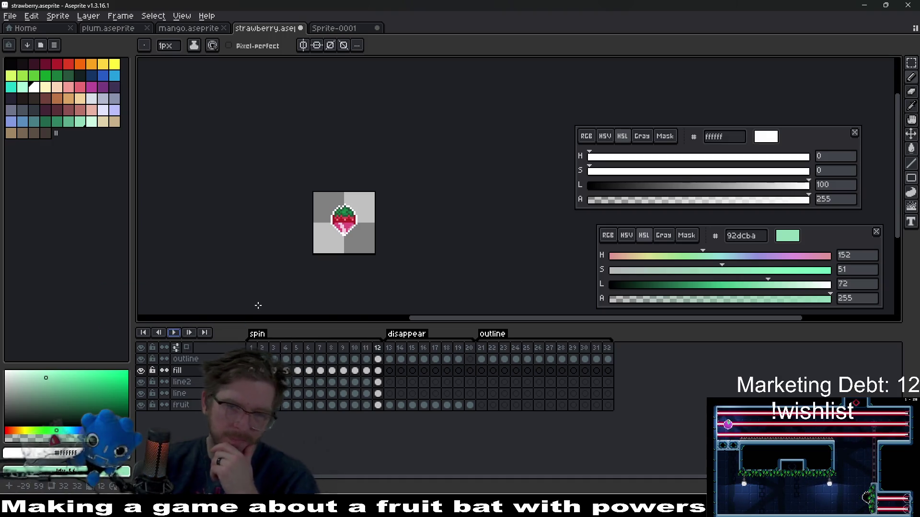
{"action": "scroll", "coordinate": [390, 252], "scroll_direction": "up", "scroll_amount": 3}
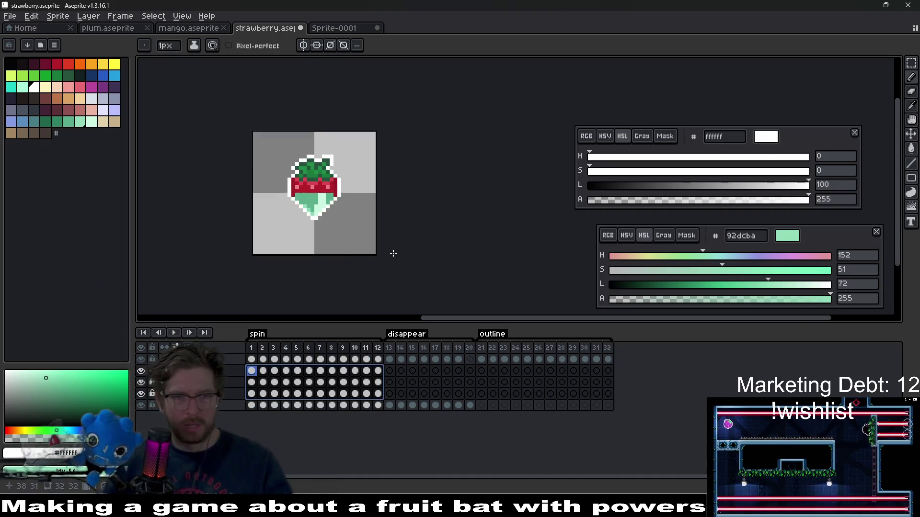
{"action": "scroll", "coordinate": [326, 194], "scroll_direction": "up", "scroll_amount": 2}
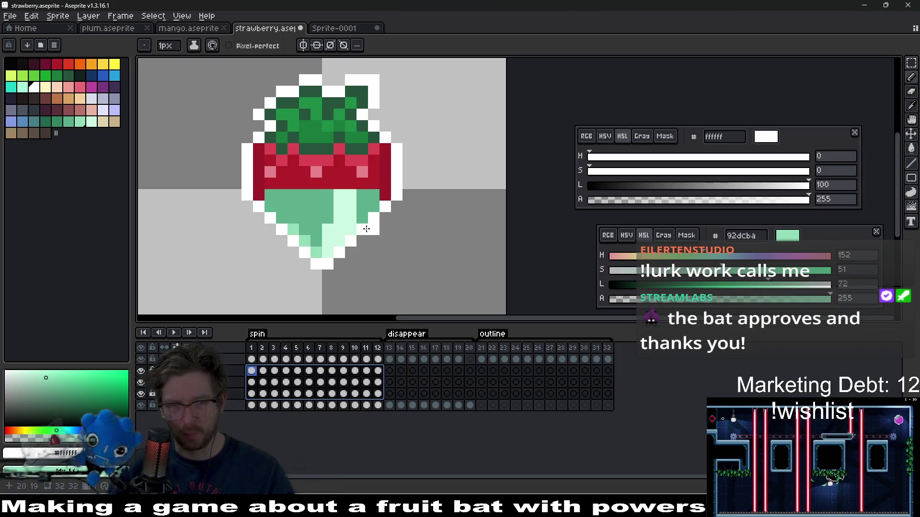
{"action": "left_click", "coordinate": [251, 372]}
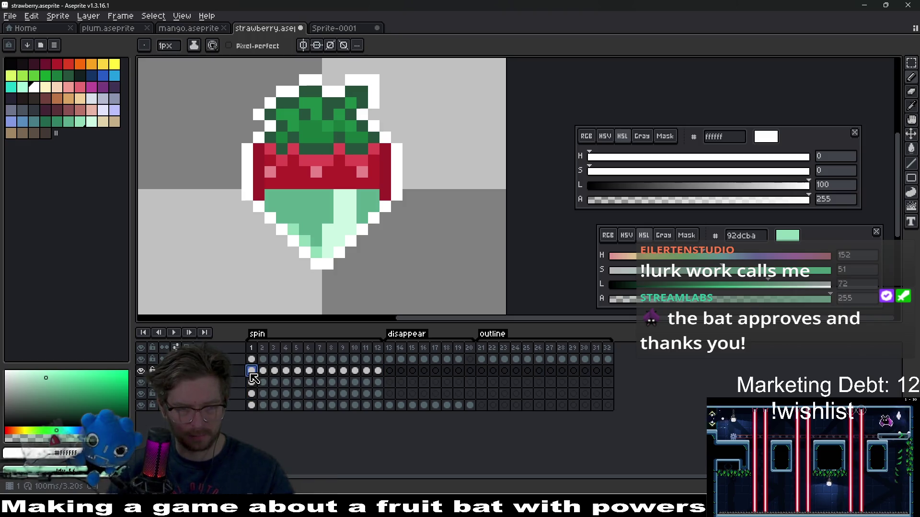
Zoom in on the strawberry and paint two lower-edge pixels dark red.
{"action": "scroll", "coordinate": [397, 209], "scroll_direction": "up", "scroll_amount": 3}
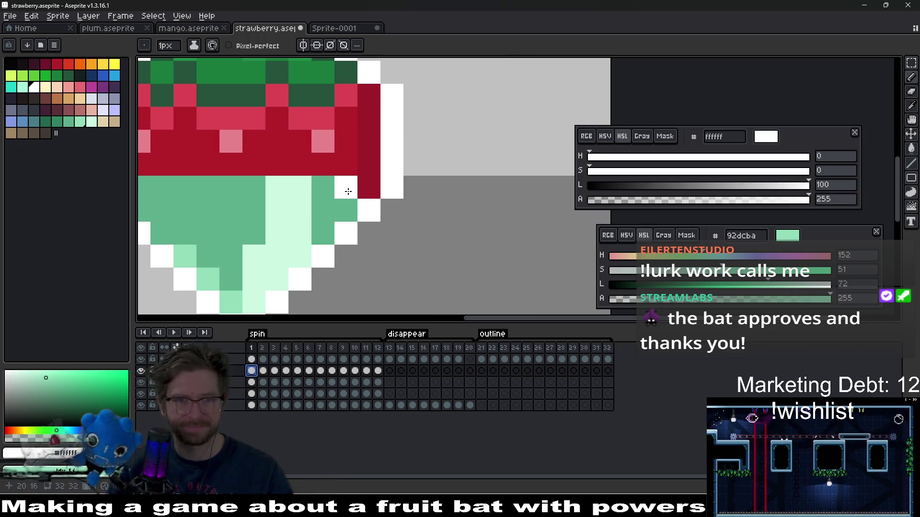
{"action": "key", "text": "e"}
{"action": "left_click_drag", "start_coordinate": [246, 246], "coordinate": [378, 225]}
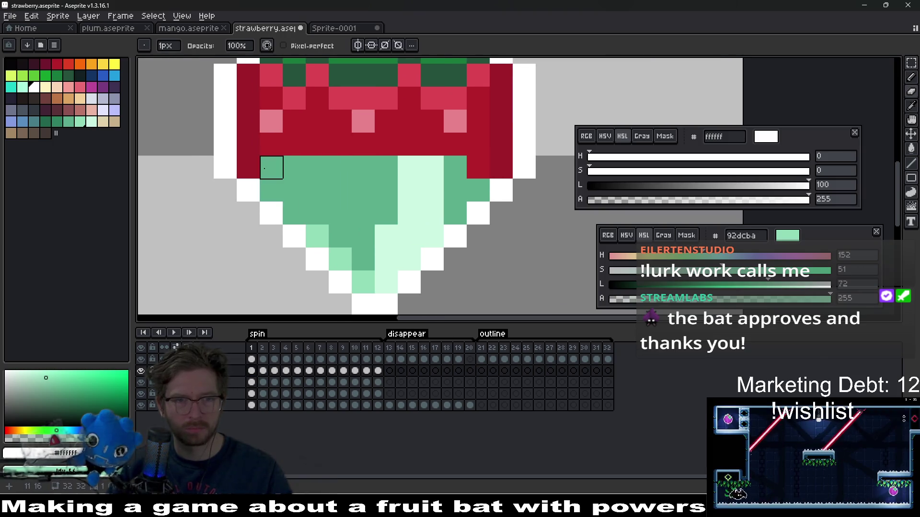
{"action": "scroll", "coordinate": [264, 168], "scroll_direction": "down", "scroll_amount": 7}
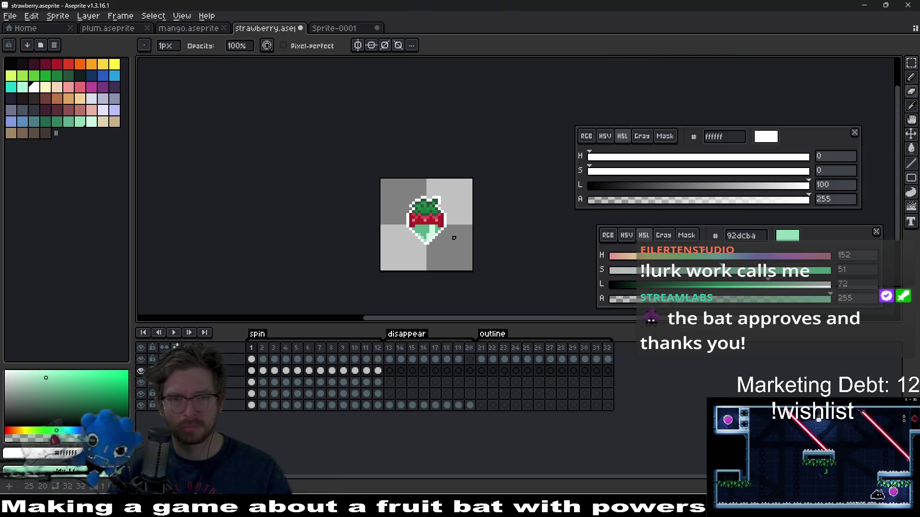
{"action": "scroll", "coordinate": [448, 229], "scroll_direction": "up", "scroll_amount": 4}
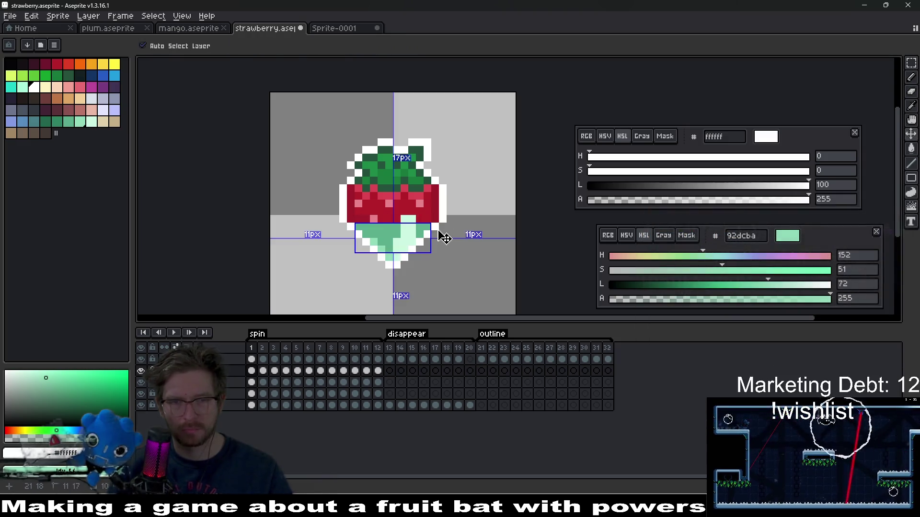
{"action": "scroll", "coordinate": [427, 227], "scroll_direction": "up", "scroll_amount": 3}
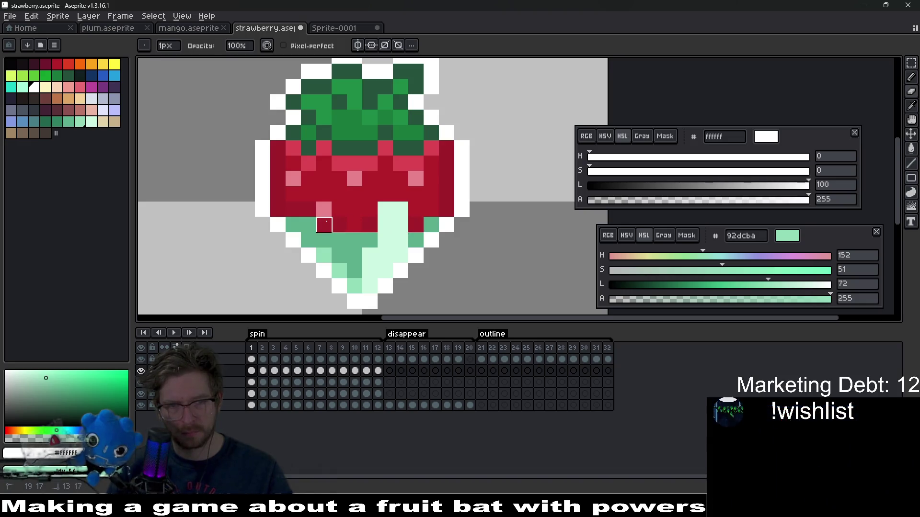
{"action": "scroll", "coordinate": [426, 256], "scroll_direction": "down", "scroll_amount": 5}
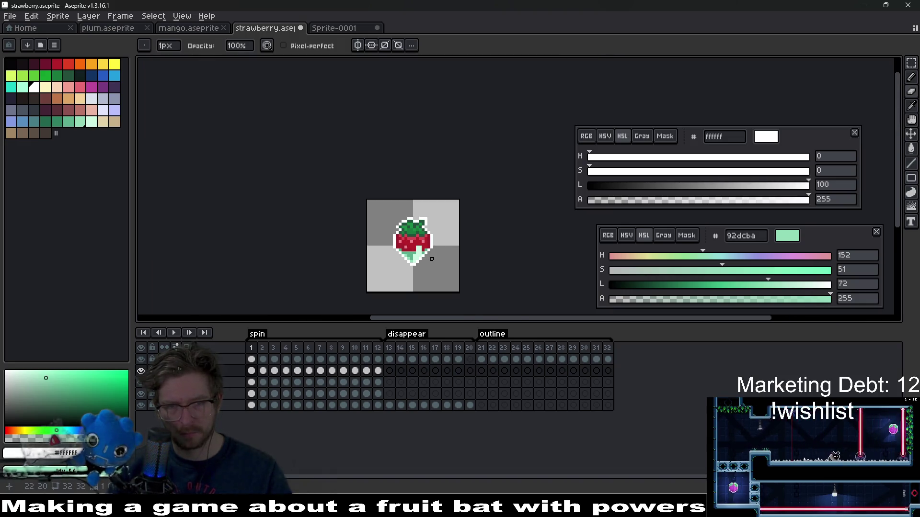
{"action": "scroll", "coordinate": [426, 256], "scroll_direction": "up", "scroll_amount": 4}
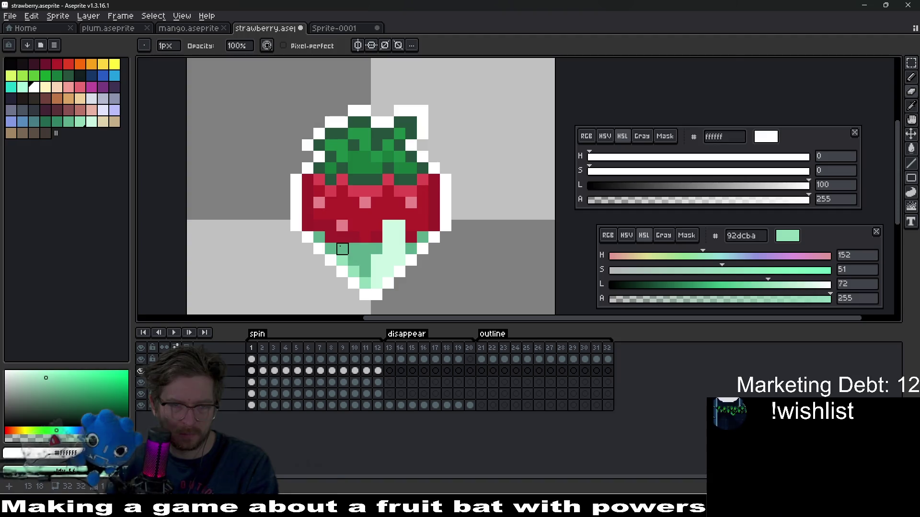
{"action": "left_click_drag", "start_coordinate": [342, 248], "coordinate": [354, 249]}
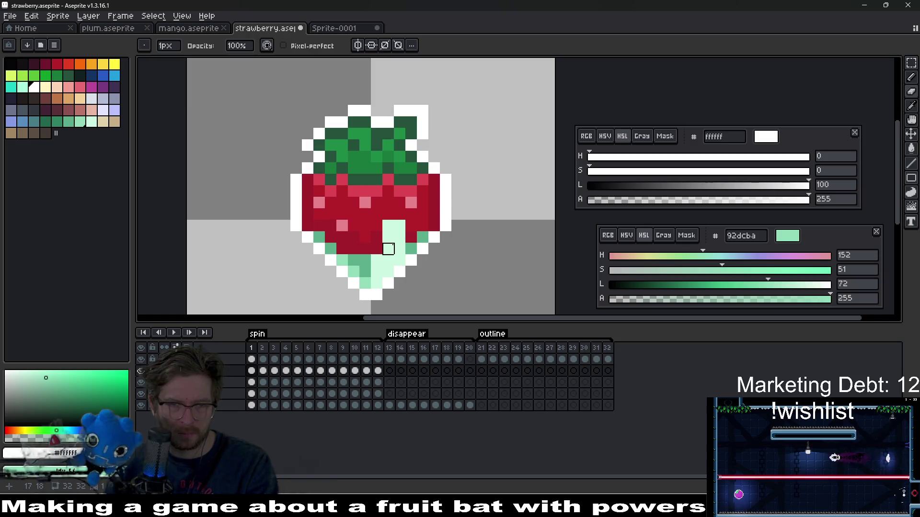
Select a range of frames' cels in the fill layer.
{"action": "scroll", "coordinate": [399, 261], "scroll_direction": "down", "scroll_amount": 5}
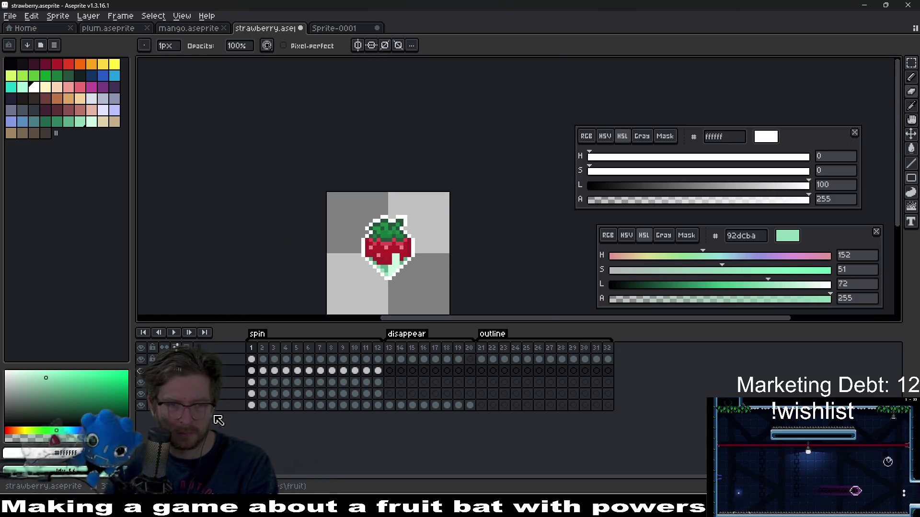
{"action": "scroll", "coordinate": [402, 294], "scroll_direction": "up", "scroll_amount": 4}
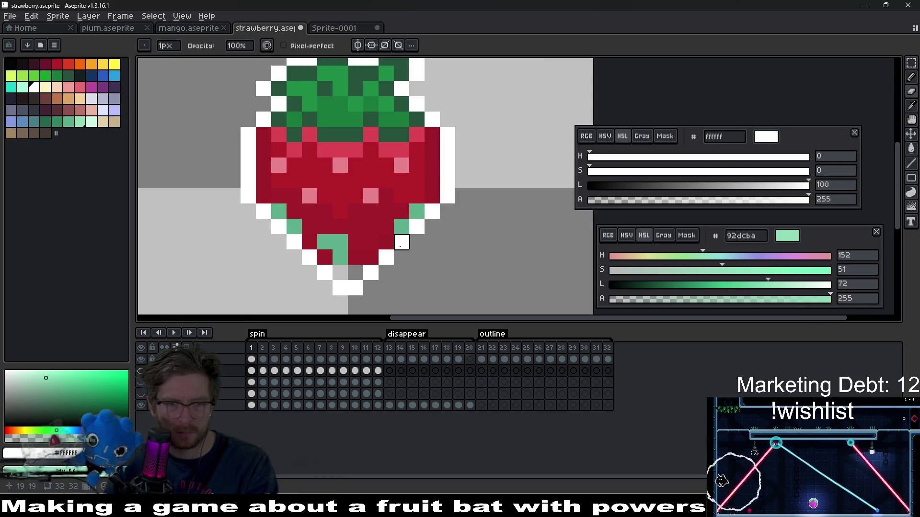
{"action": "left_click_drag", "start_coordinate": [378, 371], "coordinate": [251, 373]}
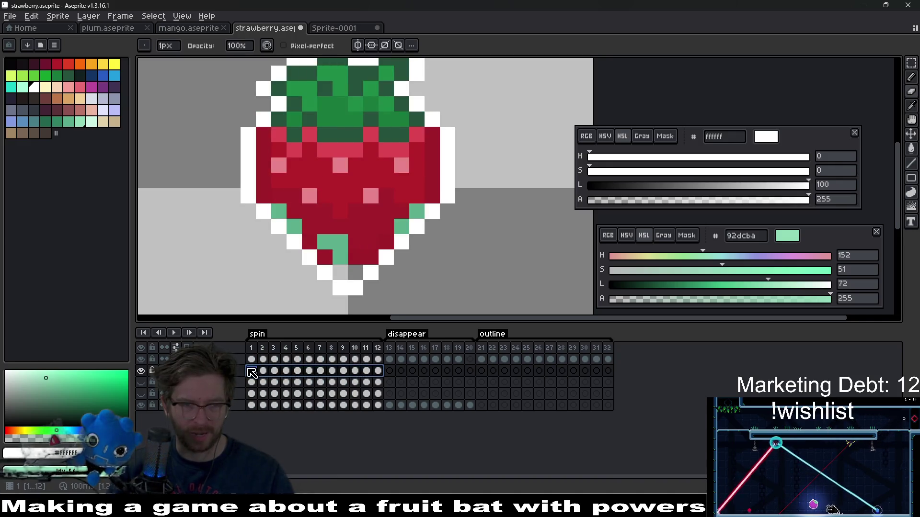
Link the selected cels and pick the mint green 5daf8d from the sprite.
{"action": "right_click", "coordinate": [255, 371]}
{"action": "left_click", "coordinate": [285, 415]}
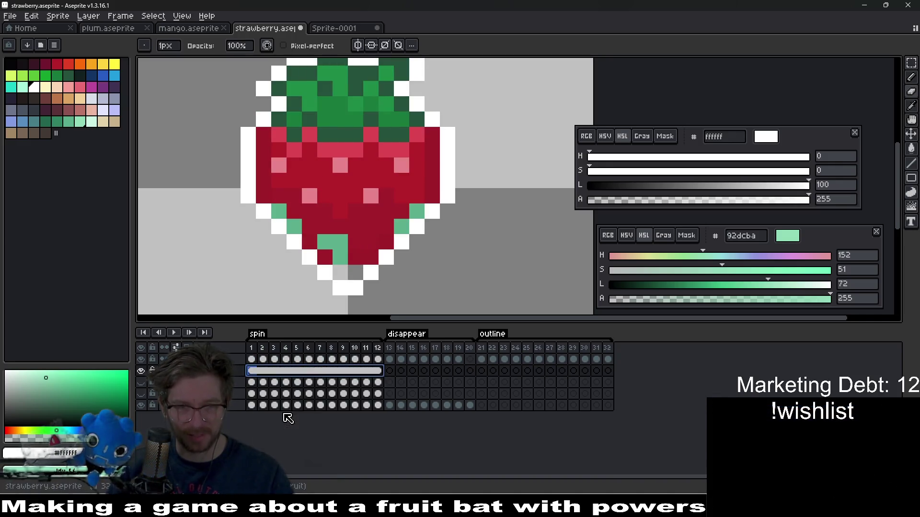
{"action": "key", "text": "e"}
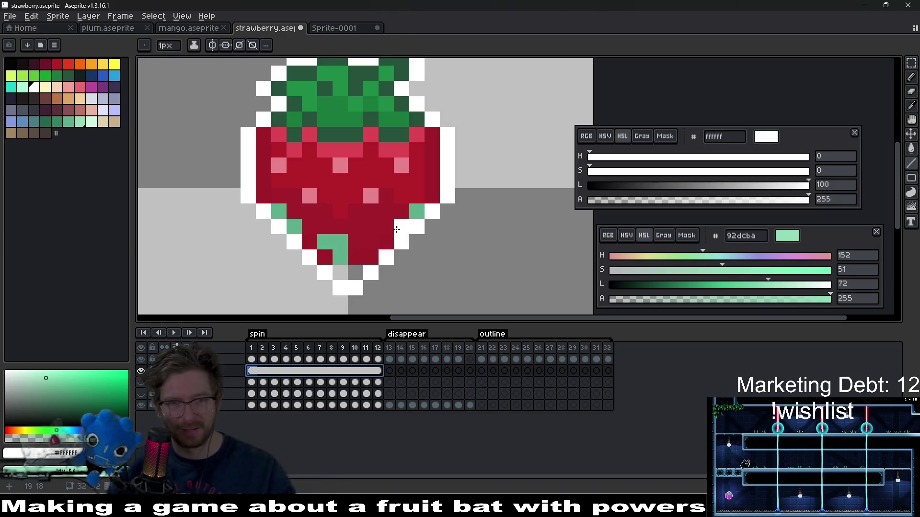
{"action": "key", "text": "i"}
{"action": "left_click", "coordinate": [418, 211]}
{"action": "key", "text": "b"}
Paint rows of mint green pixels across the strawberry, undoing the stroke at the tip.
{"action": "left_click_drag", "start_coordinate": [403, 211], "coordinate": [293, 210]}
{"action": "left_click", "coordinate": [371, 226]}
{"action": "left_click_drag", "start_coordinate": [378, 228], "coordinate": [301, 226]}
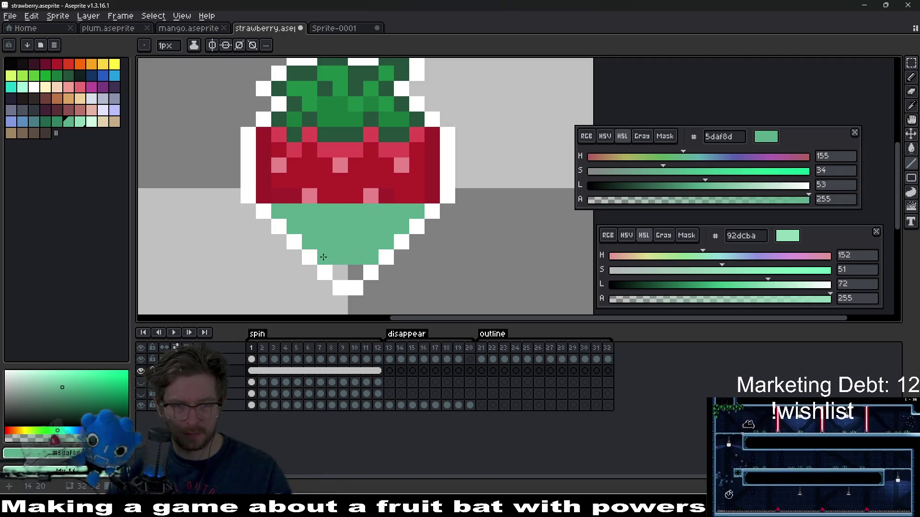
{"action": "key", "text": "ctrl+z"}
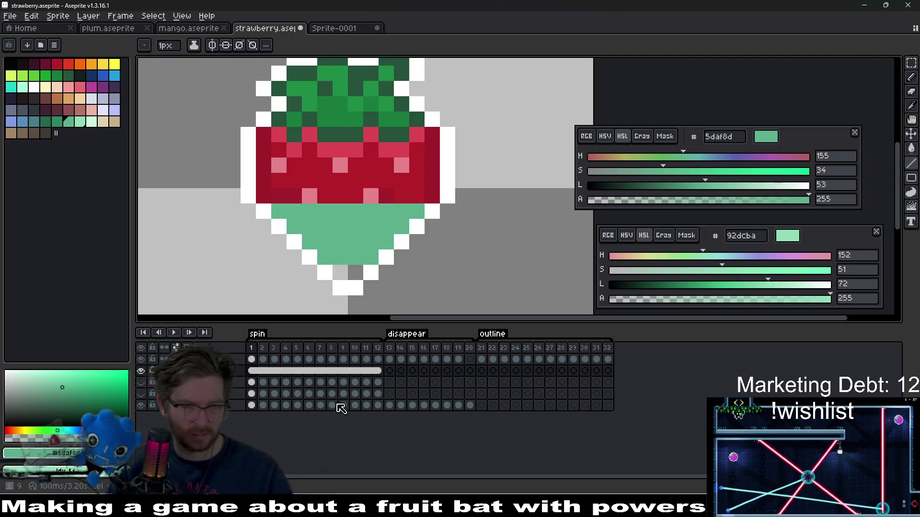
Move the layer above the line layer, show line2, and preview the animation.
{"action": "left_click_drag", "start_coordinate": [192, 370], "coordinate": [158, 394]}
{"action": "left_click", "coordinate": [143, 381]}
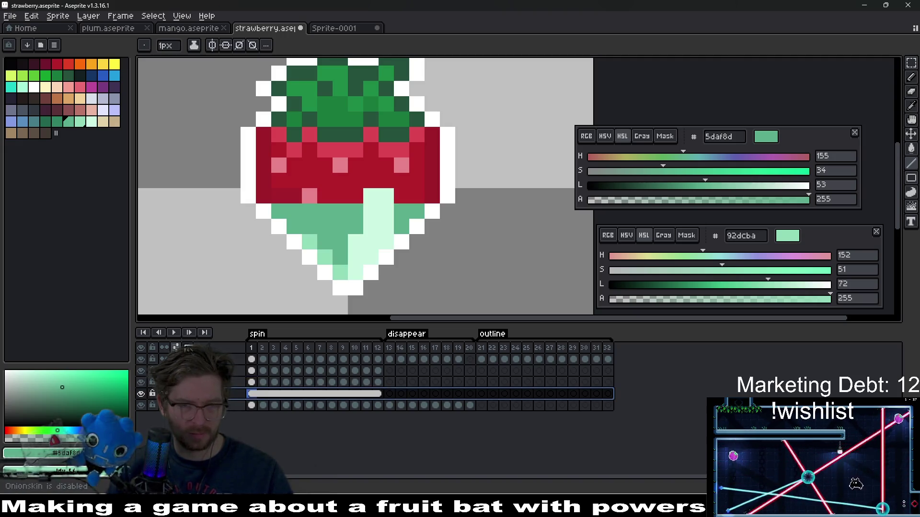
{"action": "key", "text": "minus"}
{"action": "key", "text": "minus"}
{"action": "key", "text": "minus"}
{"action": "left_click", "coordinate": [176, 333]}
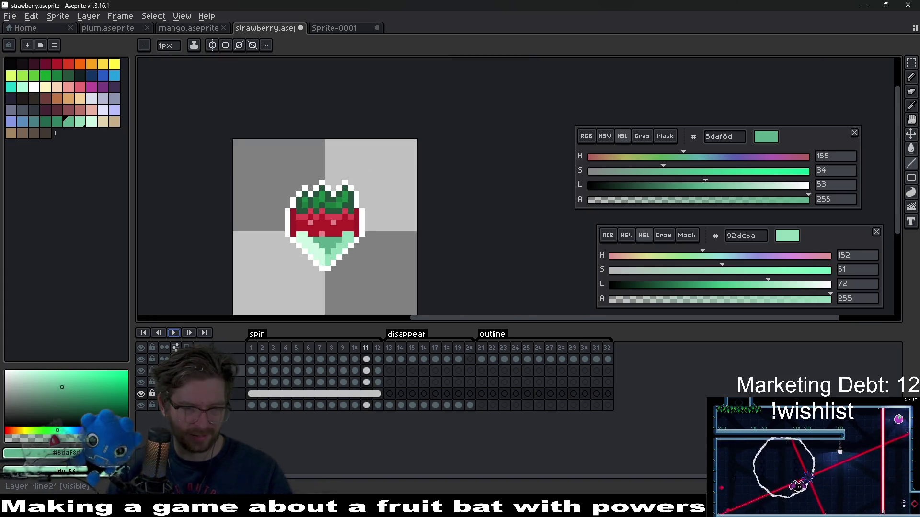
{"action": "left_click", "coordinate": [367, 393]}
{"action": "key", "text": "plus"}
{"action": "key", "text": "plus"}
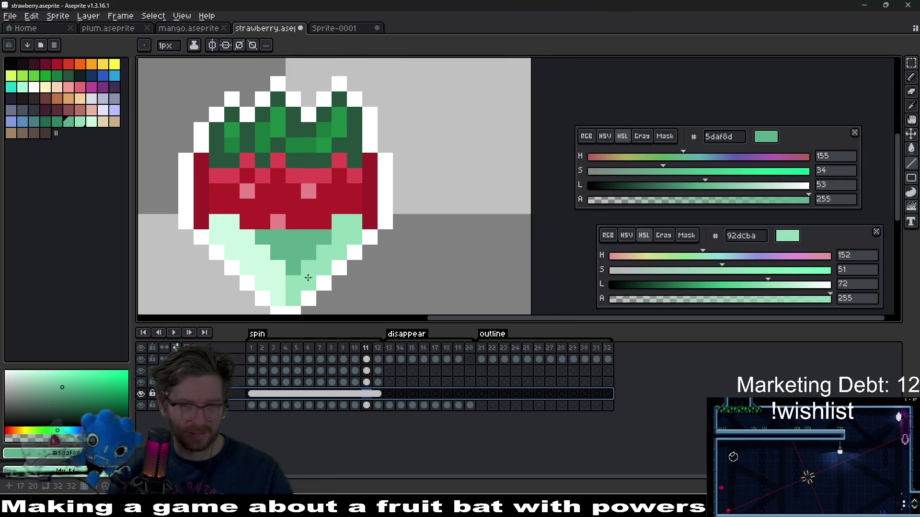
Fill the bottom with mint green, erase stray green pixels, and repaint four pixels dark red.
{"action": "left_click", "coordinate": [324, 261]}
{"action": "left_click", "coordinate": [239, 249]}
{"action": "scroll", "coordinate": [290, 281], "scroll_direction": "up", "scroll_amount": 2}
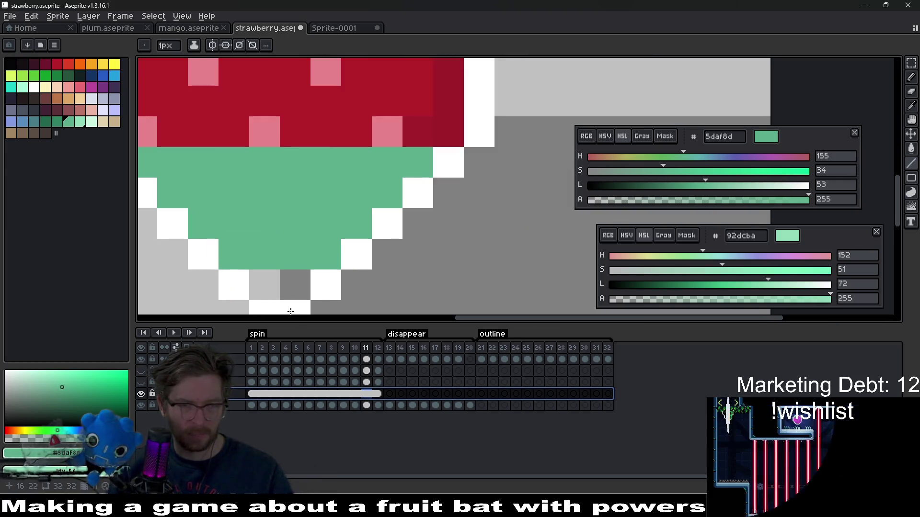
{"action": "left_click", "coordinate": [375, 270]}
{"action": "key", "text": "e"}
{"action": "left_click", "coordinate": [376, 269]}
{"action": "left_click_drag", "start_coordinate": [375, 188], "coordinate": [217, 188]}
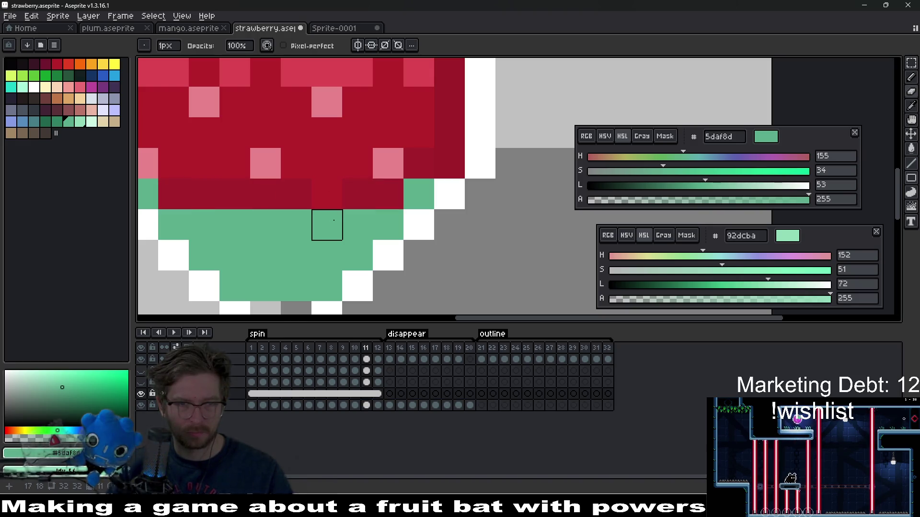
{"action": "left_click_drag", "start_coordinate": [334, 221], "coordinate": [246, 221]}
{"action": "scroll", "coordinate": [333, 228], "scroll_direction": "down", "scroll_amount": 4}
Play the strawberry animation with the strawberry centred in view, then stop playback.
{"action": "scroll", "coordinate": [345, 239], "scroll_direction": "up", "scroll_amount": 2}
{"action": "scroll", "coordinate": [360, 249], "scroll_direction": "down", "scroll_amount": 1}
{"action": "scroll", "coordinate": [367, 255], "scroll_direction": "down", "scroll_amount": 2}
{"action": "scroll", "coordinate": [367, 254], "scroll_direction": "down", "scroll_amount": 1}
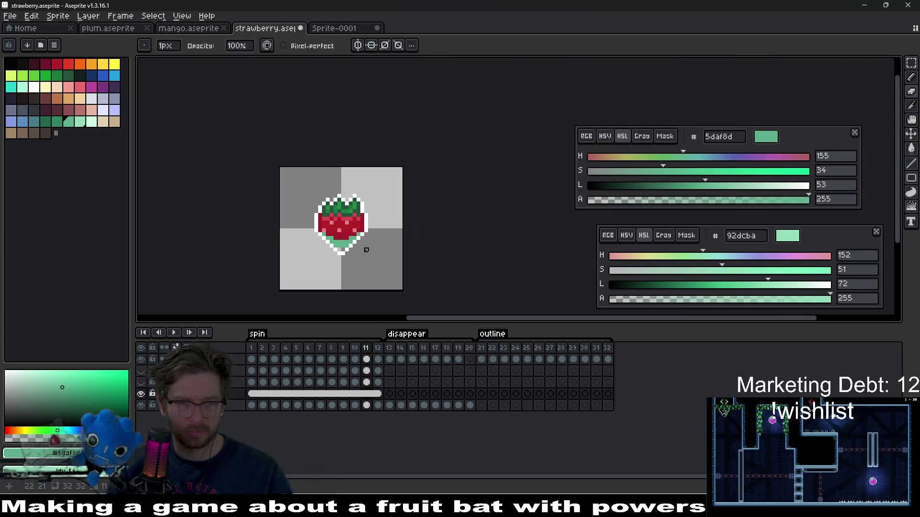
{"action": "scroll", "coordinate": [333, 242], "scroll_direction": "up", "scroll_amount": 1}
{"action": "scroll", "coordinate": [319, 238], "scroll_direction": "up", "scroll_amount": 2}
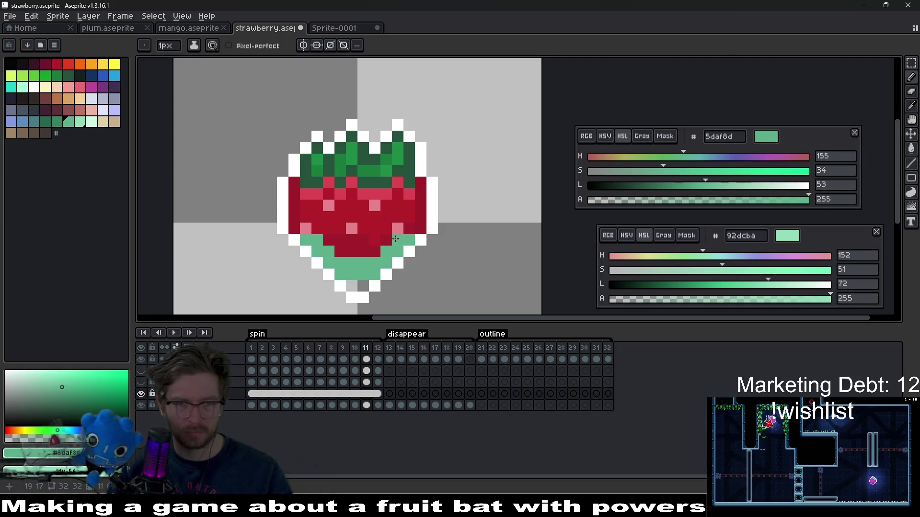
{"action": "scroll", "coordinate": [410, 249], "scroll_direction": "down", "scroll_amount": 3}
{"action": "scroll", "coordinate": [409, 249], "scroll_direction": "down", "scroll_amount": 1}
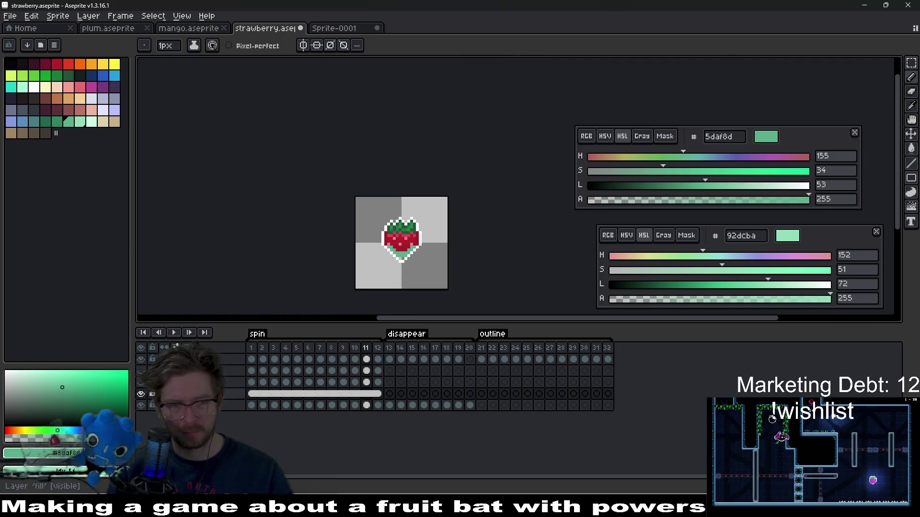
{"action": "left_click", "coordinate": [173, 333]}
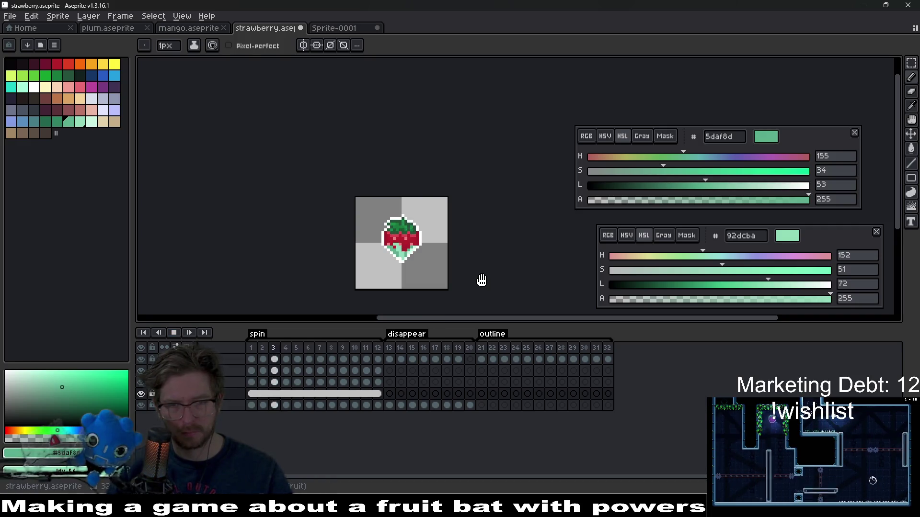
{"action": "left_click_drag", "start_coordinate": [481, 280], "coordinate": [412, 261]}
{"action": "scroll", "coordinate": [361, 246], "scroll_direction": "up", "scroll_amount": 2}
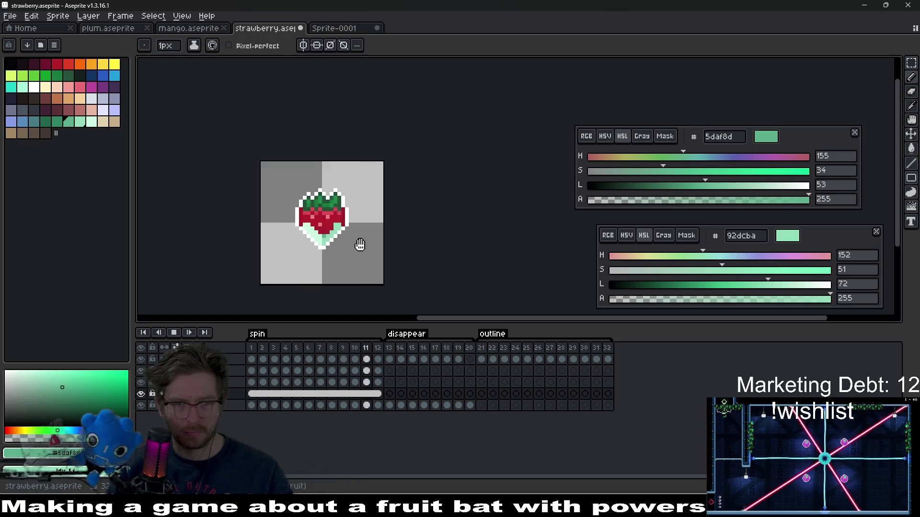
{"action": "left_click", "coordinate": [174, 333]}
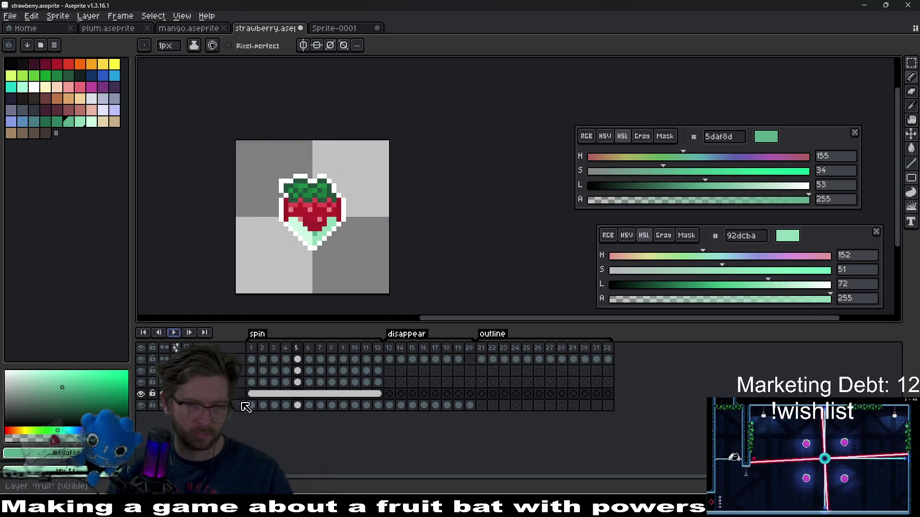
Return to frame 1, switch to the eraser, and replay the animation to review it.
{"action": "left_click", "coordinate": [252, 396]}
{"action": "scroll", "coordinate": [265, 223], "scroll_direction": "up", "scroll_amount": 3}
{"action": "key", "text": "e"}
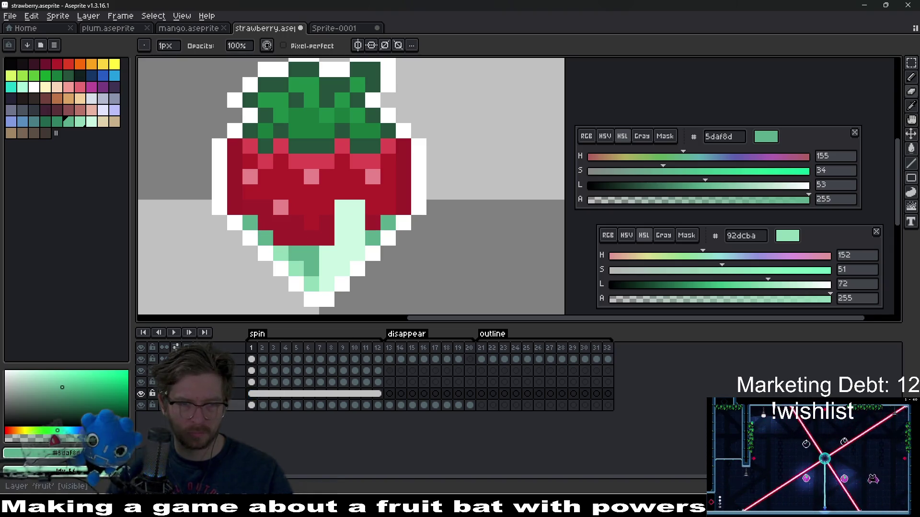
{"action": "left_click", "coordinate": [175, 333]}
{"action": "scroll", "coordinate": [413, 226], "scroll_direction": "down", "scroll_amount": 8}
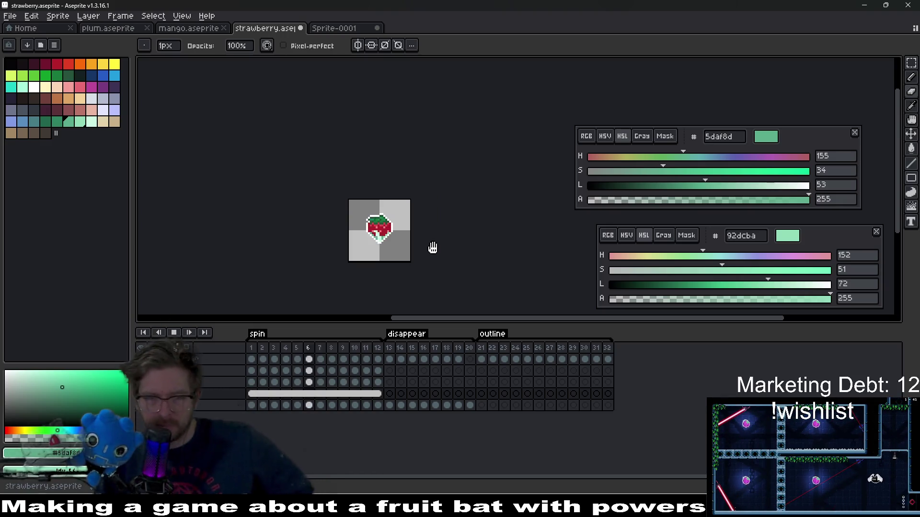
{"action": "scroll", "coordinate": [396, 232], "scroll_direction": "up", "scroll_amount": 2}
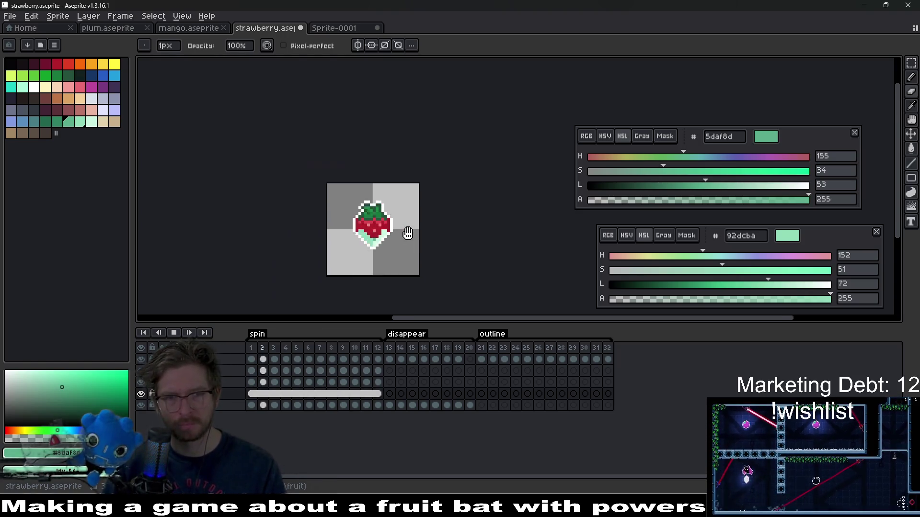
{"action": "scroll", "coordinate": [407, 233], "scroll_direction": "down", "scroll_amount": 4}
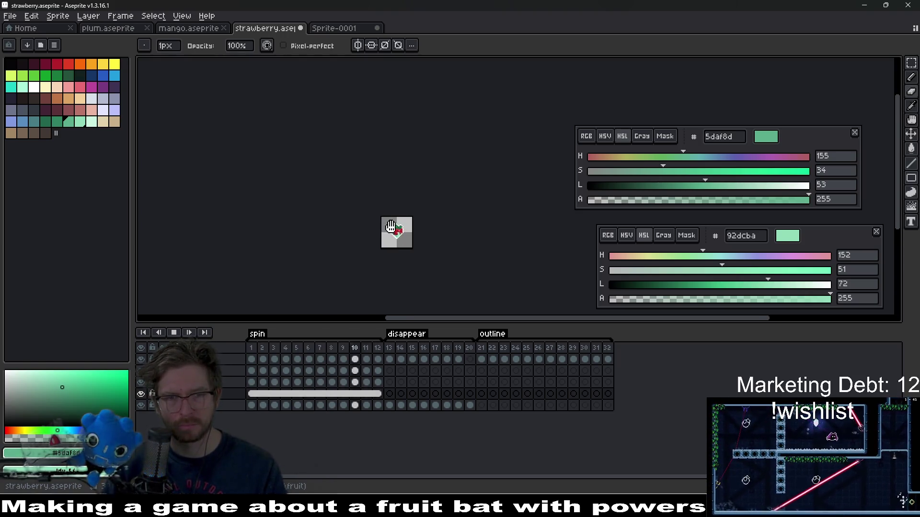
{"action": "scroll", "coordinate": [398, 229], "scroll_direction": "up", "scroll_amount": 5}
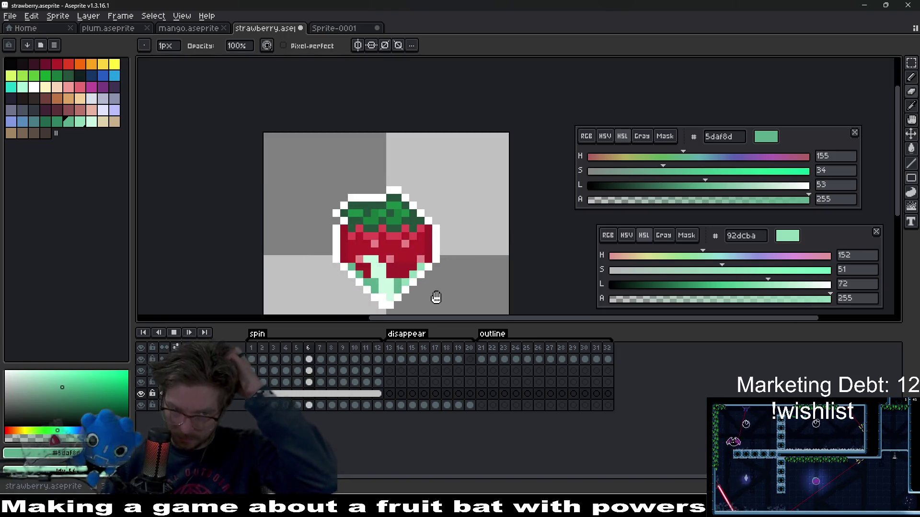
Undo the last erase and repaint the red row green with the pencil.
{"action": "left_click", "coordinate": [174, 333]}
{"action": "key", "text": "ctrl+z"}
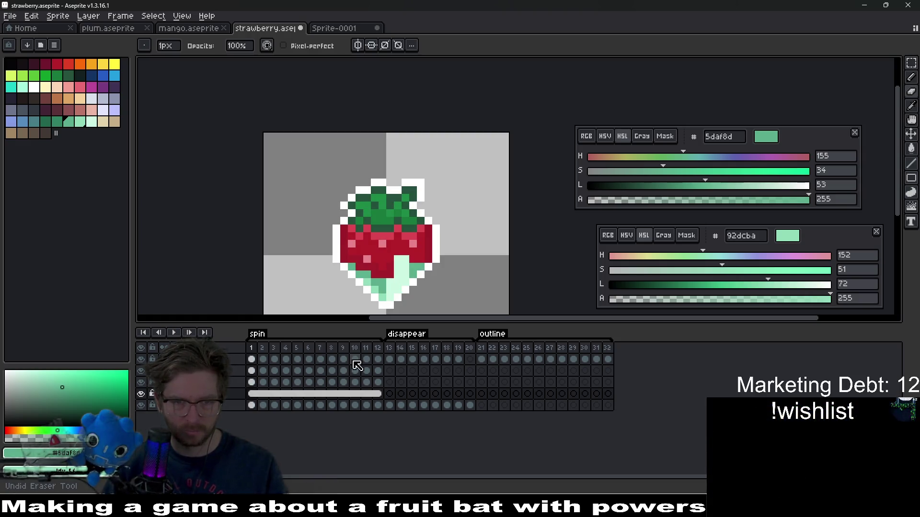
{"action": "scroll", "coordinate": [382, 275], "scroll_direction": "up", "scroll_amount": 5}
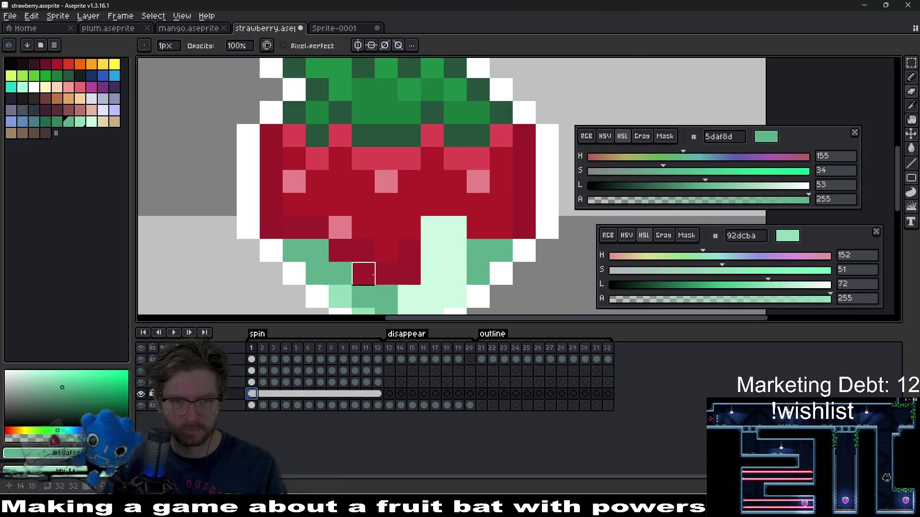
{"action": "key", "text": "b"}
{"action": "left_click_drag", "start_coordinate": [363, 273], "coordinate": [427, 278]}
{"action": "scroll", "coordinate": [434, 278], "scroll_direction": "down", "scroll_amount": 5}
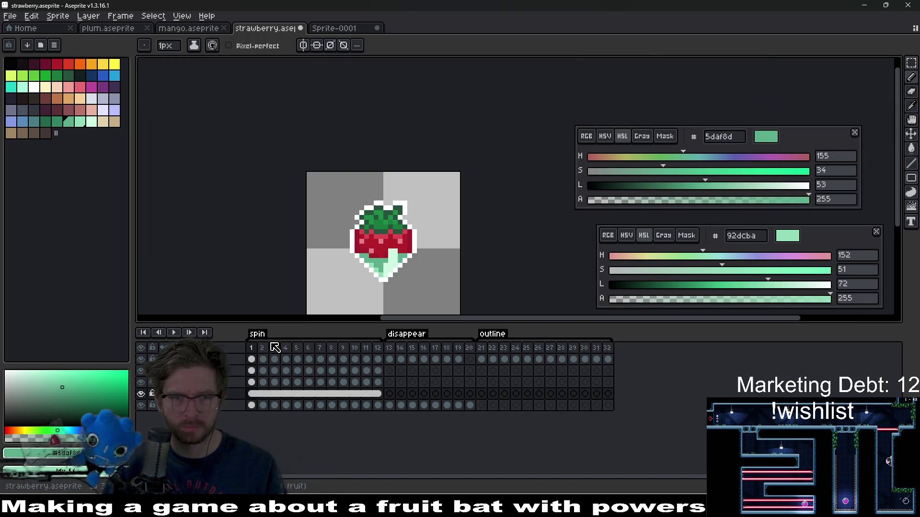
Preview the spin, then on frame 4 paint the dark-red row and one more pixel mint green.
{"action": "left_click", "coordinate": [173, 333]}
{"action": "scroll", "coordinate": [468, 243], "scroll_direction": "down", "scroll_amount": 3}
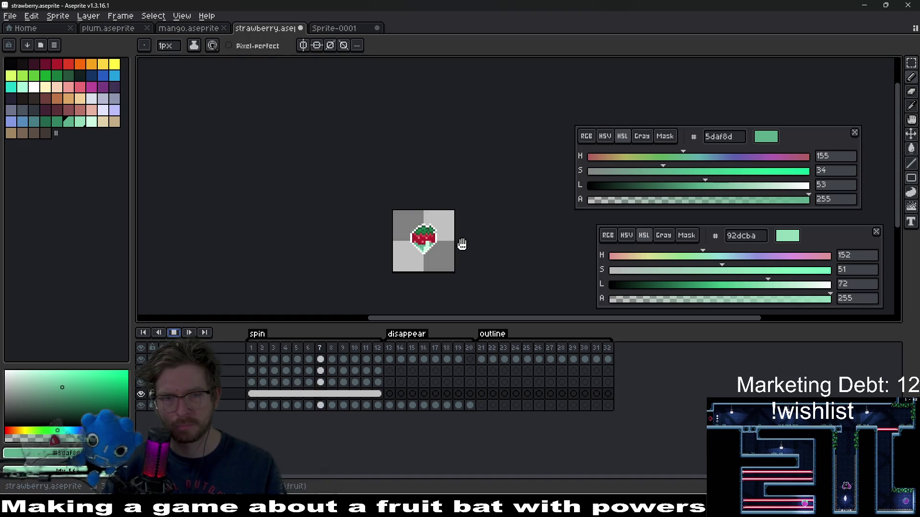
{"action": "scroll", "coordinate": [462, 244], "scroll_direction": "up", "scroll_amount": 3}
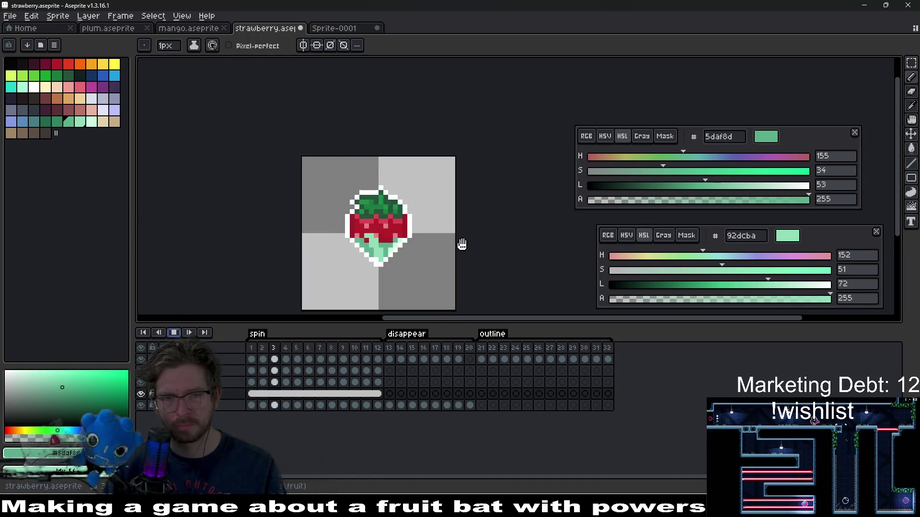
{"action": "left_click", "coordinate": [173, 333]}
{"action": "scroll", "coordinate": [363, 248], "scroll_direction": "up", "scroll_amount": 3}
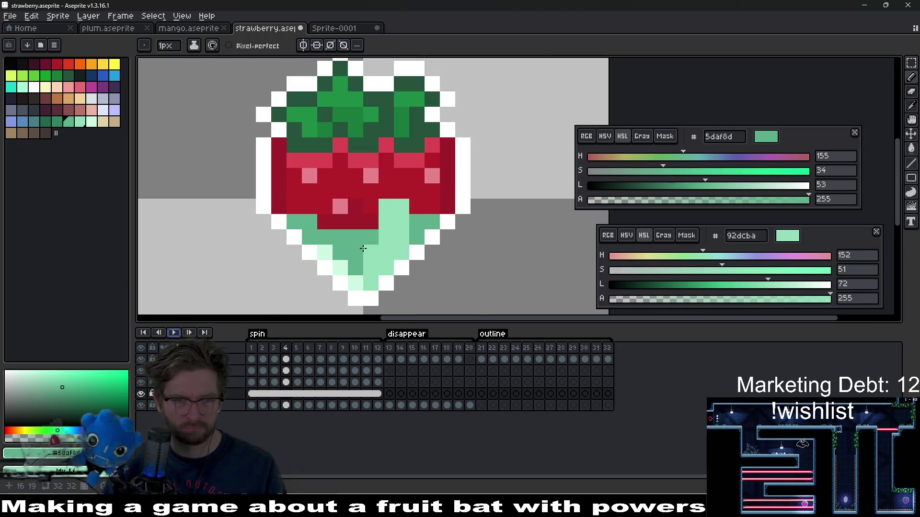
{"action": "left_click_drag", "start_coordinate": [403, 219], "coordinate": [320, 218]}
{"action": "left_click", "coordinate": [421, 209]}
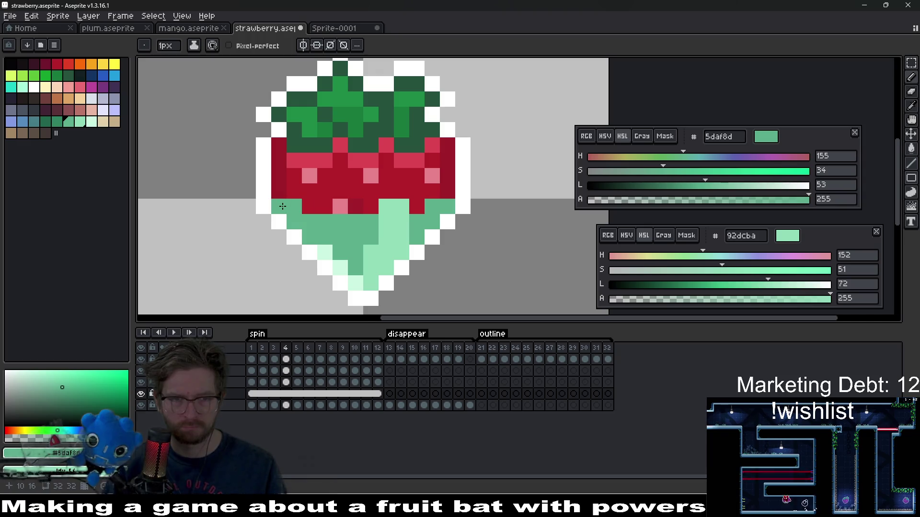
{"action": "scroll", "coordinate": [451, 195], "scroll_direction": "down", "scroll_amount": 4}
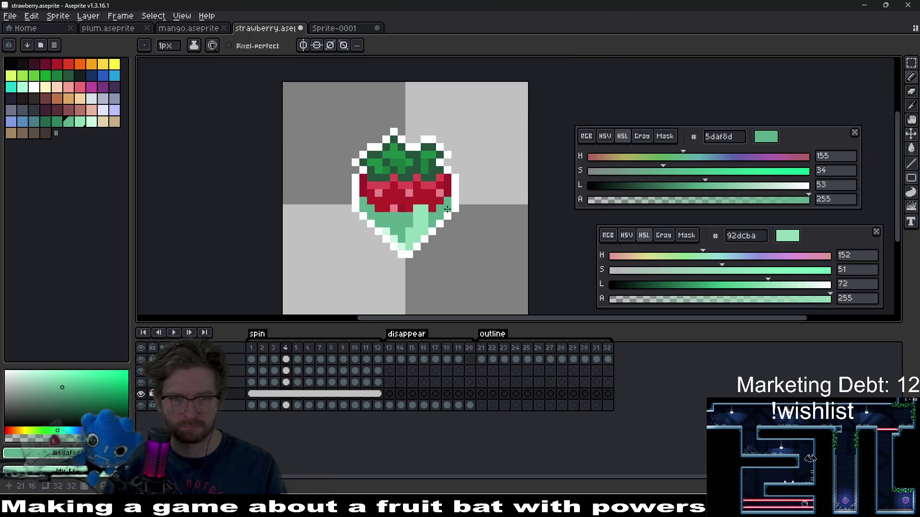
Replay the spin, undo the last pencil stroke, and preview the animation again.
{"action": "left_click", "coordinate": [176, 331]}
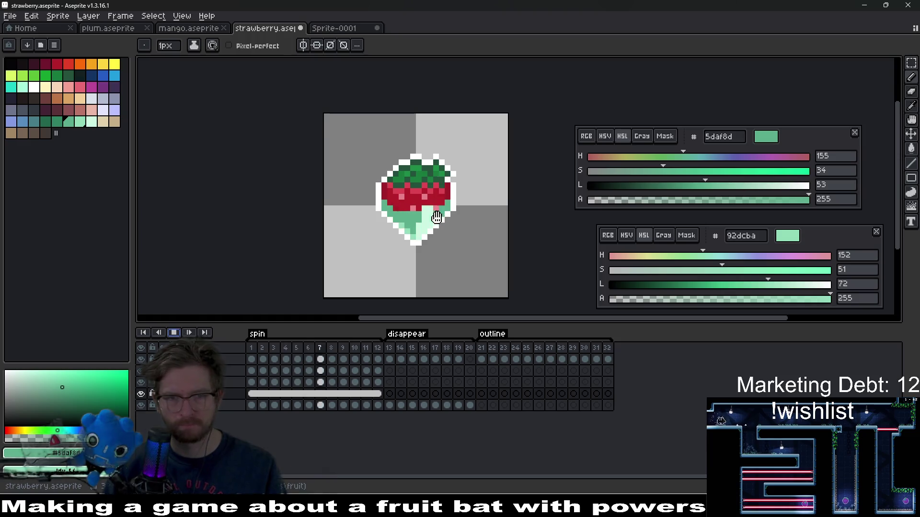
{"action": "scroll", "coordinate": [437, 212], "scroll_direction": "down", "scroll_amount": 2}
{"action": "left_click_drag", "start_coordinate": [467, 222], "coordinate": [411, 236]}
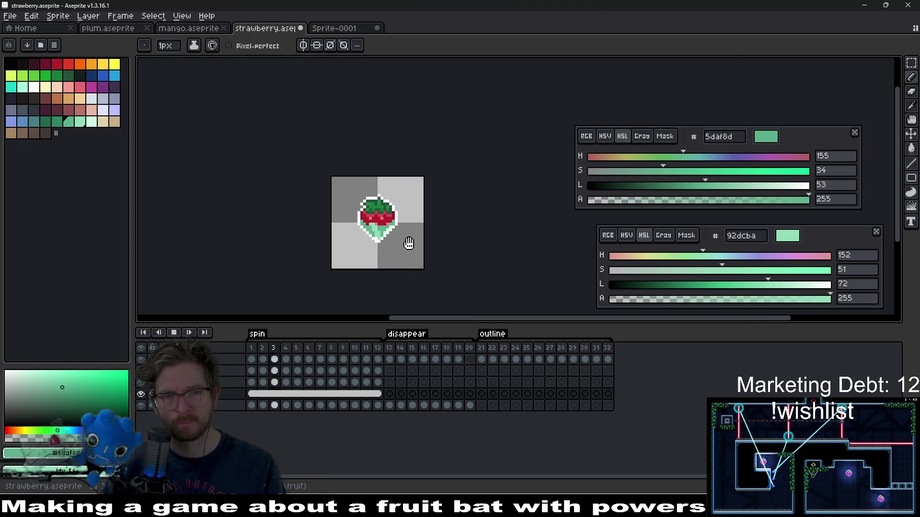
{"action": "left_click", "coordinate": [182, 331]}
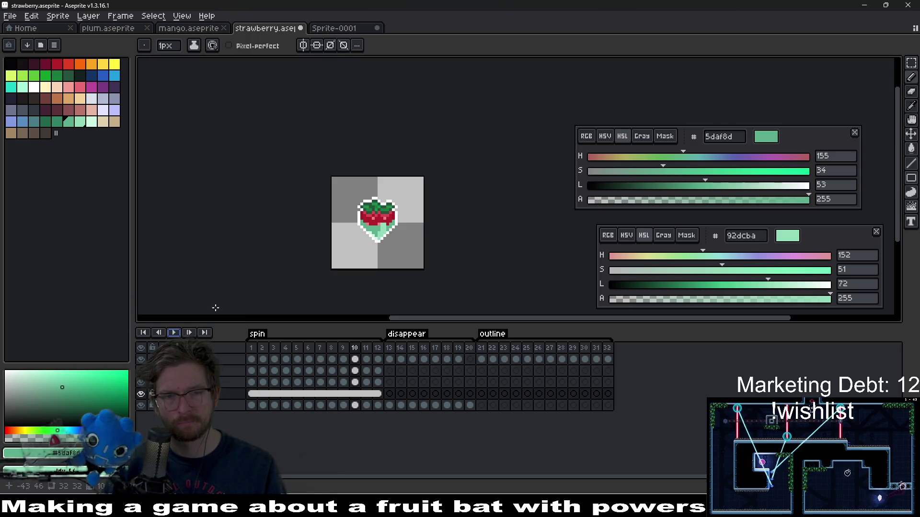
{"action": "key", "text": "ctrl+z"}
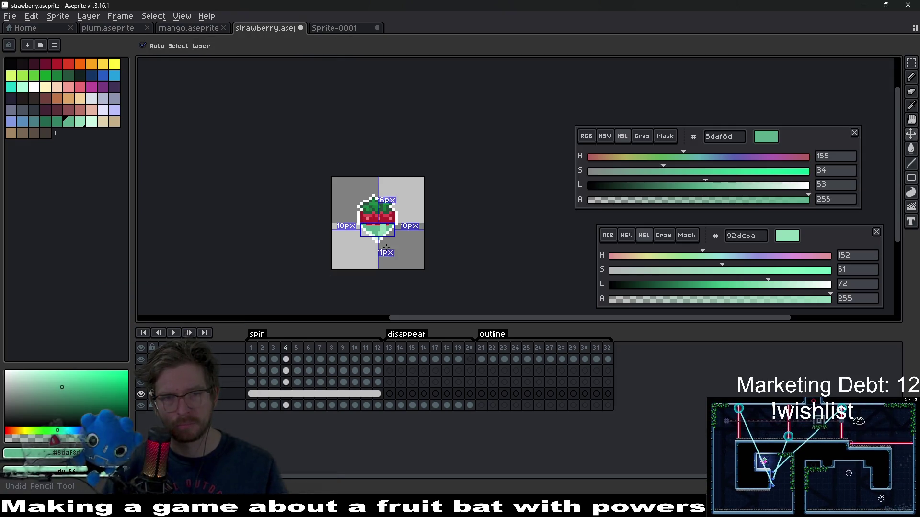
{"action": "key", "text": "Return"}
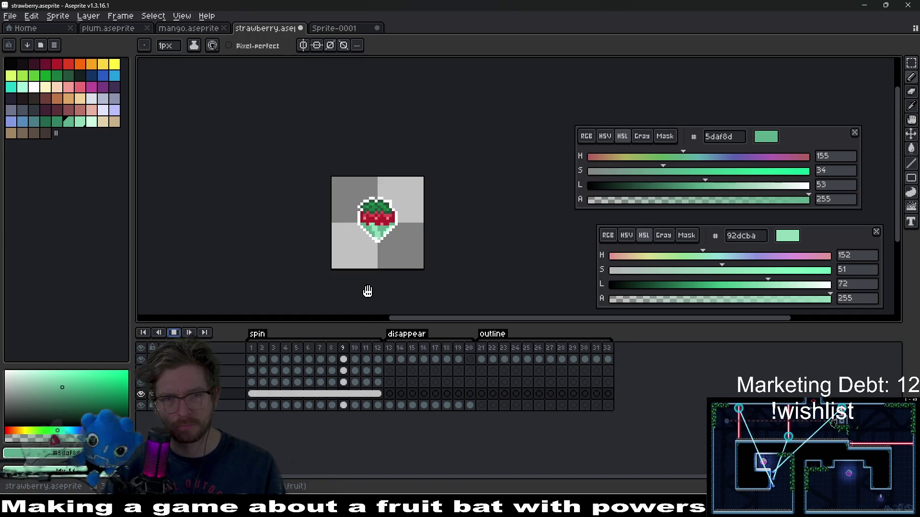
{"action": "left_click", "coordinate": [174, 333]}
Play the spin animation once more to check the sweeping green shine.
{"action": "scroll", "coordinate": [382, 235], "scroll_direction": "up", "scroll_amount": 3}
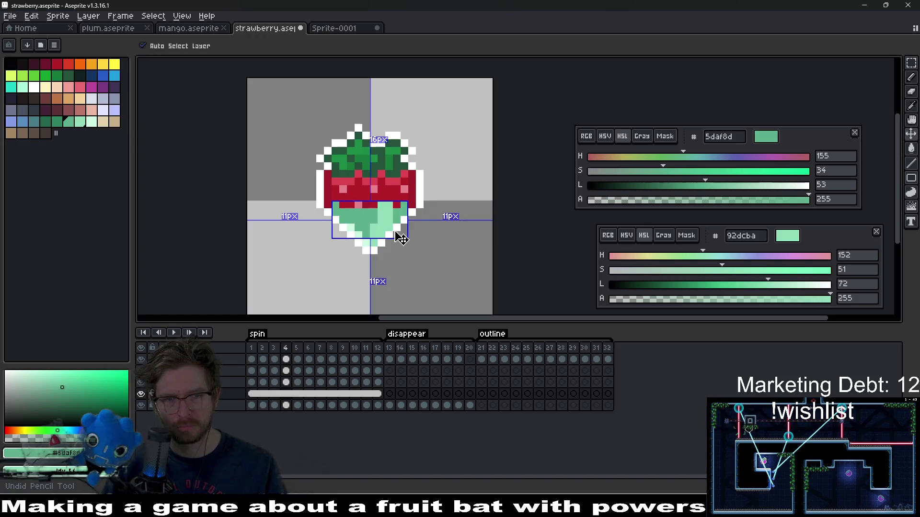
{"action": "key", "text": "ctrl"}
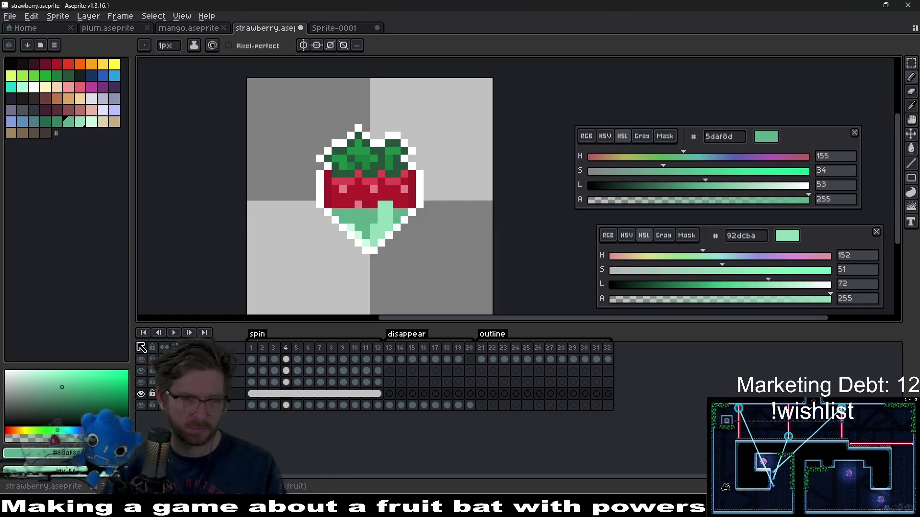
{"action": "left_click", "coordinate": [174, 332]}
{"action": "scroll", "coordinate": [426, 225], "scroll_direction": "down", "scroll_amount": 6}
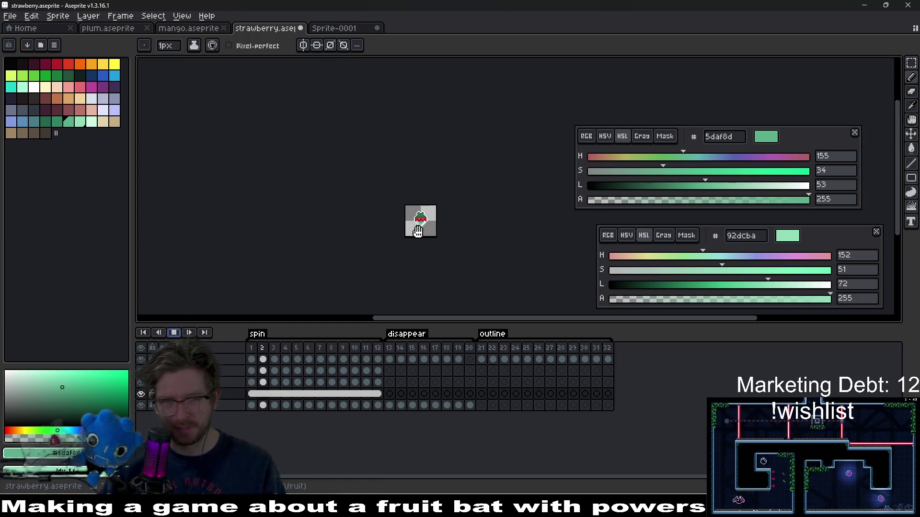
{"action": "scroll", "coordinate": [418, 231], "scroll_direction": "up", "scroll_amount": 6}
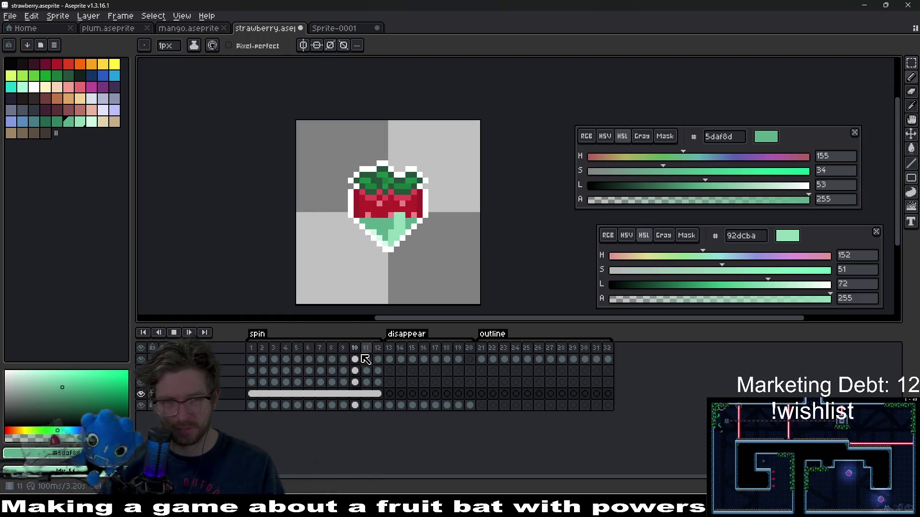
{"action": "left_click", "coordinate": [174, 332]}
Recolour the frames 1–12 shine cels with Hue/Saturation at H -180 and S 100, then undo it.
{"action": "left_click_drag", "start_coordinate": [380, 402], "coordinate": [250, 375]}
{"action": "key", "text": "ctrl+u"}
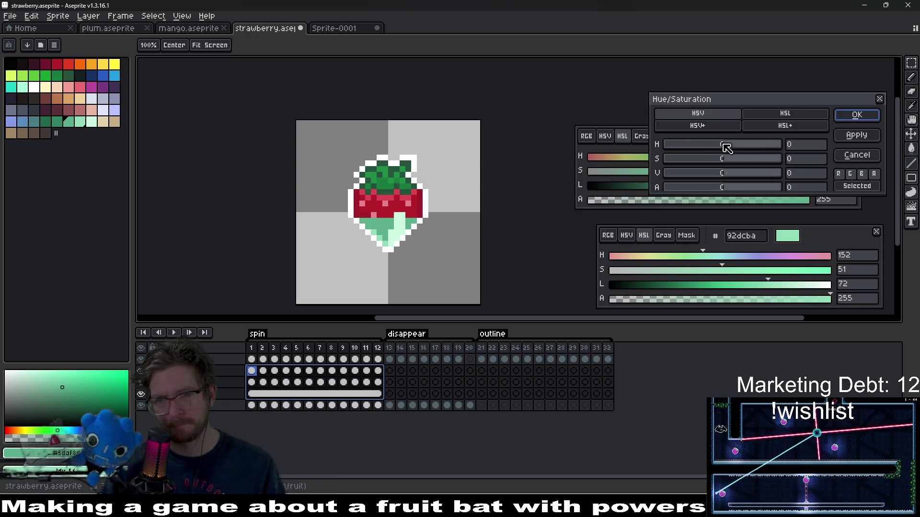
{"action": "left_click_drag", "start_coordinate": [739, 143], "coordinate": [758, 143]}
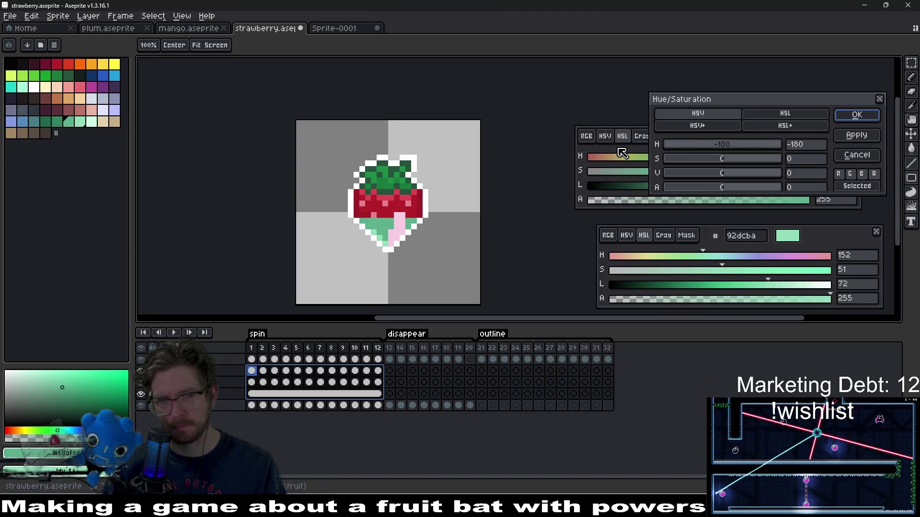
{"action": "mouse_move", "coordinate": [670, 159]}
{"action": "left_mouse_down"}
{"action": "mouse_move", "coordinate": [719, 145]}
{"action": "mouse_move", "coordinate": [766, 149]}
{"action": "mouse_move", "coordinate": [666, 154]}
{"action": "left_mouse_up"}
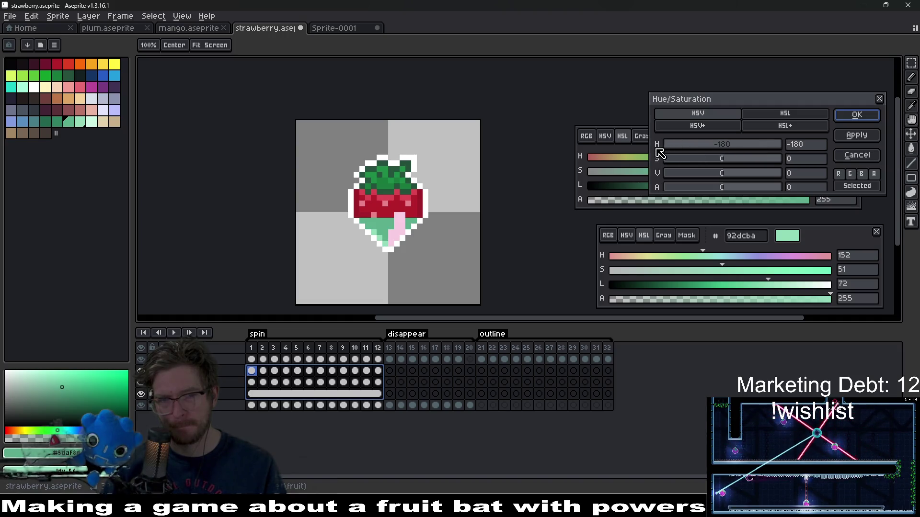
{"action": "left_click_drag", "start_coordinate": [720, 164], "coordinate": [772, 165]}
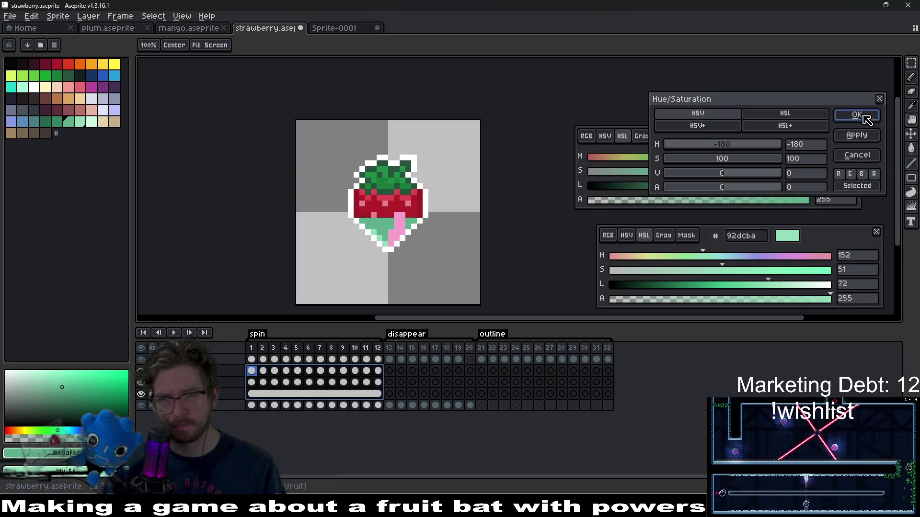
{"action": "left_click", "coordinate": [866, 116]}
{"action": "scroll", "coordinate": [389, 230], "scroll_direction": "up", "scroll_amount": 1}
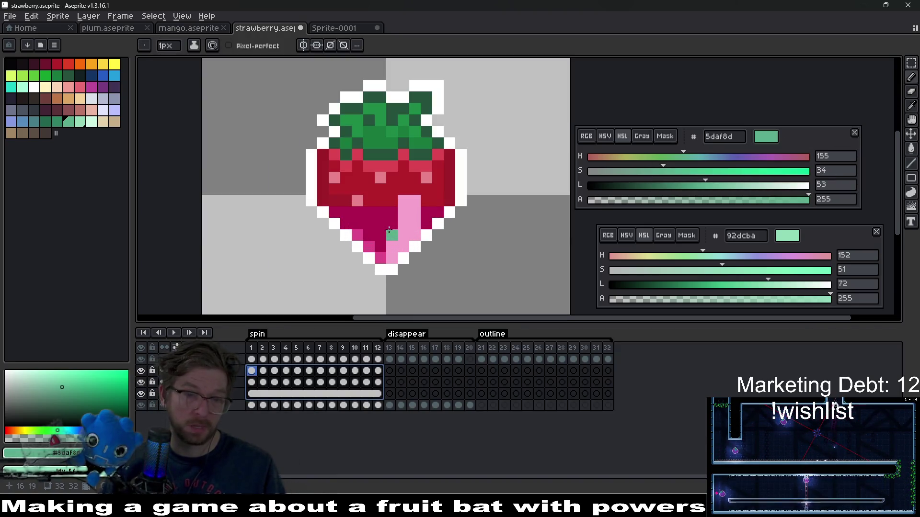
{"action": "key", "text": "ctrl+z"}
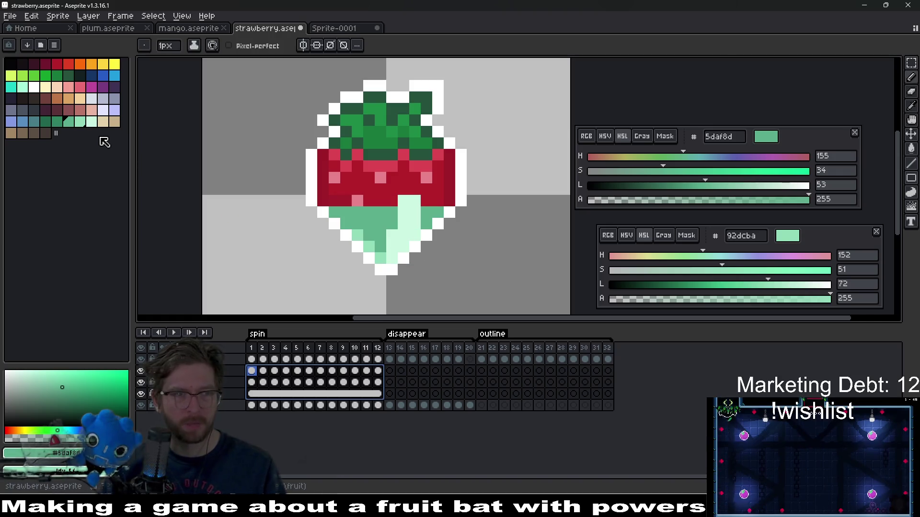
With the eyedropper on frame 12, sample the strawberry's dark red b4202a.
{"action": "key", "text": "i"}
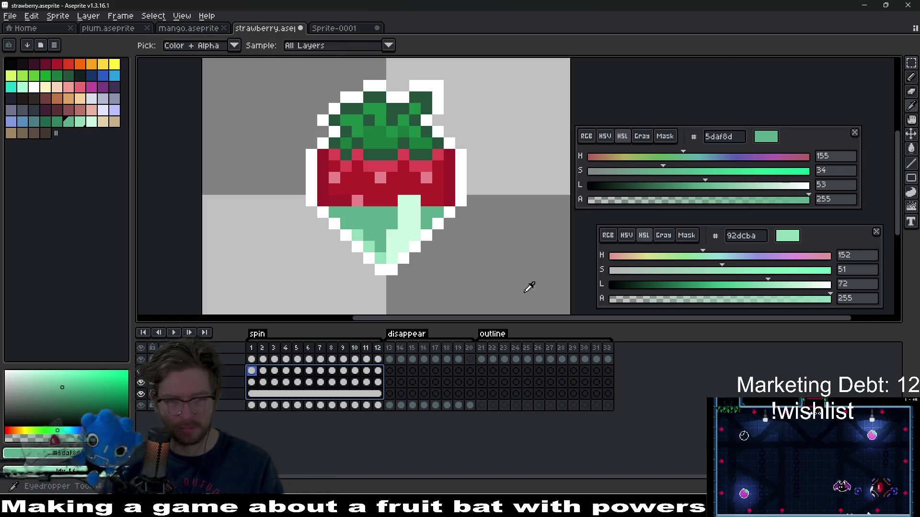
{"action": "left_click", "coordinate": [349, 392]}
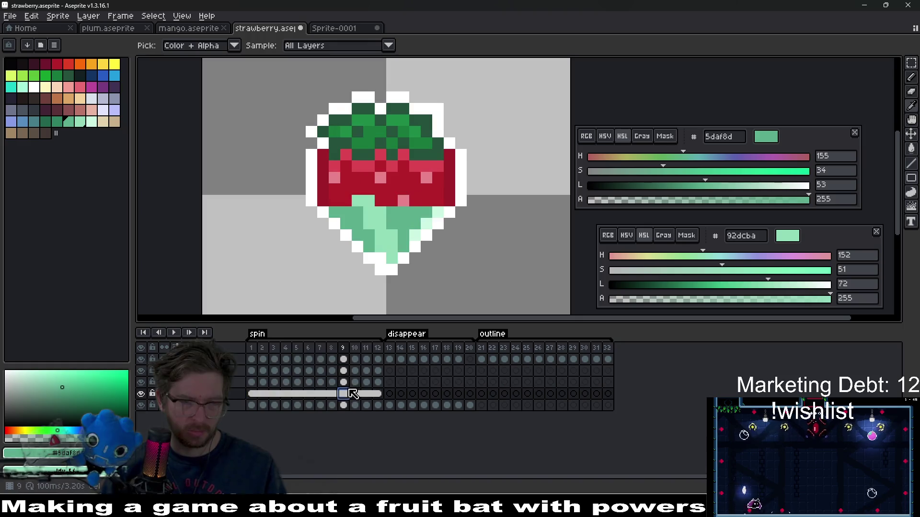
{"action": "left_click", "coordinate": [378, 393]}
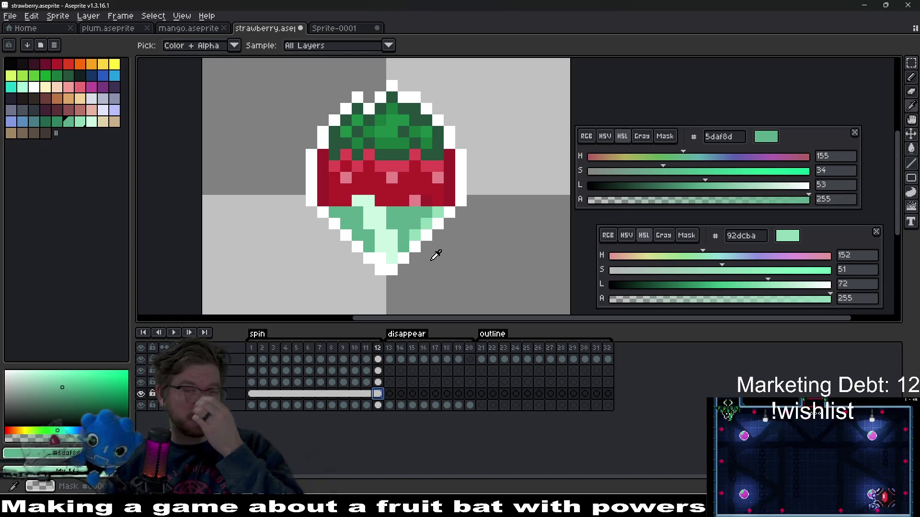
{"action": "scroll", "coordinate": [417, 255], "scroll_direction": "down", "scroll_amount": 2}
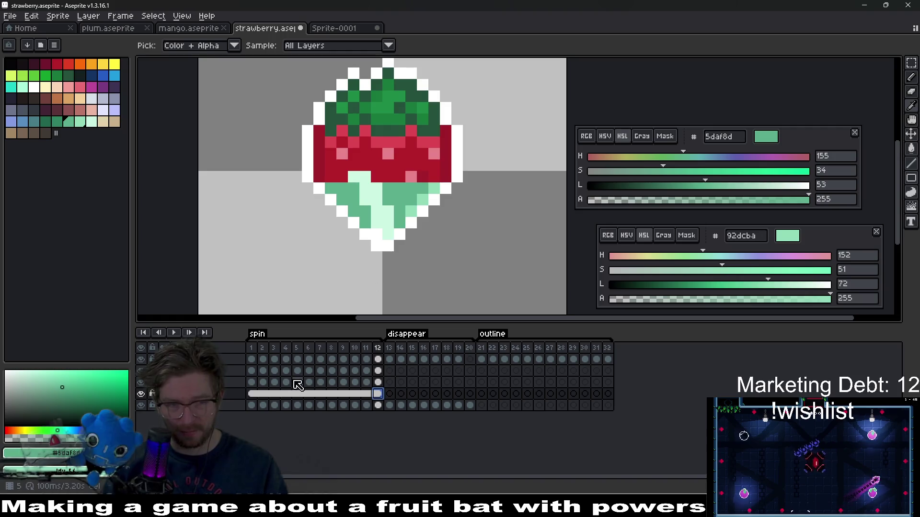
{"action": "left_click", "coordinate": [403, 168]}
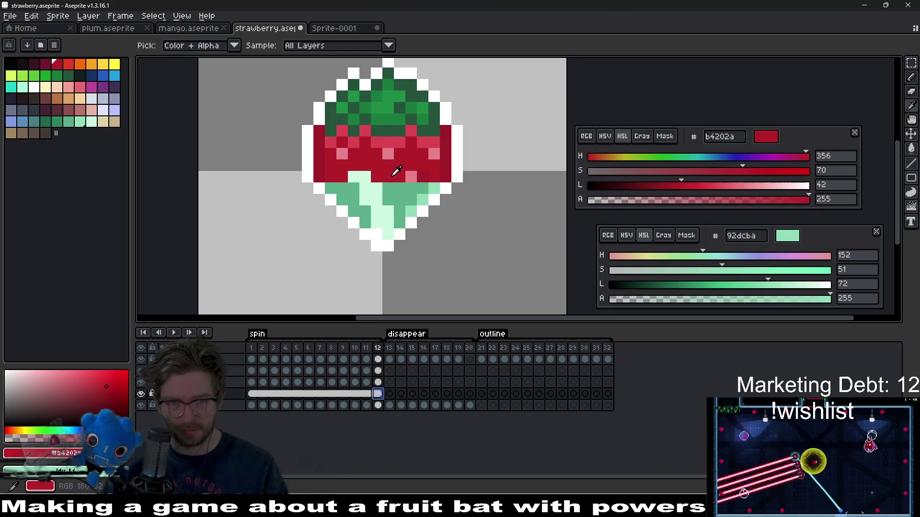
Set green 5daf8d and red b4202a as colours, preview then cancel Replace Color, and sample red dd4652.
{"action": "left_click", "coordinate": [399, 189]}
{"action": "right_click", "coordinate": [395, 167]}
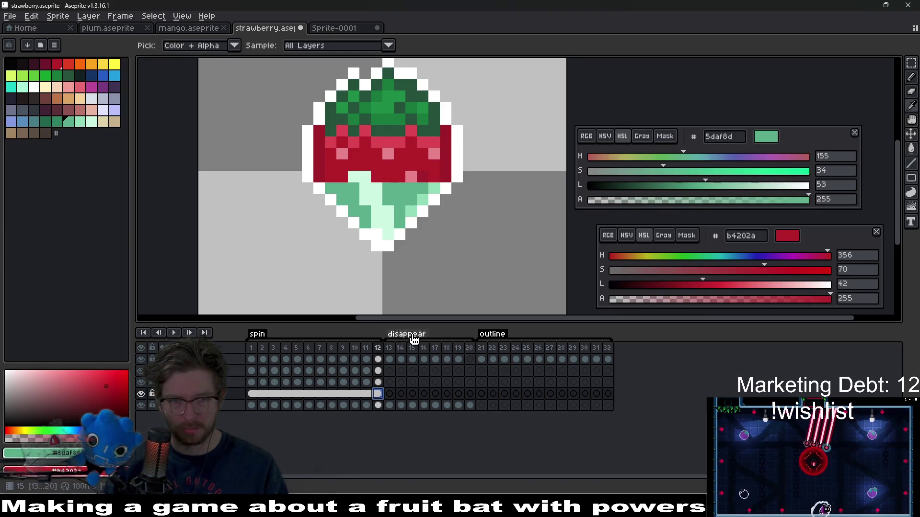
{"action": "key", "text": "shift+r"}
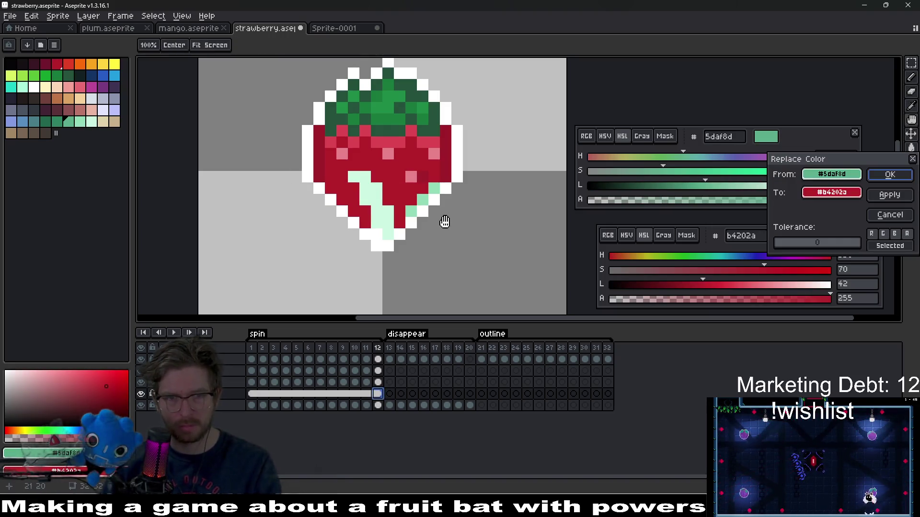
{"action": "key", "text": "Escape"}
{"action": "scroll", "coordinate": [444, 218], "scroll_direction": "down", "scroll_amount": 4}
{"action": "scroll", "coordinate": [437, 209], "scroll_direction": "up", "scroll_amount": 4}
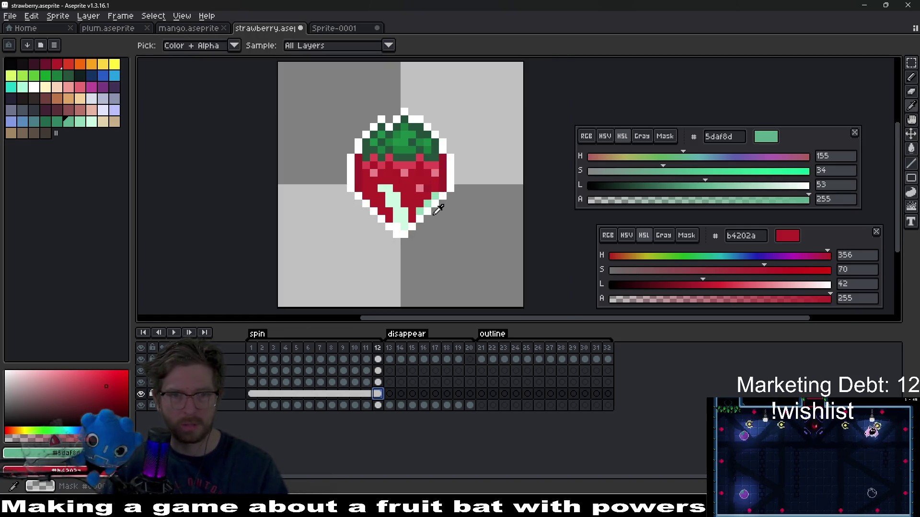
{"action": "left_click", "coordinate": [373, 124]}
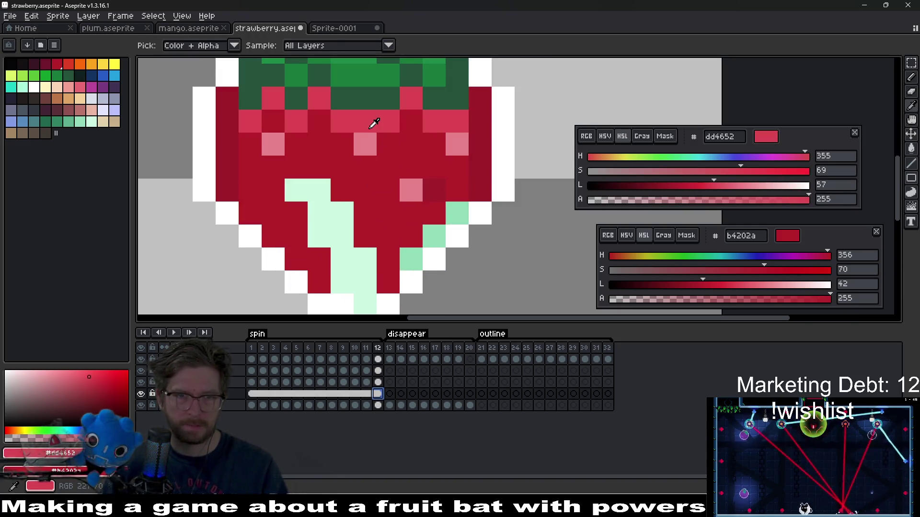